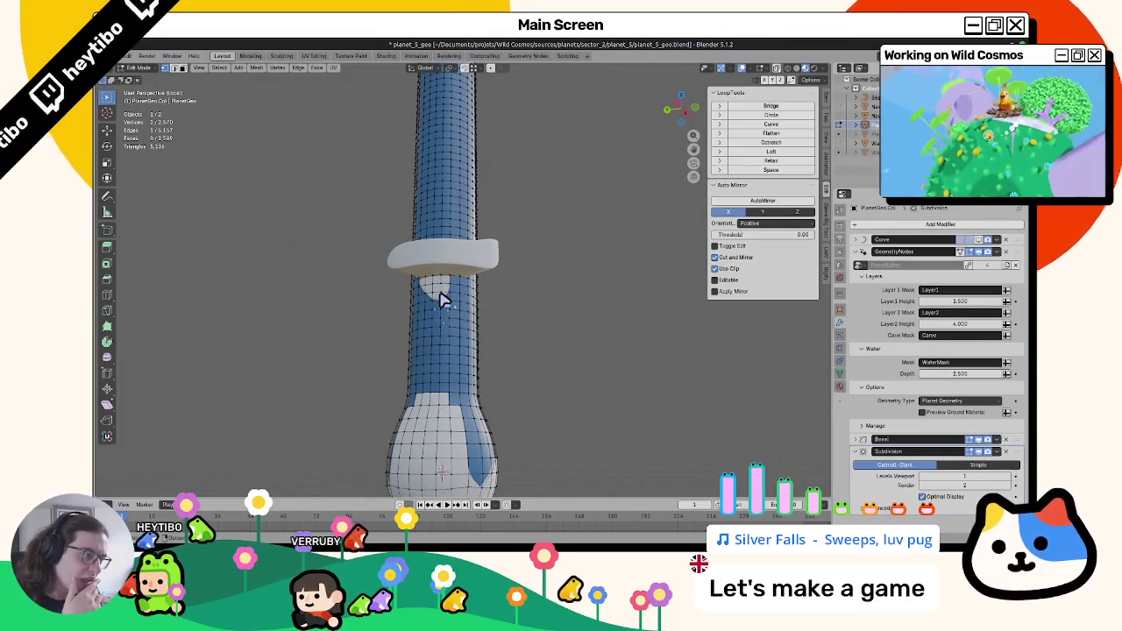
Select the column faces around the ring and fill them with vertex colour using Shift+K.
mouse_move(300, 313)
middle_down()
mouse_move(454, 300)
mouse_move(416, 316)
mouse_move(505, 296)
mouse_move(473, 310)
mouse_move(418, 289)
mouse_move(368, 300)
mouse_move(443, 283)
mouse_move(431, 304)
mouse_move(379, 276)
mouse_move(460, 285)
mouse_move(389, 263)
mouse_move(468, 238)
mouse_move(485, 211)
middle_up()
ctrl+shift+click(427, 243)
key(ctrl+Tab)
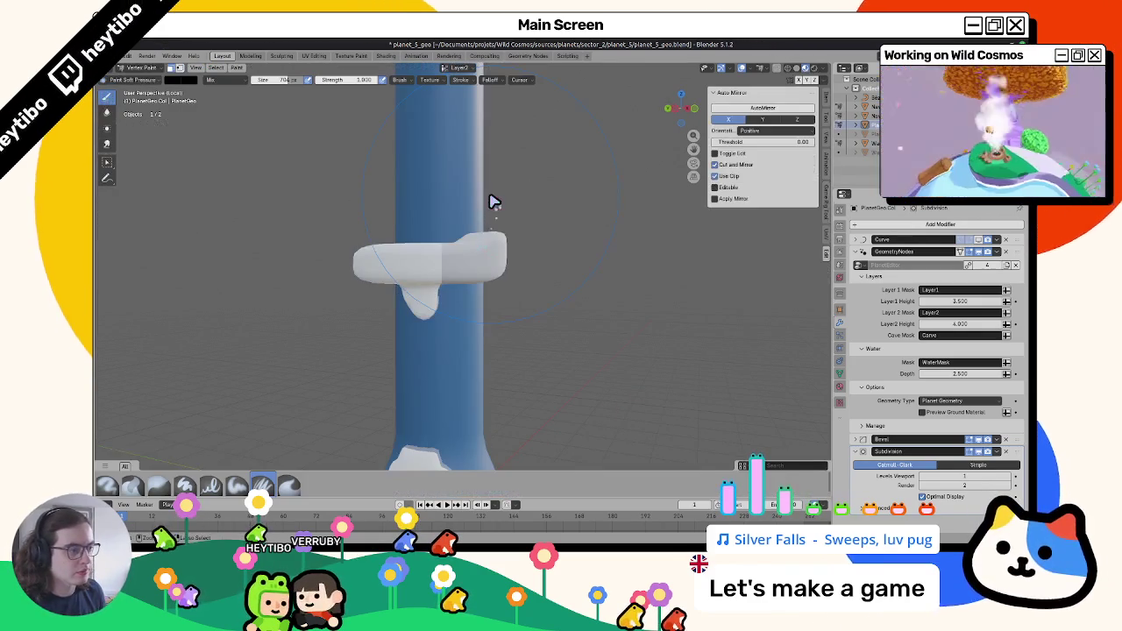
key(shift+k)
Switch the painted colour layer to WaterMask, adjust the brush colour, and return to Object Mode.
click(460, 79)
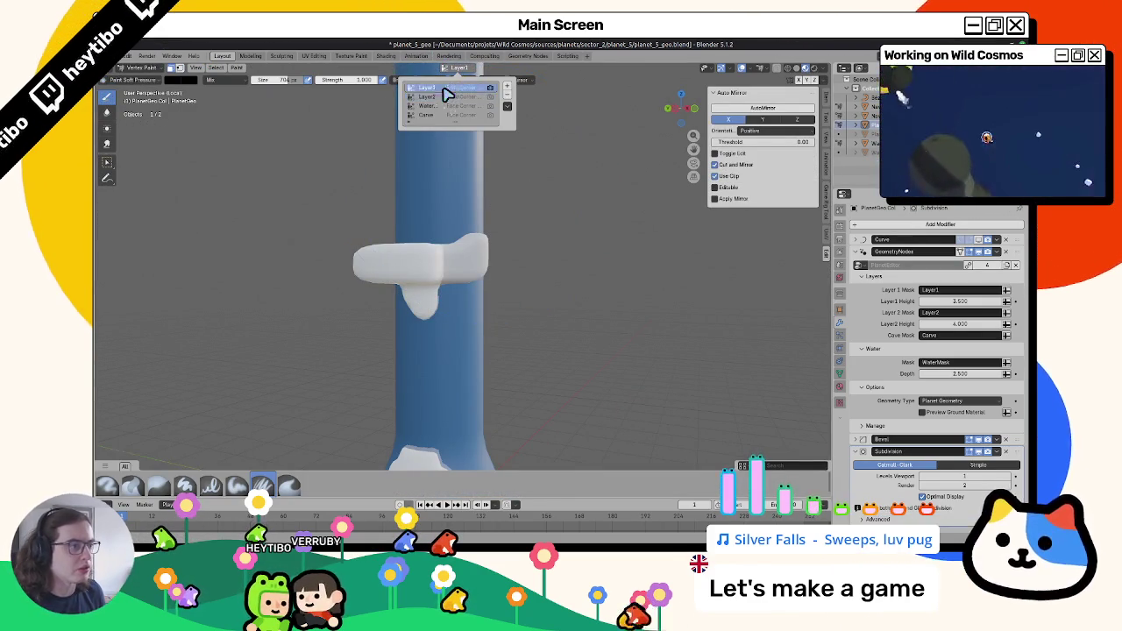
click(462, 69)
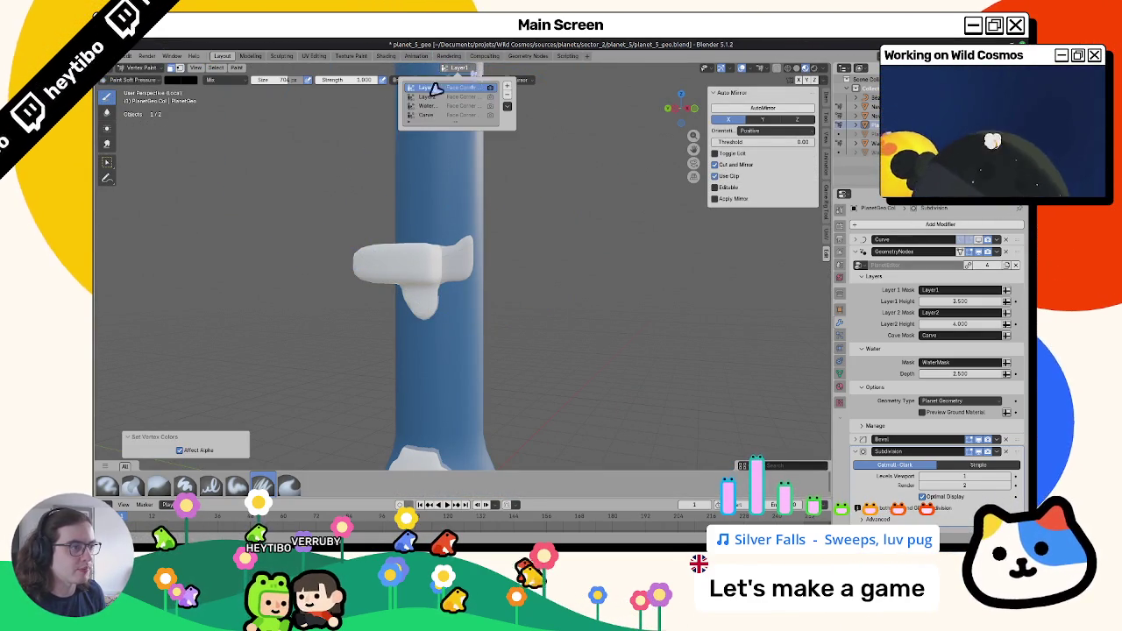
click(422, 106)
click(175, 82)
click(250, 94)
key(ctrl+Tab)
click(313, 239)
mouse_move(313, 240)
middle_down()
mouse_move(263, 243)
mouse_move(440, 288)
mouse_move(394, 331)
mouse_move(408, 301)
middle_up()
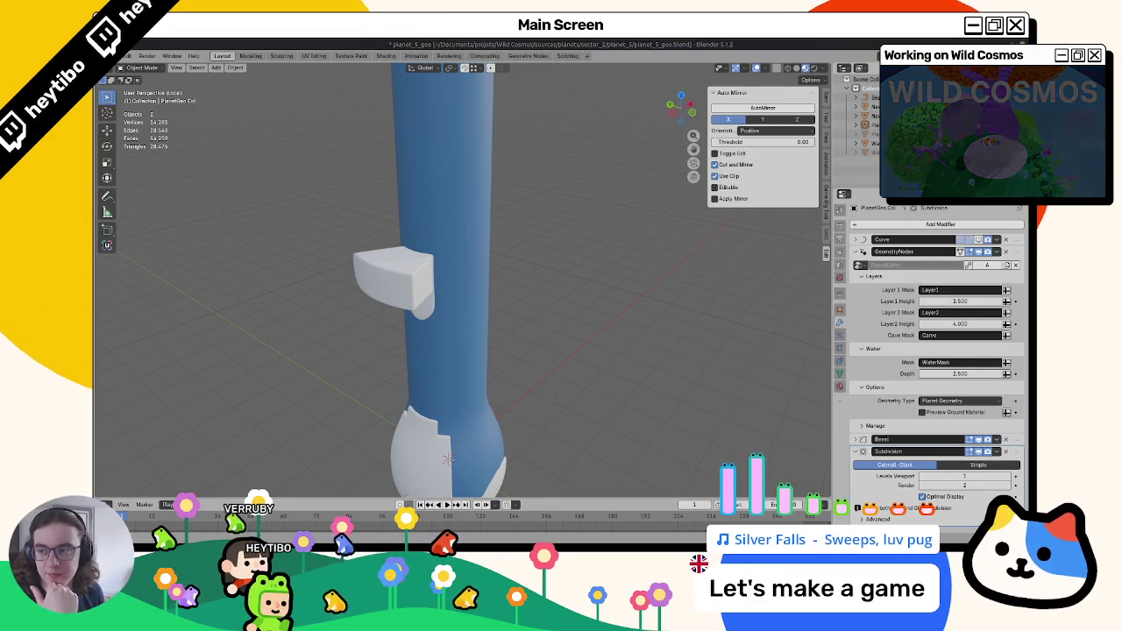
Orbit to a level side view of the shelf, enter Edit Mode and grow the face selection behind it.
mouse_move(456, 203)
middle_down()
mouse_move(501, 230)
mouse_move(424, 284)
mouse_move(439, 313)
middle_up()
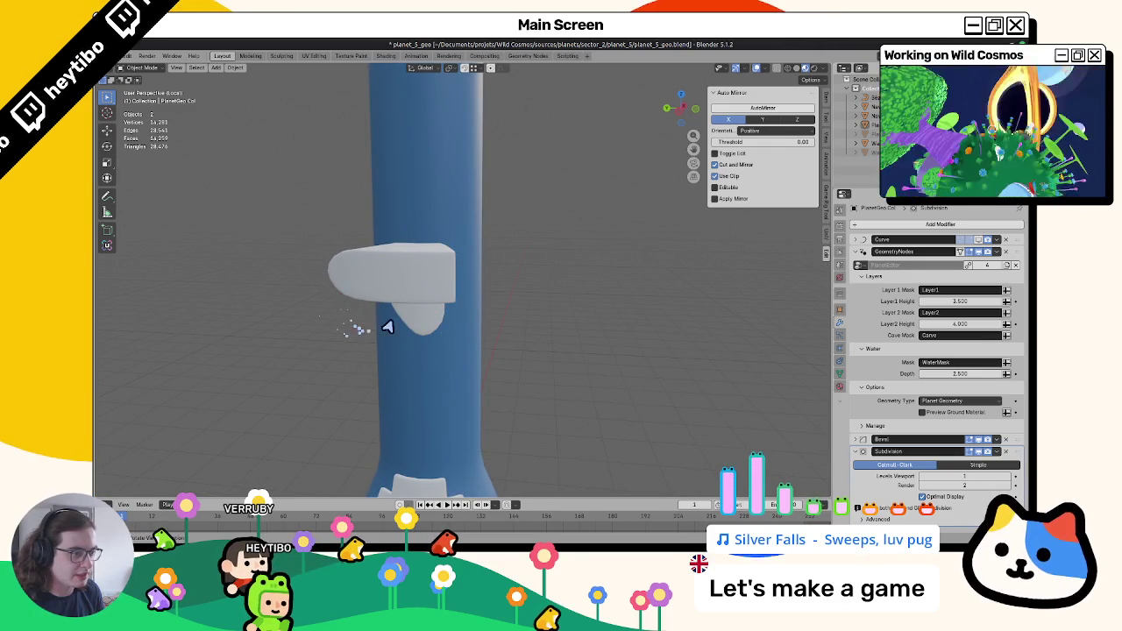
mouse_move(422, 295)
middle_down()
mouse_move(393, 406)
mouse_move(432, 248)
middle_up()
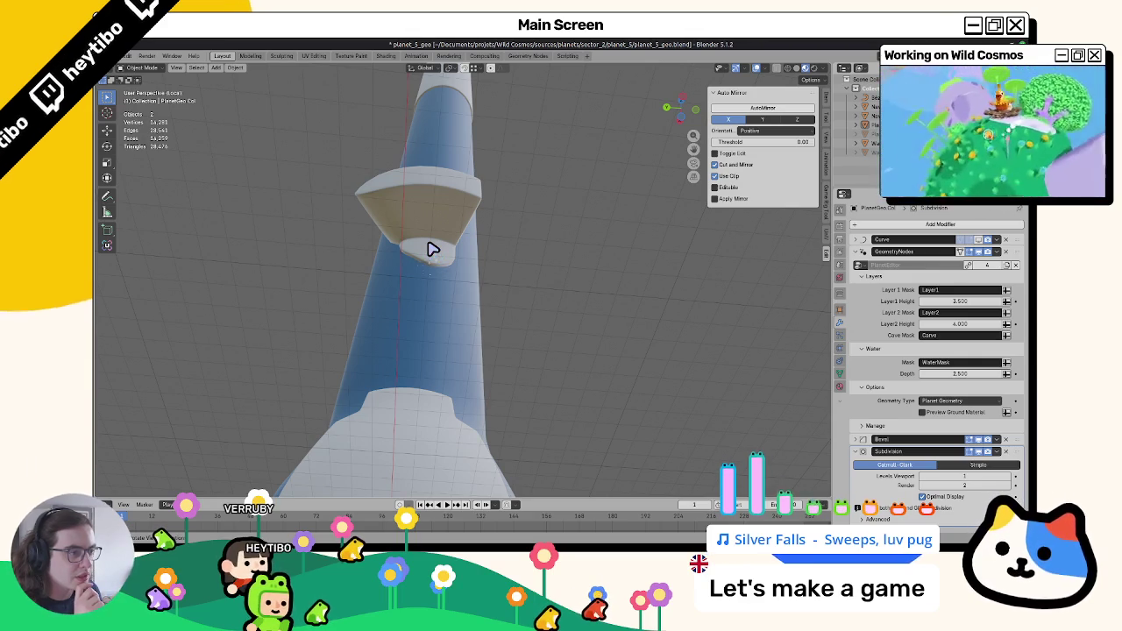
mouse_move(432, 249)
middle_down()
mouse_move(354, 282)
mouse_move(422, 231)
mouse_move(401, 306)
mouse_move(408, 251)
mouse_move(476, 220)
middle_up()
key(Tab)
key(ctrl+KP_Add)
key(ctrl+KP_Add)
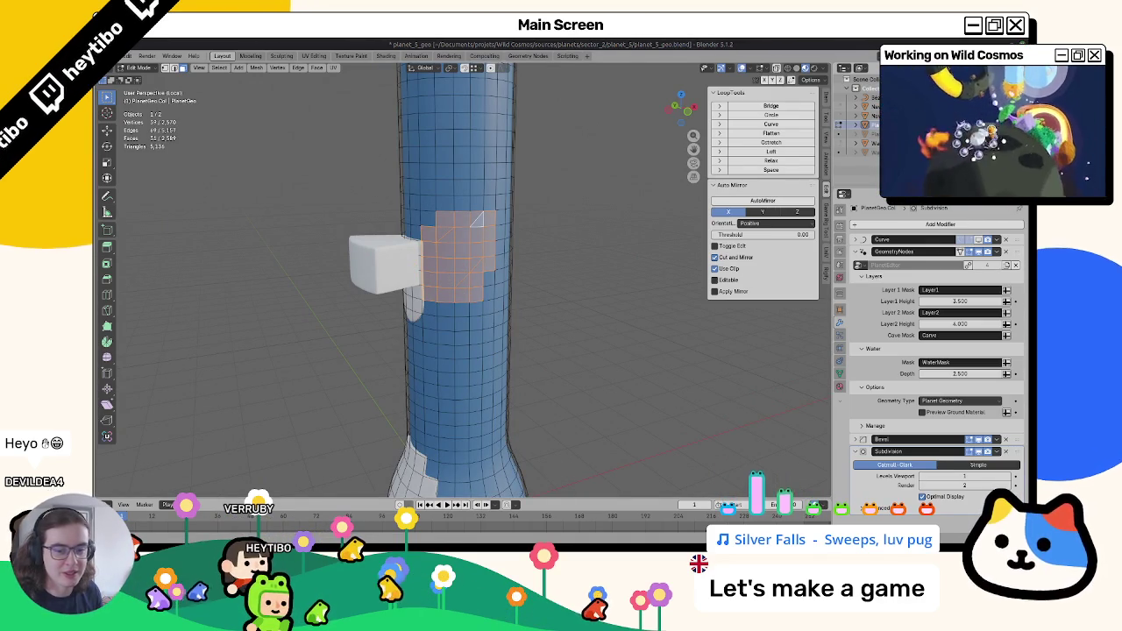
Convert the selected triangles to quads and select a shortest-path band of faces around the box.
middle_drag(522, 217, 497, 220)
right_click(496, 220)
click(504, 230)
mouse_move(461, 254)
middle_down()
mouse_move(481, 261)
mouse_move(346, 266)
mouse_move(581, 240)
mouse_move(411, 291)
mouse_move(417, 279)
mouse_move(401, 288)
mouse_move(371, 276)
mouse_move(493, 237)
mouse_move(451, 231)
middle_up()
click(439, 289)
ctrl+shift+click(390, 257)
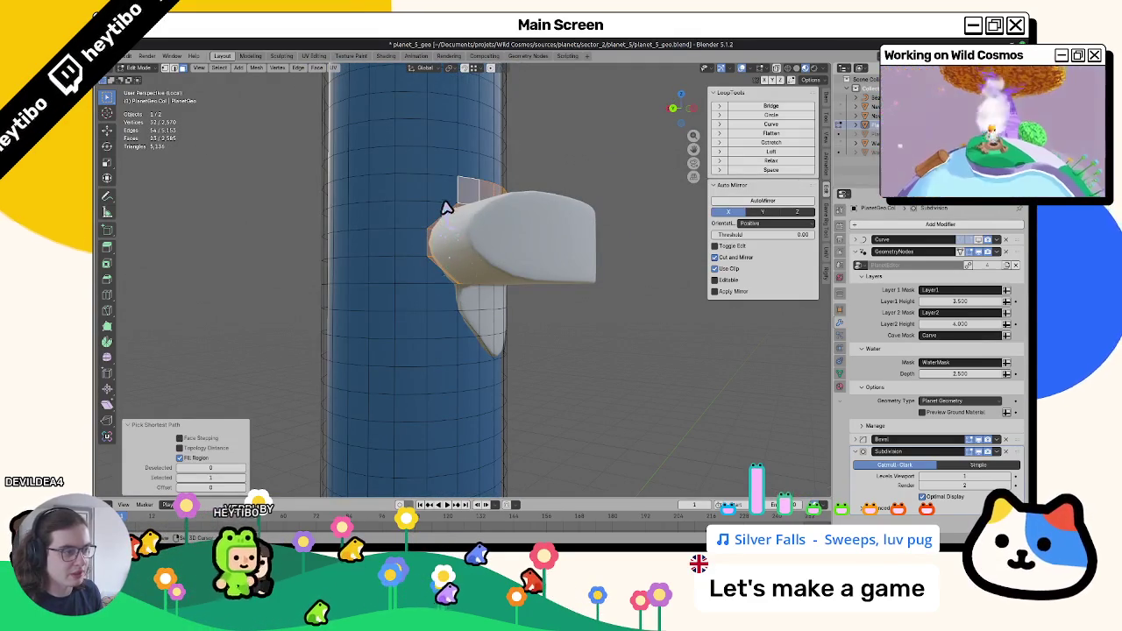
shift+right_click(446, 210)
In Vertex Paint, set the brush colour to black and fill the selected faces with it.
key(ctrl+Tab)
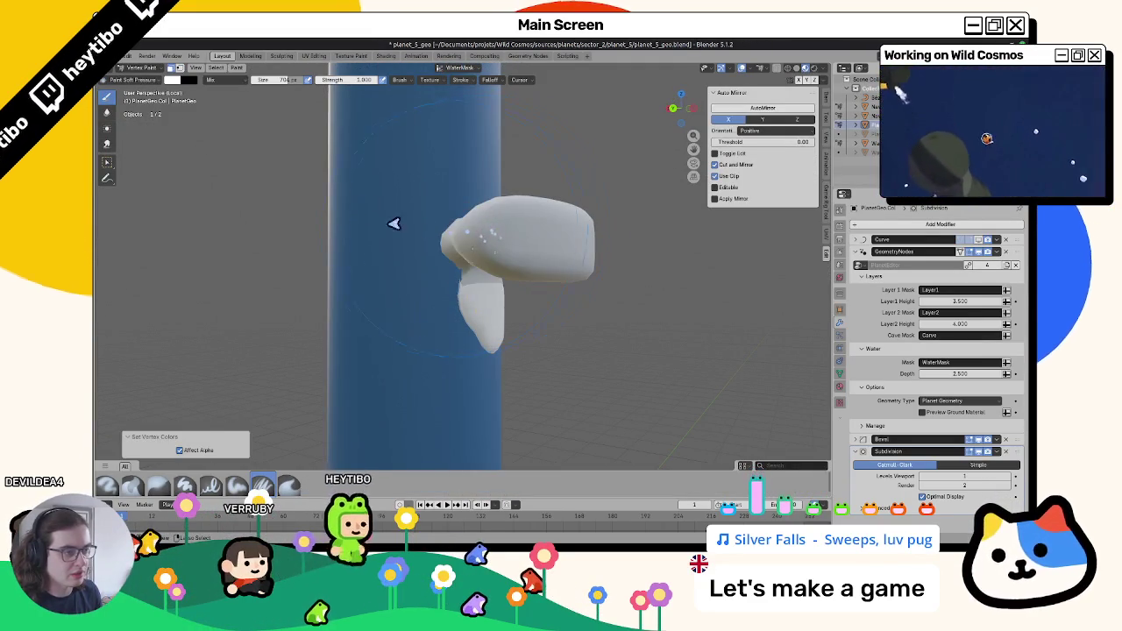
click(171, 80)
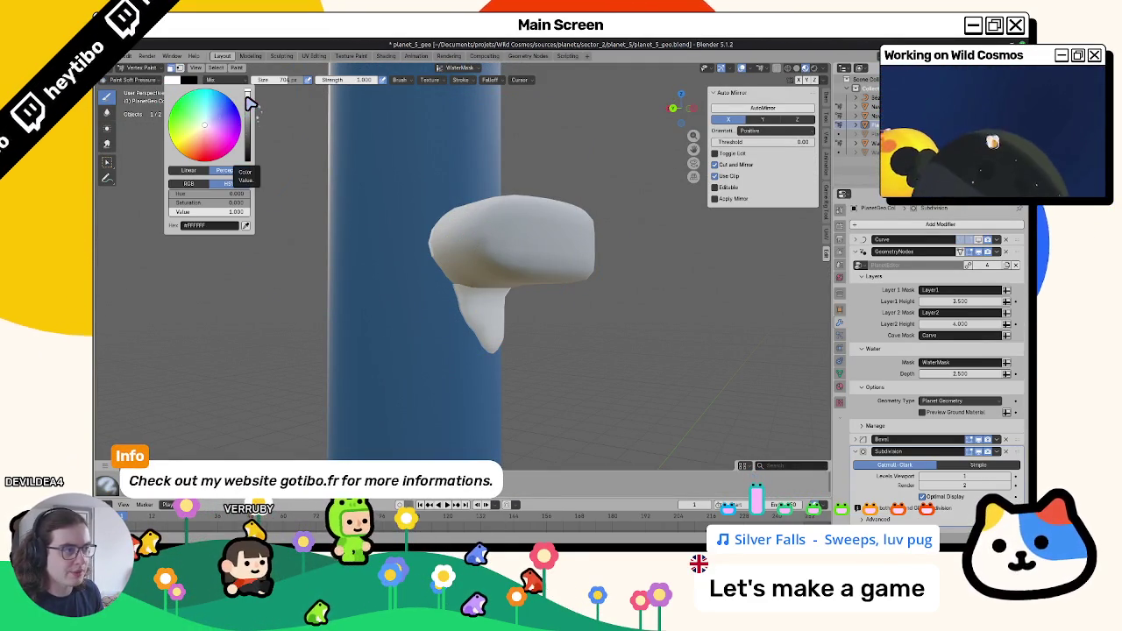
drag(250, 103, 456, 258)
key(shift+k)
mouse_move(381, 205)
middle_down()
mouse_move(333, 156)
mouse_move(360, 193)
middle_up()
Select a face above the box in Edit Mode, then go back to Object Mode to view the result.
key(Tab)
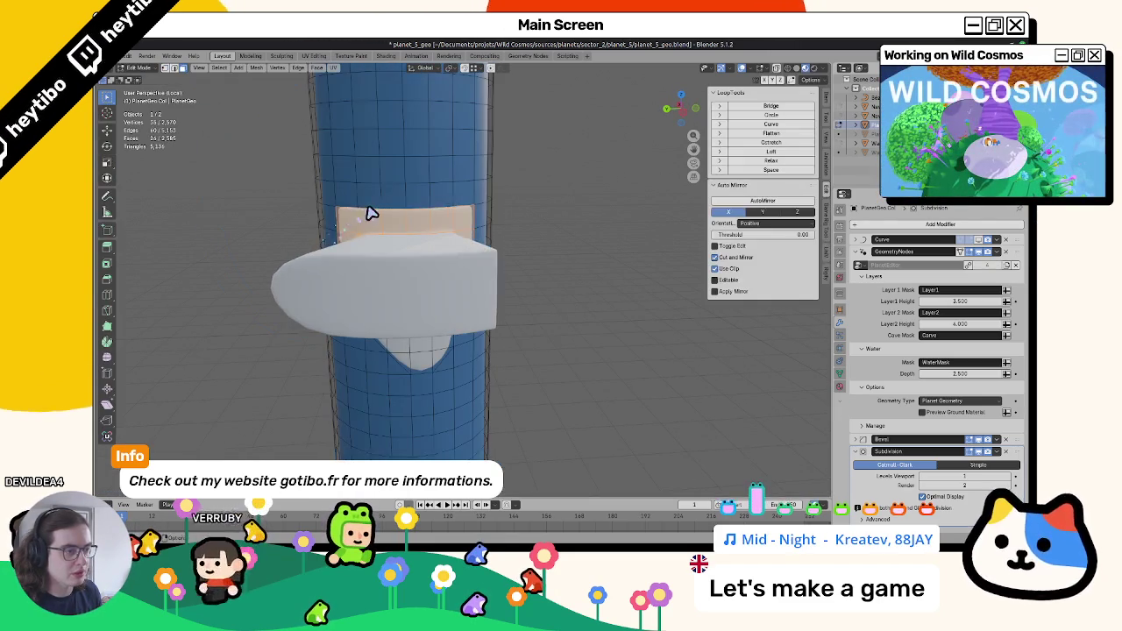
click(368, 202)
mouse_move(471, 200)
middle_down()
mouse_move(438, 155)
mouse_move(457, 216)
mouse_move(261, 243)
mouse_move(445, 251)
mouse_move(306, 253)
mouse_move(349, 255)
middle_up()
key(Tab)
key(ctrl+Tab)
scroll(254, 247, down, 3)
scroll(289, 248, down, 2)
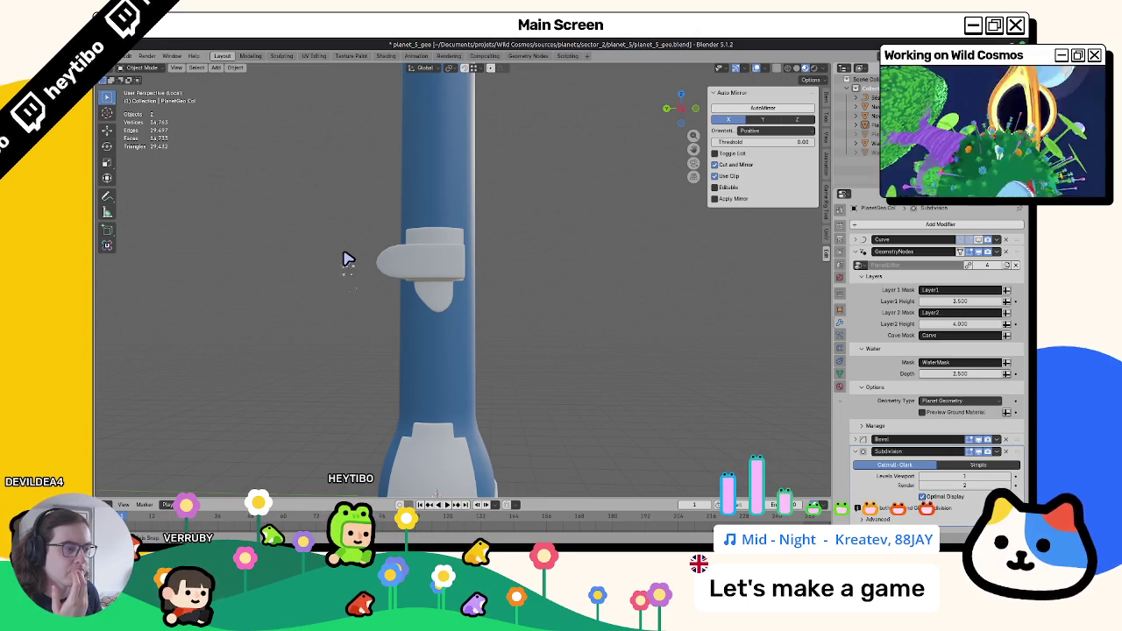
middle_drag(624, 426, 479, 313)
Select the Water object, open and dismiss the Add menu, then select the column.
click(480, 313)
scroll(471, 296, down, 2)
scroll(491, 289, up, 2)
scroll(476, 271, up, 3)
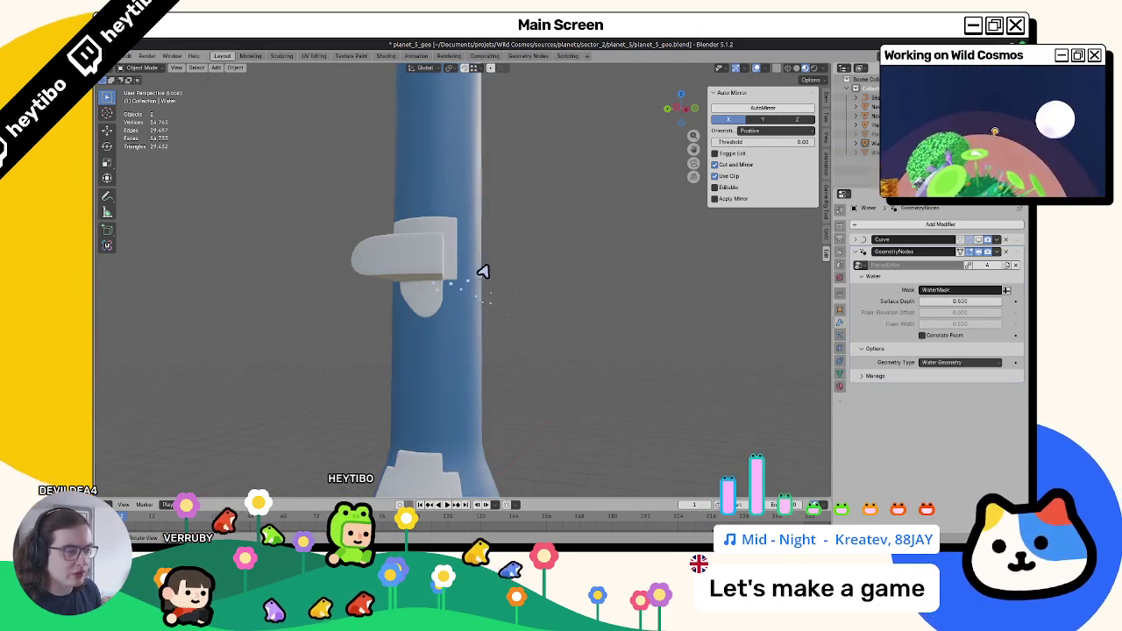
scroll(517, 268, down, 2)
scroll(535, 281, down, 1)
scroll(513, 311, up, 2)
scroll(500, 289, up, 2)
scroll(499, 252, down, 2)
key(shift+a)
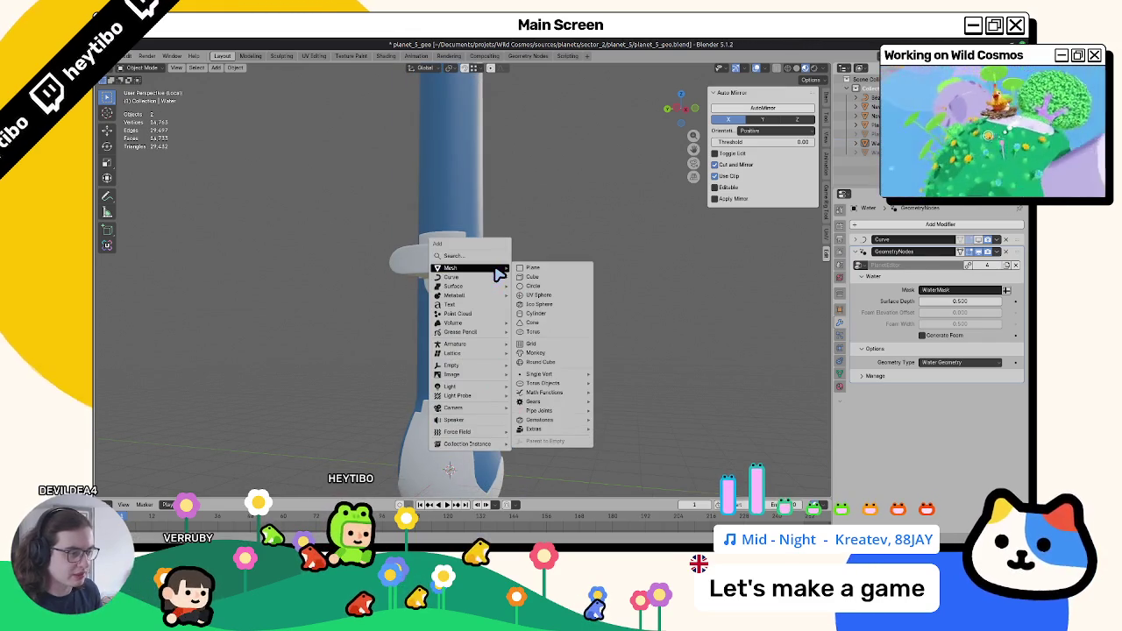
key(Escape)
click(430, 275)
Toggle Edit Mode on the column, then switch to Sculpt Mode and on to Vertex Paint.
scroll(430, 275, up, 2)
key(Tab)
scroll(439, 289, up, 2)
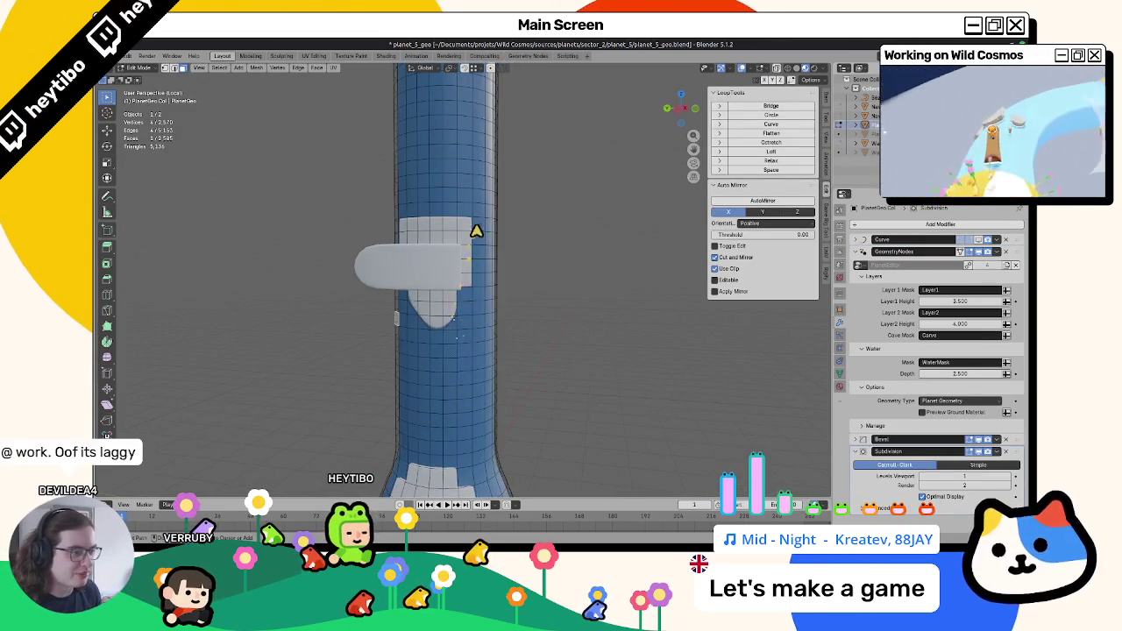
key(Tab)
key(ctrl+Tab)
click(488, 367)
key(ctrl+Tab)
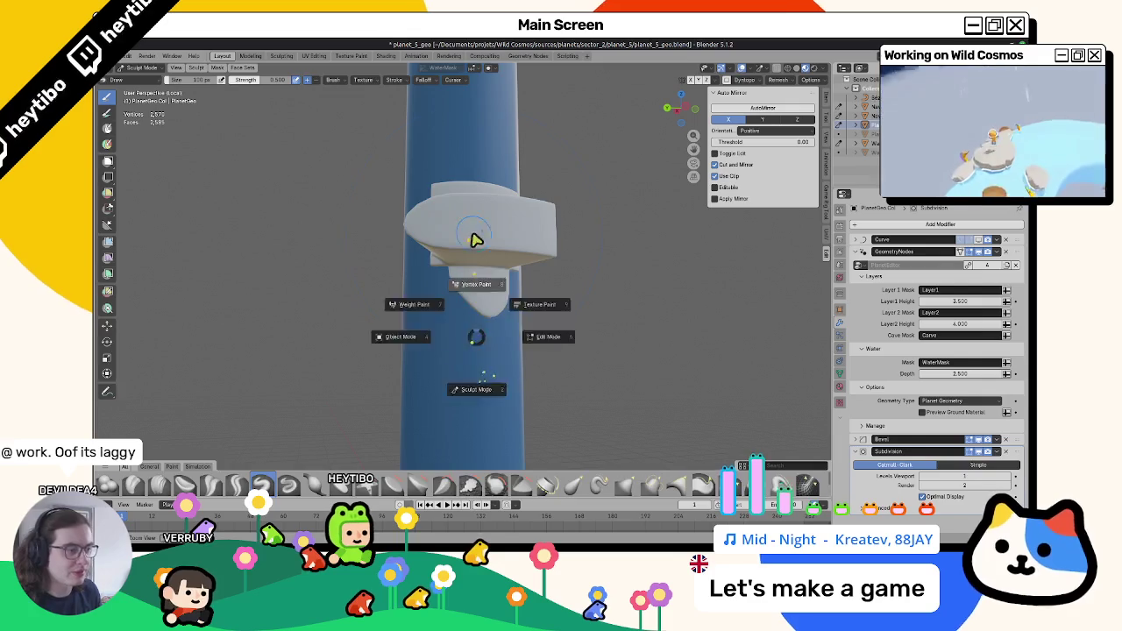
click(467, 244)
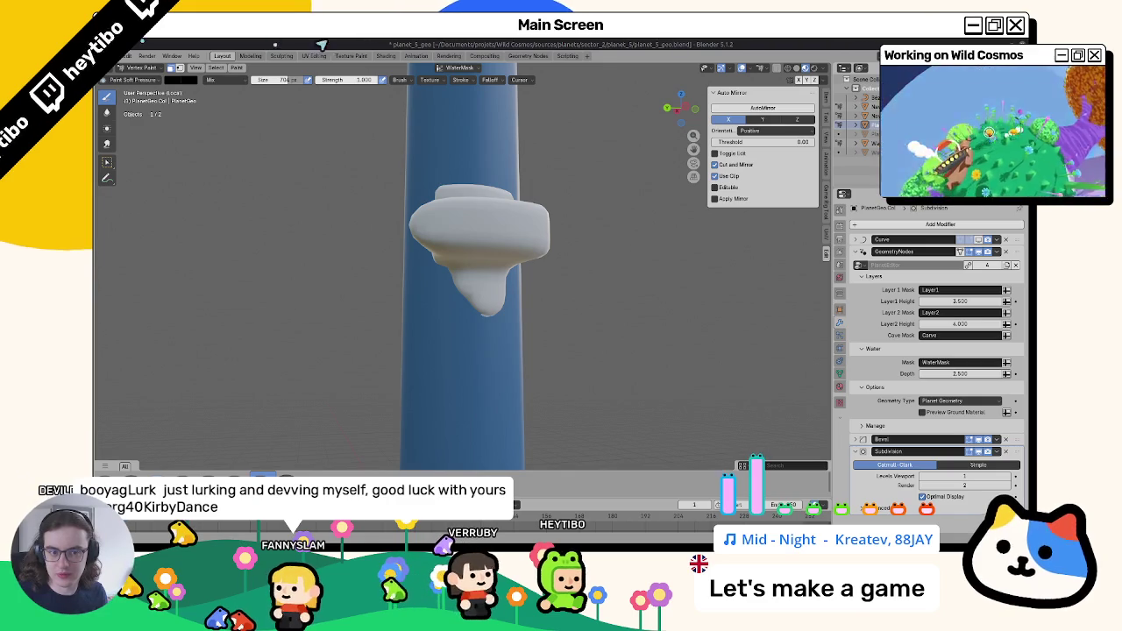
Make Layer1 the active colour layer and fill it with the brush colour.
middle_drag(366, 253, 374, 255)
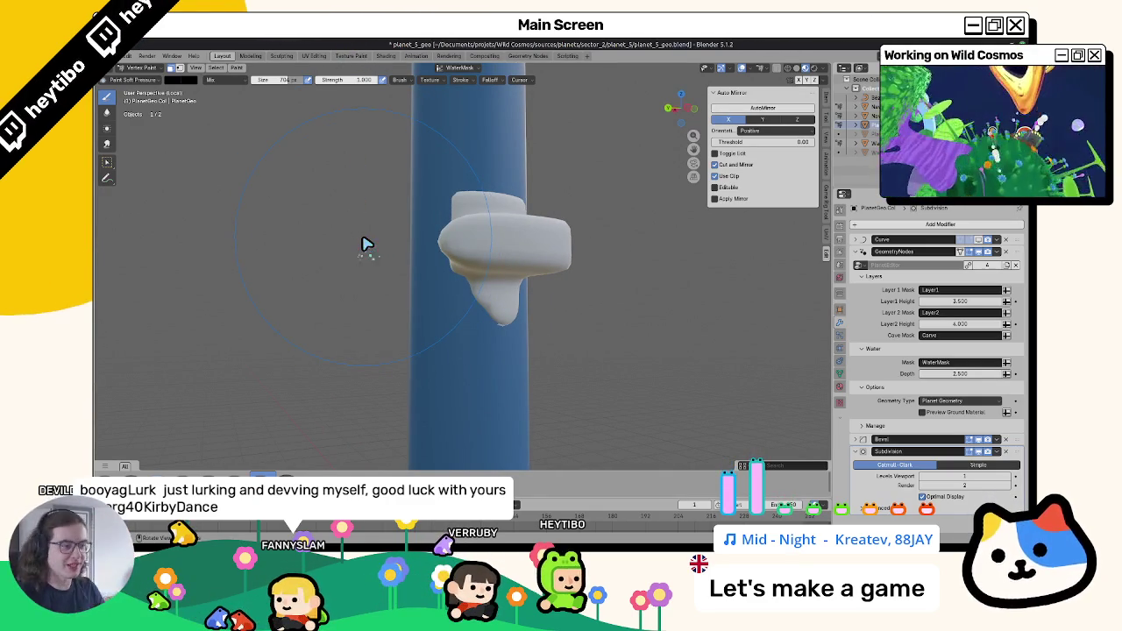
mouse_move(431, 263)
middle_down()
mouse_move(474, 283)
mouse_move(467, 293)
mouse_move(501, 329)
mouse_move(495, 234)
mouse_move(453, 143)
middle_up()
key(grave)
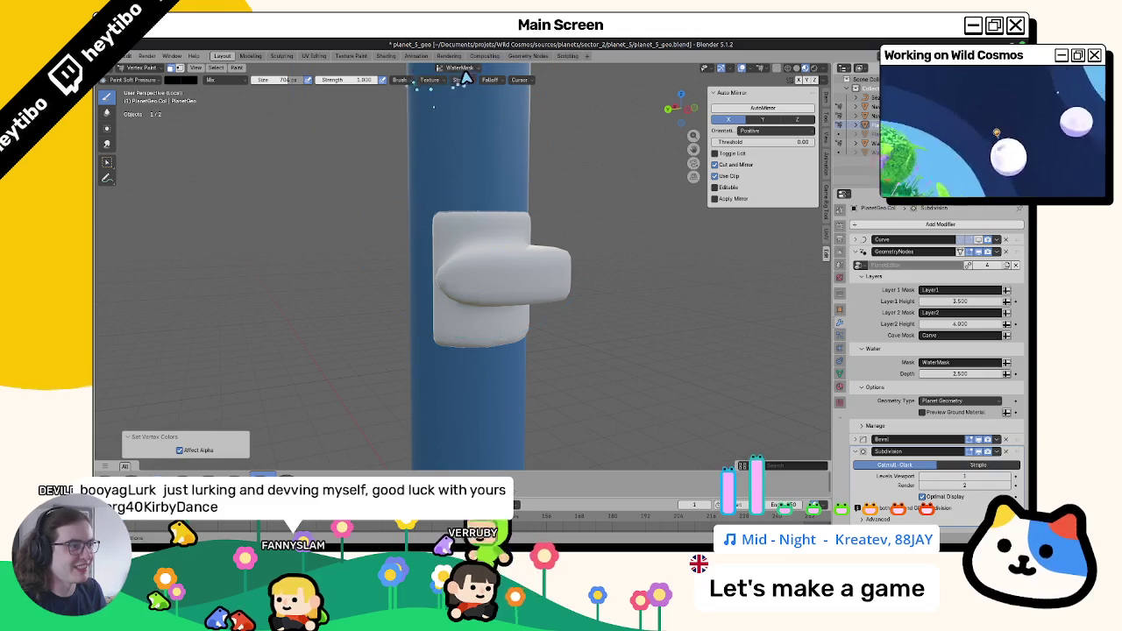
click(457, 68)
click(426, 89)
key(shift+k)
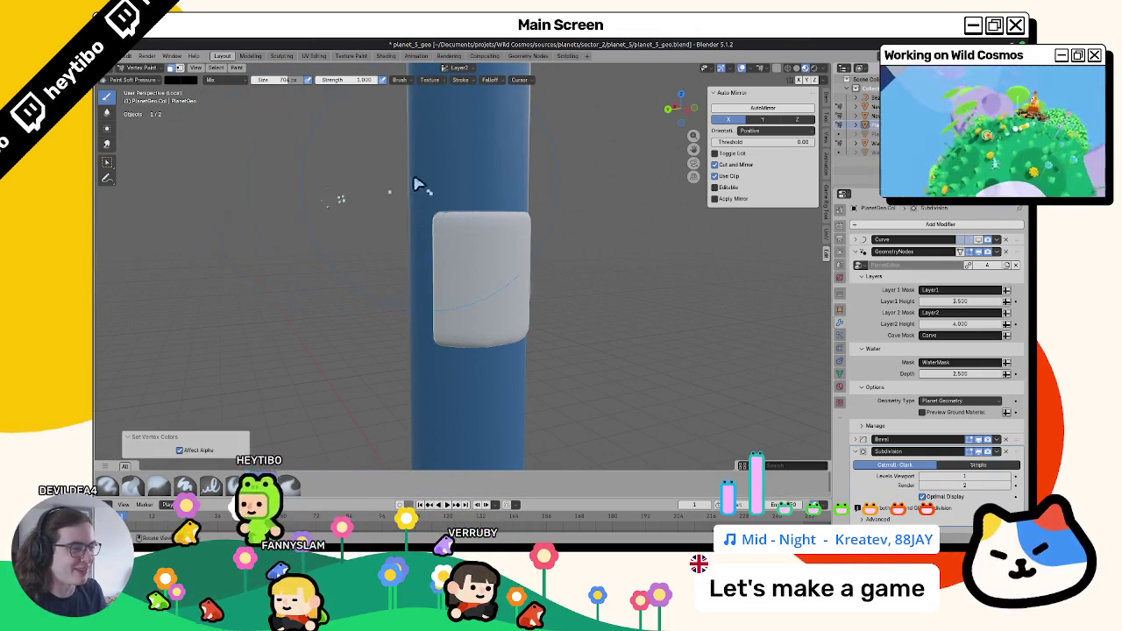
middle_drag(427, 188, 458, 75)
Switch the colour layer through Layer2 to WaterMask and set the brush colour to white.
click(458, 67)
click(427, 96)
click(427, 106)
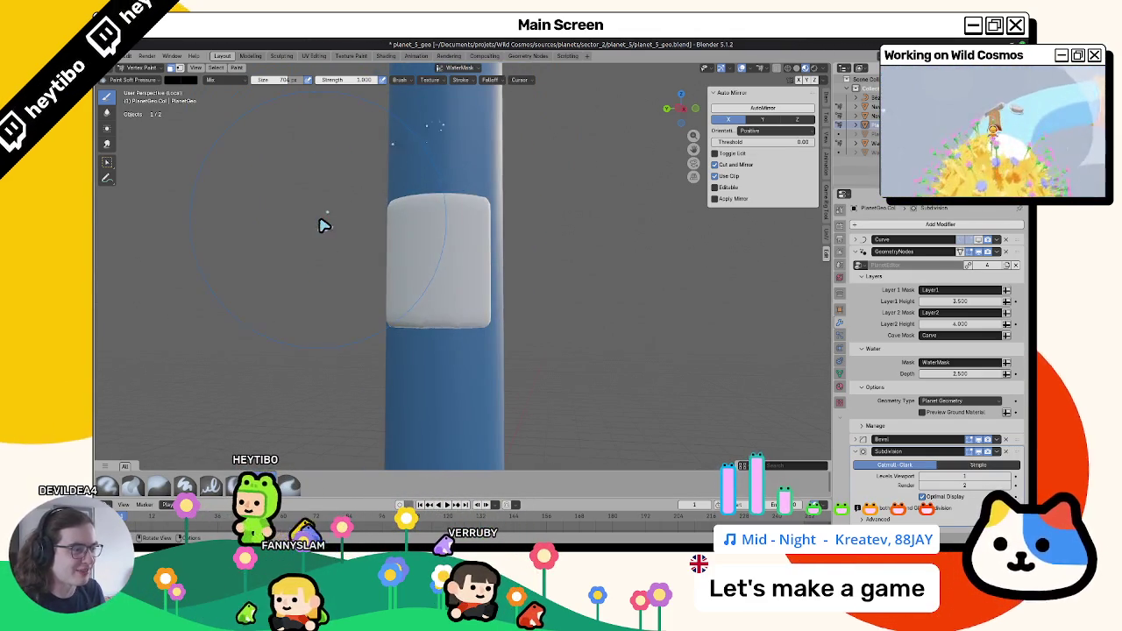
click(185, 81)
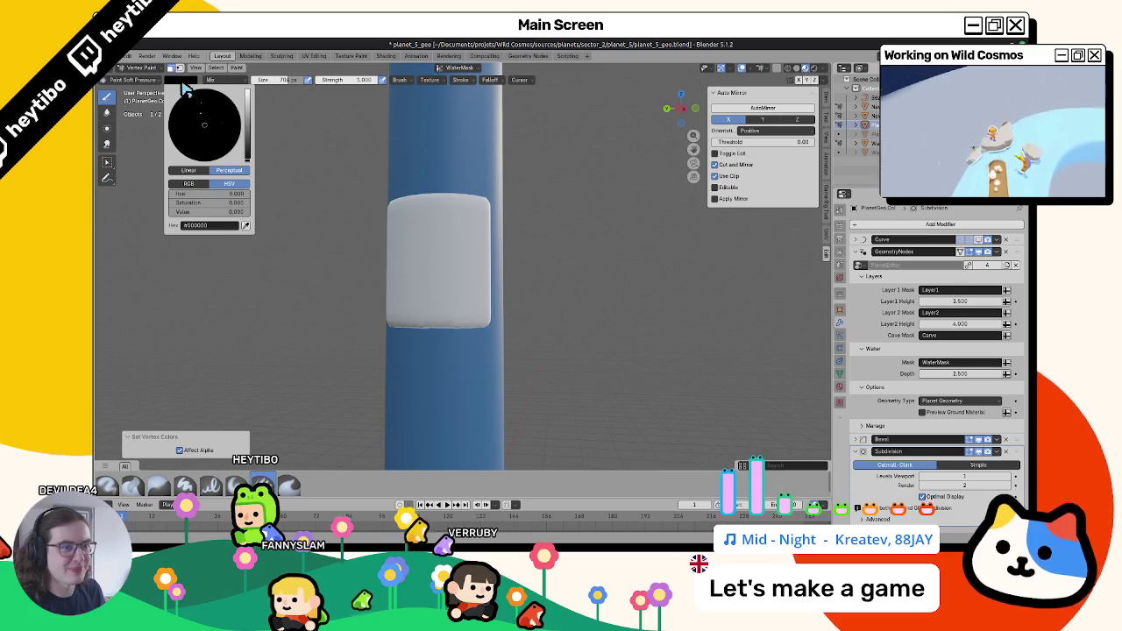
click(177, 81)
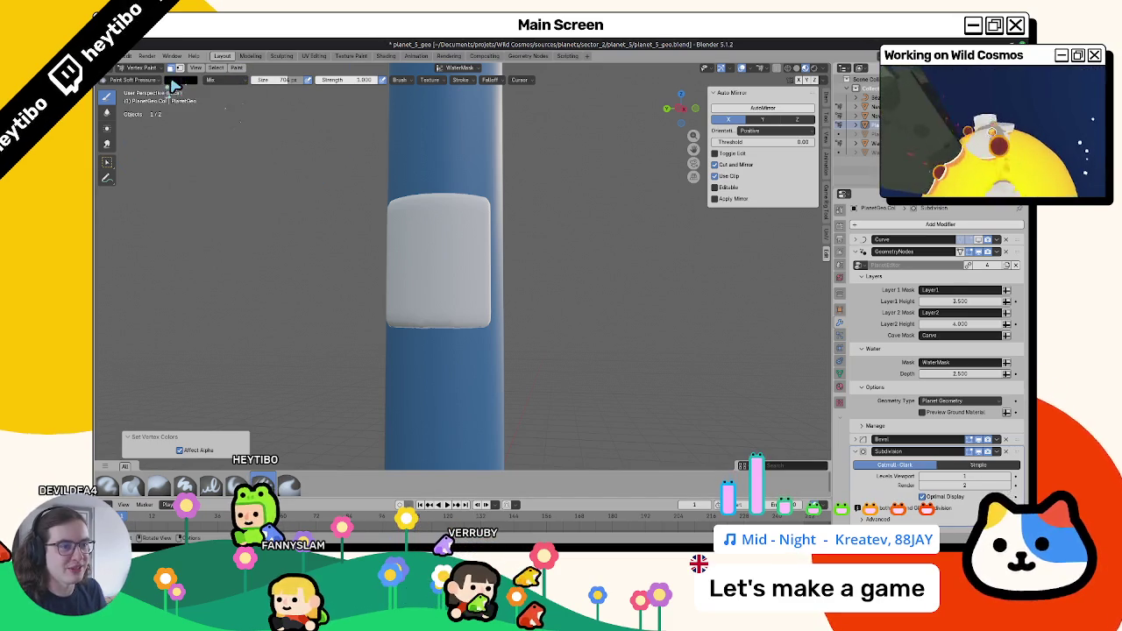
click(247, 96)
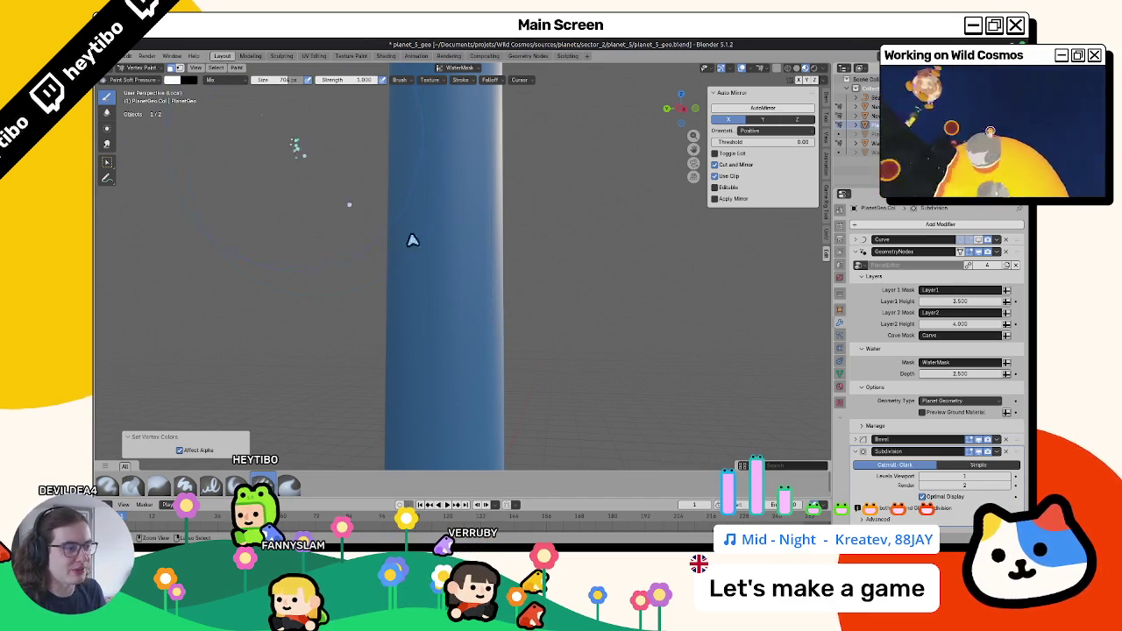
In Edit Mode, convert triangles to quads via F3 search, then return to Object Mode.
key(ctrl+Tab)
click(409, 343)
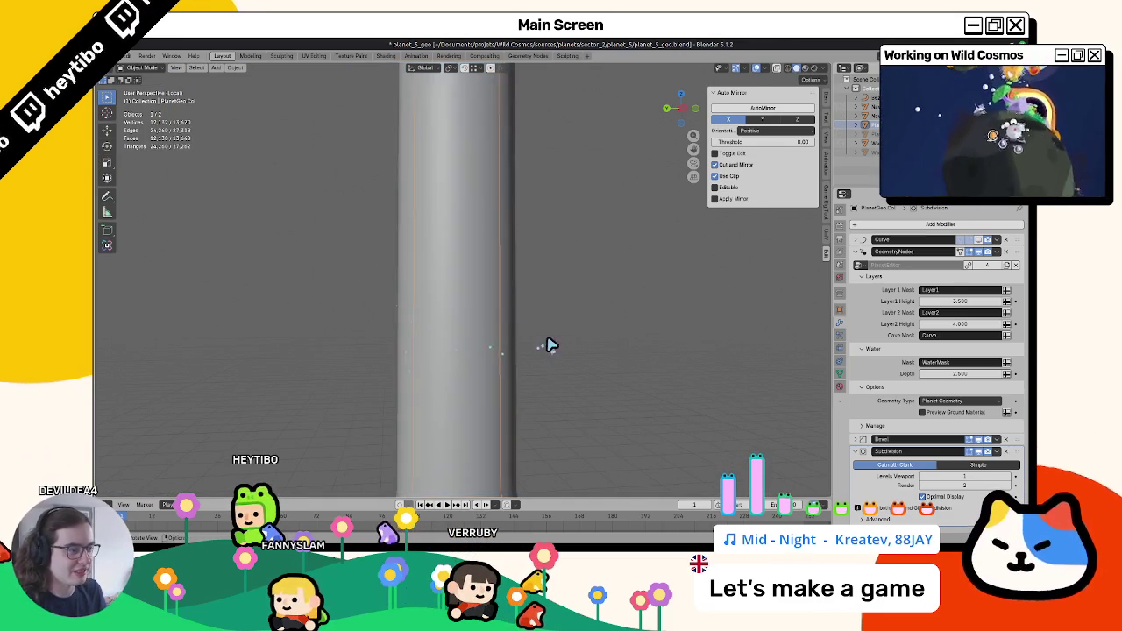
key(F3)
key(Return)
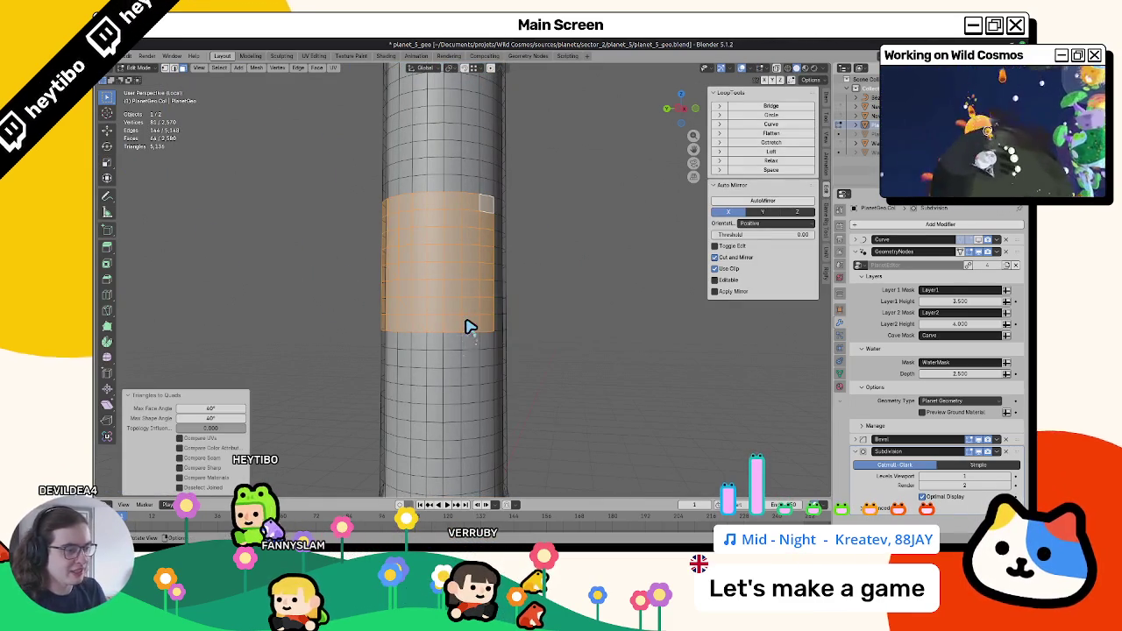
scroll(474, 334, down, 5)
key(Tab)
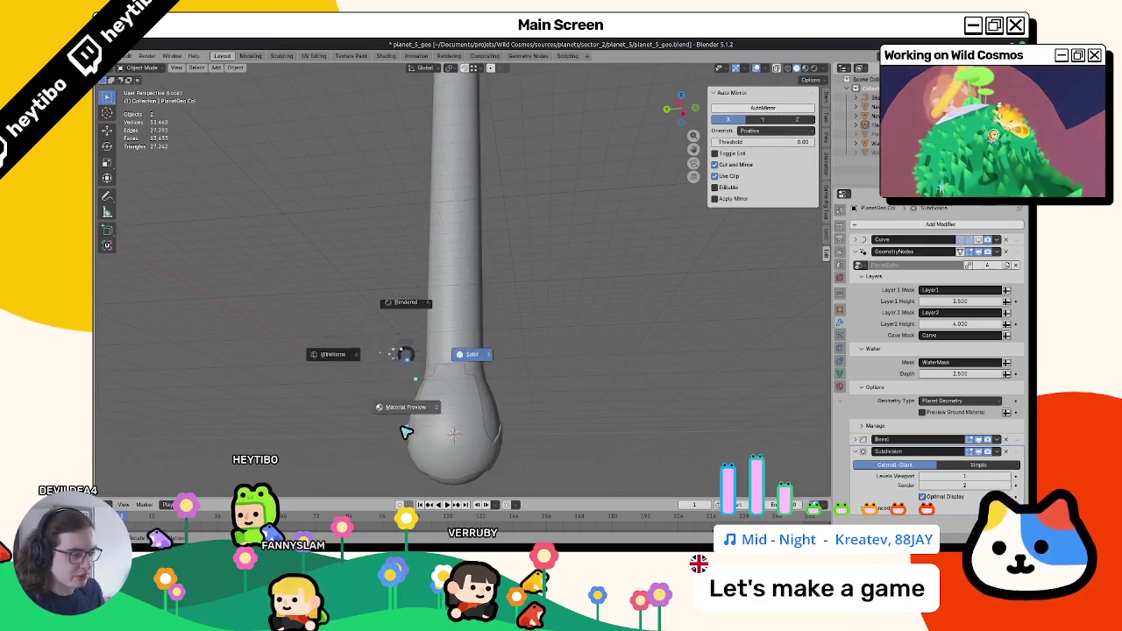
scroll(426, 343, up, 1)
scroll(435, 347, up, 3)
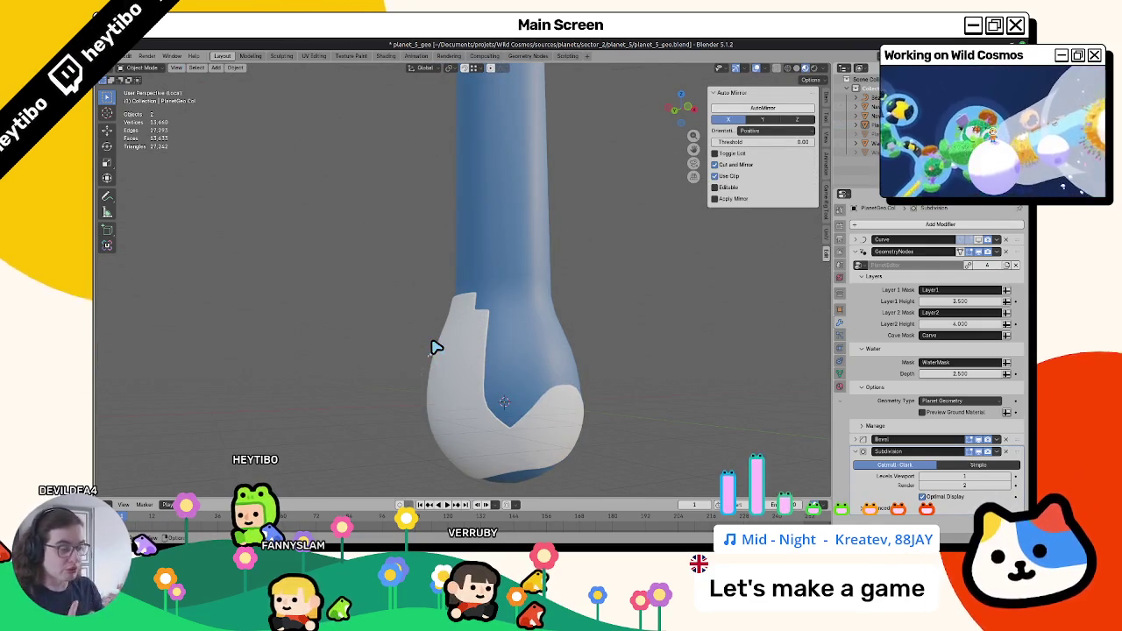
key(shift+a)
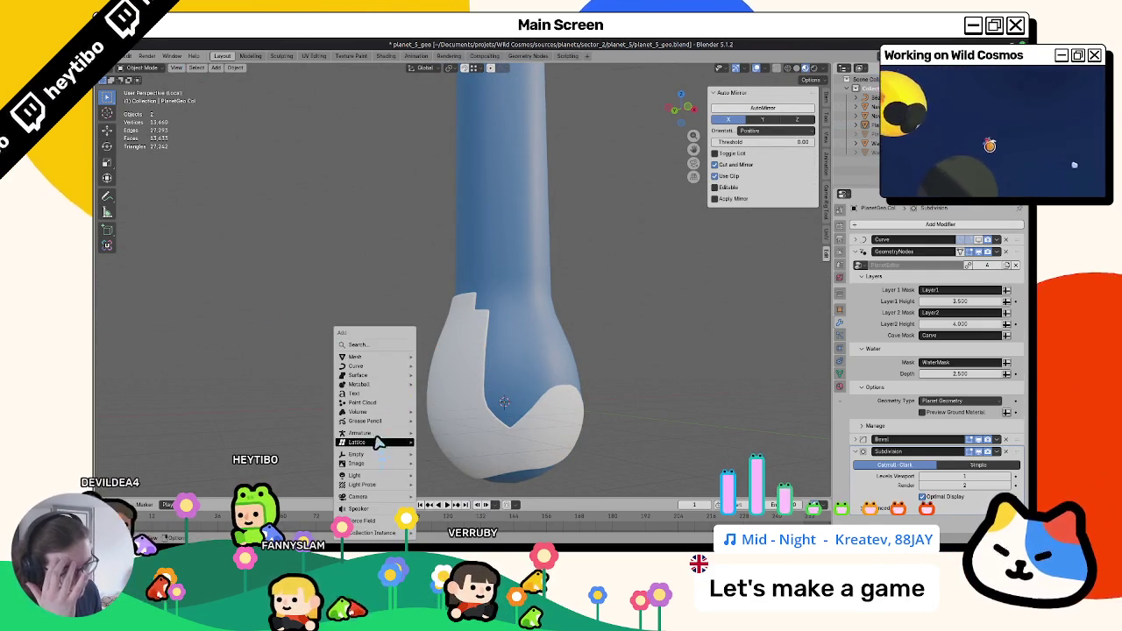
mouse_move(366, 421)
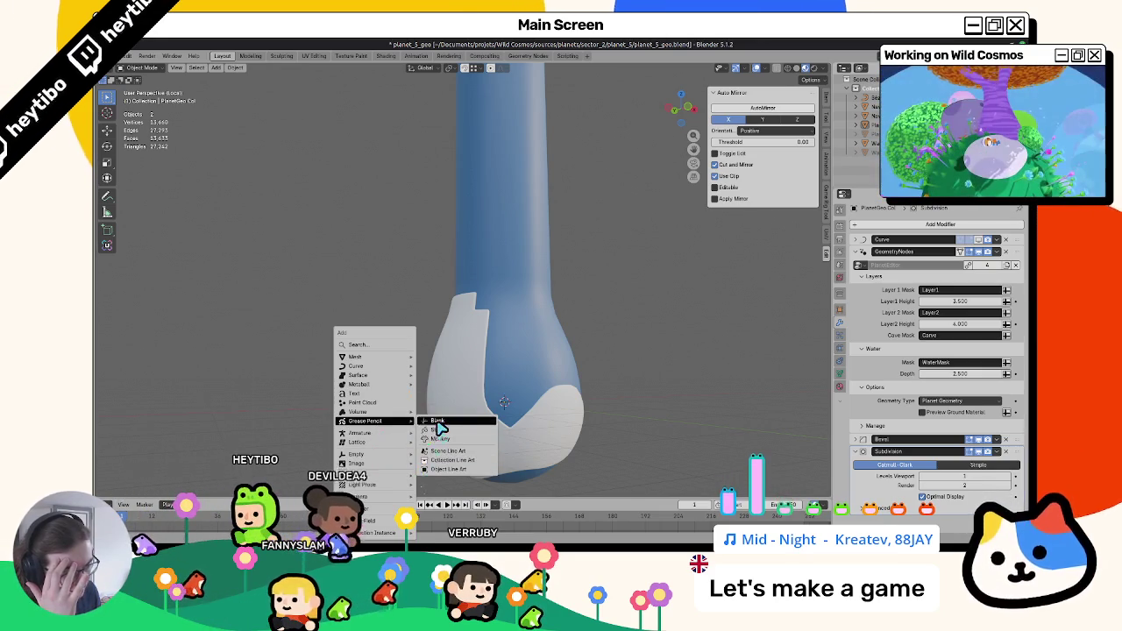
Add a blank Grease Pencil object, switch it to Draw Mode in front view, and pick the Ink Pen brush.
click(439, 420)
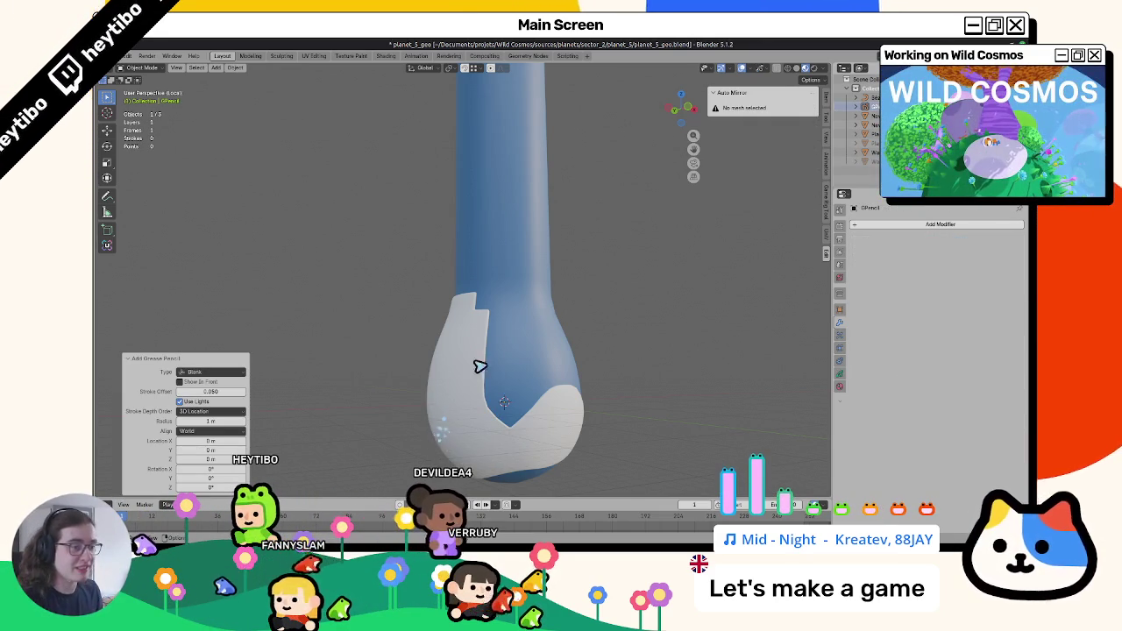
key(ctrl+Tab)
click(491, 303)
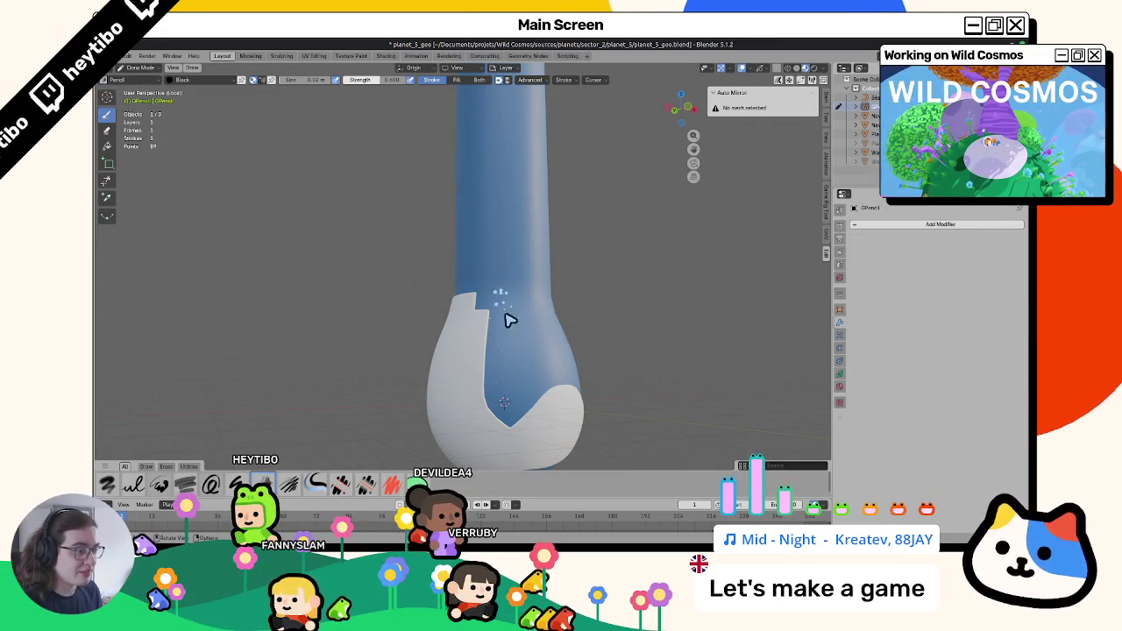
middle_drag(443, 285, 544, 316)
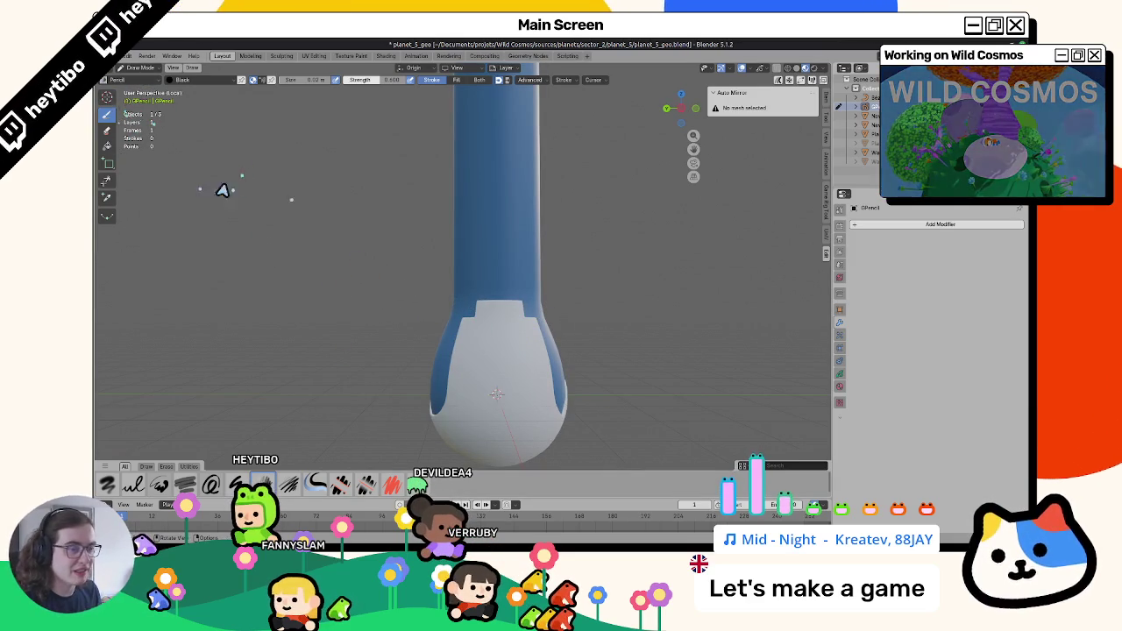
key(KP_1)
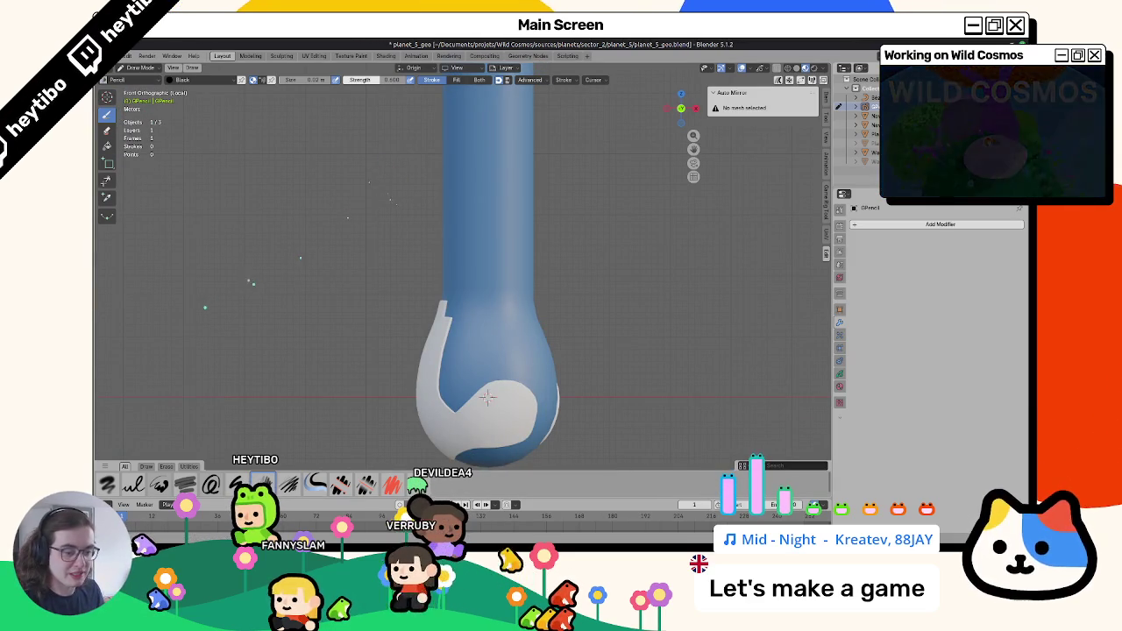
right_click(202, 439)
click(225, 353)
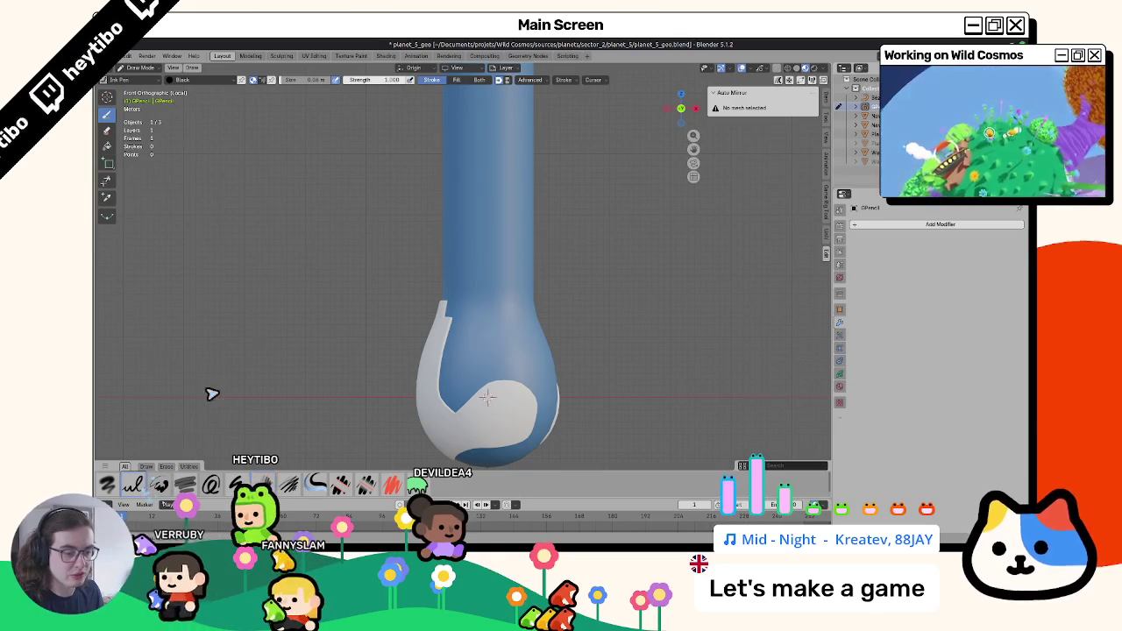
Move the 3D cursor beside the column and shrink the pen size to 0.2 m, undoing test strokes.
drag(301, 316, 438, 306)
key(ctrl+z)
key(shift+s)
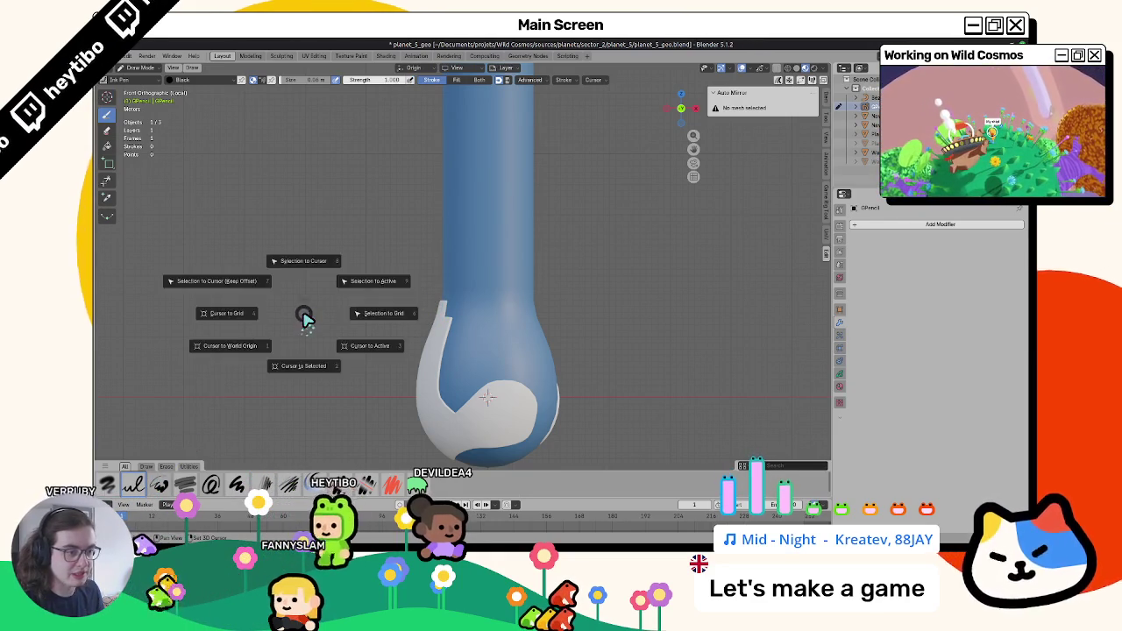
click(305, 317)
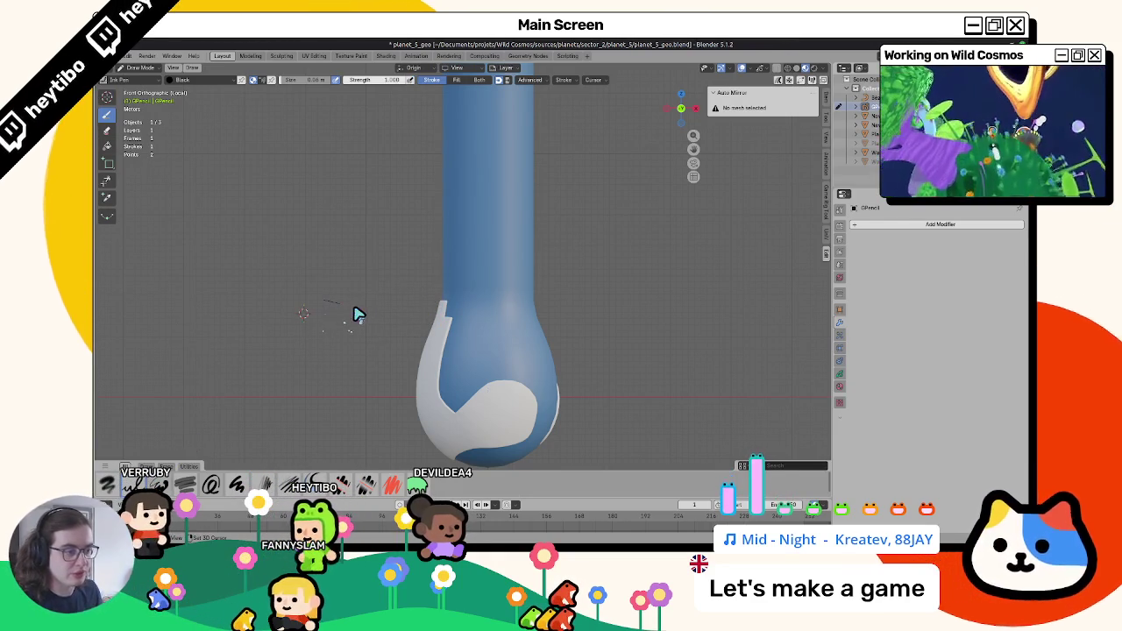
drag(336, 307, 353, 355)
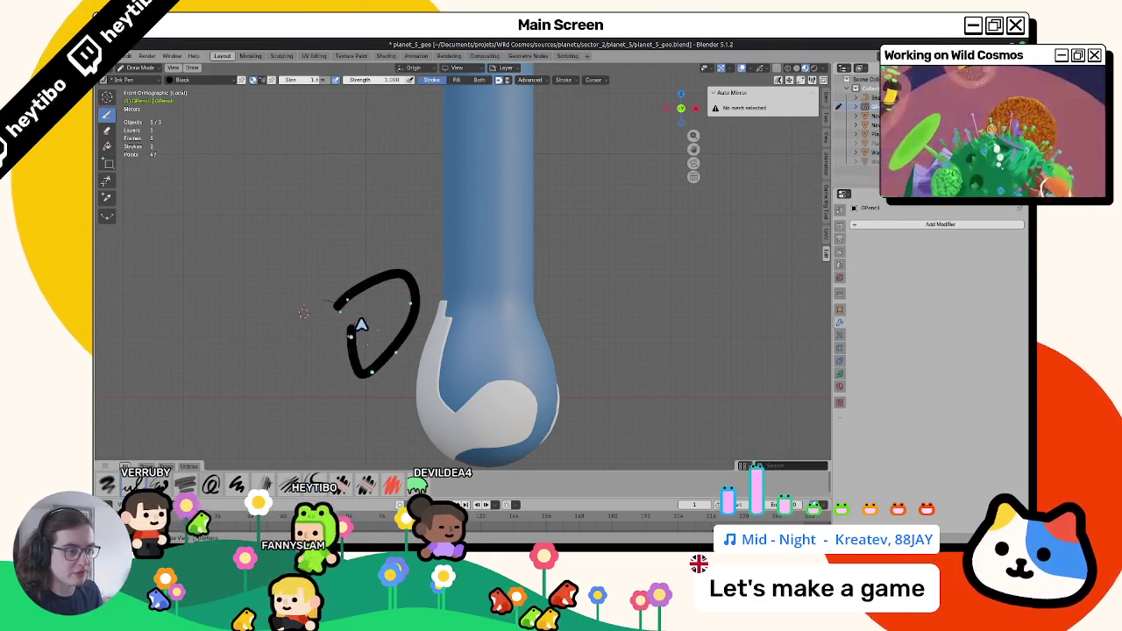
key(ctrl+z)
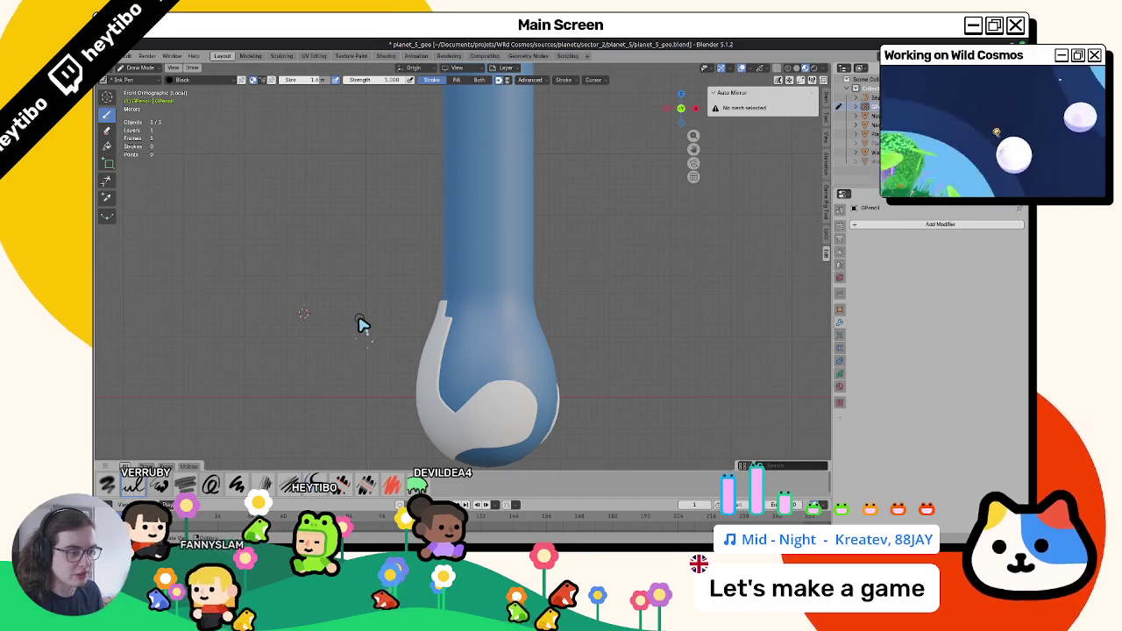
key(f)
click(359, 326)
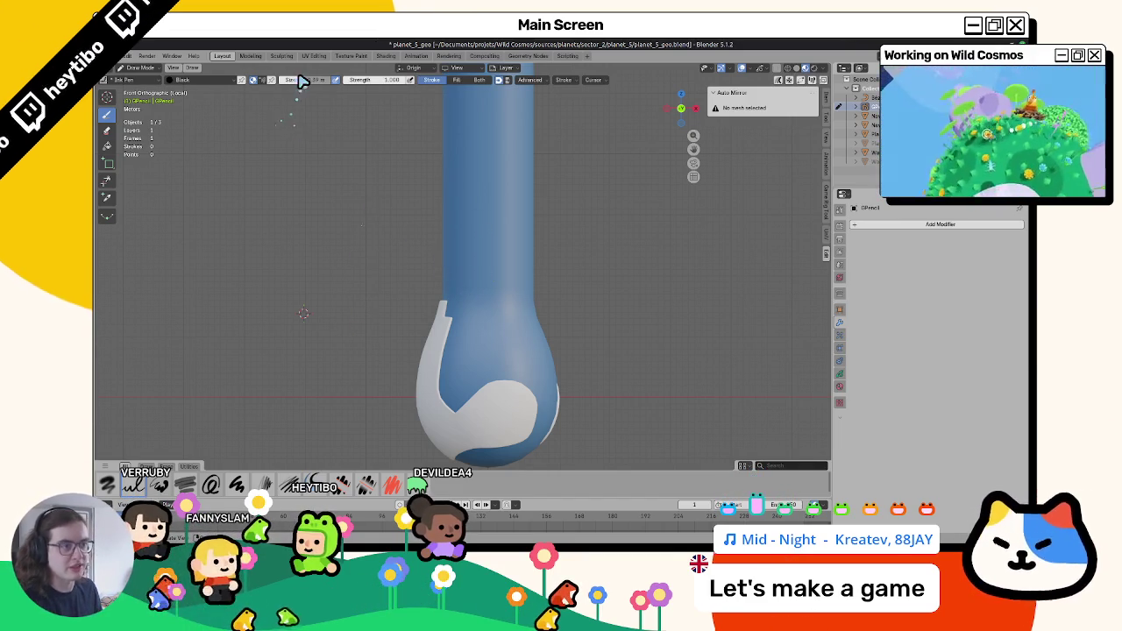
drag(301, 82, 307, 90)
key(ctrl+z)
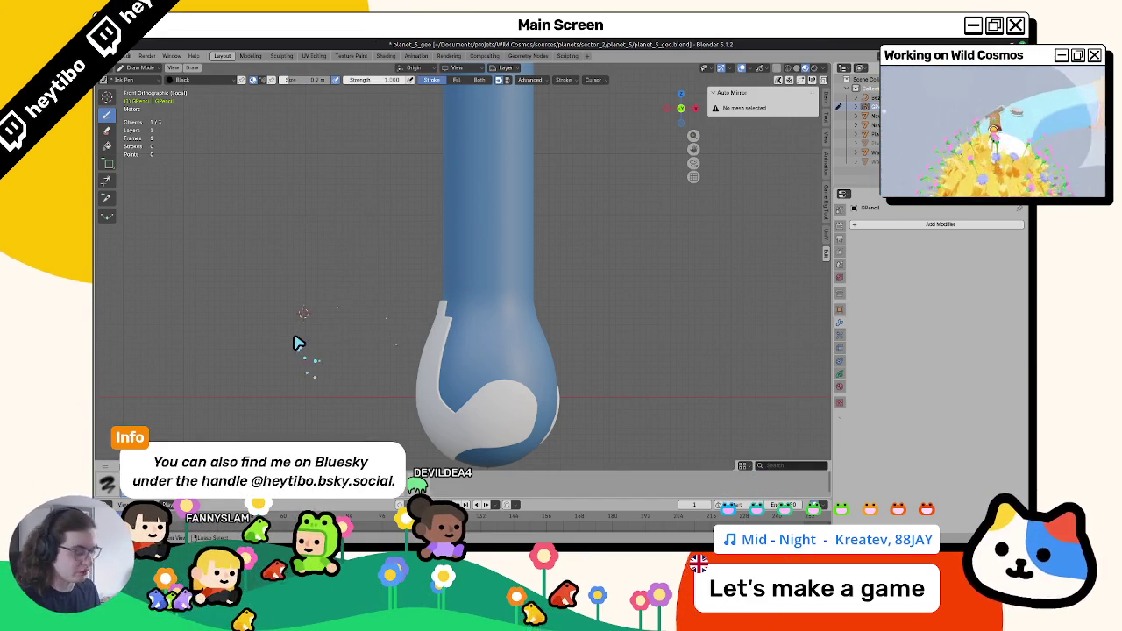
Set Stroke Placement to Surface and try, then undo, a test stroke on the blue stem.
middle_drag(424, 305, 479, 254)
scroll(519, 243, down, 5)
scroll(519, 213, up, 2)
scroll(470, 252, up, 3)
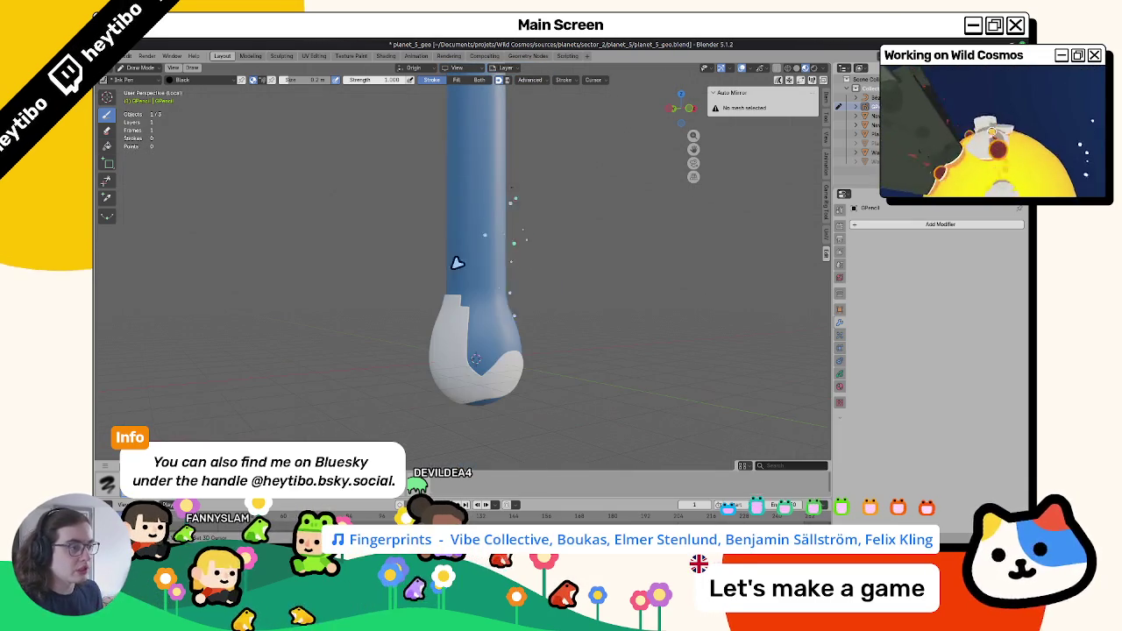
scroll(470, 208, up, 2)
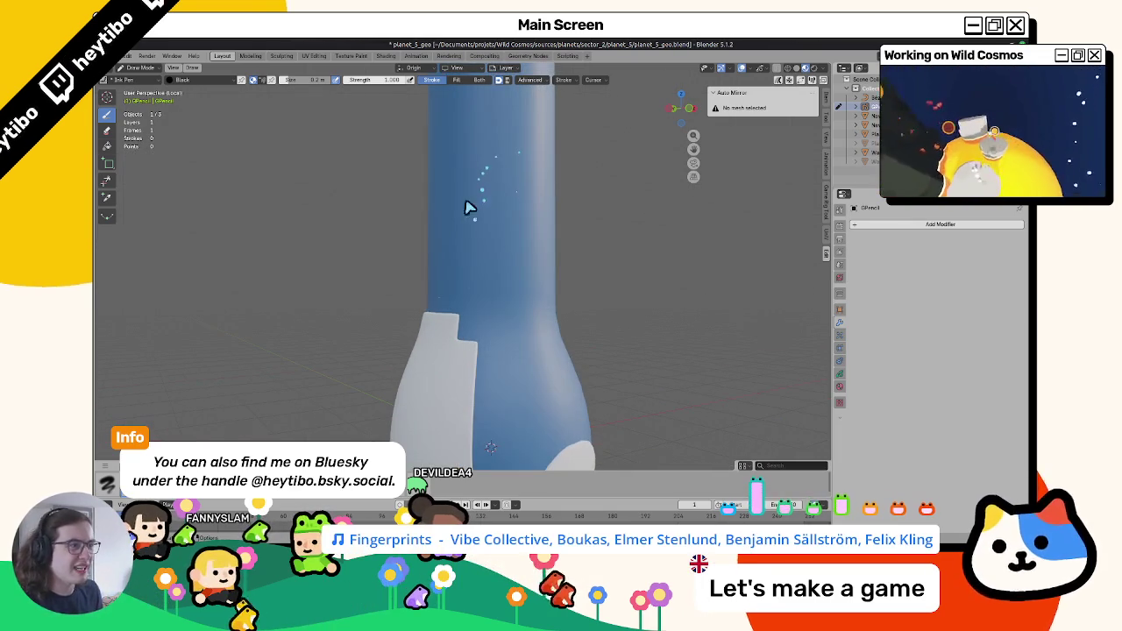
click(504, 67)
click(457, 68)
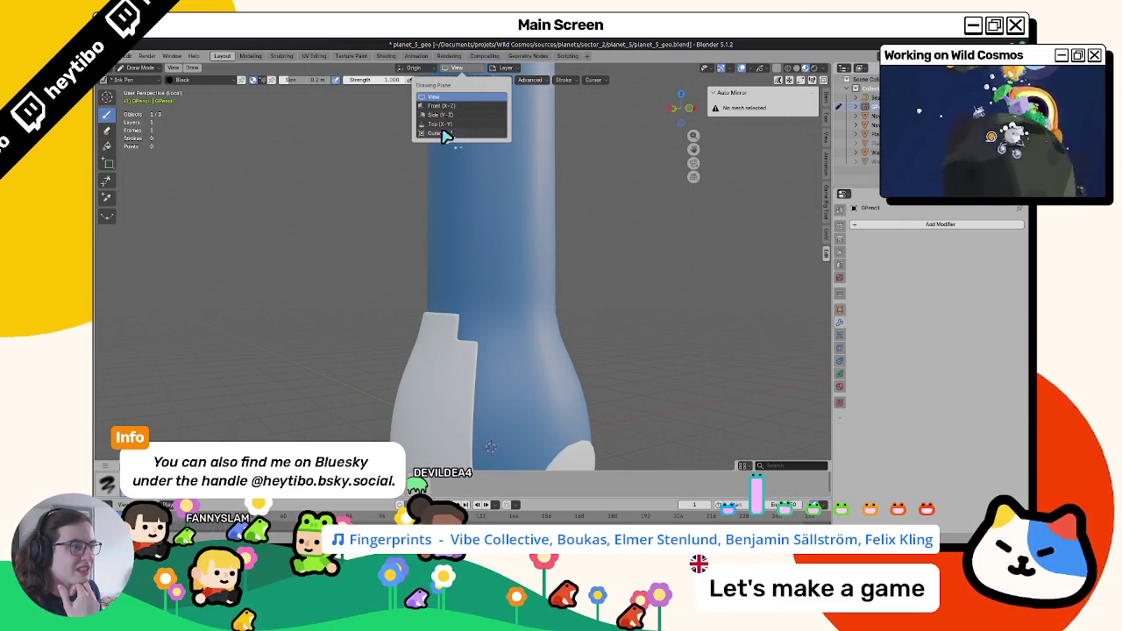
click(414, 67)
click(391, 115)
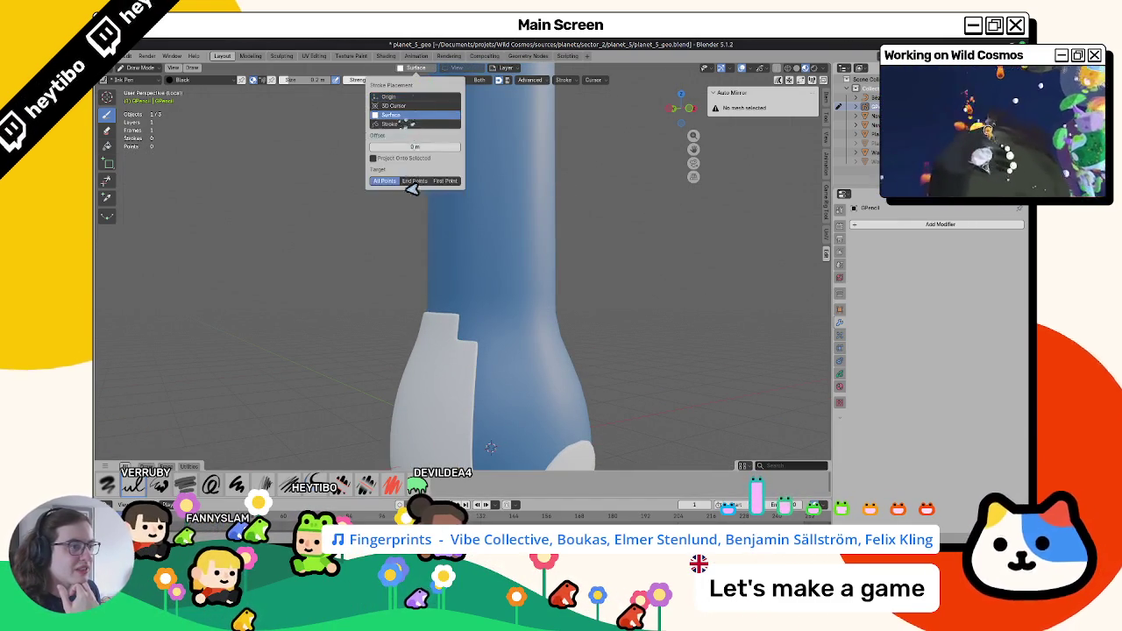
drag(456, 210, 529, 306)
mouse_move(529, 306)
middle_down()
mouse_move(604, 301)
mouse_move(471, 292)
mouse_move(490, 448)
middle_up()
key(ctrl+z)
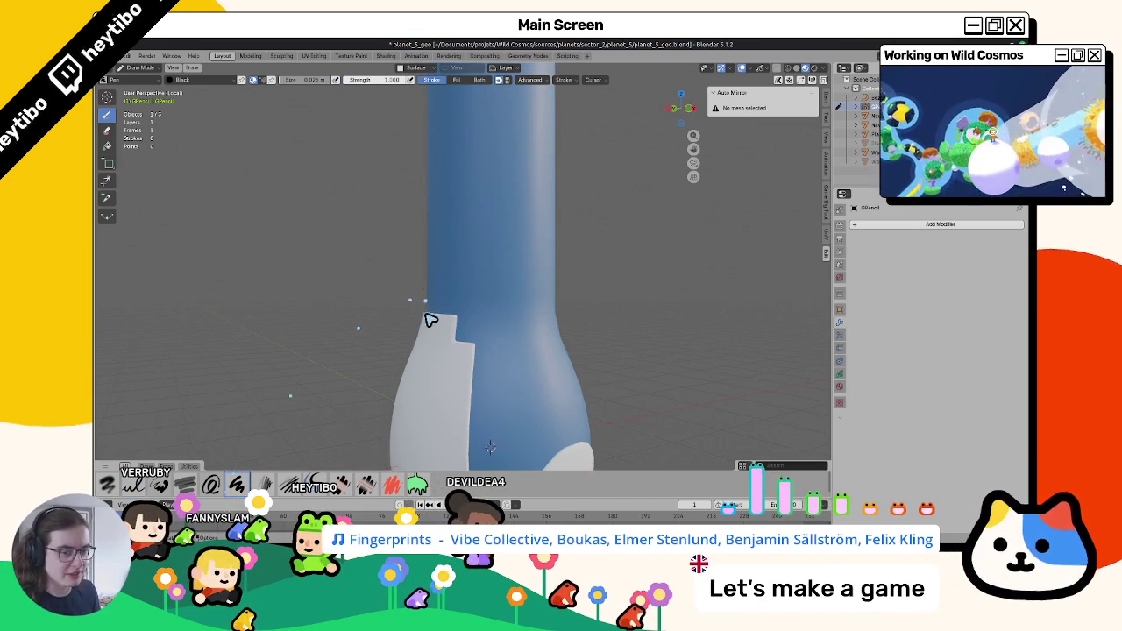
Sketch strokes across the blue column, undo the zigzag and small strokes, and inspect the sketch.
middle_drag(430, 318, 212, 379)
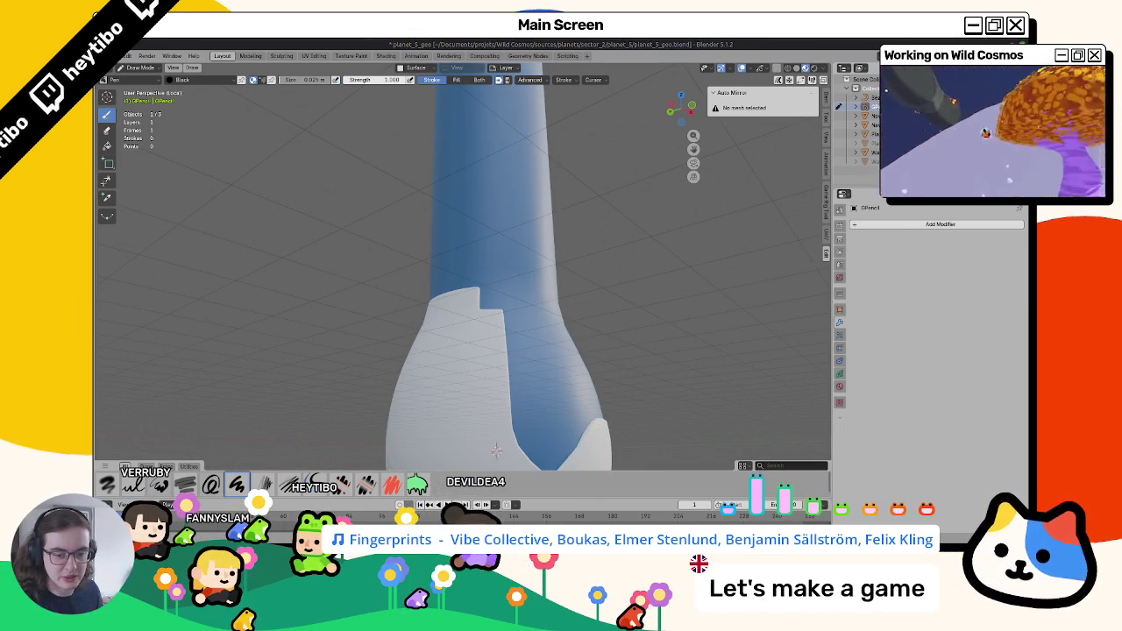
drag(224, 317, 470, 283)
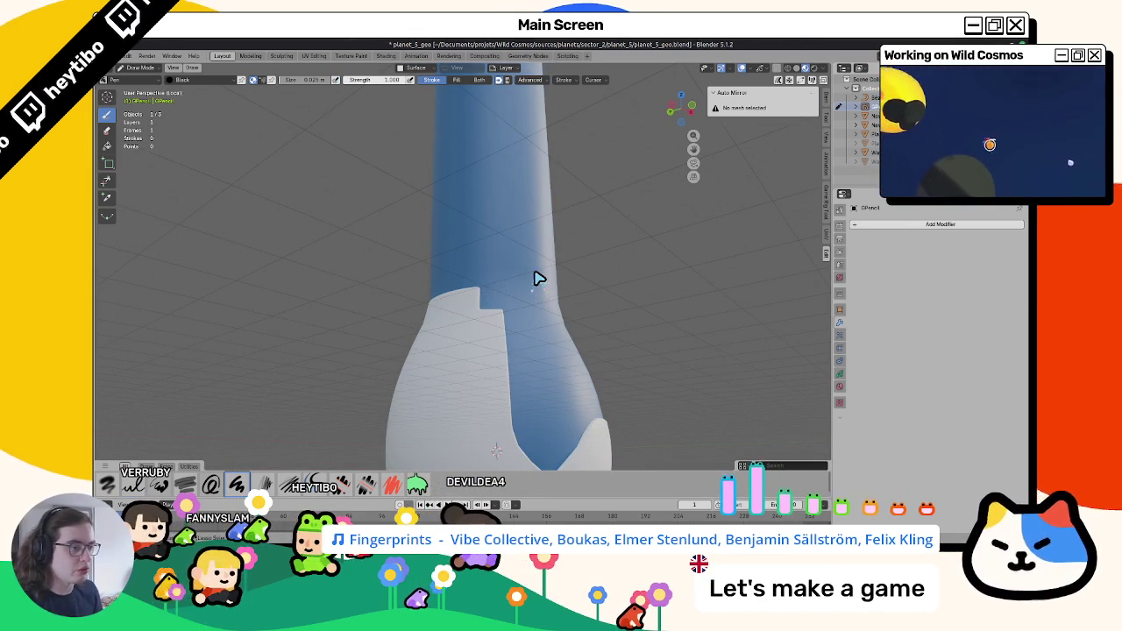
middle_drag(539, 279, 383, 271)
drag(558, 288, 339, 158)
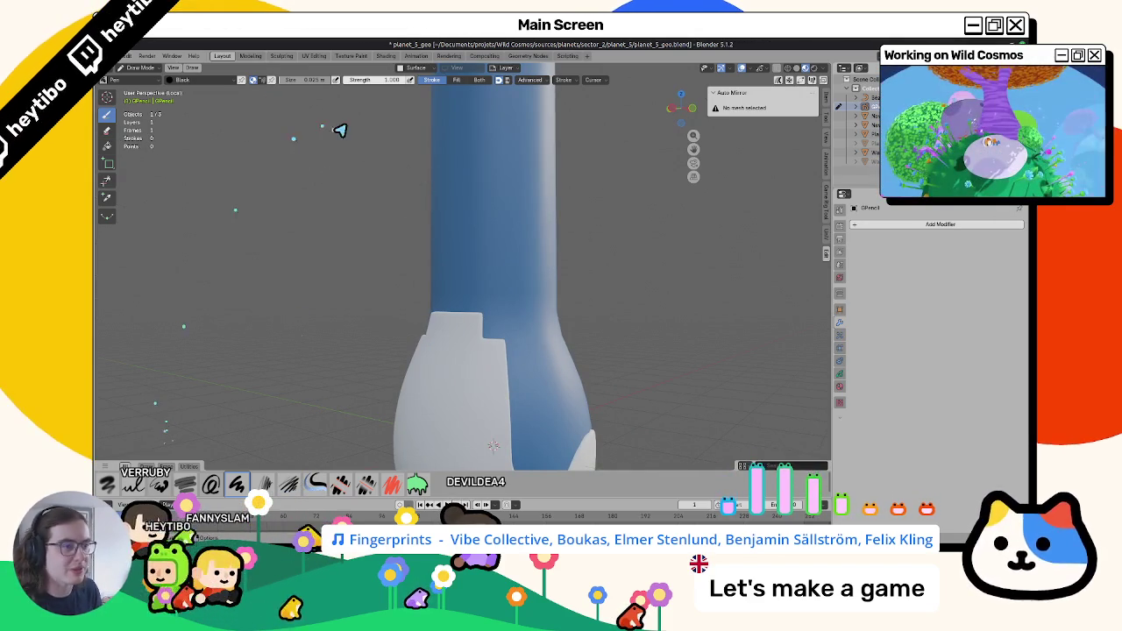
drag(476, 193, 536, 242)
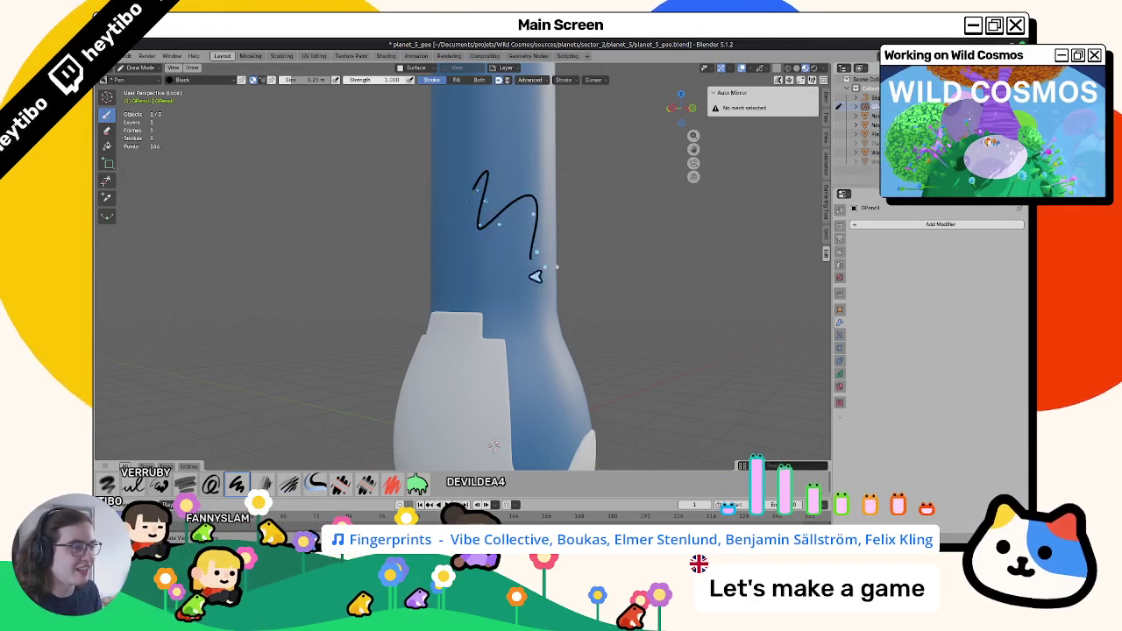
key(ctrl+z)
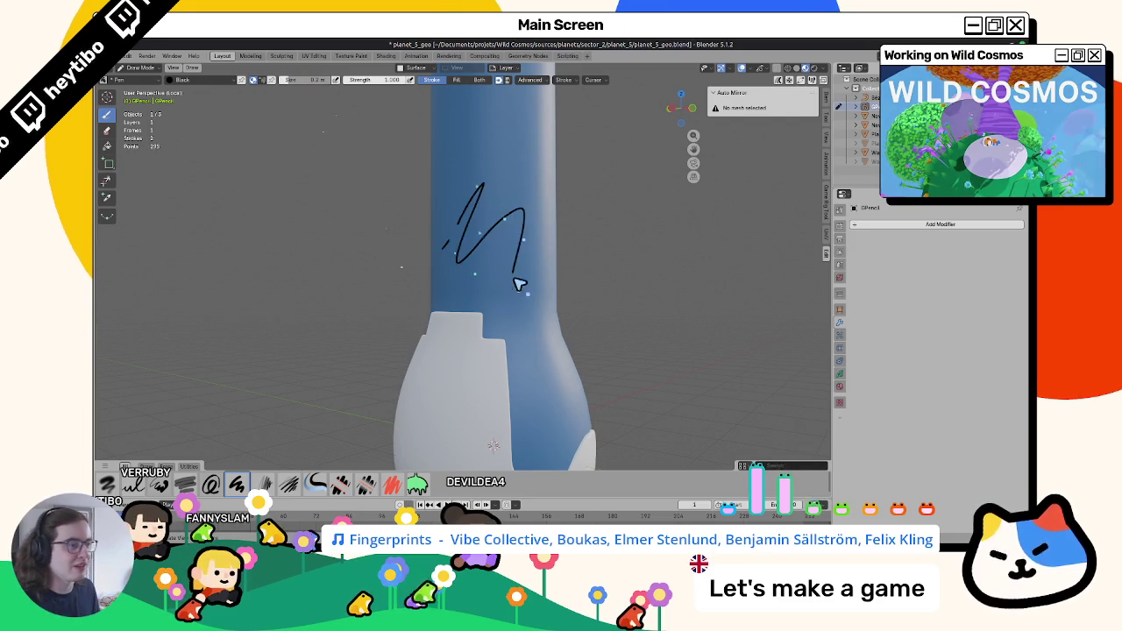
key(ctrl+z)
middle_drag(479, 274, 467, 346)
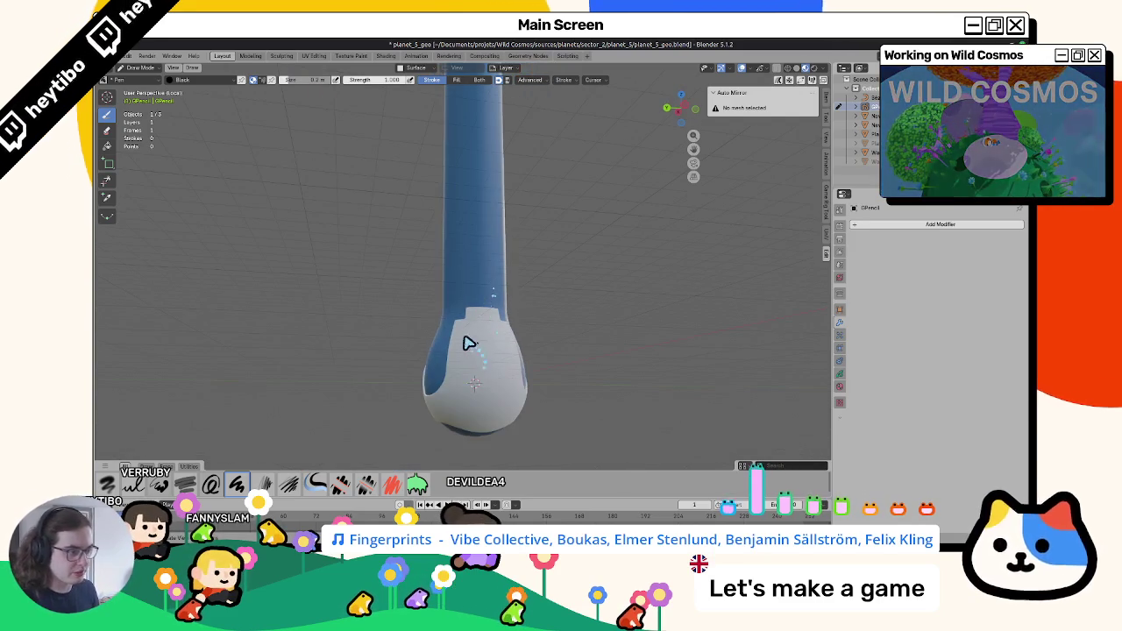
mouse_move(526, 384)
middle_down()
mouse_move(570, 393)
mouse_move(470, 349)
middle_up()
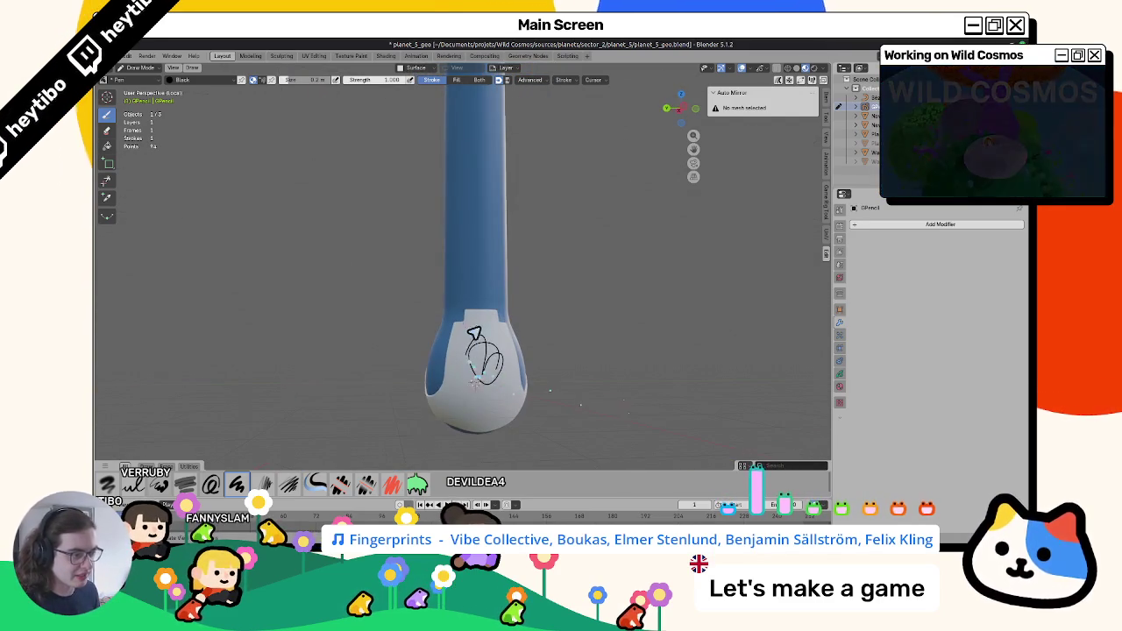
middle_drag(435, 292, 441, 313)
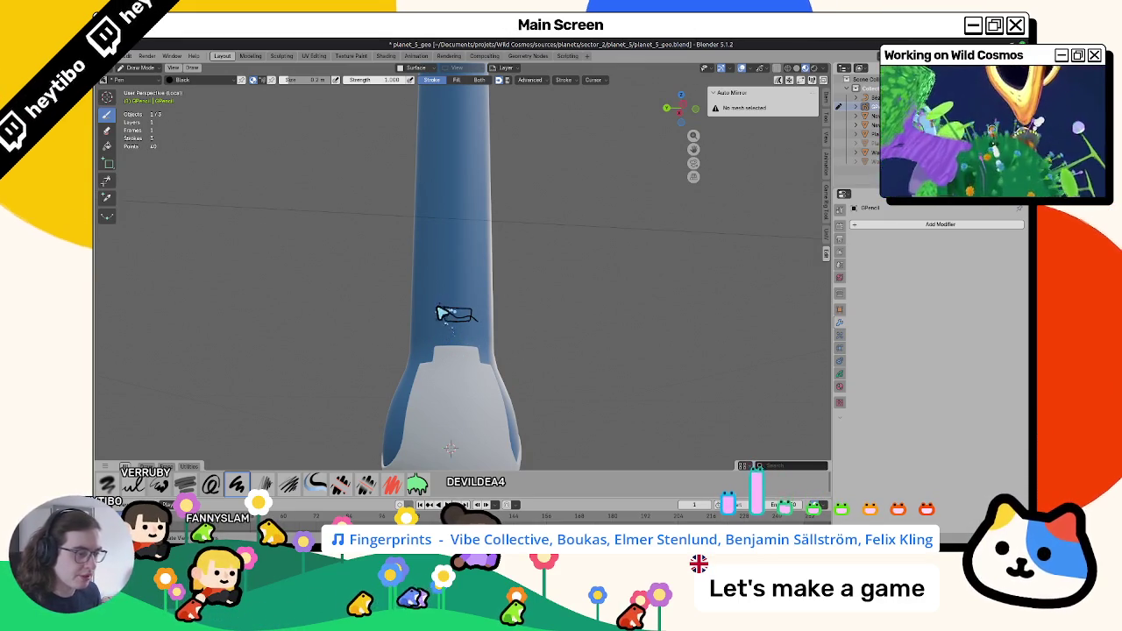
middle_drag(414, 320, 439, 323)
In the Tool properties, switch the brush Color mode from Material to Color Attribute.
click(839, 375)
click(839, 386)
click(841, 386)
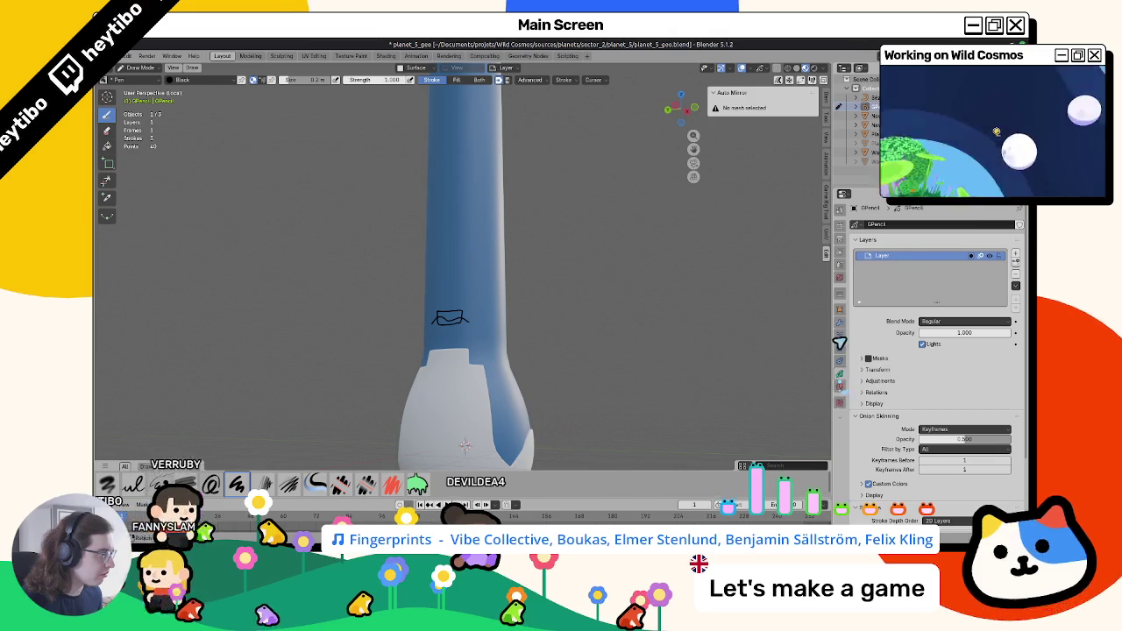
click(840, 224)
click(840, 237)
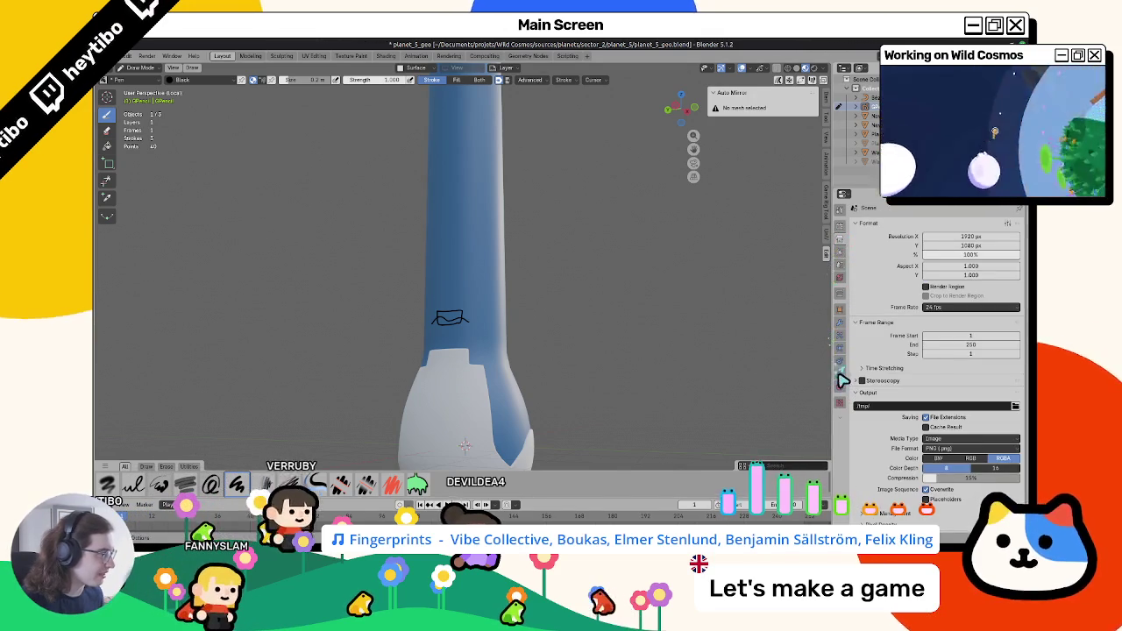
click(839, 386)
click(840, 208)
scroll(956, 401, down, 1)
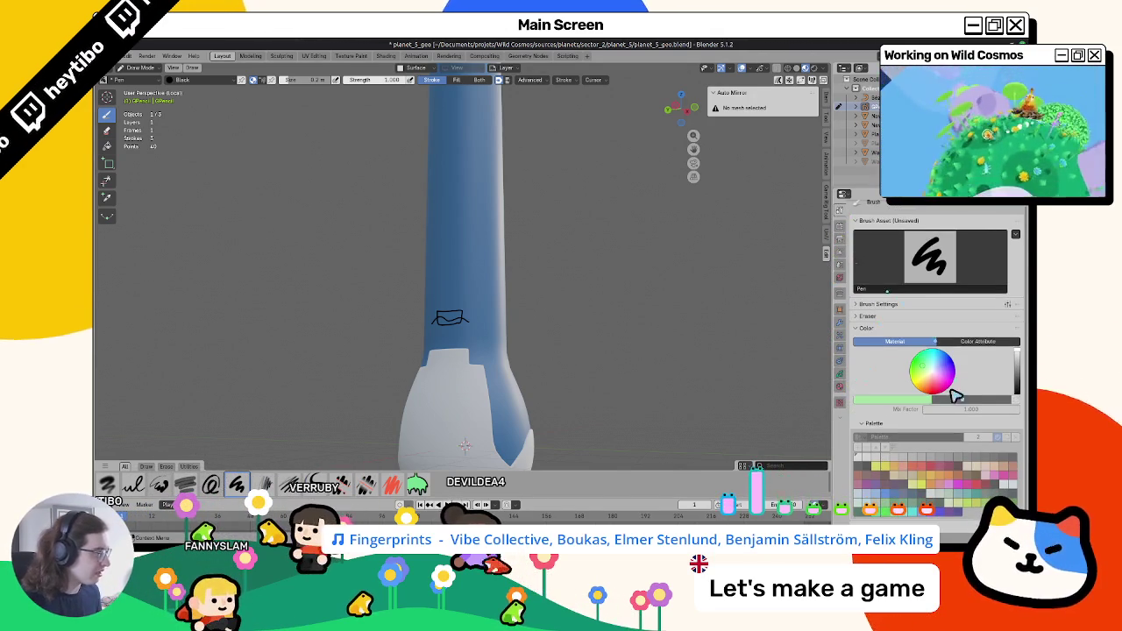
click(974, 344)
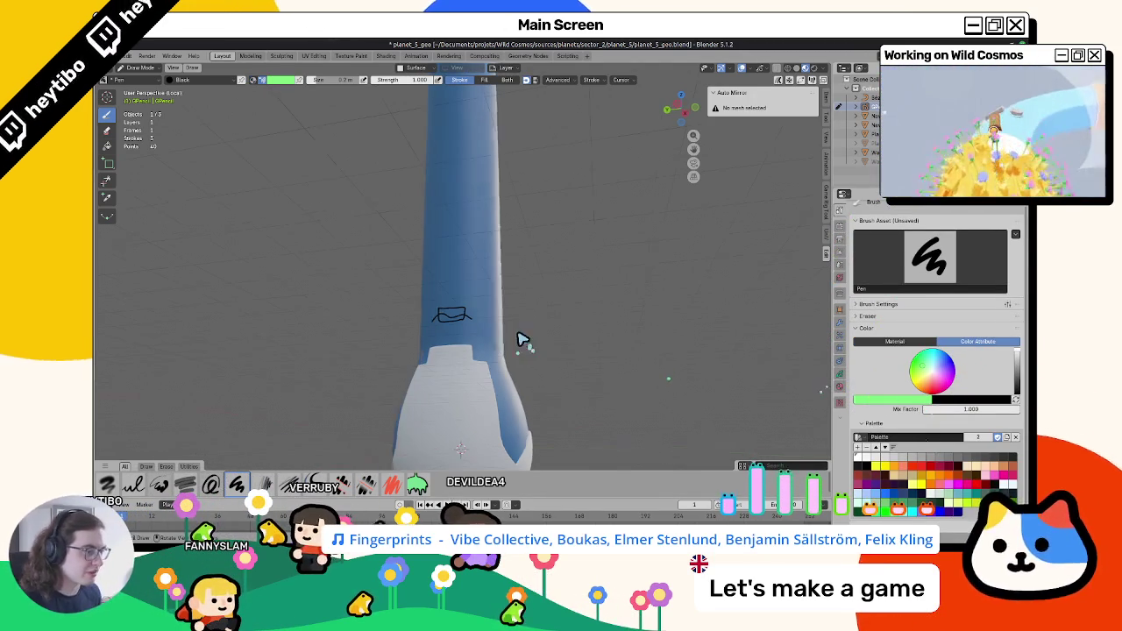
Pick pink, then black, from the palette as the brush colour.
middle_drag(526, 343, 516, 349)
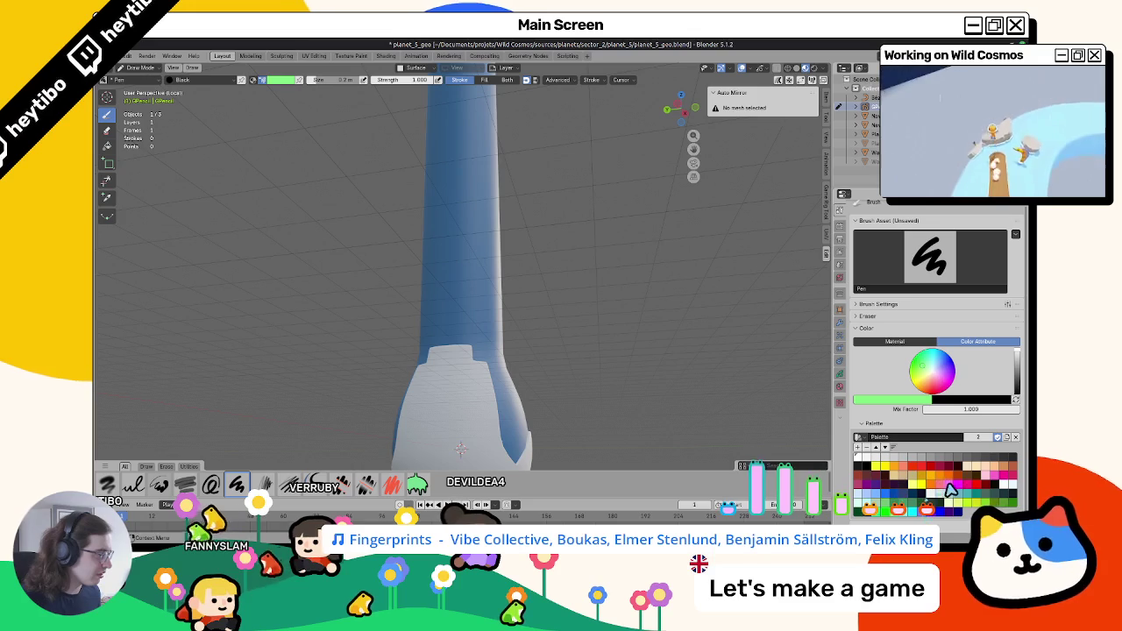
click(949, 490)
click(945, 489)
click(941, 486)
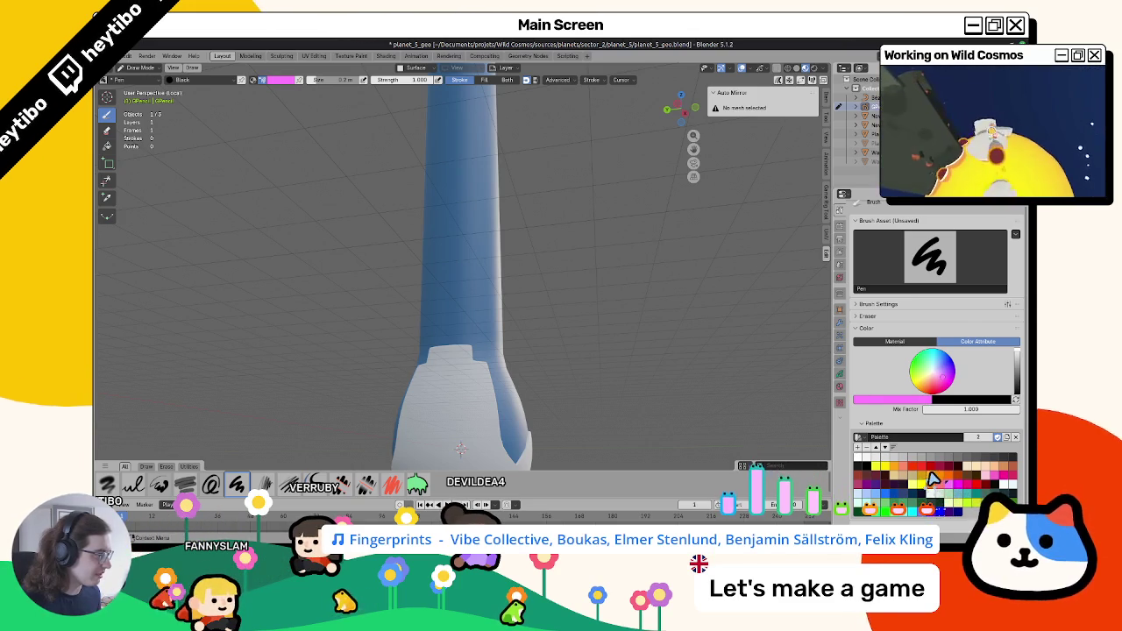
click(873, 468)
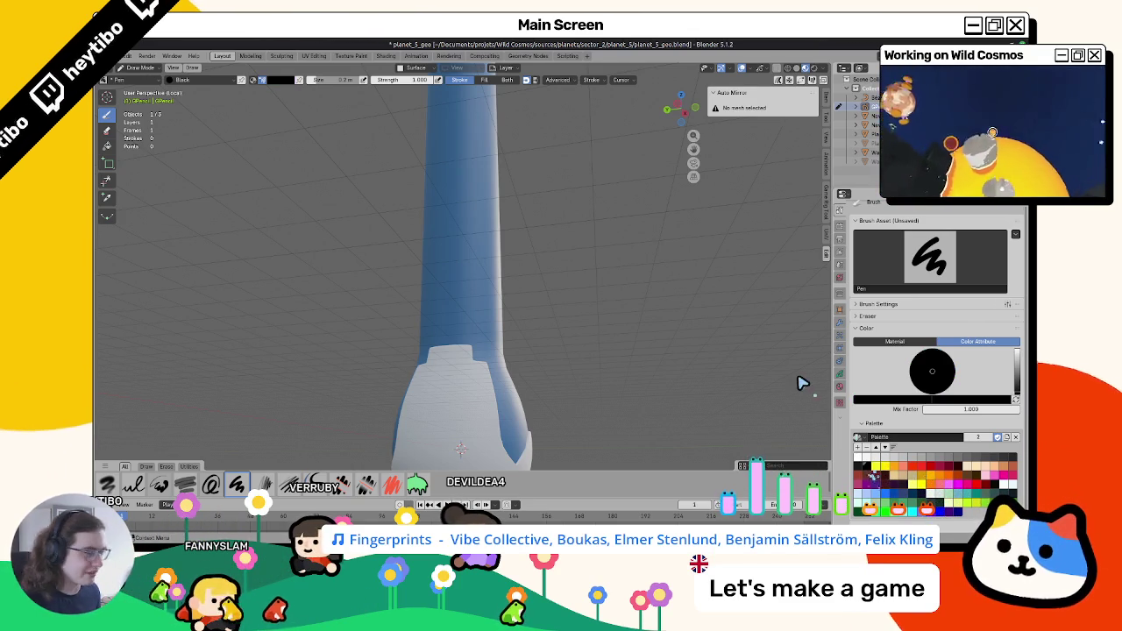
middle_drag(409, 283, 446, 316)
Draw two more small black circles on the chain on the blue column.
drag(446, 321, 484, 292)
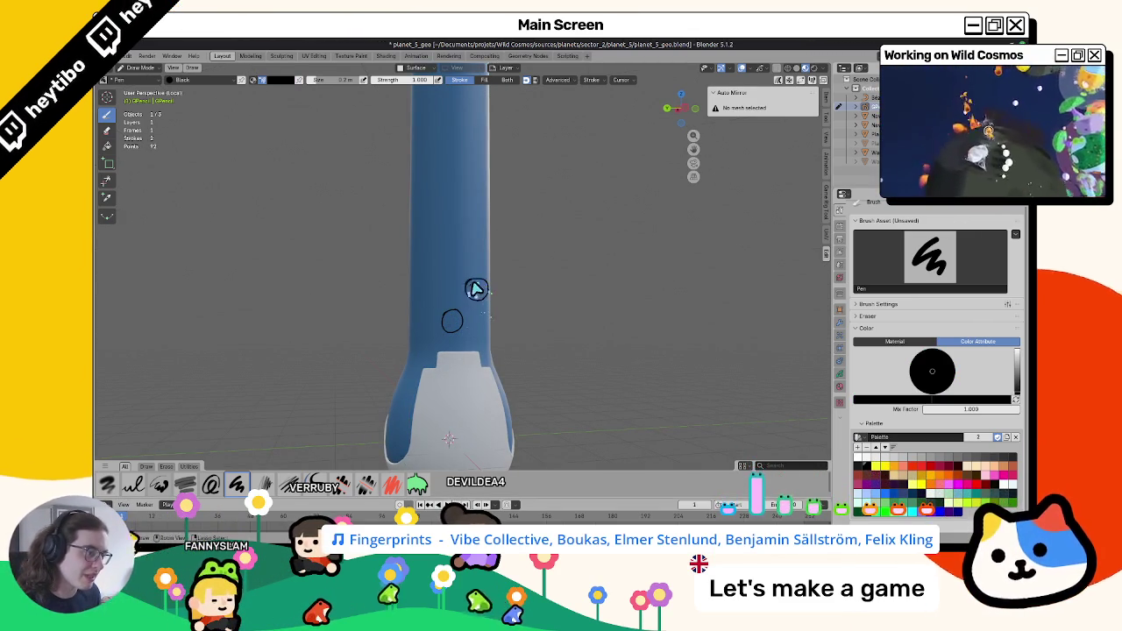
mouse_move(463, 296)
middle_down()
mouse_move(443, 283)
mouse_move(447, 341)
middle_up()
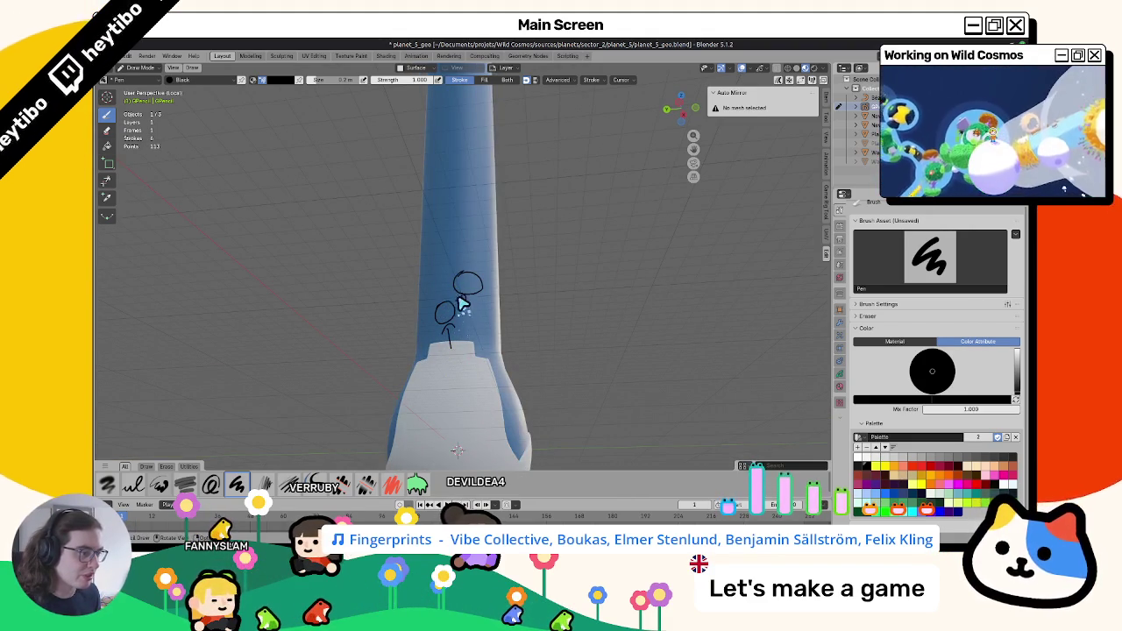
drag(444, 242, 448, 246)
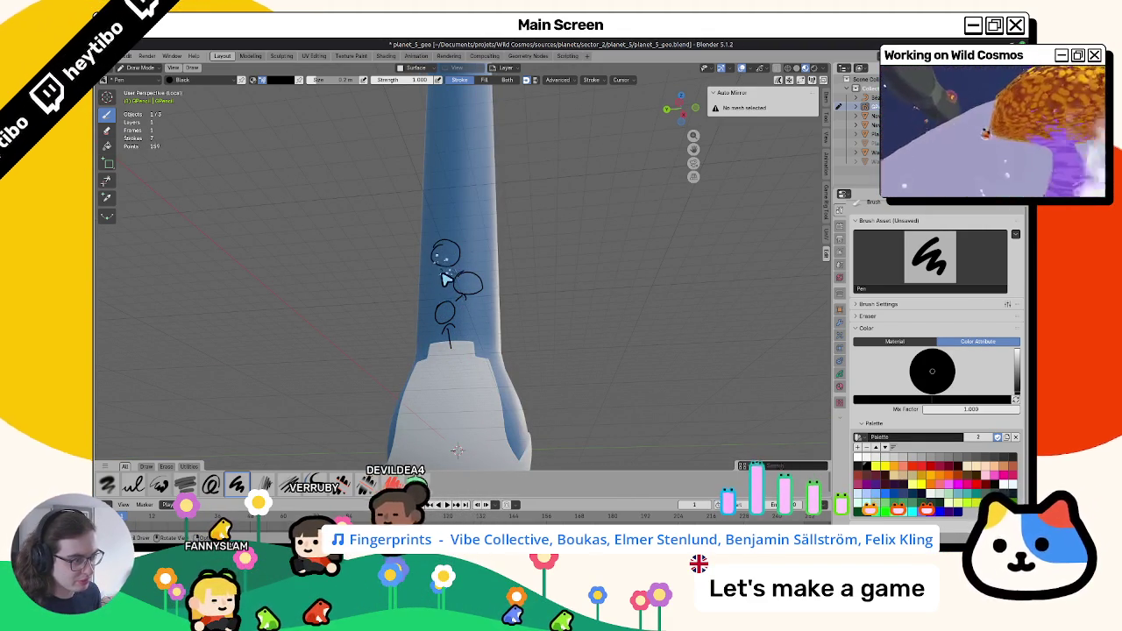
Draw an orange cloud doodle on the white bulb, then set the pen colour to green.
middle_drag(458, 283, 453, 346)
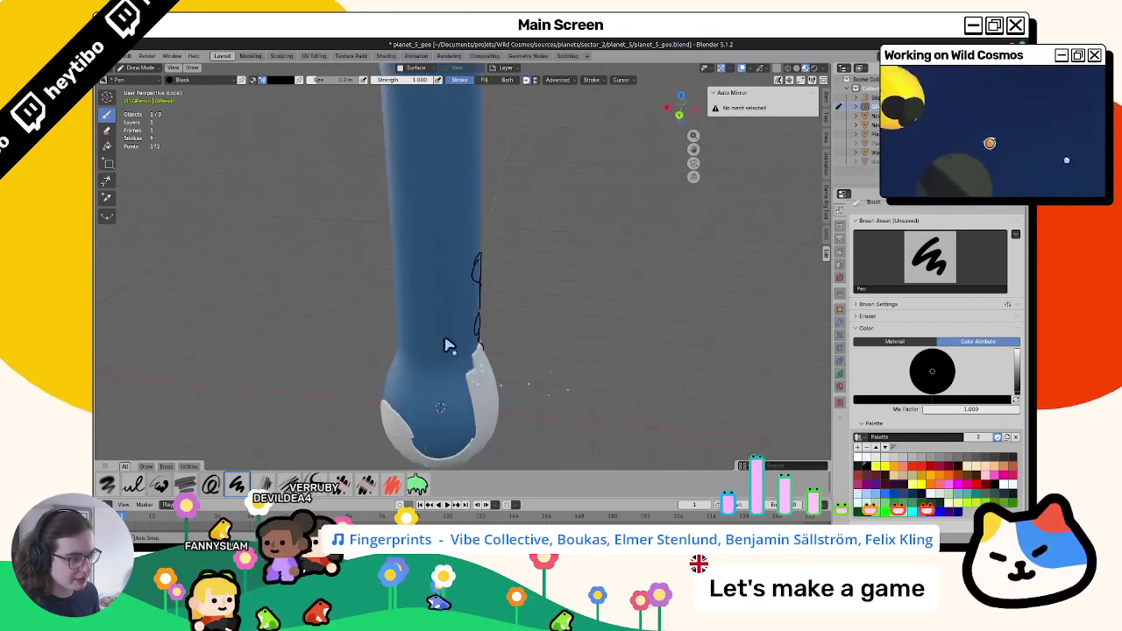
middle_drag(453, 386, 458, 351)
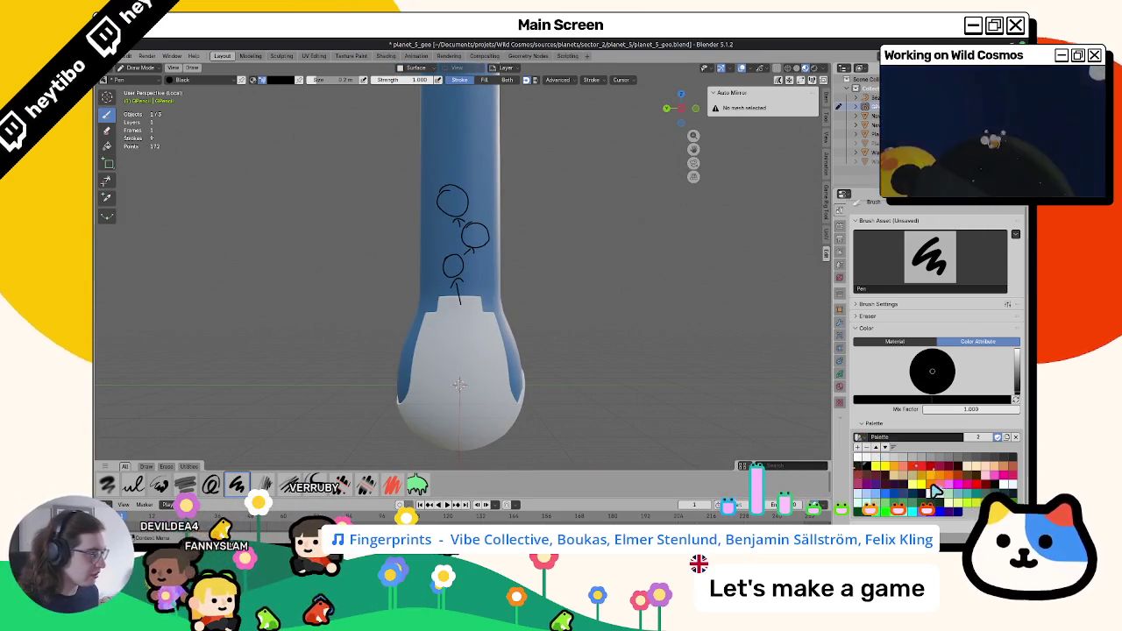
click(959, 480)
middle_drag(463, 328, 481, 308)
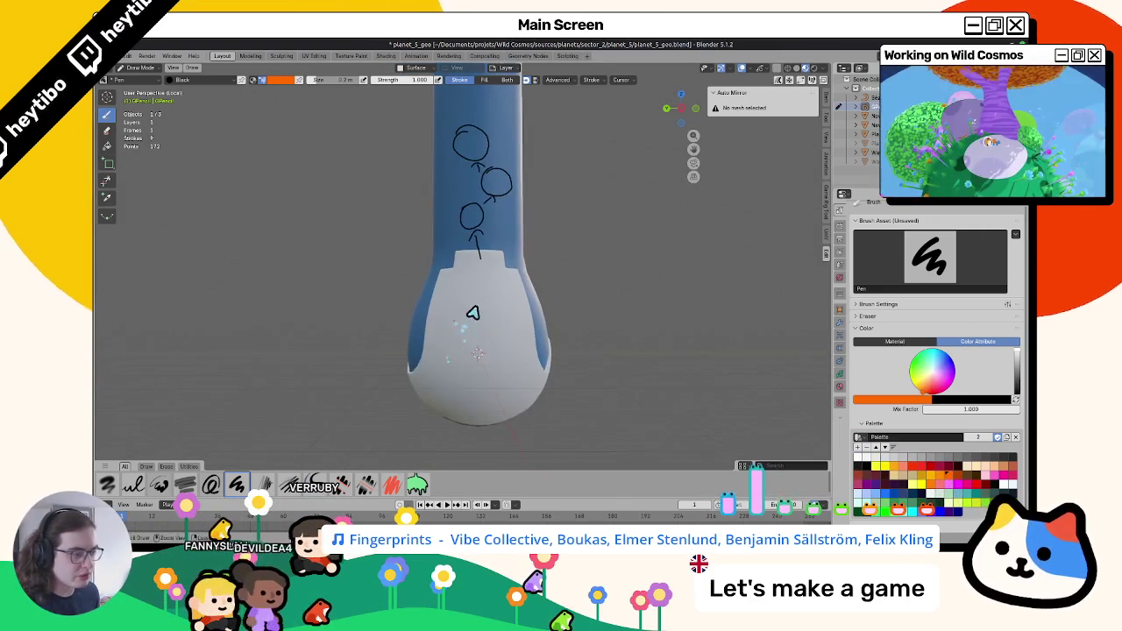
mouse_move(483, 318)
mouse_down()
mouse_move(478, 306)
mouse_move(494, 307)
mouse_move(465, 307)
mouse_up()
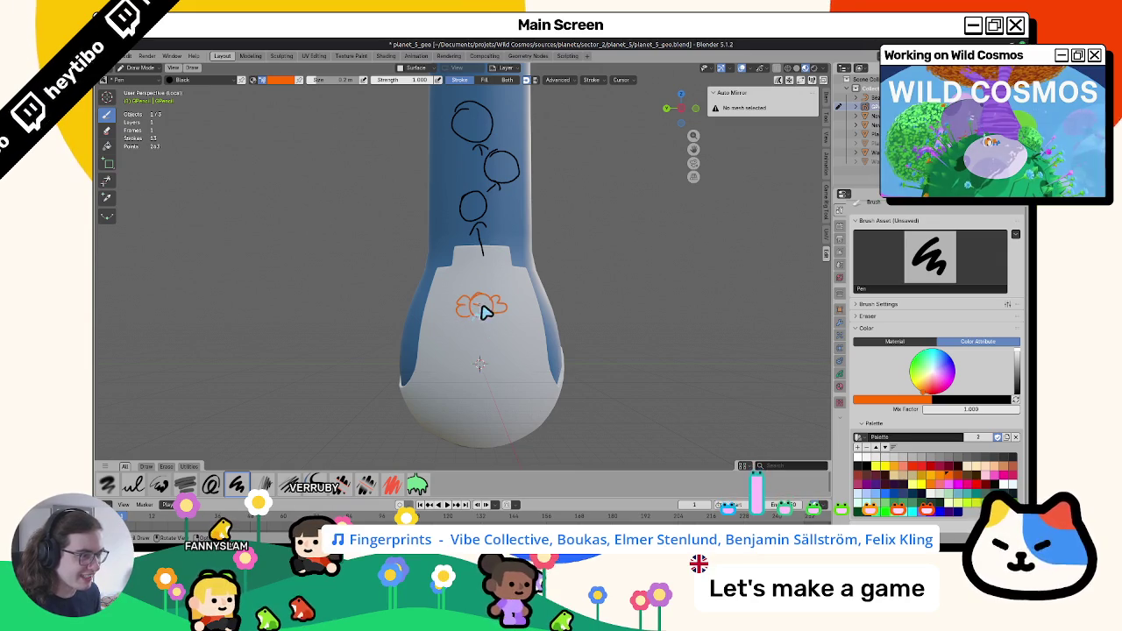
middle_drag(481, 369, 469, 337)
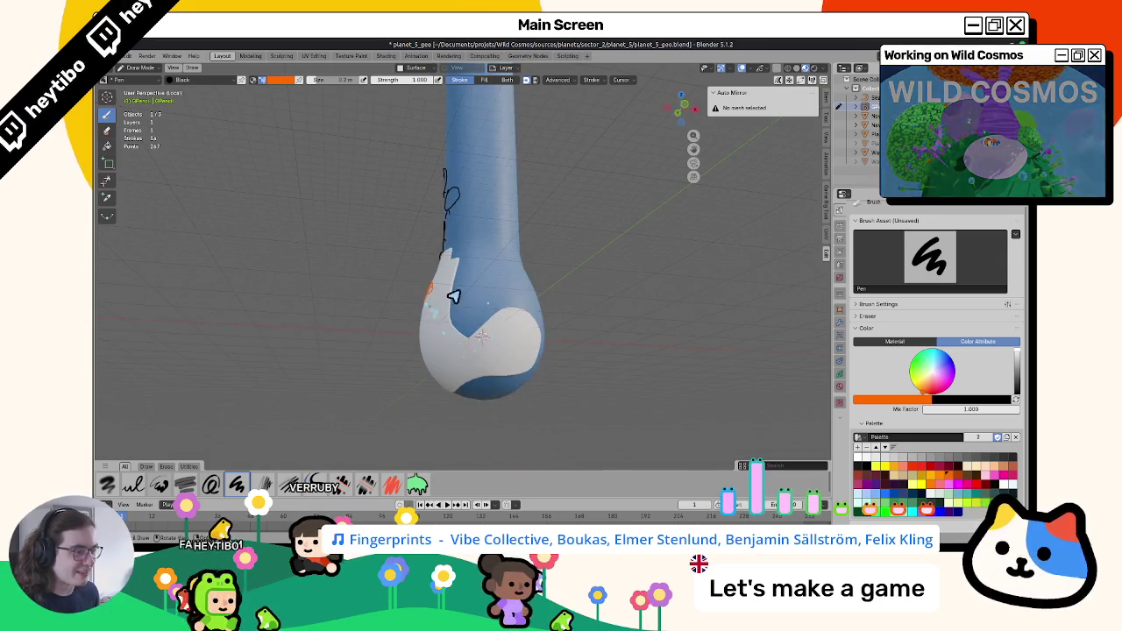
middle_drag(443, 299, 431, 303)
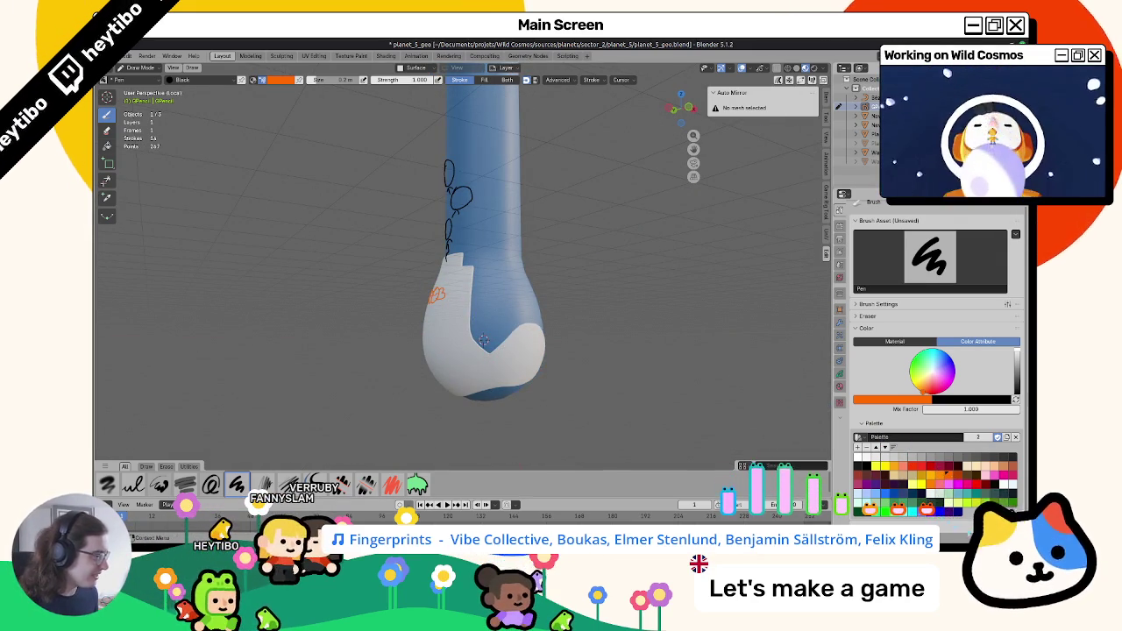
click(919, 358)
Draw small green marks on the bulb's white patch.
mouse_move(521, 334)
middle_down()
mouse_move(456, 210)
mouse_move(441, 228)
mouse_move(446, 264)
mouse_move(472, 264)
middle_up()
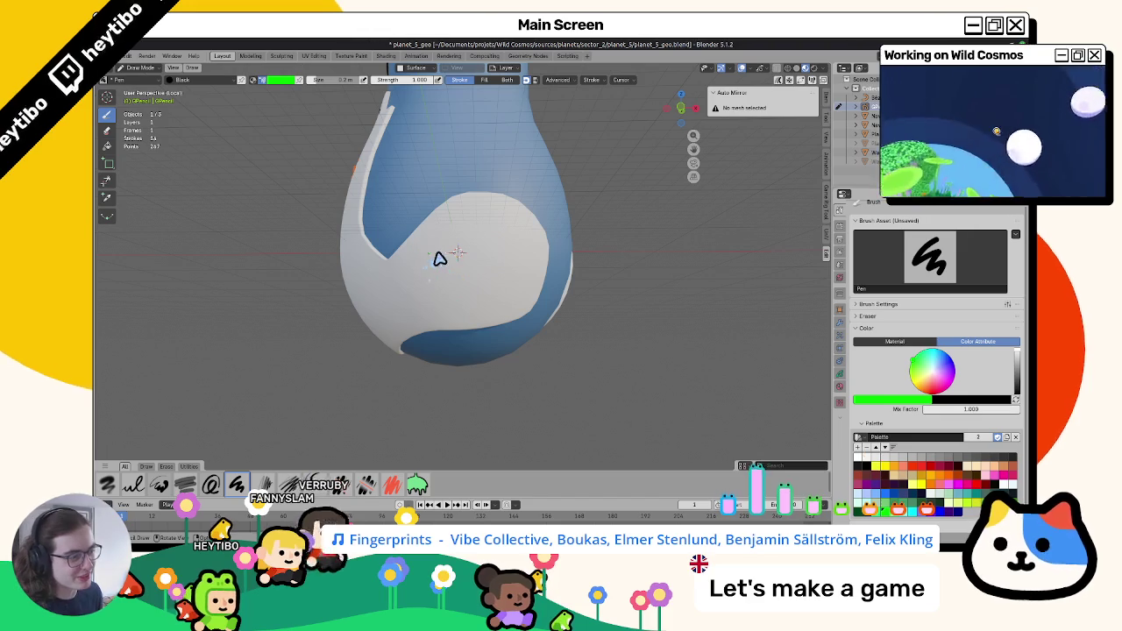
drag(476, 275, 469, 268)
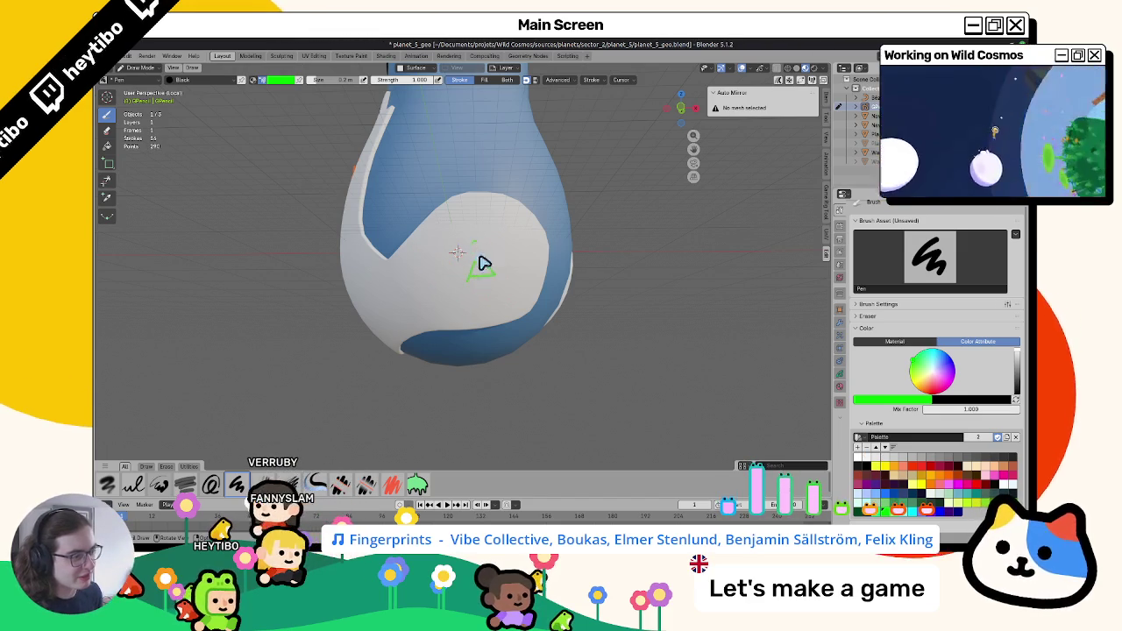
middle_drag(471, 288, 468, 376)
Add a pink hook-shaped mark on the white patch.
drag(465, 377, 678, 356)
middle_drag(678, 355, 632, 351)
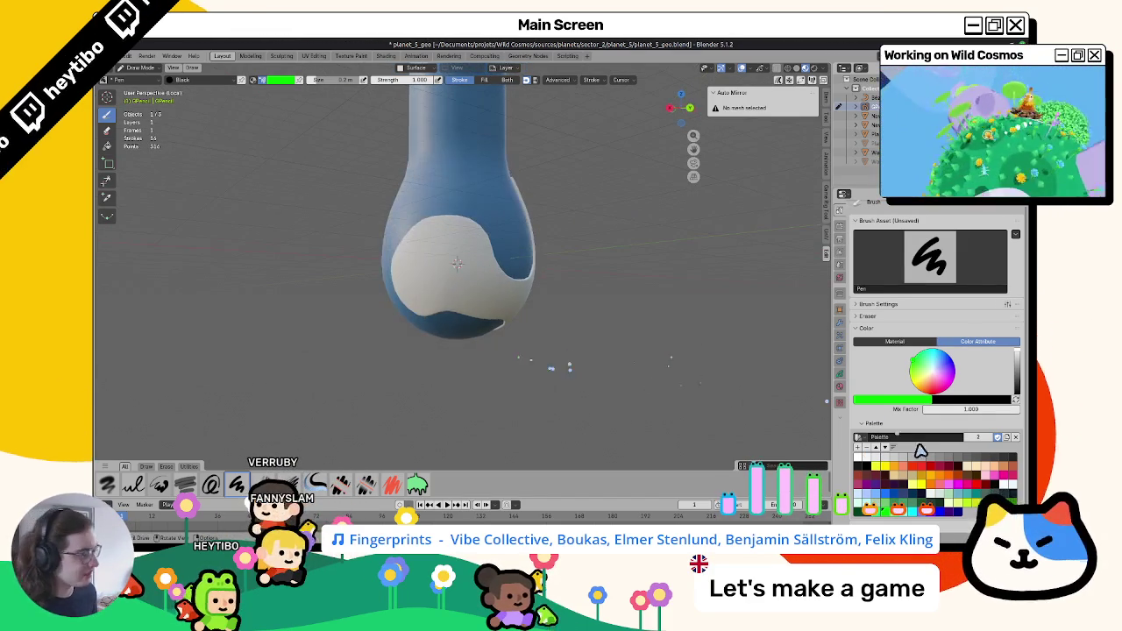
middle_drag(425, 270, 410, 251)
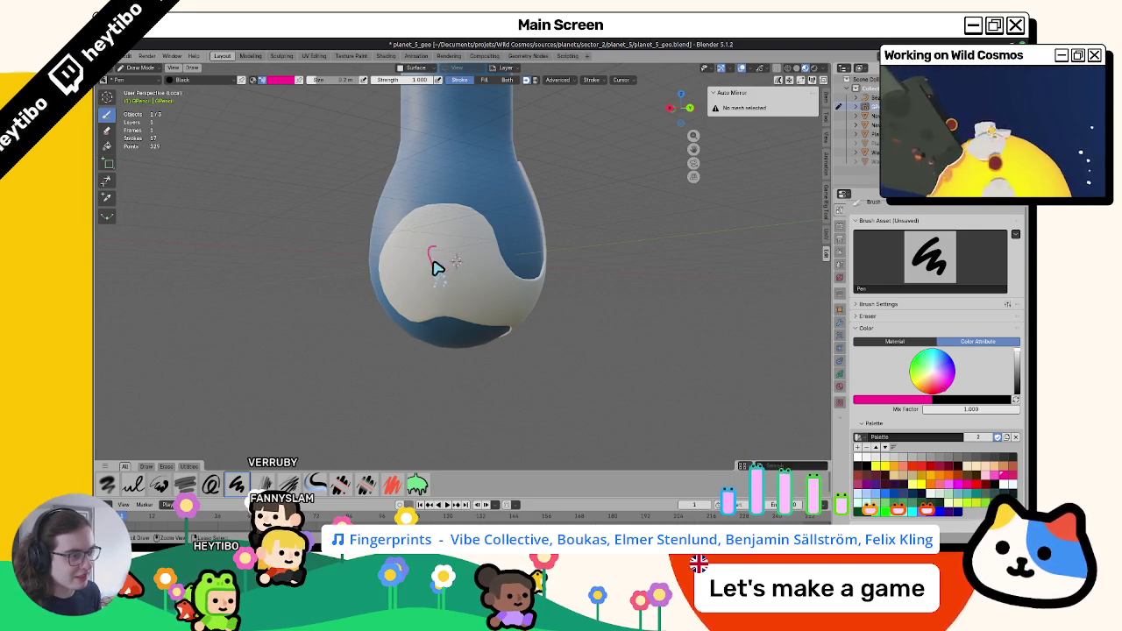
drag(431, 266, 436, 290)
scroll(383, 233, up, 3)
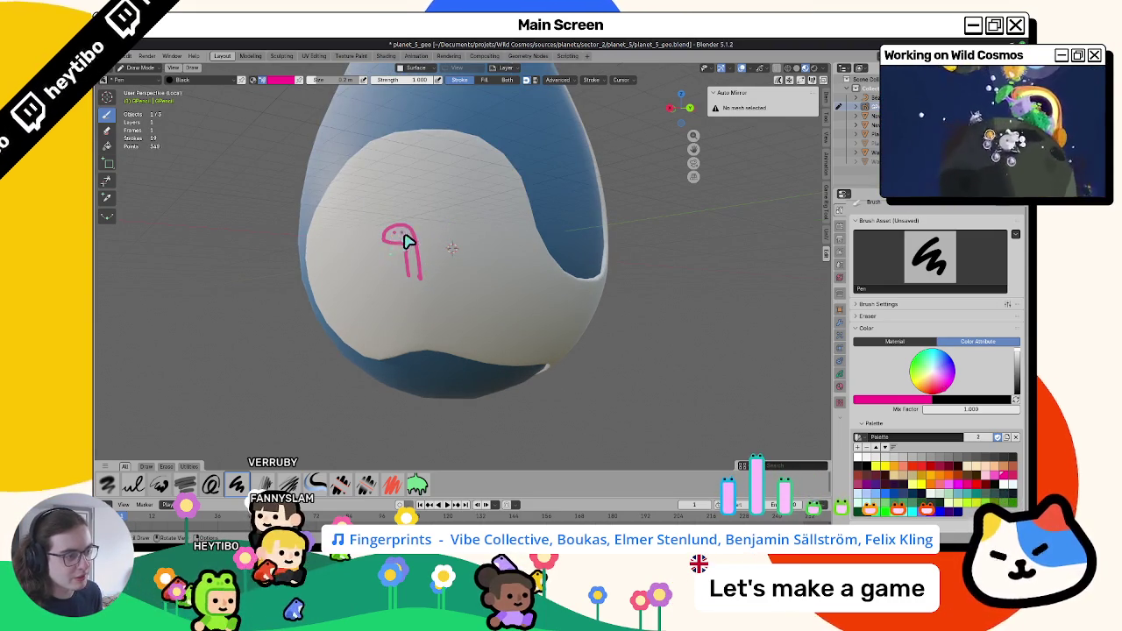
scroll(394, 238, down, 2)
Draw a pink circle around the orange doodle, then undo the unwanted pink strokes.
mouse_move(394, 238)
middle_down()
mouse_move(388, 276)
mouse_move(324, 282)
mouse_move(444, 319)
mouse_move(684, 306)
mouse_move(651, 313)
mouse_move(564, 251)
middle_up()
mouse_move(564, 251)
mouse_down()
mouse_move(588, 251)
mouse_move(557, 286)
mouse_up()
middle_drag(558, 286, 548, 239)
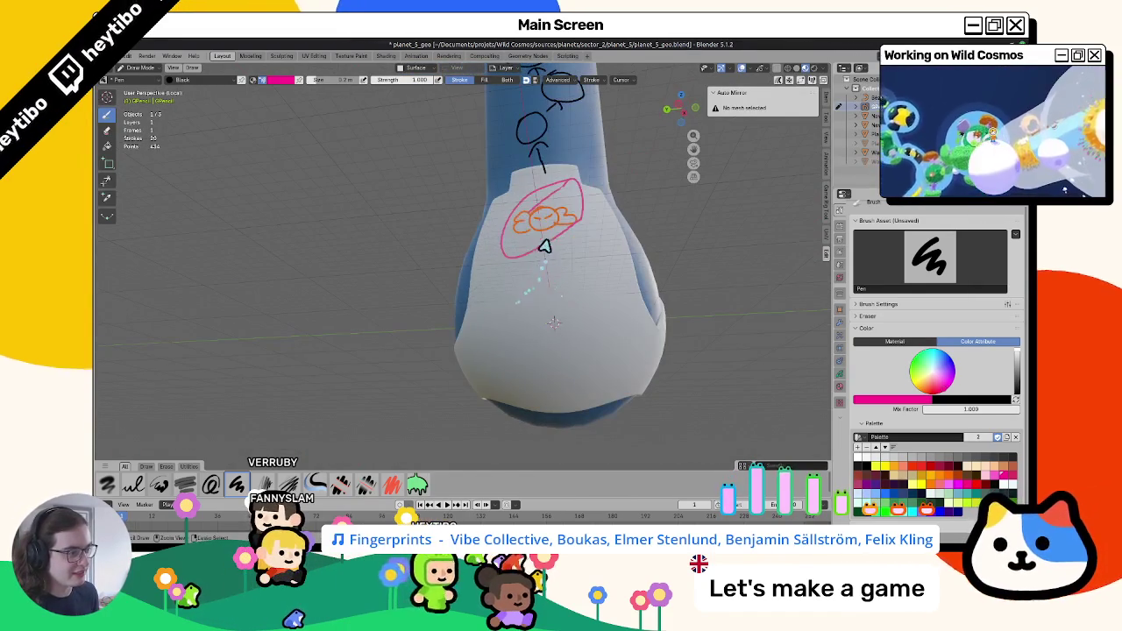
key(ctrl+z)
mouse_move(505, 362)
middle_down()
mouse_move(493, 338)
mouse_move(534, 328)
mouse_move(501, 363)
middle_up()
key(ctrl+z)
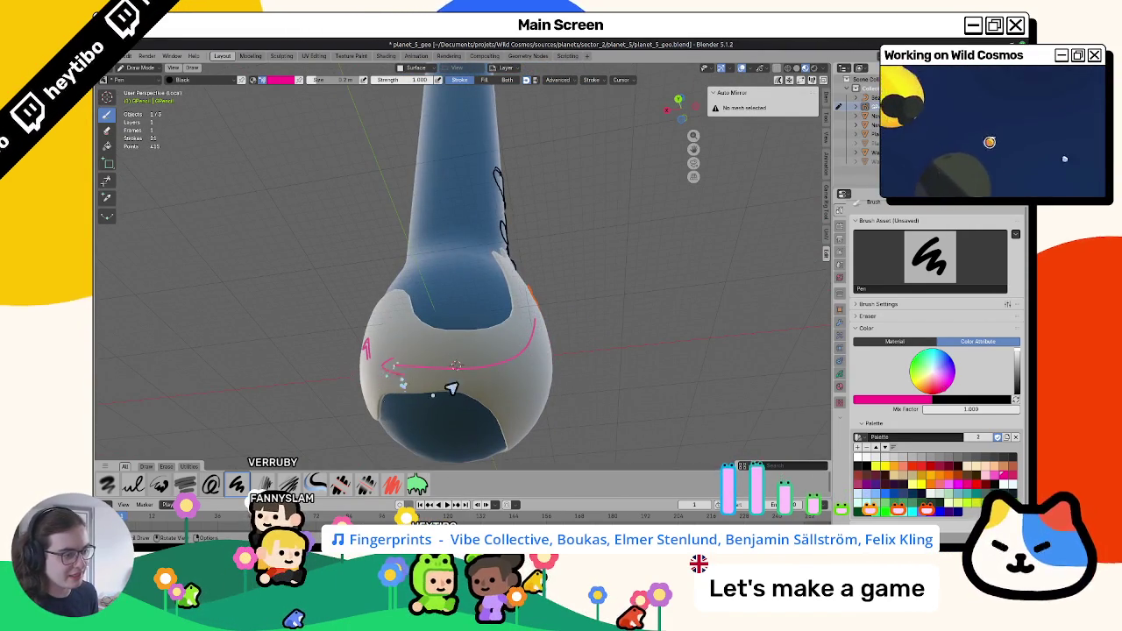
middle_drag(412, 390, 556, 373)
mouse_move(630, 357)
middle_down()
mouse_move(556, 318)
mouse_move(574, 265)
mouse_move(631, 318)
middle_up()
key(ctrl+z)
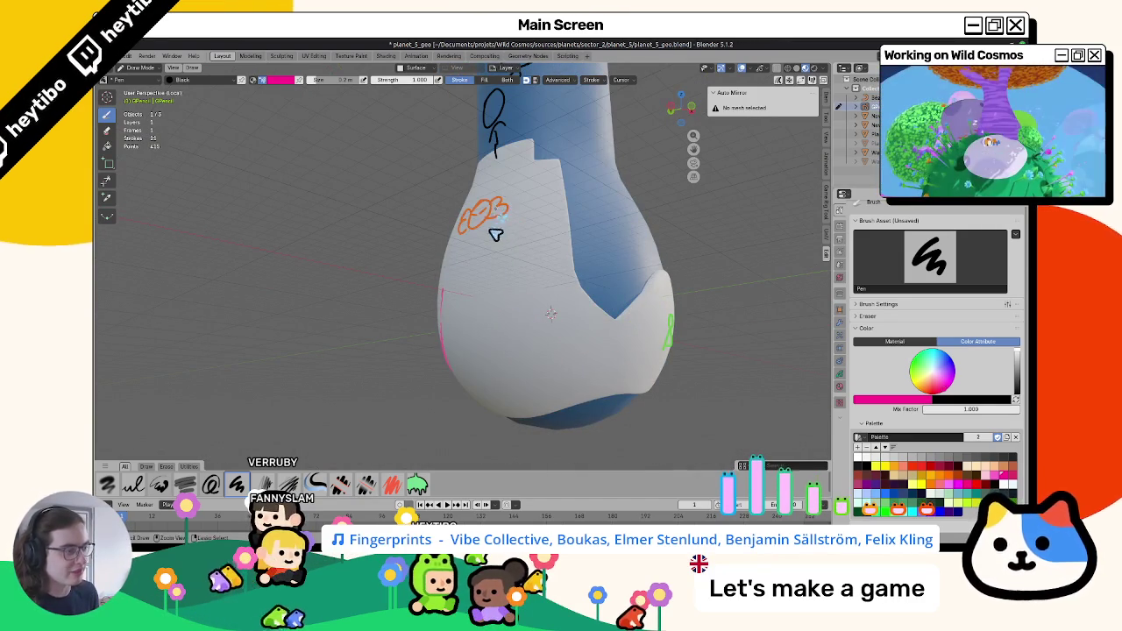
key(ctrl+z)
mouse_move(487, 304)
middle_down()
mouse_move(533, 295)
mouse_move(500, 325)
mouse_move(591, 318)
mouse_move(488, 255)
mouse_move(509, 406)
mouse_move(457, 327)
mouse_move(453, 337)
middle_up()
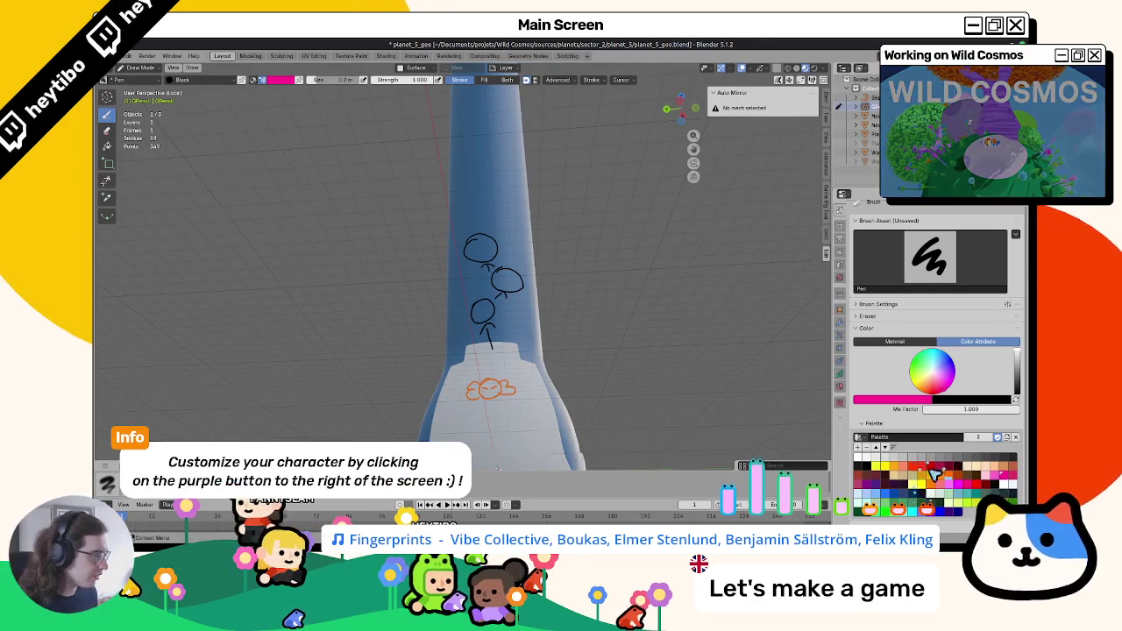
Switch back to black and start a circle above the column's stacked circles.
click(871, 469)
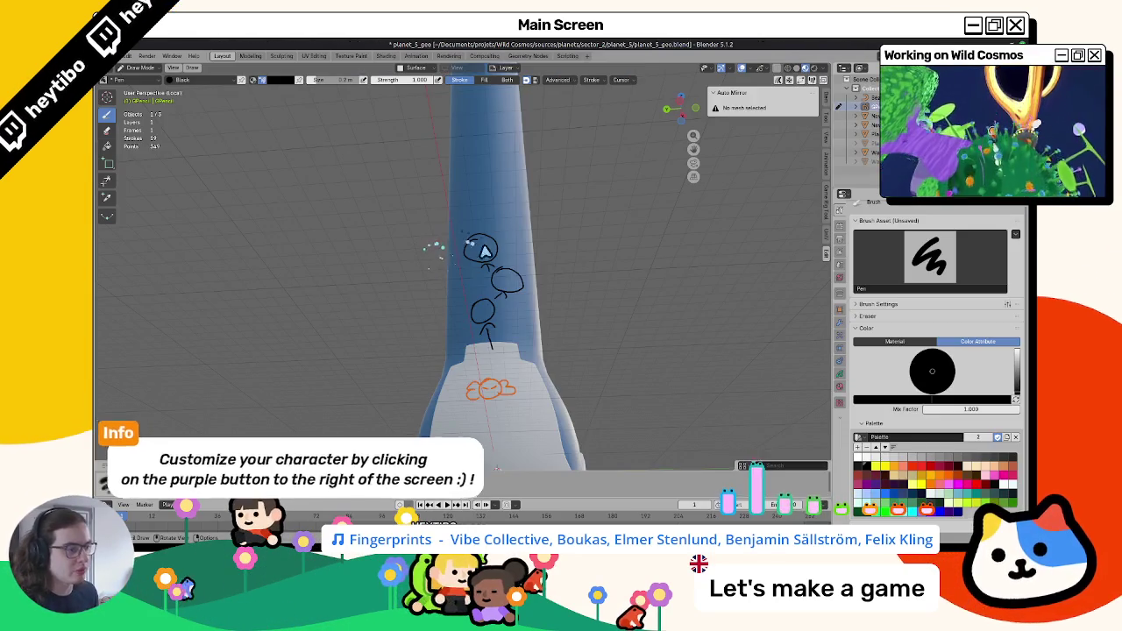
middle_drag(531, 386, 489, 314)
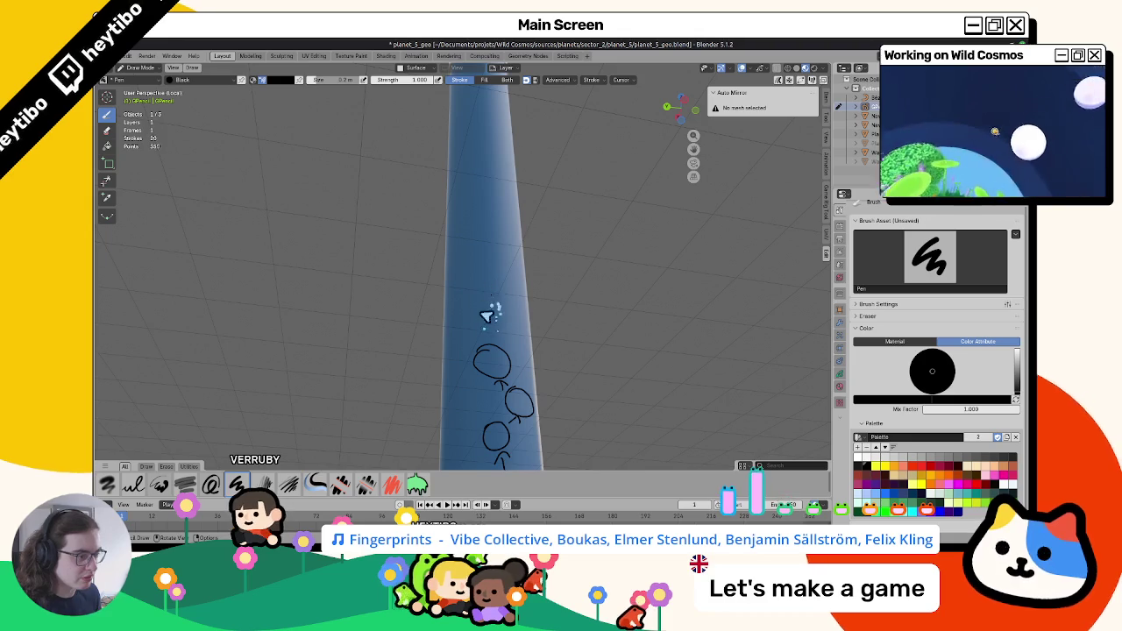
middle_drag(485, 300, 488, 333)
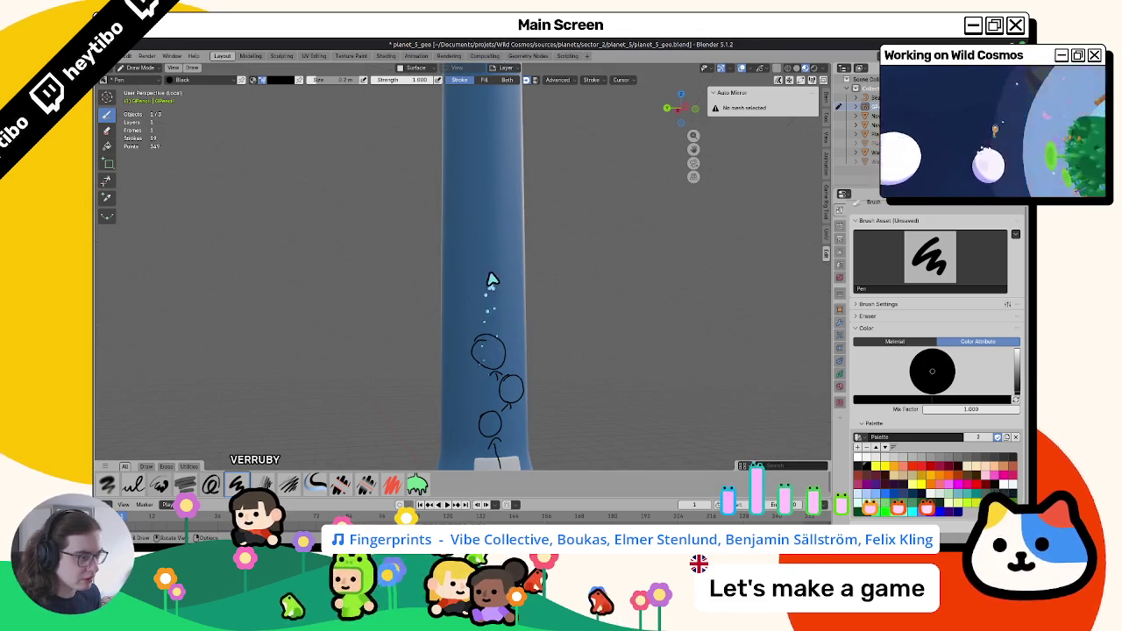
drag(496, 307, 497, 280)
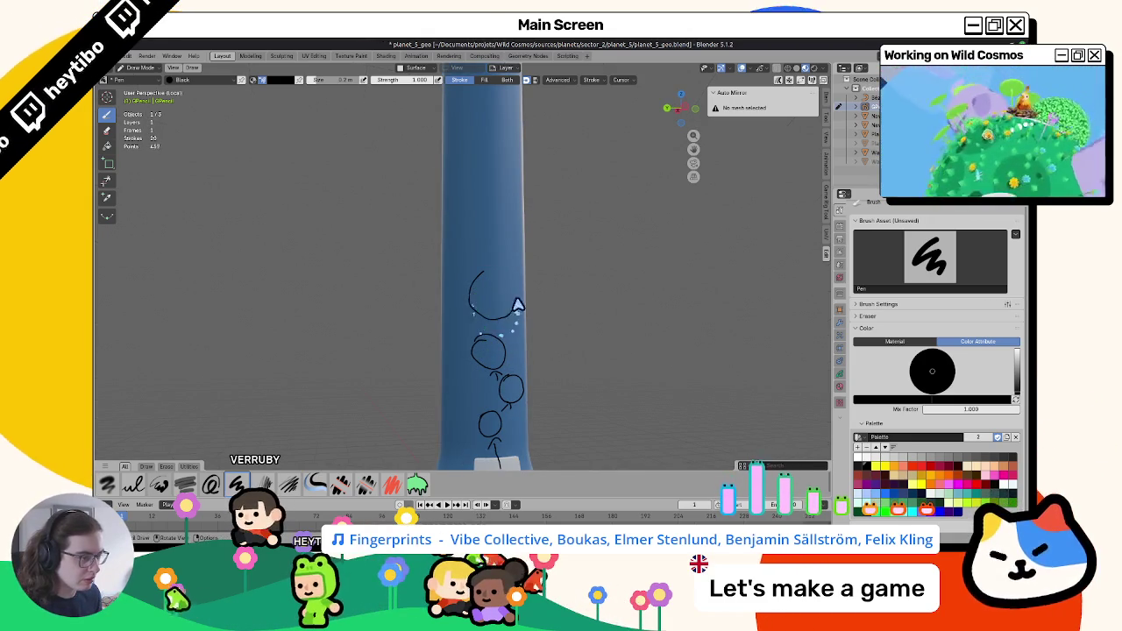
drag(464, 296, 522, 321)
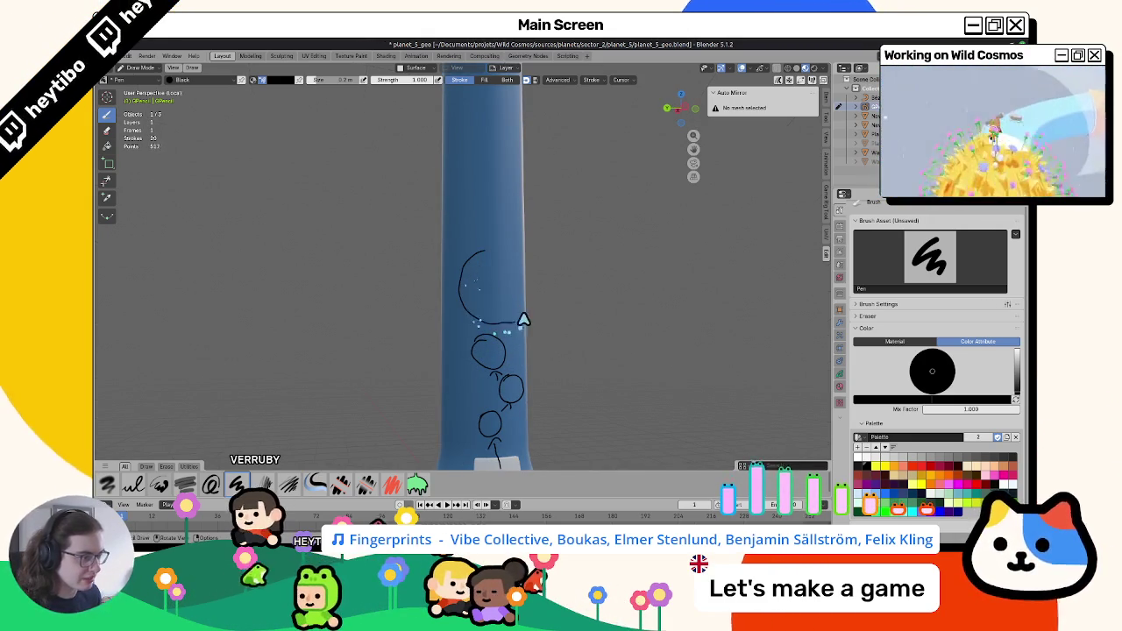
Draw a large black loop above the small circle, undoing and redrawing mistaken strokes.
mouse_move(493, 260)
middle_down()
mouse_move(401, 258)
mouse_move(570, 315)
mouse_move(379, 287)
mouse_move(534, 291)
mouse_move(464, 283)
mouse_move(752, 388)
middle_up()
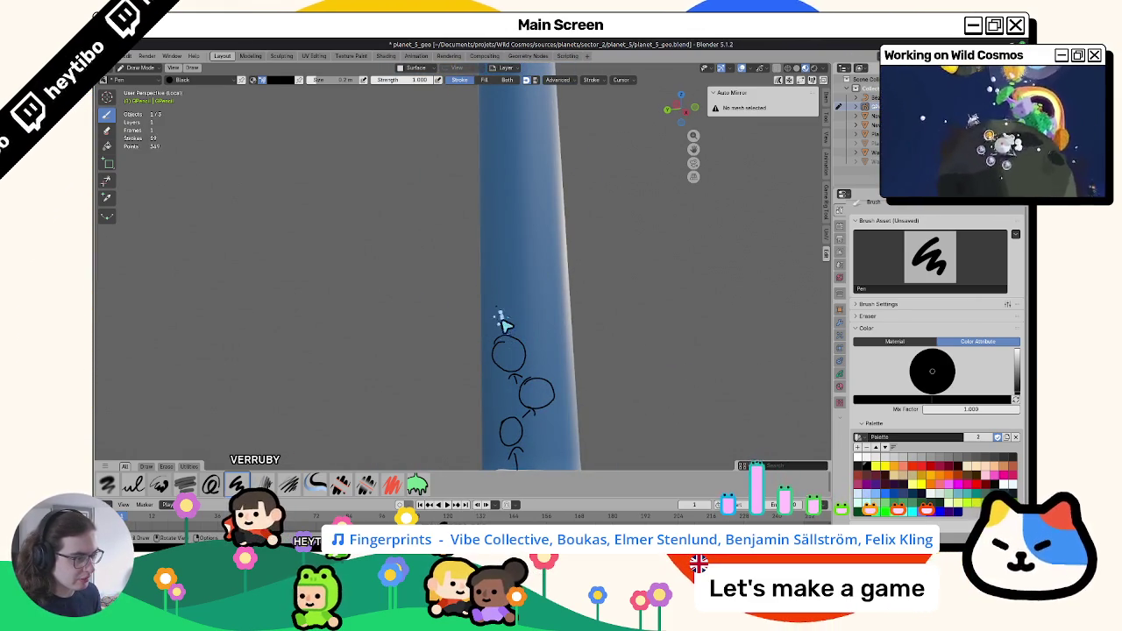
mouse_move(497, 310)
middle_down()
mouse_move(529, 325)
mouse_move(556, 366)
mouse_move(587, 333)
mouse_move(524, 343)
mouse_move(549, 346)
middle_up()
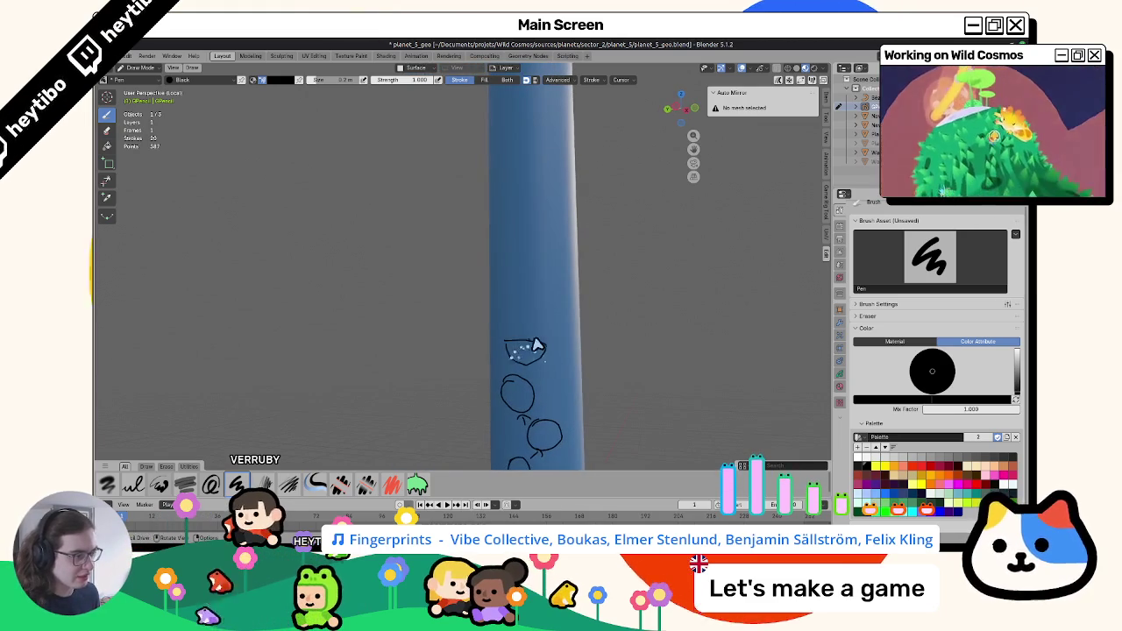
mouse_move(571, 301)
mouse_down()
mouse_move(534, 270)
mouse_move(496, 293)
mouse_move(506, 346)
mouse_up()
mouse_move(505, 347)
middle_down()
mouse_move(584, 354)
mouse_move(494, 340)
middle_up()
key(ctrl+z)
mouse_move(501, 288)
mouse_down()
mouse_move(567, 318)
mouse_move(555, 296)
mouse_move(509, 291)
mouse_move(509, 339)
mouse_up()
key(ctrl+z)
mouse_move(508, 339)
middle_down()
mouse_move(620, 359)
mouse_move(463, 348)
mouse_move(525, 344)
middle_up()
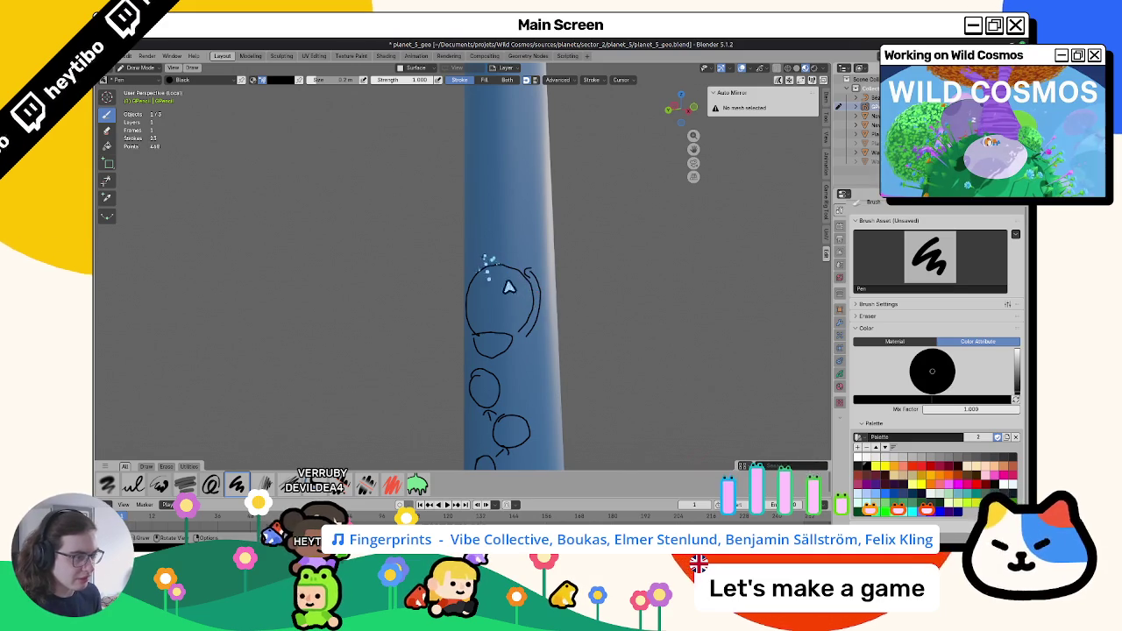
Add a stroke at the upper loop's top-left, then switch to the whiteboard file.
middle_drag(491, 281, 448, 284)
drag(463, 271, 452, 287)
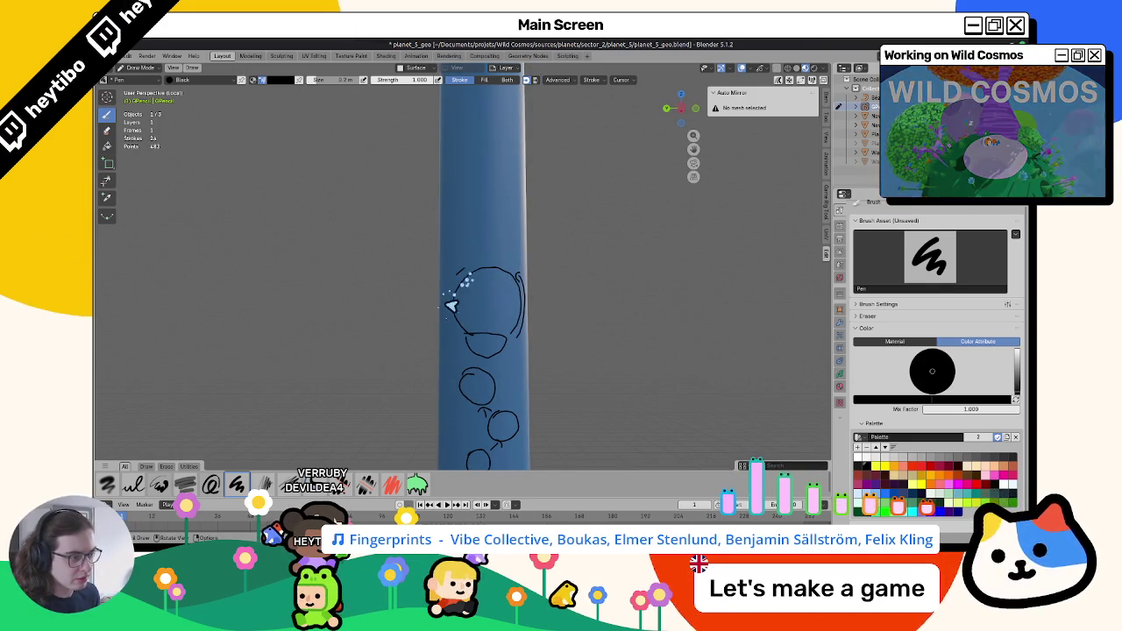
mouse_move(451, 308)
middle_down()
mouse_move(430, 426)
mouse_move(634, 381)
mouse_move(397, 350)
mouse_move(315, 365)
mouse_move(454, 306)
middle_up()
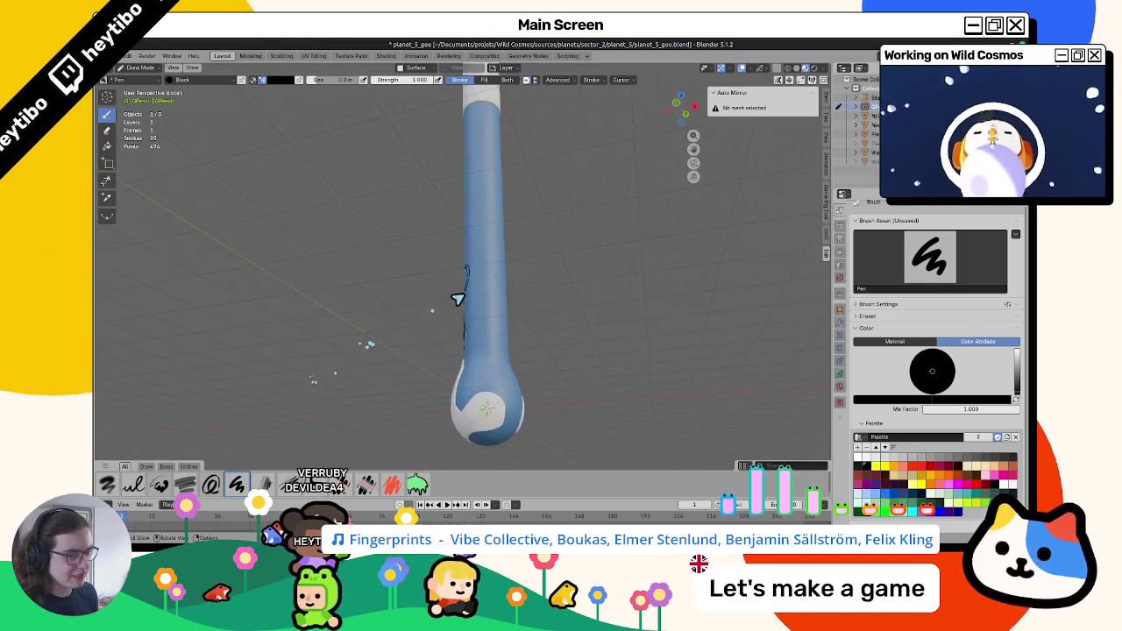
scroll(456, 294, up, 3)
key(alt+Tab)
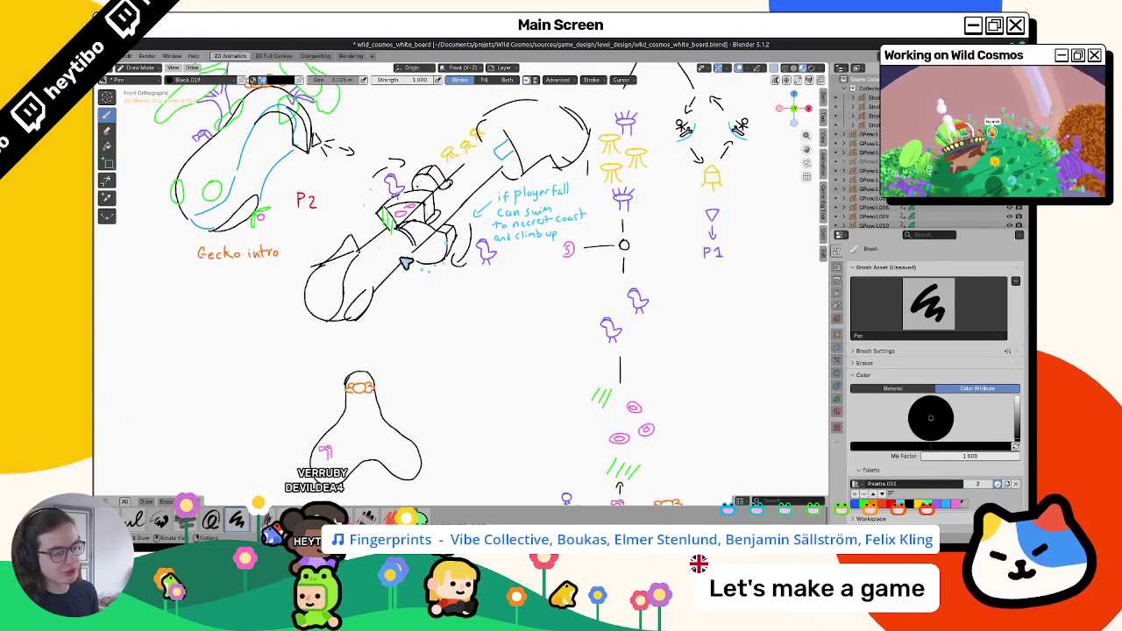
Add a second loop outline to the whiteboard sketch, undo the hatching, and return to planet_5_geo.
scroll(443, 316, down, 5)
scroll(444, 269, up, 2)
scroll(398, 227, up, 3)
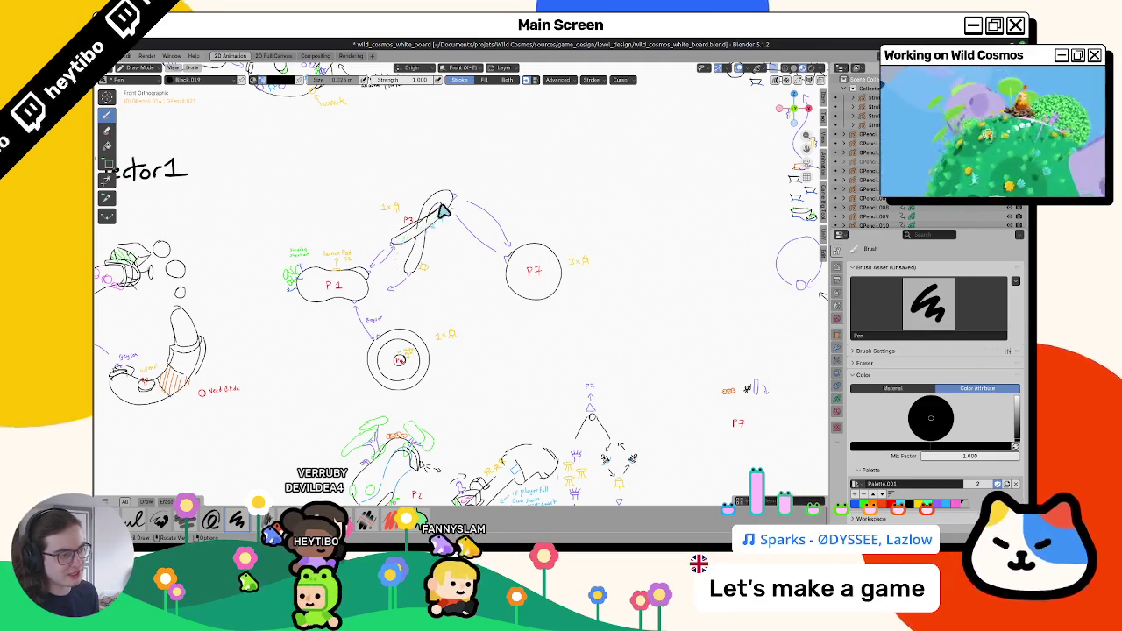
drag(434, 202, 408, 257)
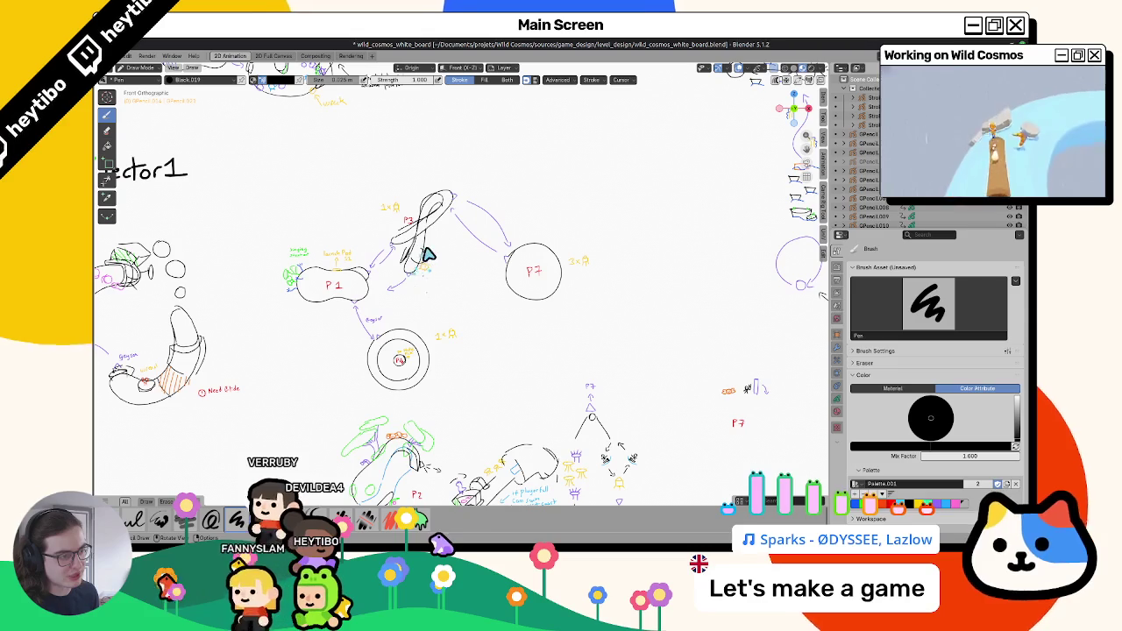
drag(409, 256, 431, 232)
key(ctrl+z)
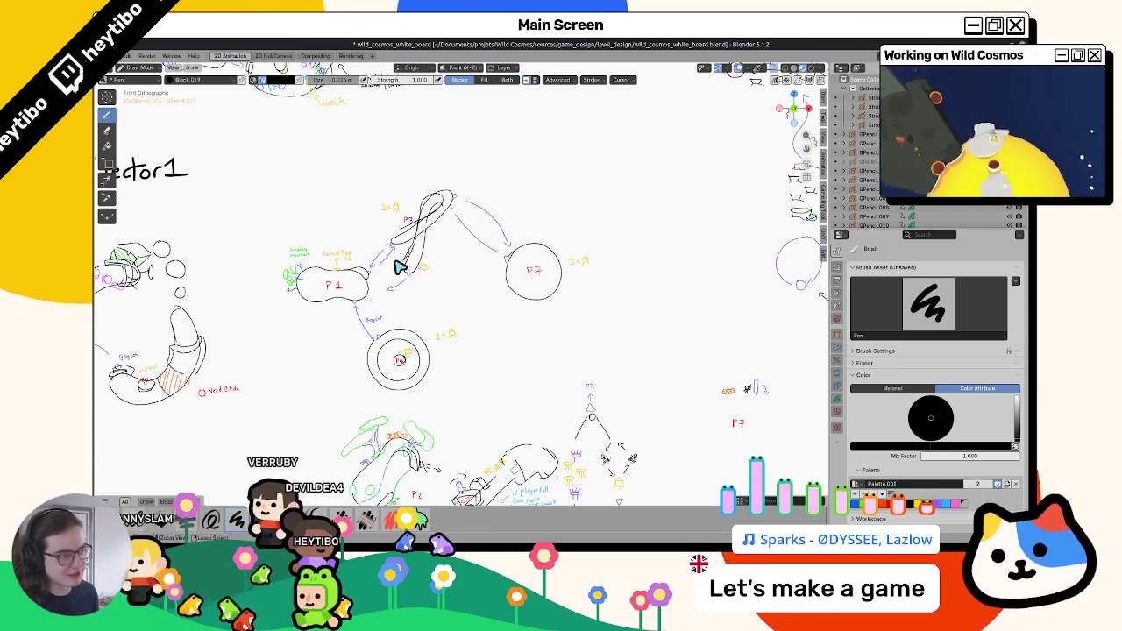
key(alt+Tab)
middle_drag(473, 278, 551, 305)
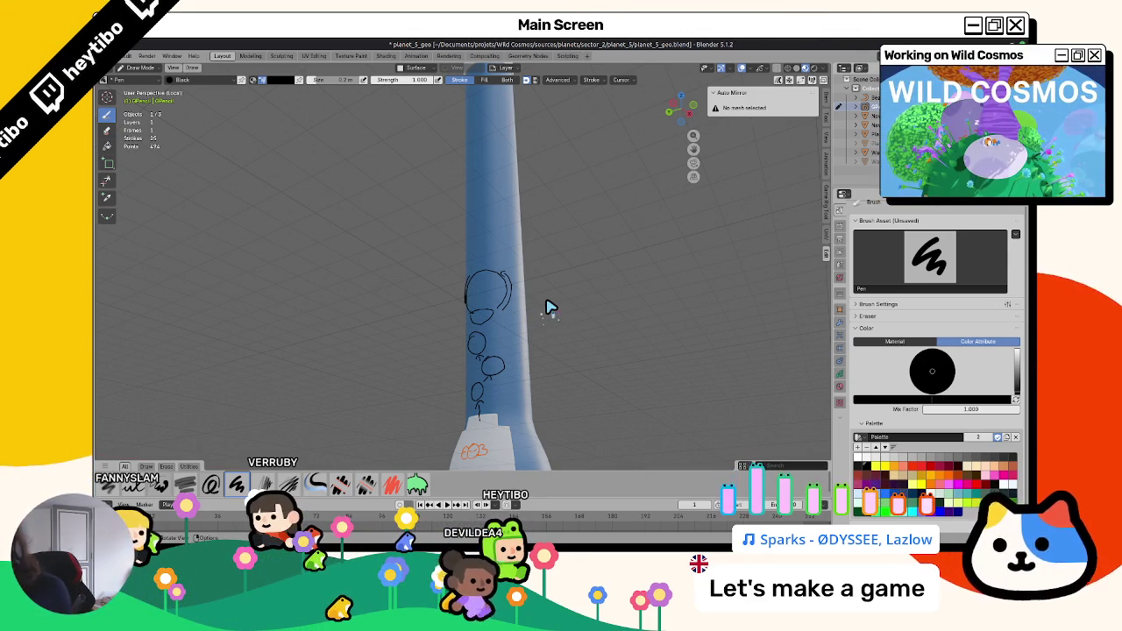
Switch to wild_cosmos_white_board.blend and zoom onto the P2 Gecko intro sketches.
mouse_move(548, 307)
middle_down()
mouse_move(468, 307)
mouse_move(547, 321)
mouse_move(474, 279)
middle_up()
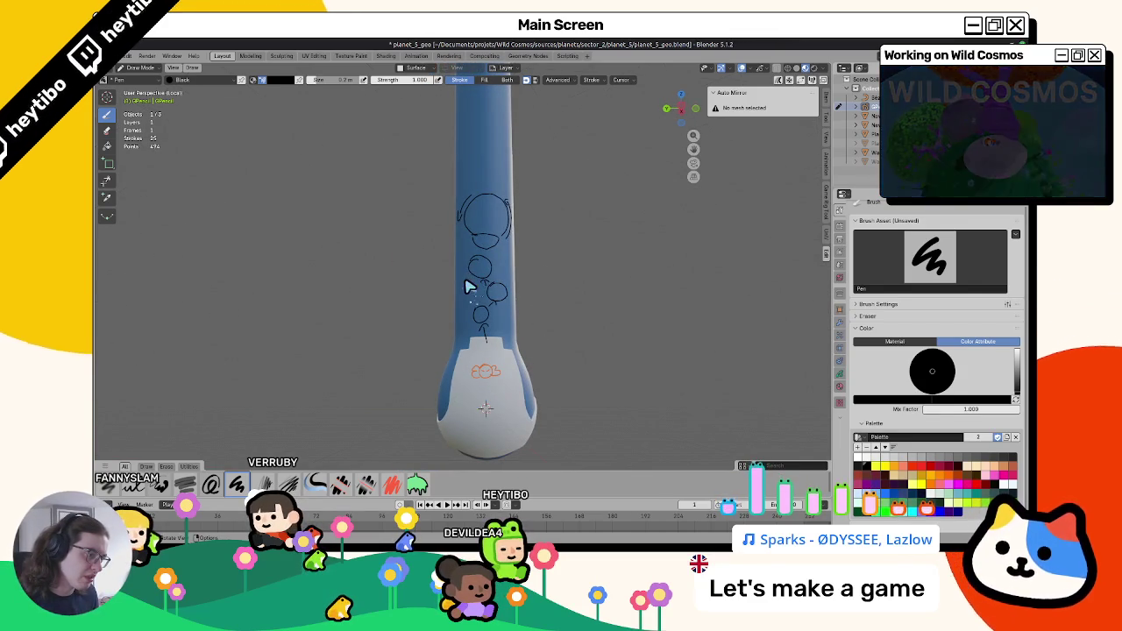
mouse_move(467, 283)
middle_down()
mouse_move(466, 253)
mouse_move(455, 306)
mouse_move(421, 301)
mouse_move(472, 301)
middle_up()
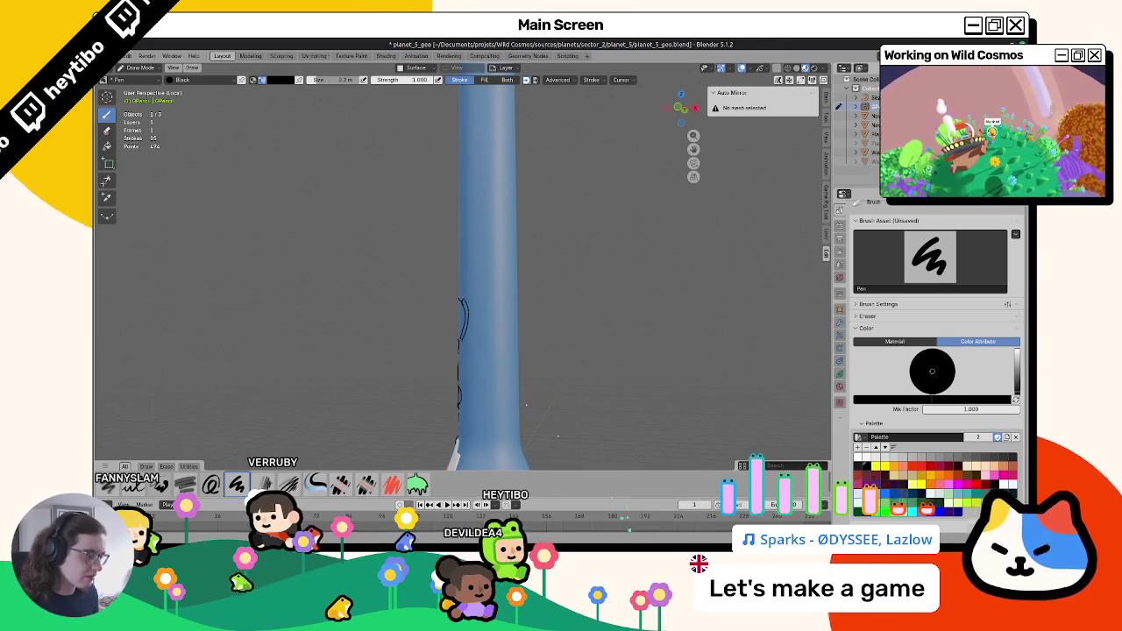
key(alt+Tab)
mouse_move(466, 406)
shift+middle_down()
mouse_move(395, 263)
mouse_move(359, 274)
shift+middle_up()
scroll(394, 263, up, 3)
scroll(377, 268, up, 2)
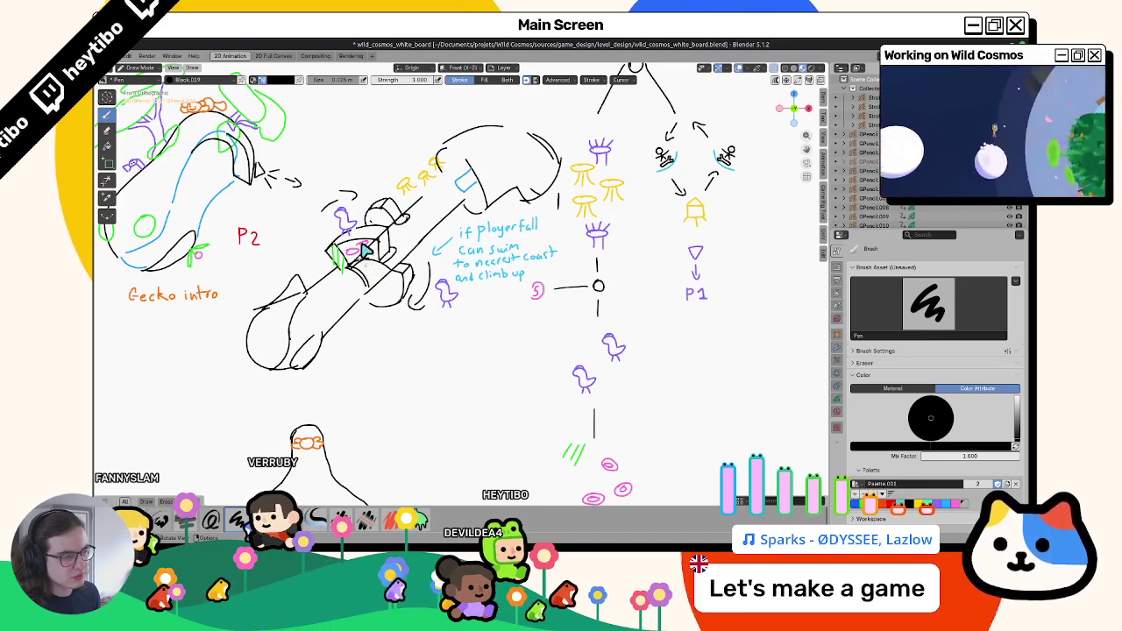
Zoom out over the whiteboard, then switch to planet_5_geo and bring the tube closer.
scroll(364, 247, down, 2)
shift+middle_drag(473, 315, 490, 262)
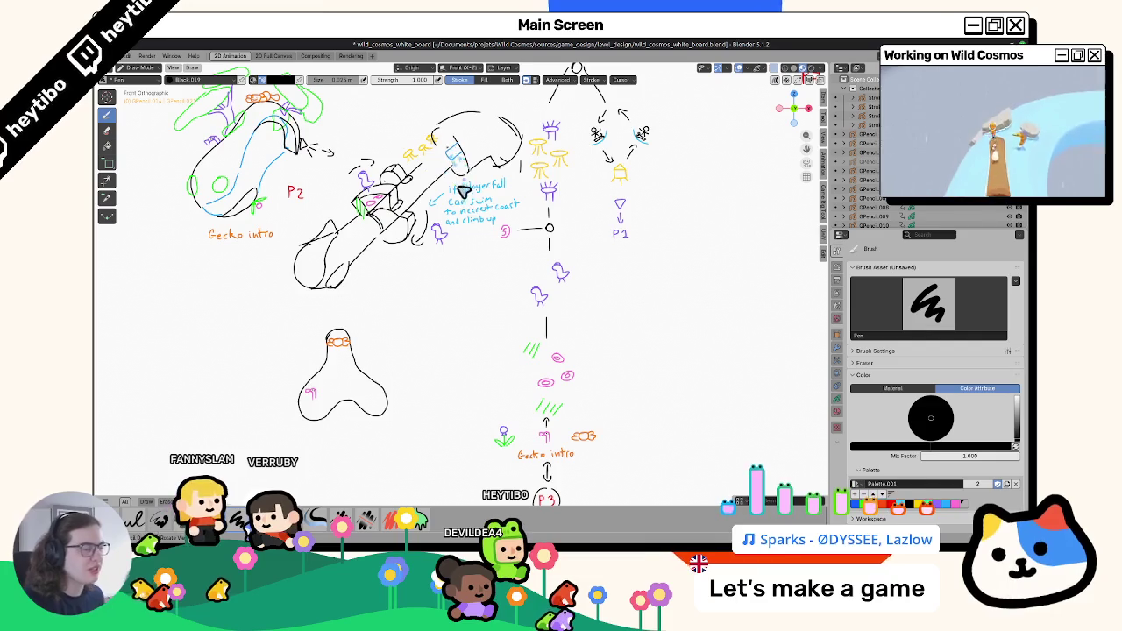
shift+scroll(456, 232, up, 3)
key(alt+Tab)
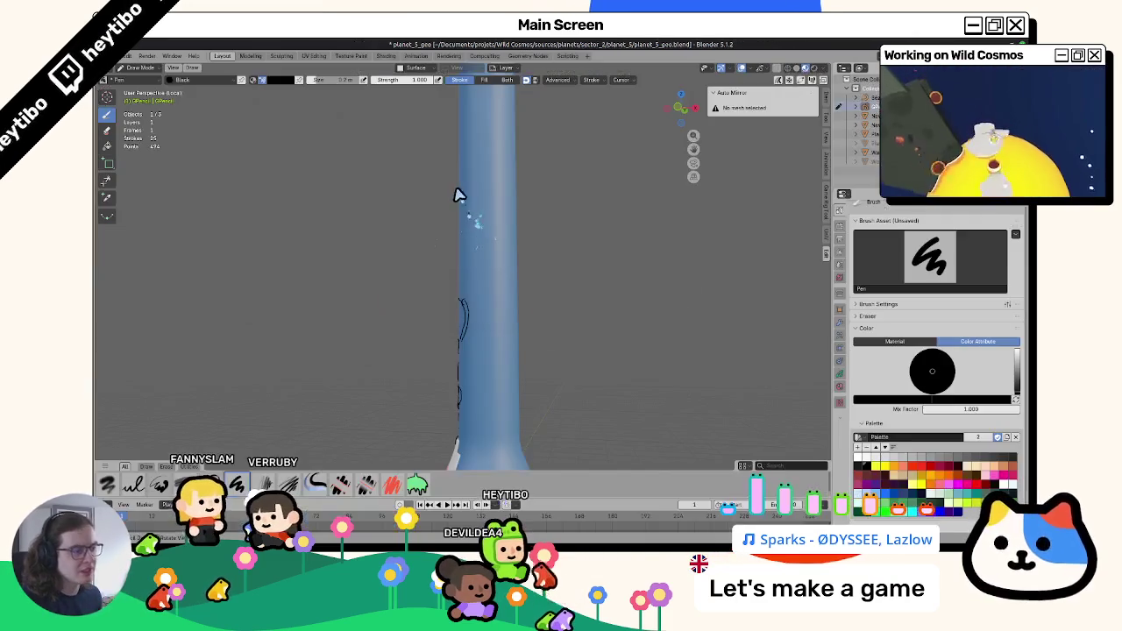
mouse_move(464, 337)
middle_down()
mouse_move(459, 283)
mouse_move(489, 273)
mouse_move(476, 213)
mouse_move(494, 213)
middle_up()
scroll(503, 260, up, 3)
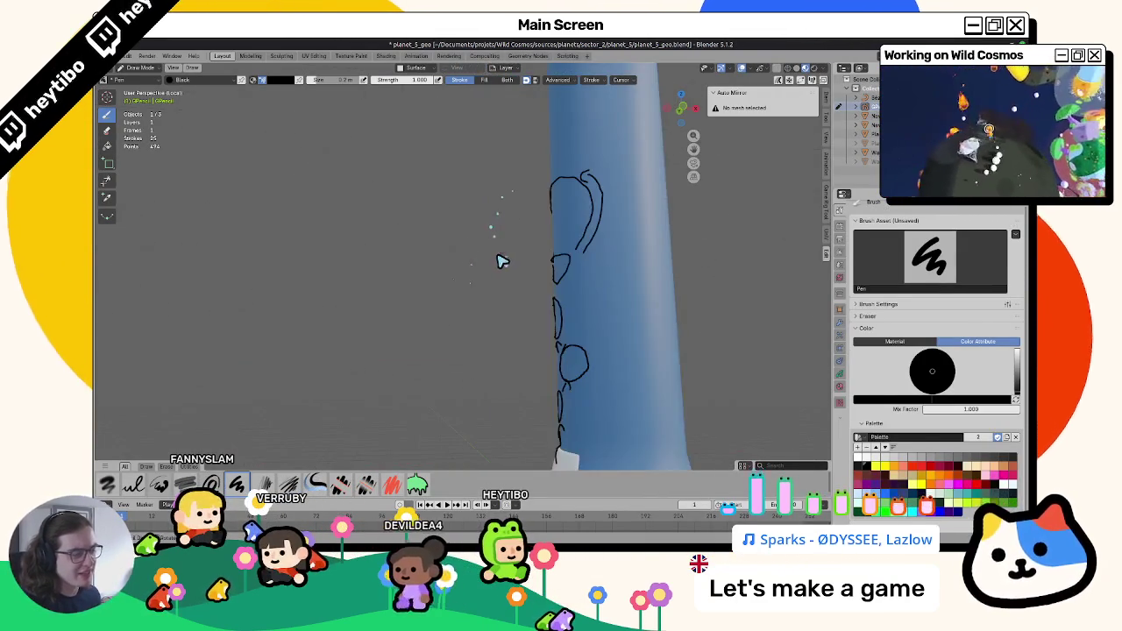
Return to the whiteboard file and undo the stray large ellipse stroke.
key(alt+Tab)
scroll(480, 289, down, 2)
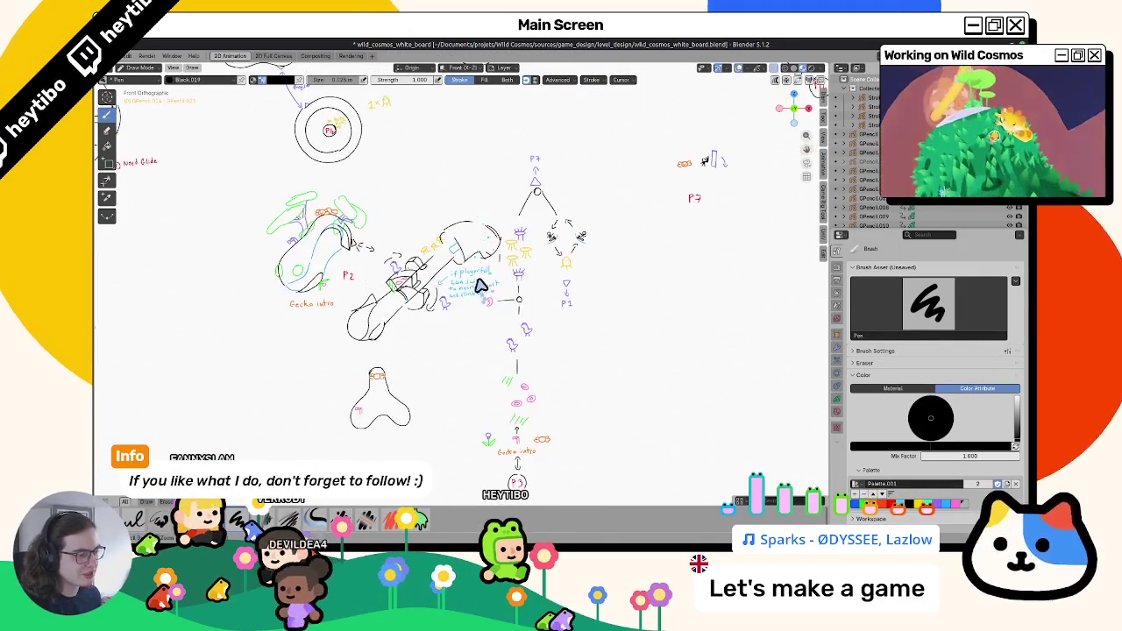
scroll(488, 292, up, 1)
scroll(508, 281, up, 3)
scroll(544, 263, down, 3)
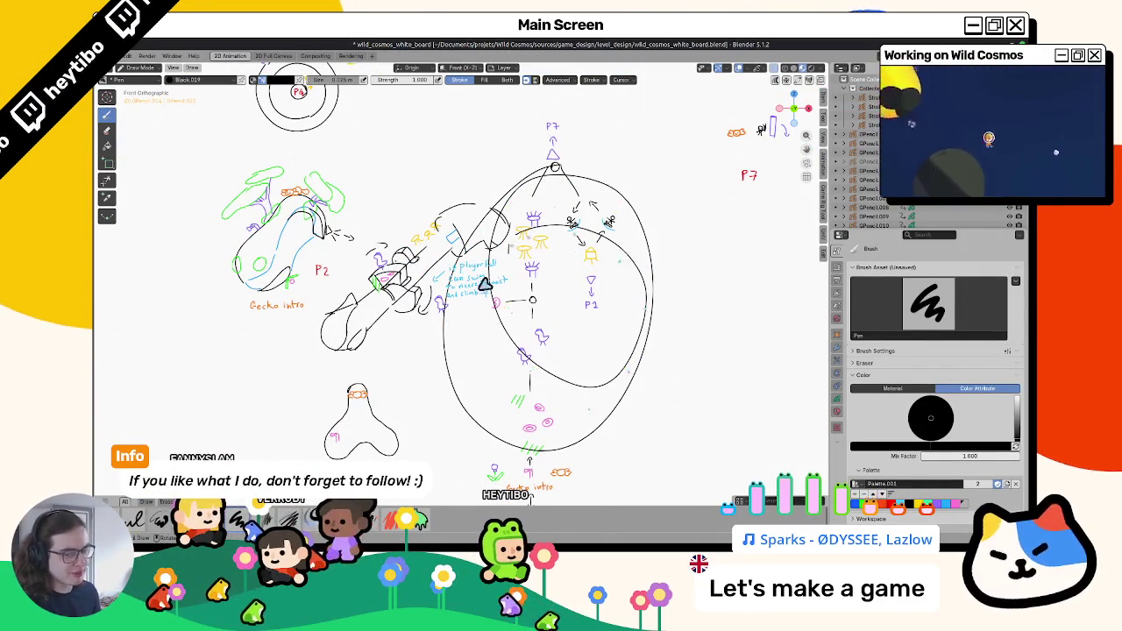
key(ctrl+z)
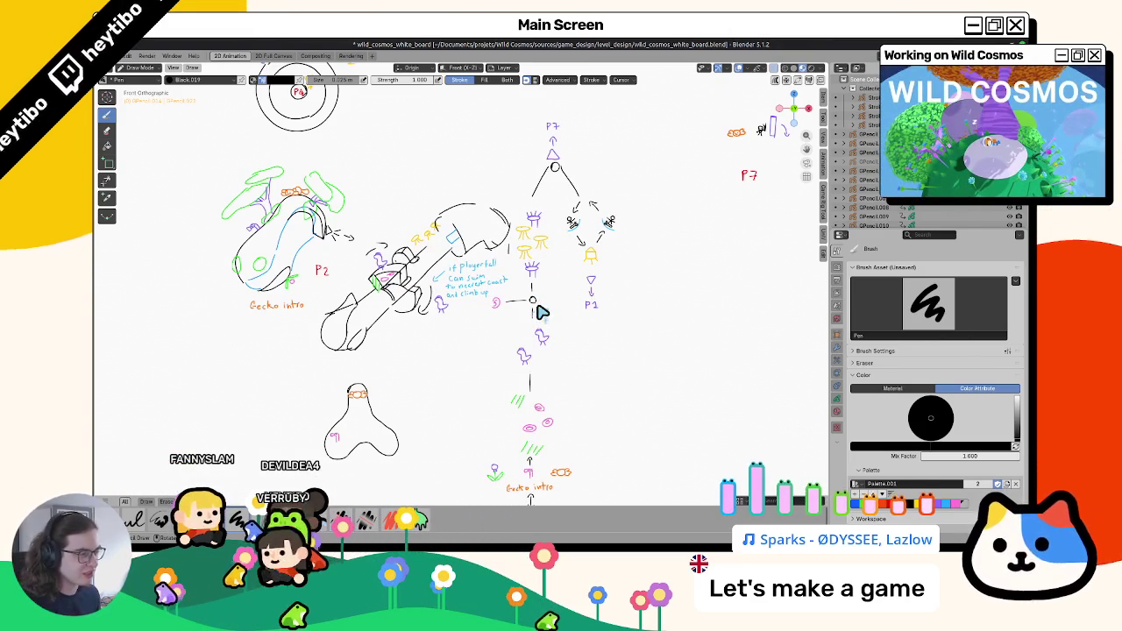
Pan and zoom across the level sketches, then return to planet_5_geo and orbit the bulb.
shift+middle_drag(550, 362, 522, 364)
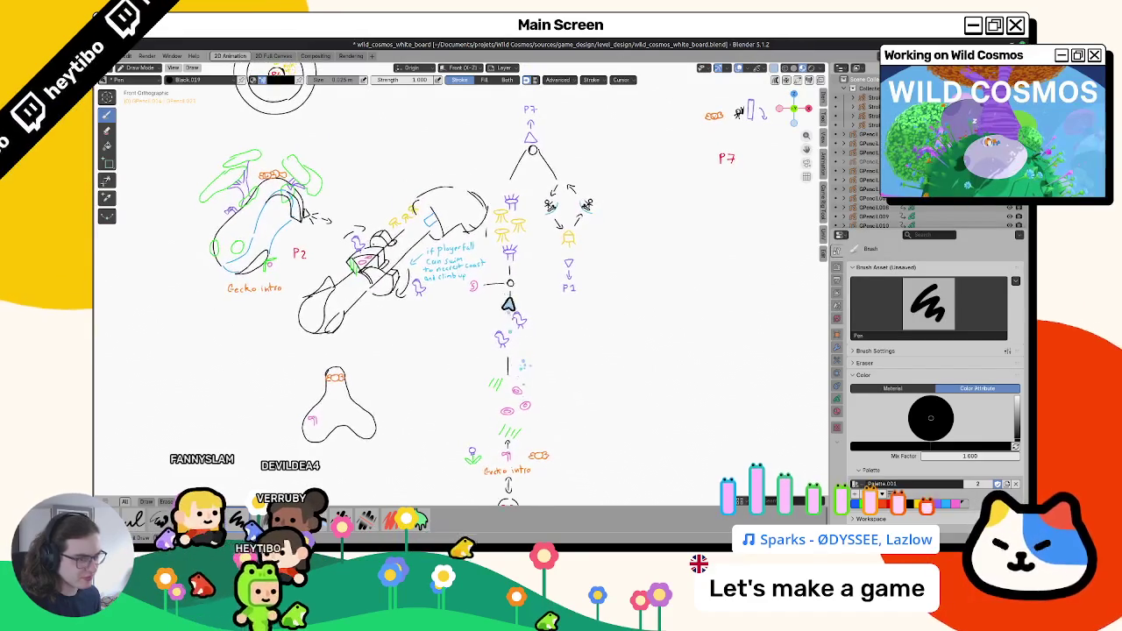
scroll(496, 366, up, 5)
scroll(465, 369, up, 3)
scroll(453, 370, up, 1)
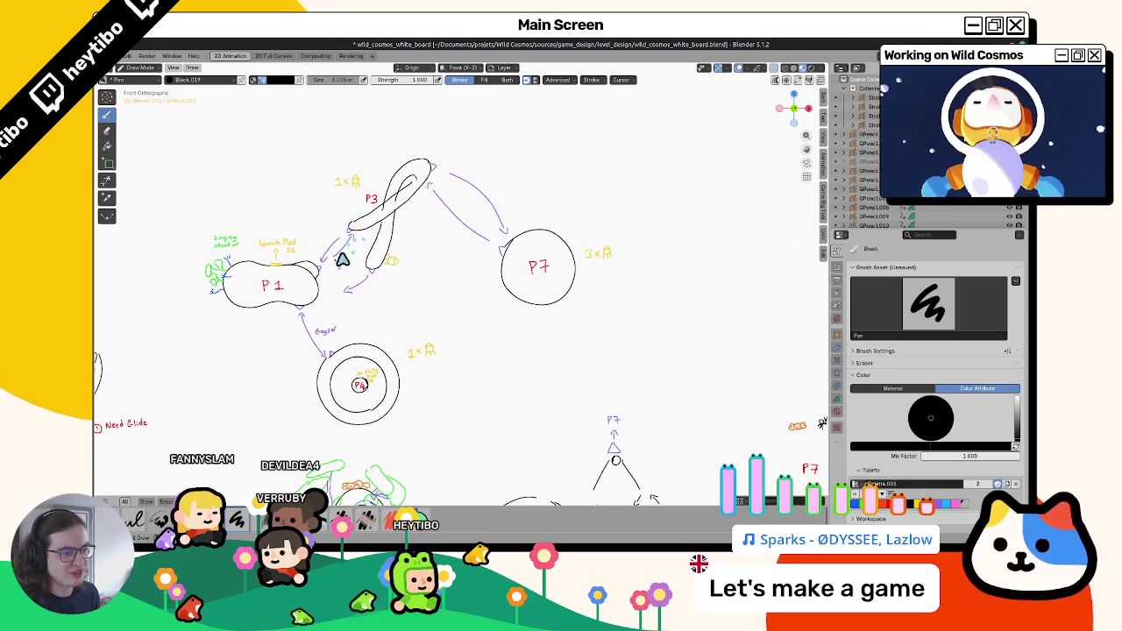
key(alt+Tab)
mouse_move(458, 363)
middle_down()
mouse_move(454, 333)
mouse_move(486, 321)
mouse_move(534, 333)
mouse_move(561, 325)
mouse_move(552, 321)
mouse_move(531, 371)
mouse_move(412, 366)
mouse_move(391, 298)
mouse_move(448, 268)
mouse_move(447, 254)
mouse_move(400, 280)
mouse_move(359, 281)
mouse_move(441, 320)
mouse_move(890, 399)
middle_up()
key(z)
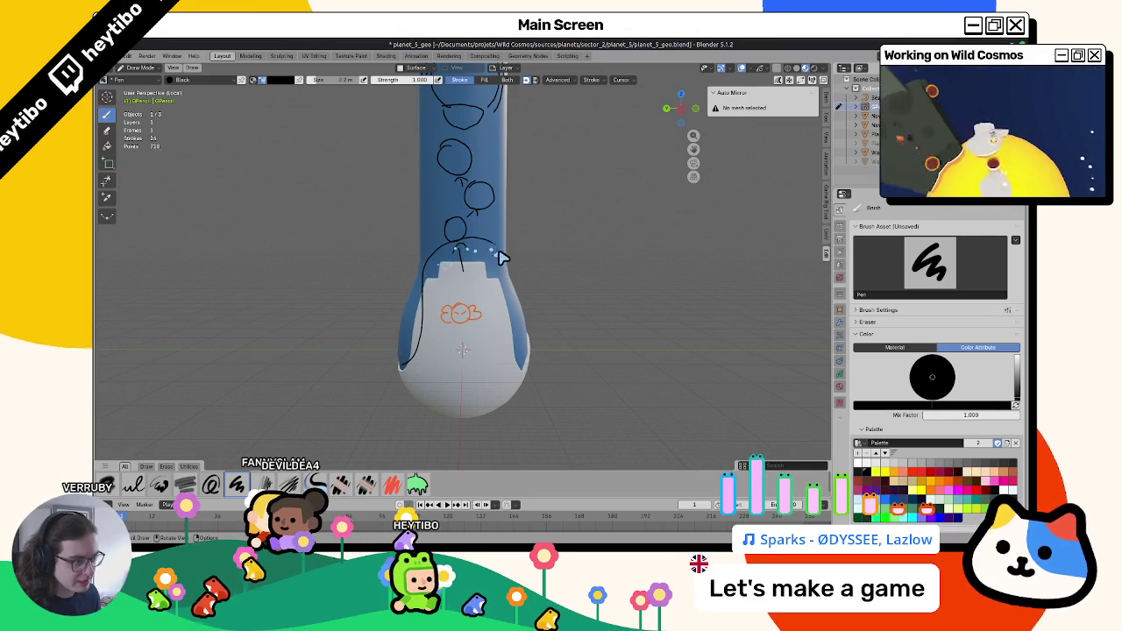
Move the orange doodle up near the white section's top notch, then resume Draw Mode.
middle_drag(490, 346, 432, 338)
key(Tab)
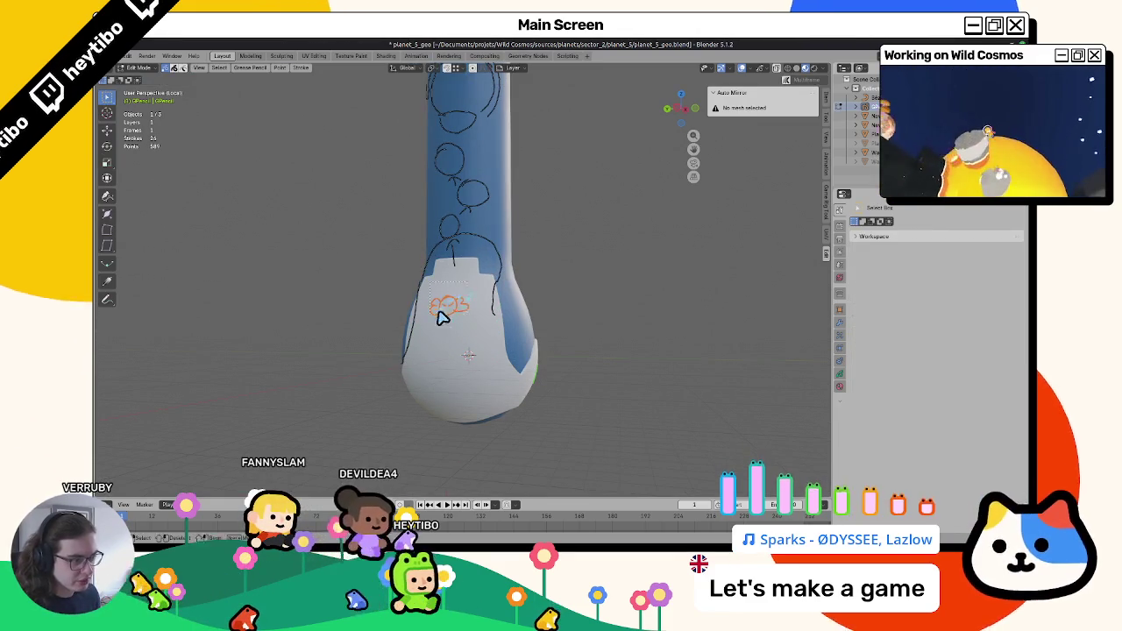
key(g)
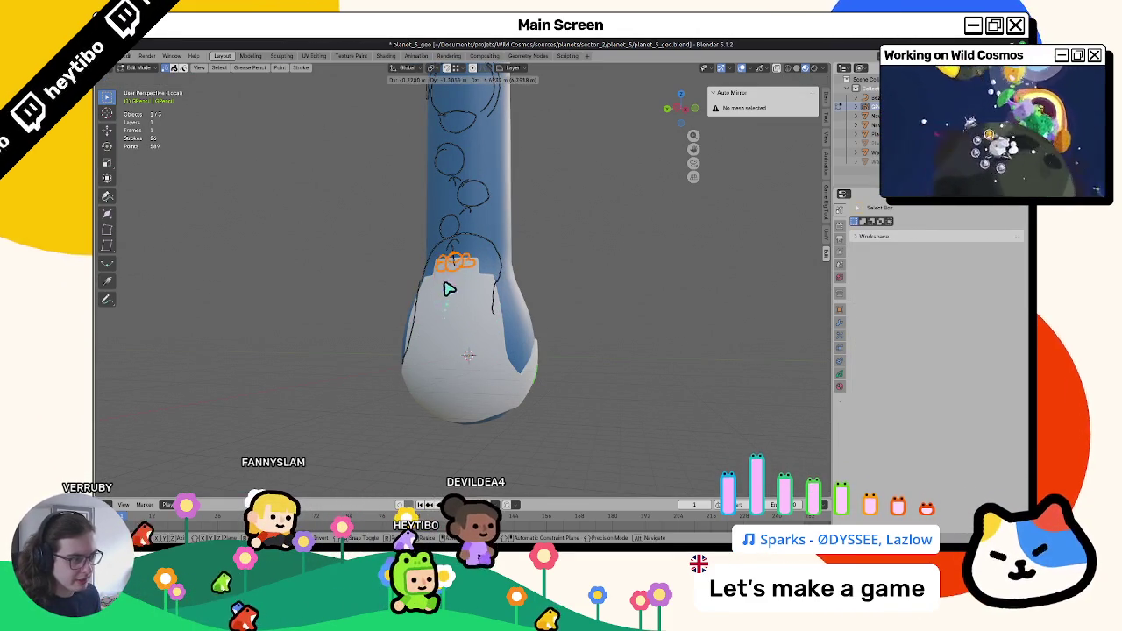
mouse_move(421, 326)
middle_down()
mouse_move(459, 319)
mouse_move(464, 341)
middle_up()
click(458, 319)
key(g)
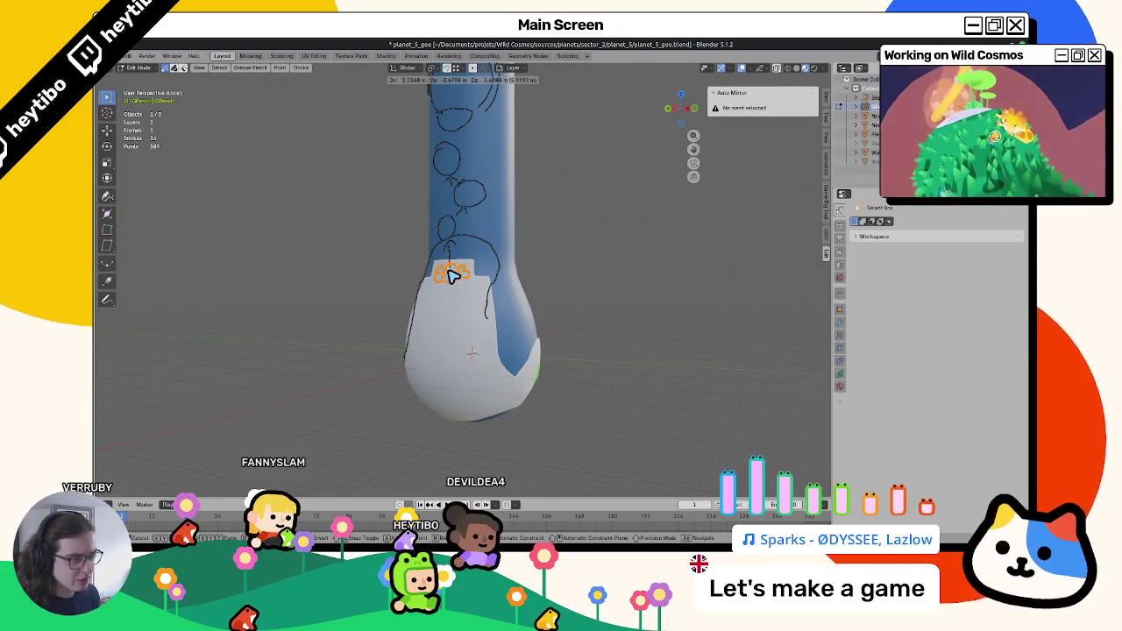
click(449, 285)
middle_drag(421, 295, 368, 296)
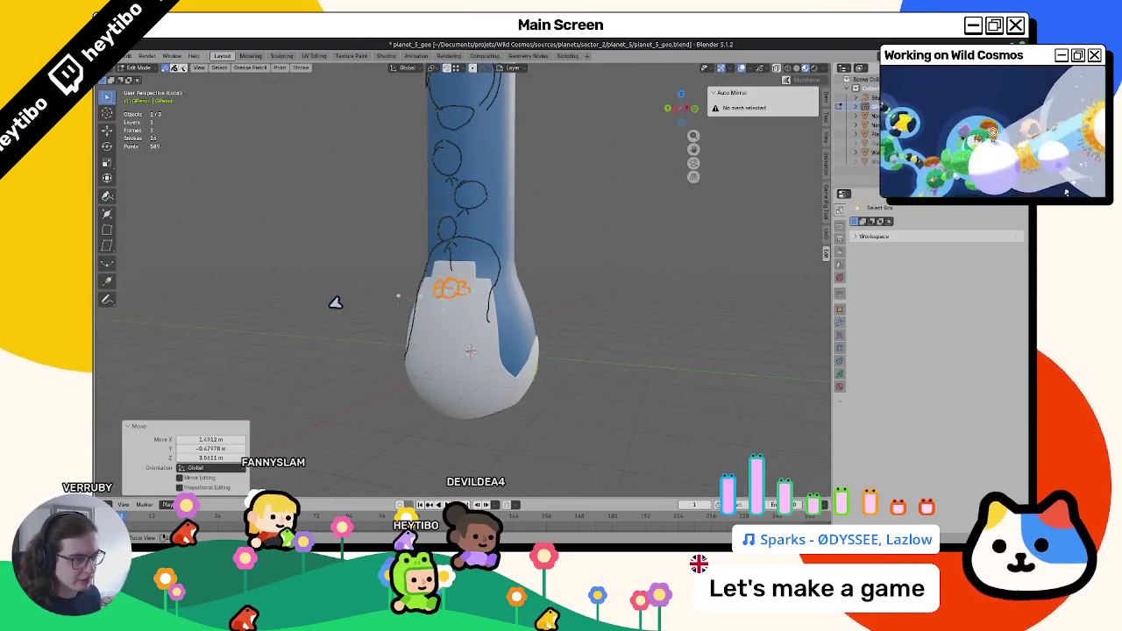
key(Tab)
mouse_move(307, 316)
middle_down()
mouse_move(451, 321)
mouse_move(438, 312)
middle_up()
key(ctrl+Tab)
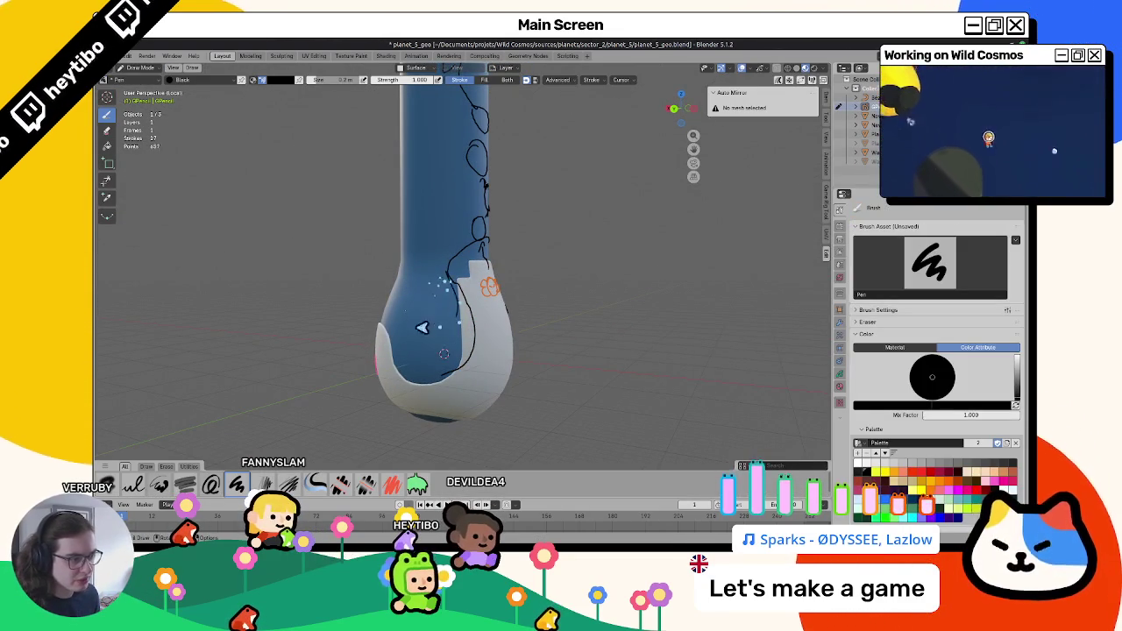
Draw a curved outline inside the bulb and switch to stroke Edit Mode.
middle_drag(413, 297, 456, 304)
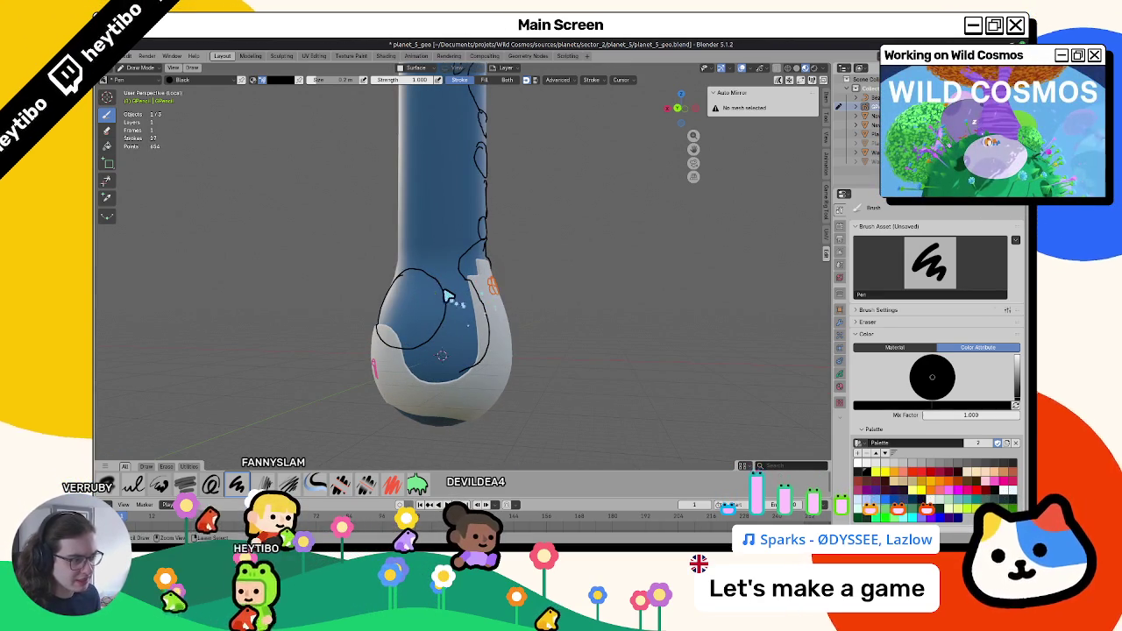
drag(421, 272, 447, 324)
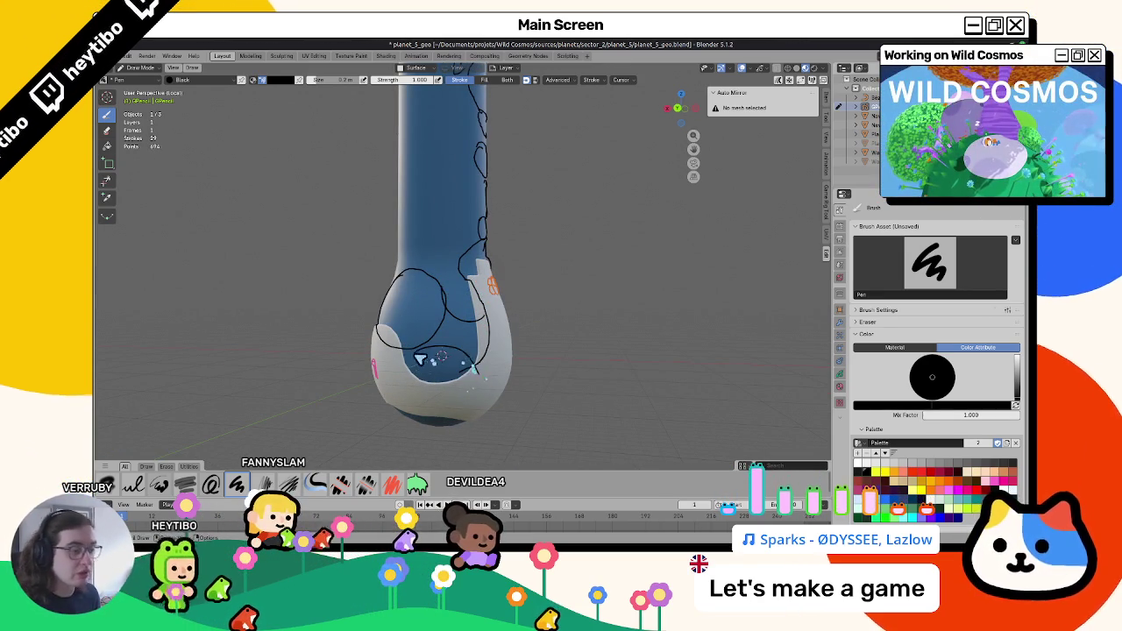
mouse_move(480, 379)
middle_down()
mouse_move(438, 344)
mouse_move(396, 395)
mouse_move(448, 369)
mouse_move(424, 369)
middle_up()
key(Tab)
middle_drag(471, 408, 460, 385)
key(g)
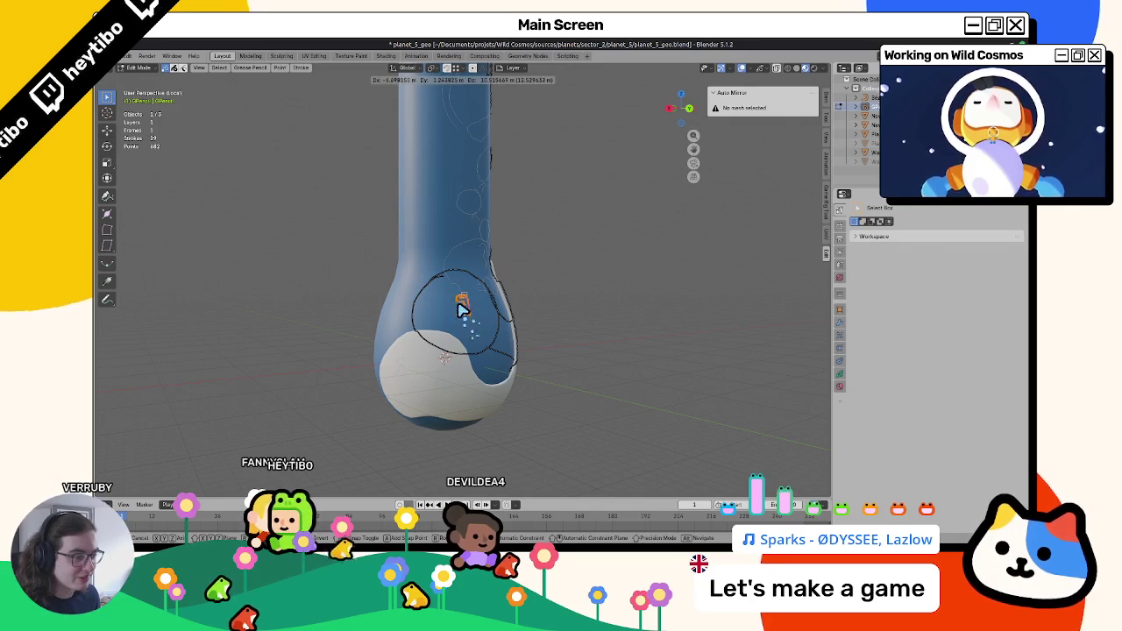
Undo the last orange stroke move and enable Face Project snapping.
click(455, 317)
mouse_move(461, 313)
middle_down()
mouse_move(381, 321)
mouse_move(412, 307)
middle_up()
key(ctrl+z)
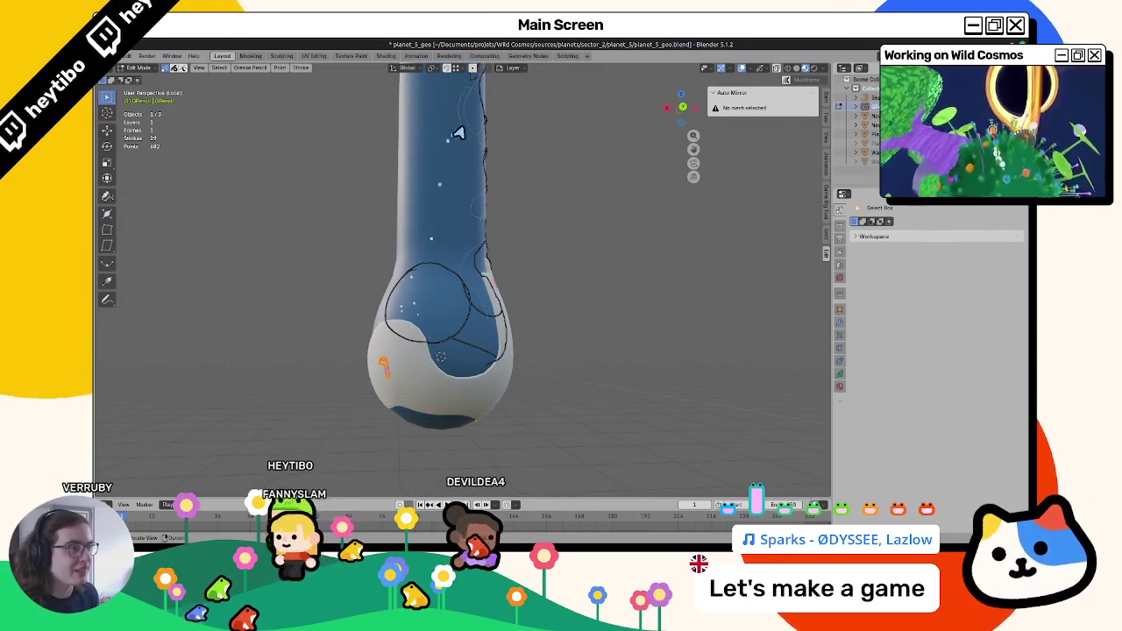
click(474, 69)
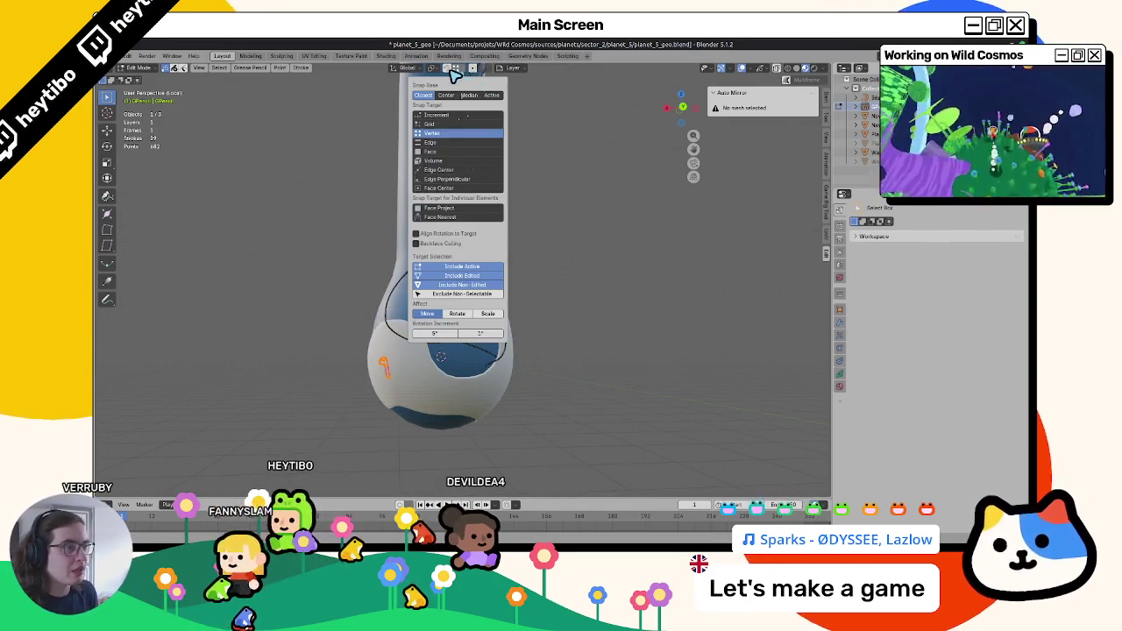
click(438, 209)
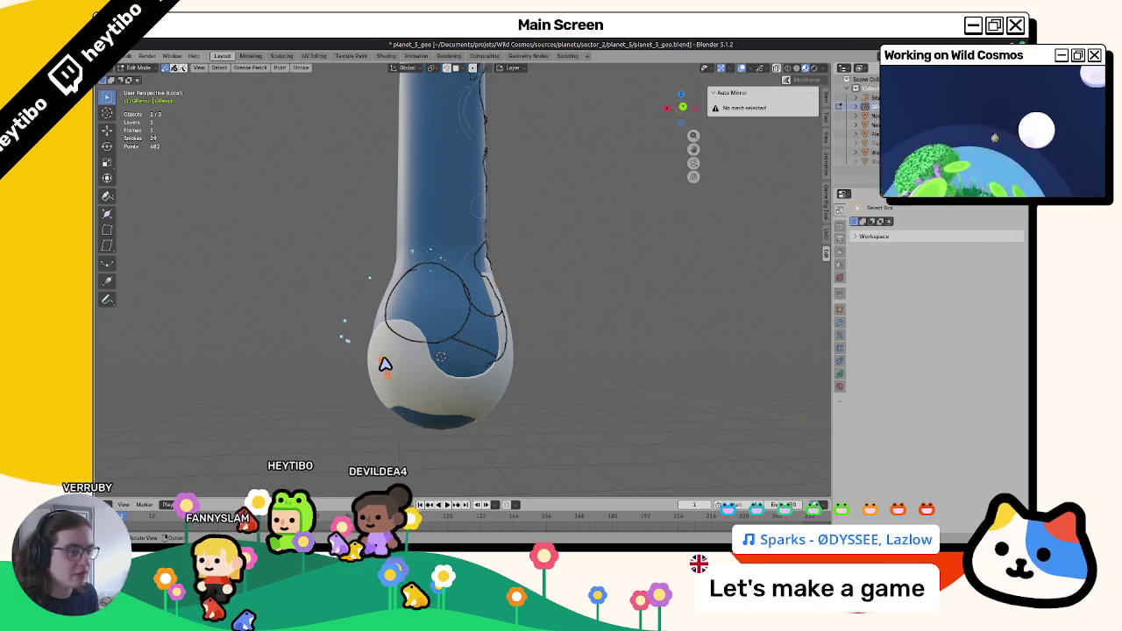
Snap the orange figure onto the bulb surface, rotate it to fit, and return to Draw Mode.
key(g)
click(428, 300)
middle_drag(421, 312, 445, 386)
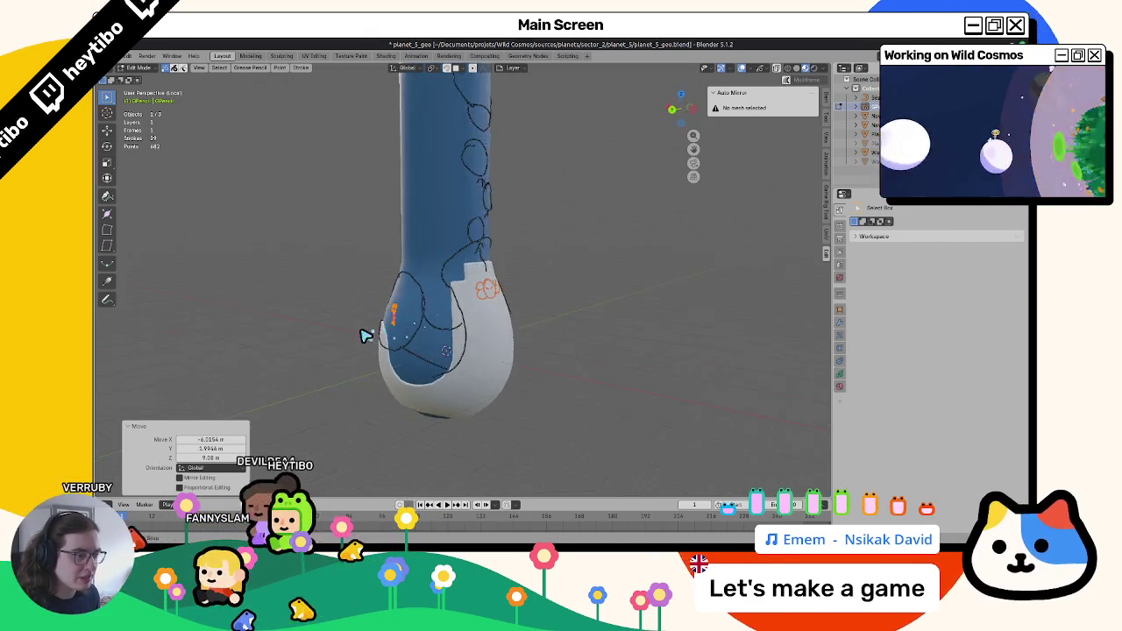
key(r)
key(r)
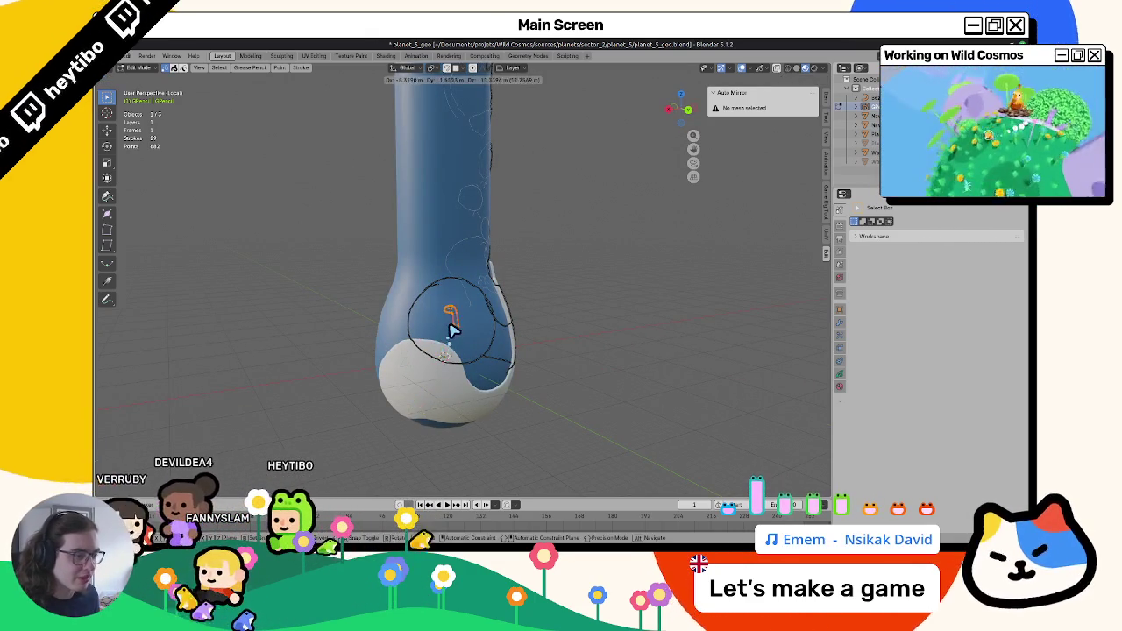
click(456, 327)
key(g)
click(431, 325)
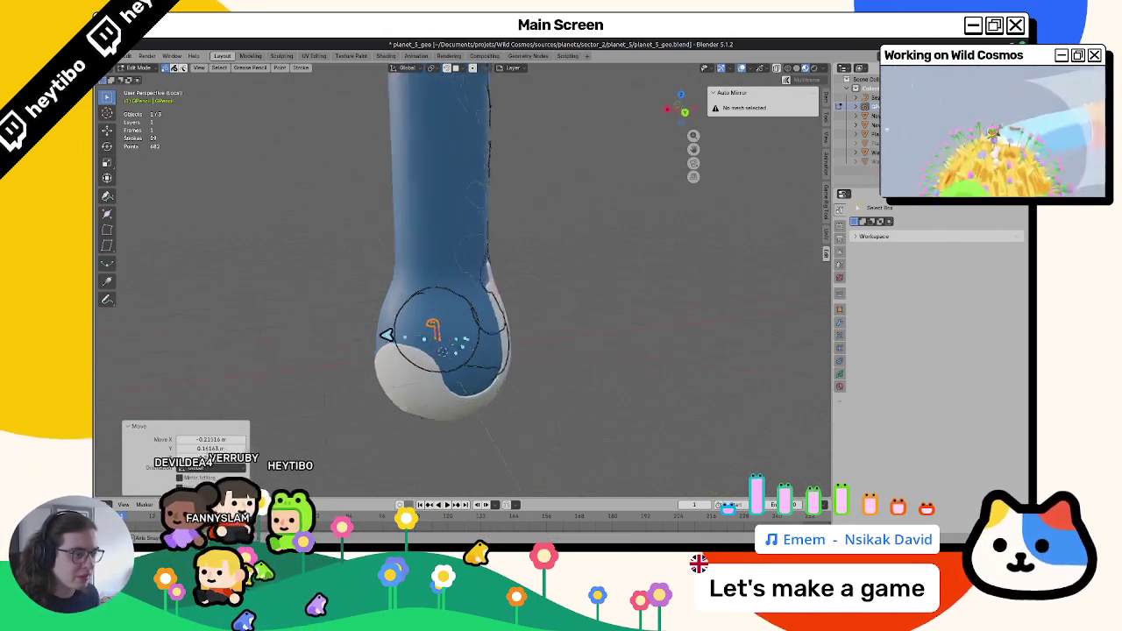
middle_drag(363, 326, 436, 340)
key(g)
click(356, 334)
mouse_move(356, 333)
middle_down()
mouse_move(466, 358)
mouse_move(439, 328)
mouse_move(474, 321)
mouse_move(421, 316)
mouse_move(500, 328)
mouse_move(351, 293)
mouse_move(443, 246)
mouse_move(426, 271)
mouse_move(456, 326)
middle_up()
key(Tab)
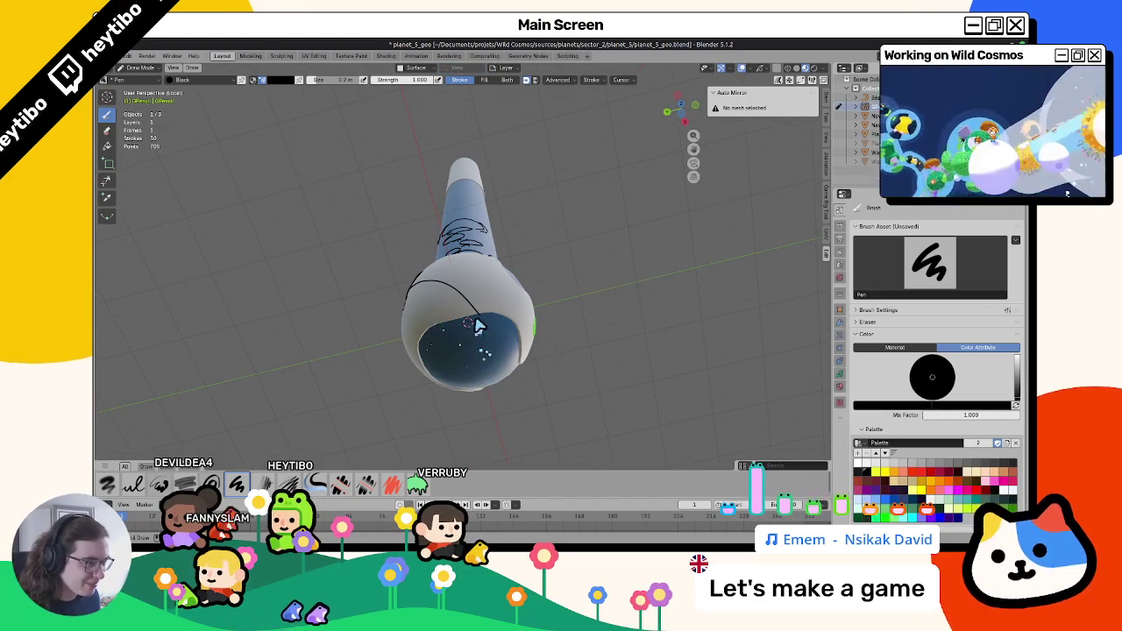
Draw two arc strokes over the top of the bulb.
middle_drag(521, 337, 485, 343)
mouse_move(467, 304)
middle_down()
mouse_move(521, 350)
mouse_move(492, 329)
middle_up()
mouse_move(523, 377)
middle_down()
mouse_move(622, 383)
mouse_move(647, 421)
mouse_move(500, 368)
mouse_move(553, 360)
mouse_move(602, 383)
mouse_move(429, 366)
mouse_move(401, 394)
mouse_move(426, 399)
mouse_move(425, 383)
mouse_move(325, 409)
mouse_move(401, 380)
mouse_move(596, 378)
mouse_move(509, 412)
mouse_move(446, 345)
mouse_move(424, 343)
middle_up()
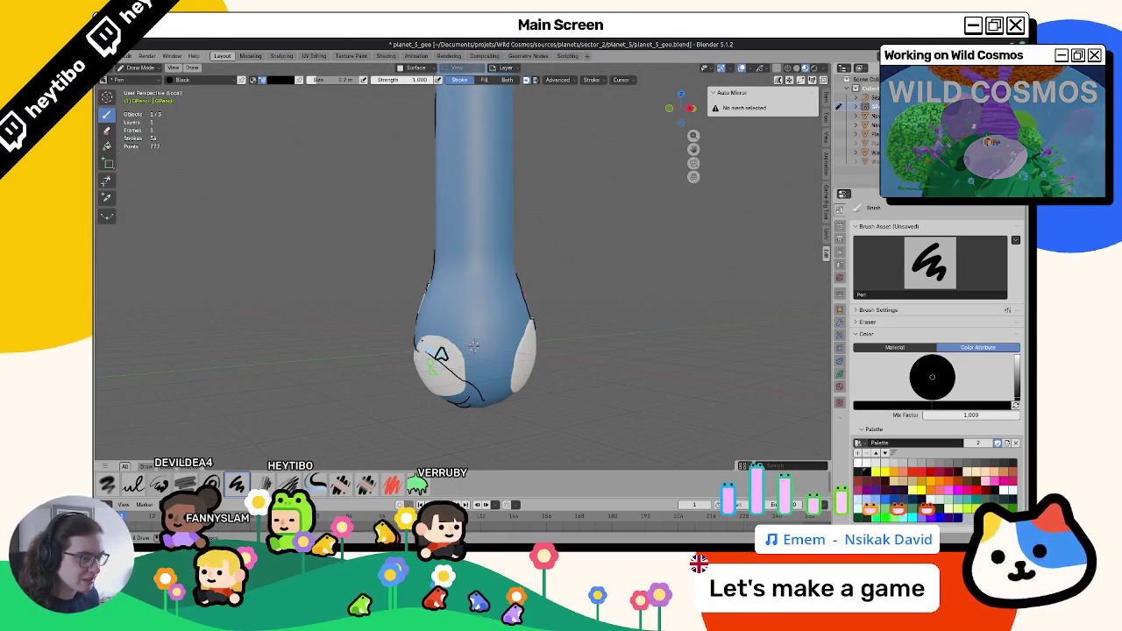
middle_drag(506, 357, 448, 319)
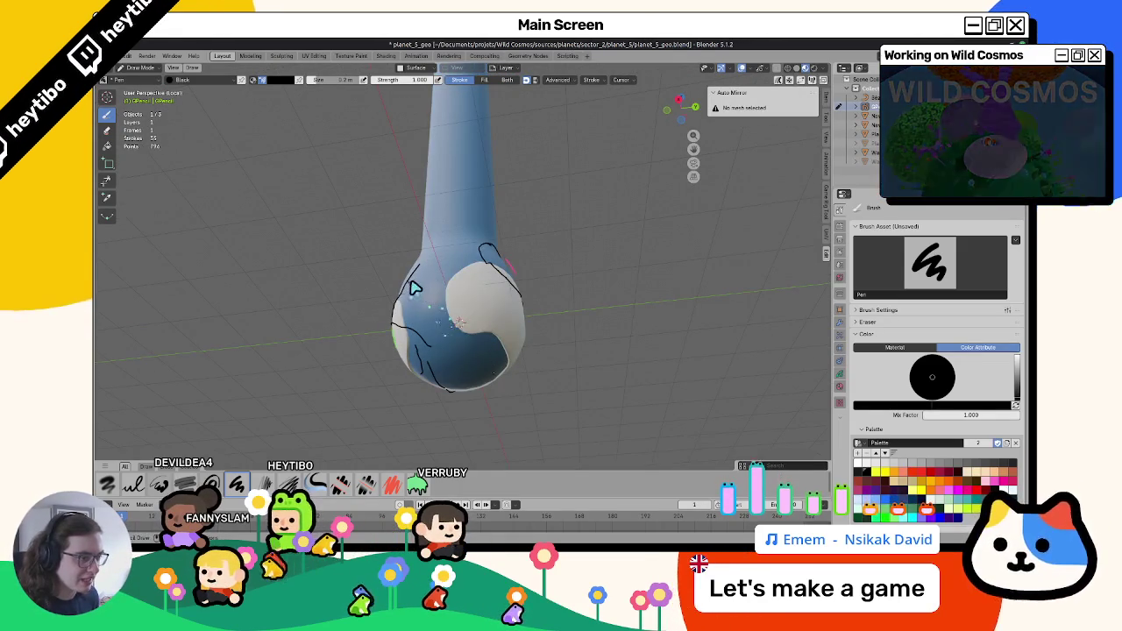
mouse_move(416, 287)
mouse_down()
mouse_move(463, 291)
mouse_move(454, 388)
mouse_move(432, 388)
mouse_up()
middle_drag(432, 388, 421, 394)
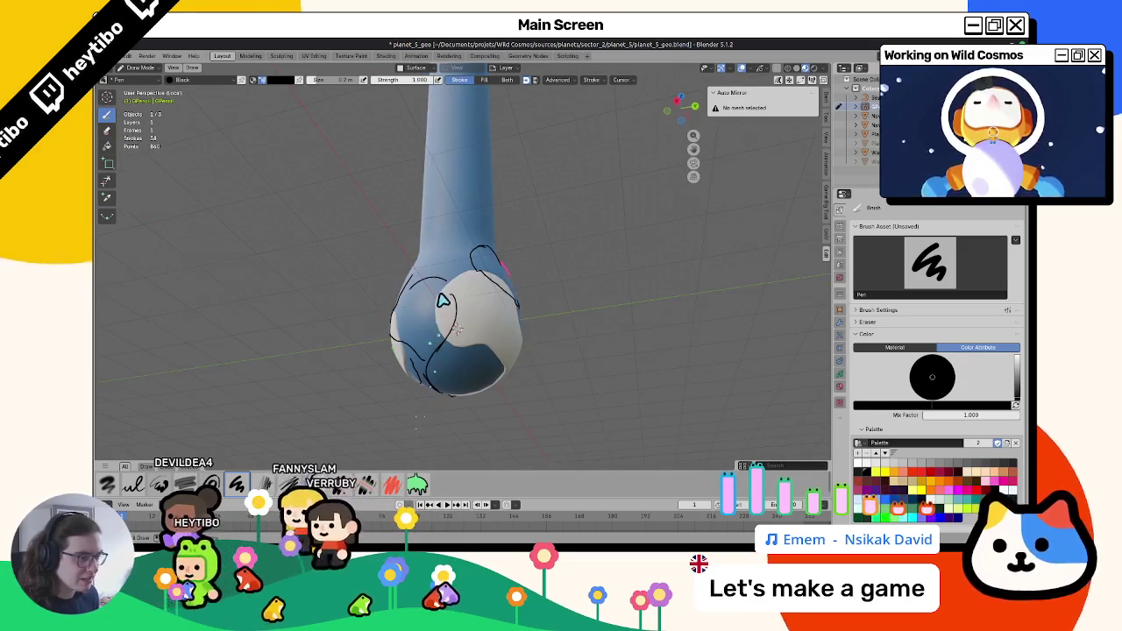
Trace more outline strokes around the white patch, then select a stroke in Edit Mode.
drag(458, 325, 451, 313)
mouse_move(451, 313)
middle_down()
mouse_move(430, 308)
mouse_move(408, 331)
middle_up()
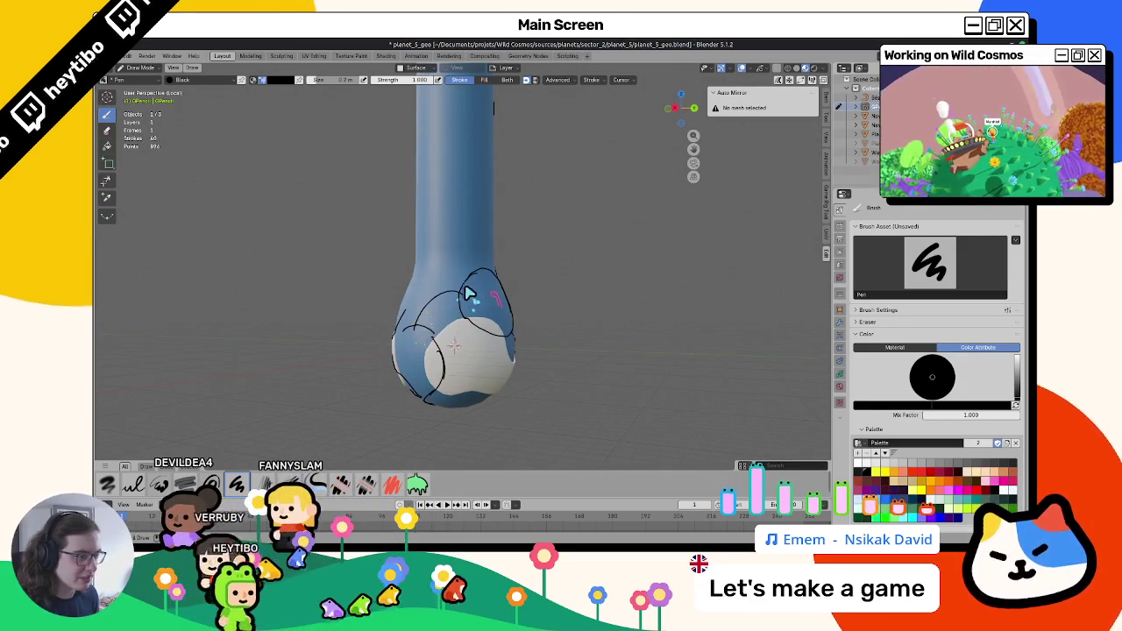
drag(478, 97, 481, 272)
mouse_move(393, 331)
middle_down()
mouse_move(584, 326)
mouse_move(602, 313)
mouse_move(605, 336)
mouse_move(450, 369)
mouse_move(346, 359)
mouse_move(321, 394)
mouse_move(283, 376)
middle_up()
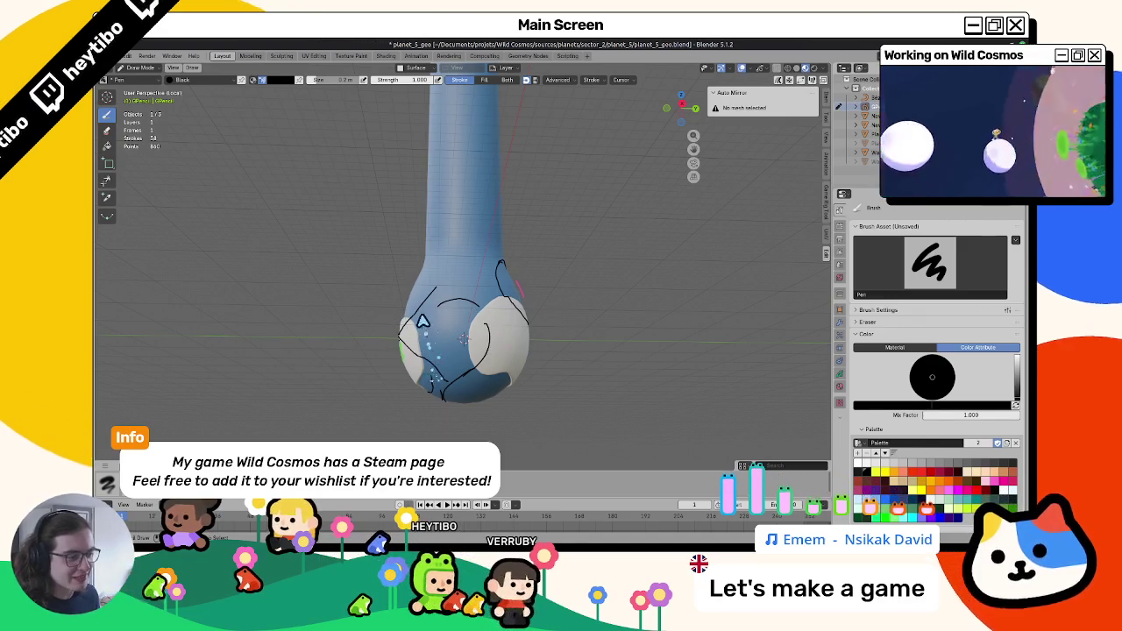
drag(424, 326, 409, 321)
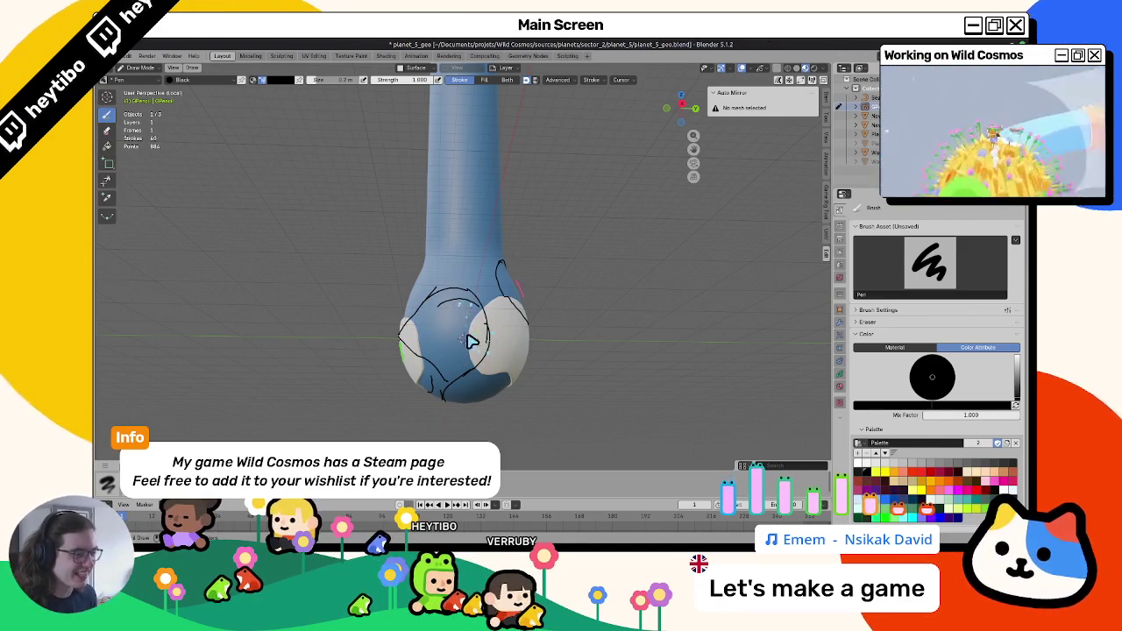
key(Tab)
click(449, 315)
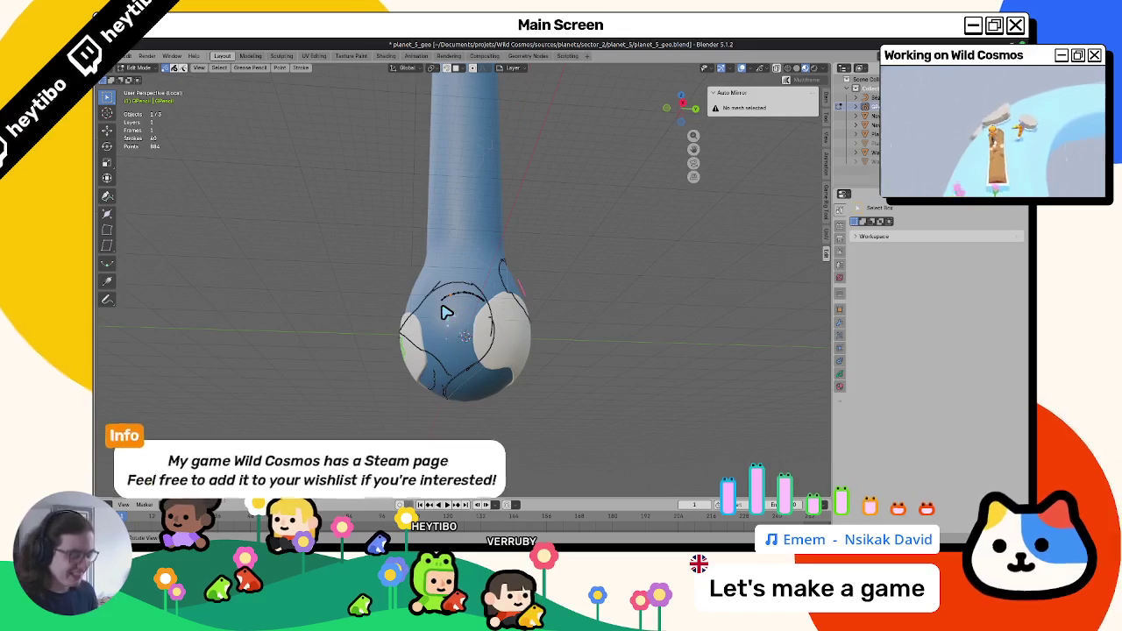
In stroke Edit Mode, select the long outline stroke running down the bulb and delete it.
key(ctrl+Tab)
click(426, 304)
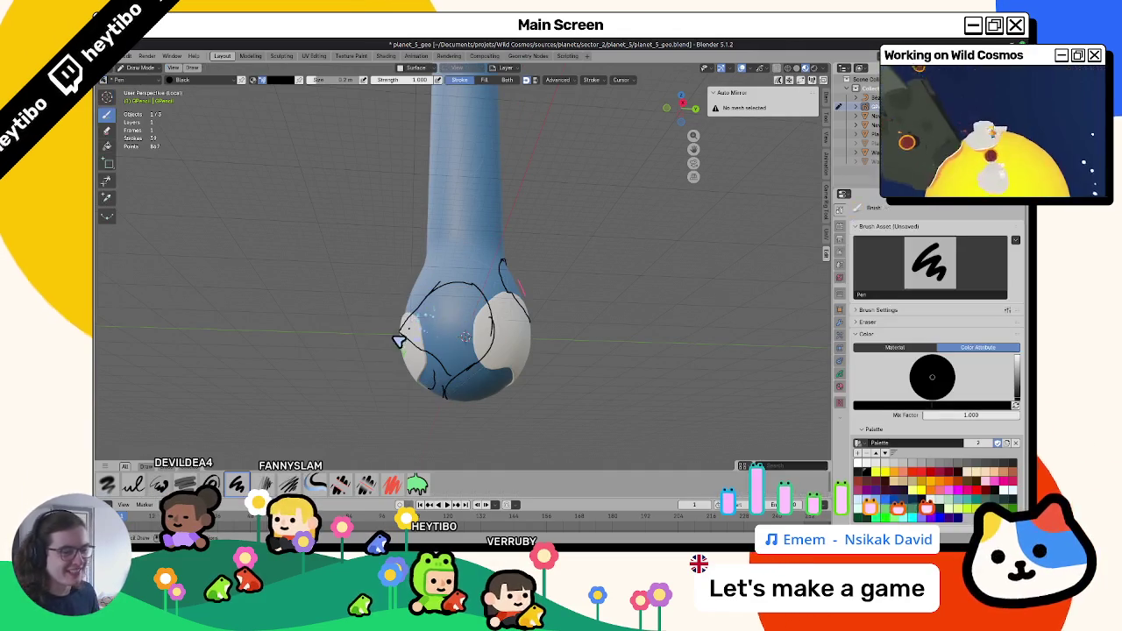
middle_drag(401, 325, 521, 371)
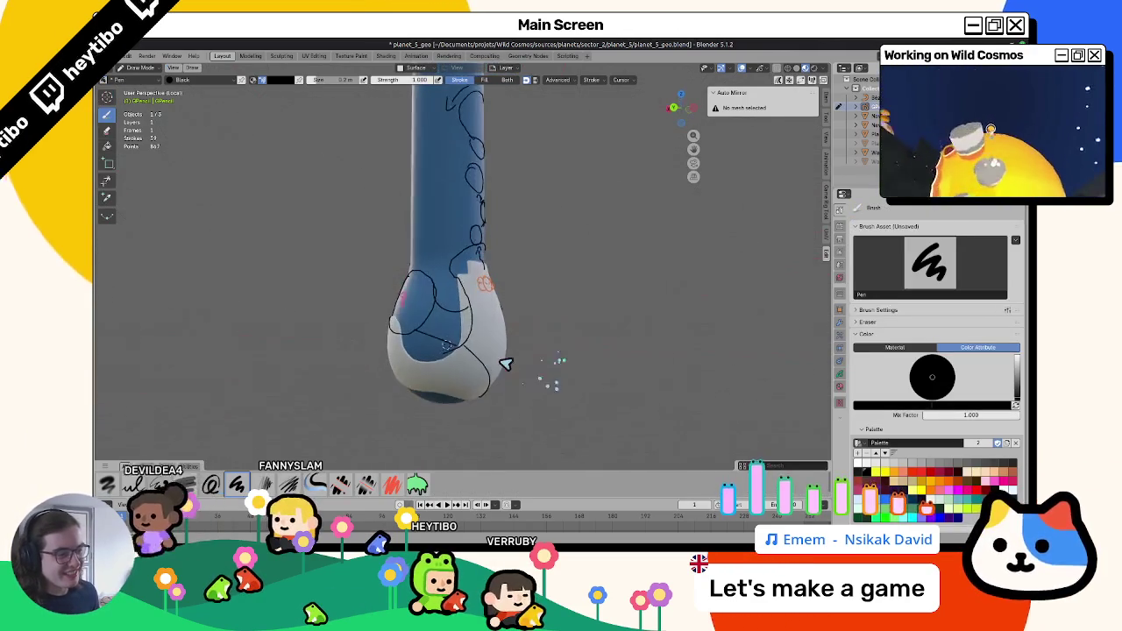
key(Tab)
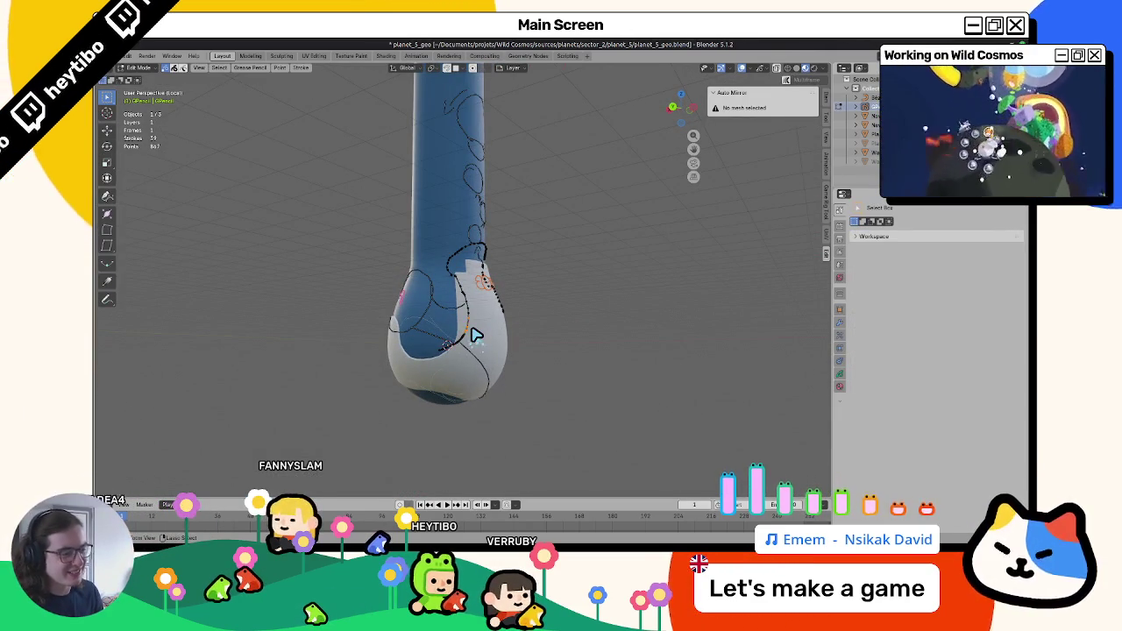
click(474, 334)
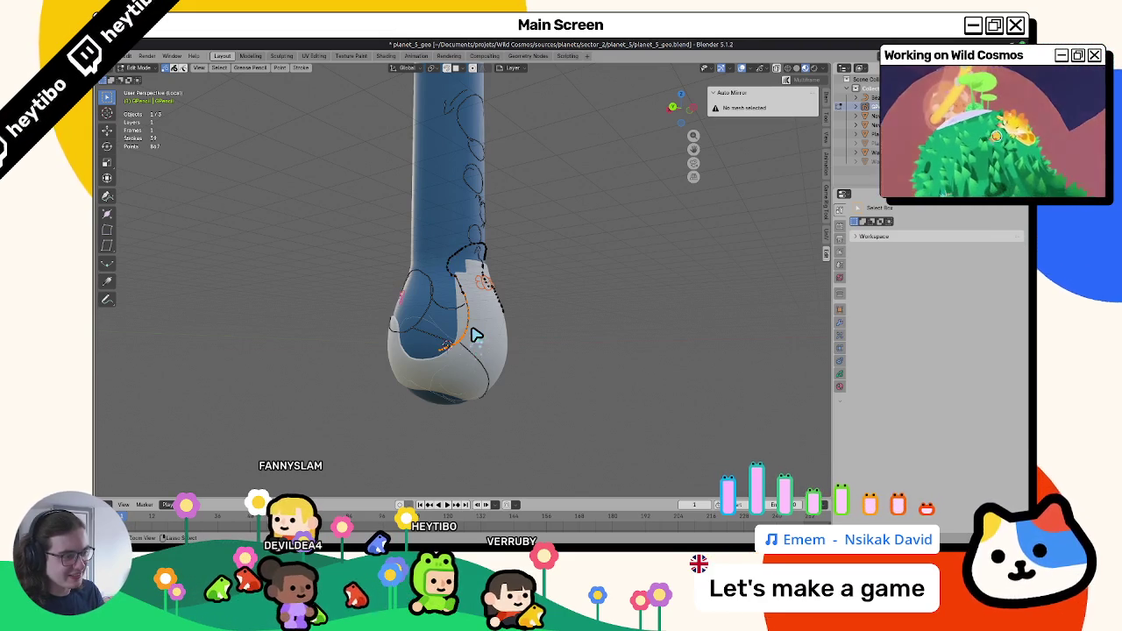
key(x)
click(468, 242)
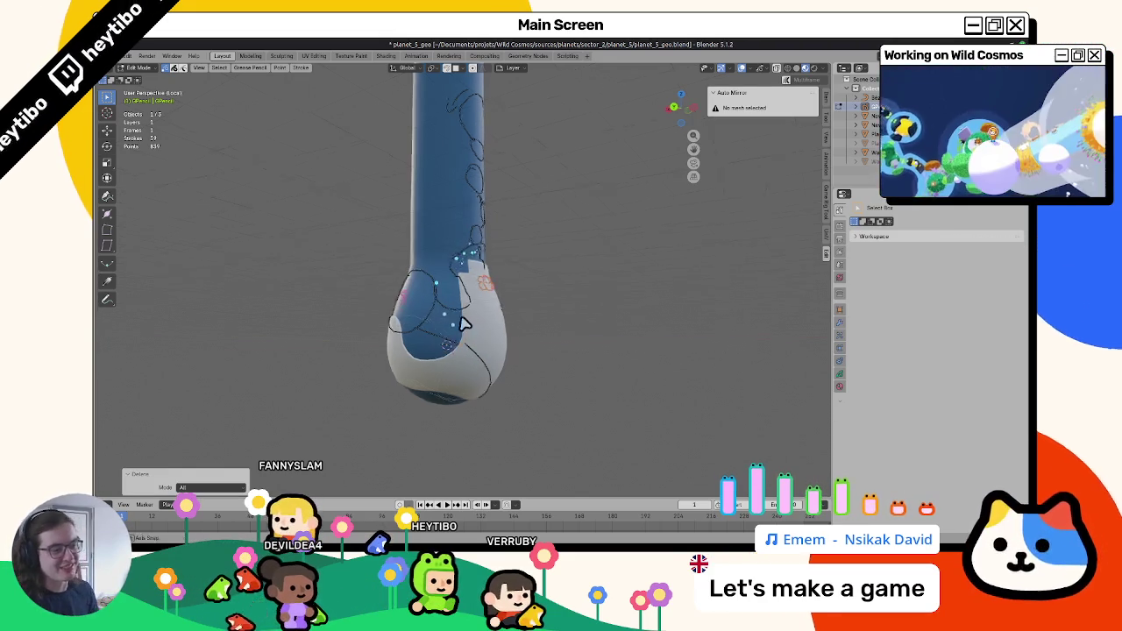
Orbit around the column and check the remaining strokes from the front view.
middle_drag(456, 321, 438, 310)
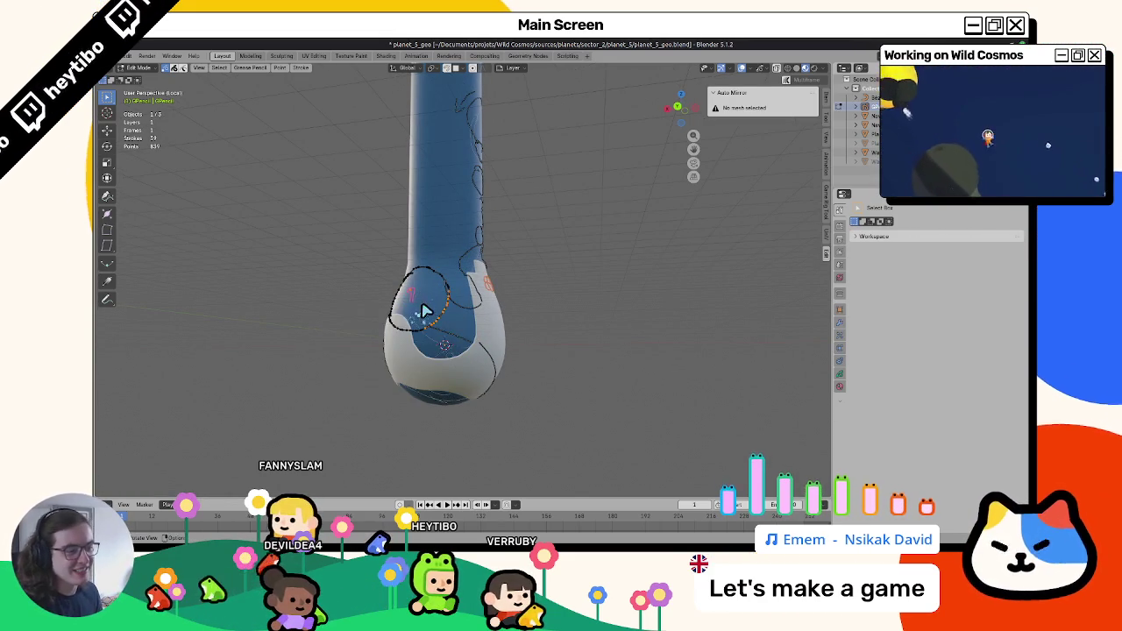
key(Tab)
mouse_move(436, 316)
middle_down()
mouse_move(561, 353)
mouse_move(618, 272)
mouse_move(701, 301)
mouse_move(552, 321)
mouse_move(604, 325)
mouse_move(499, 273)
middle_up()
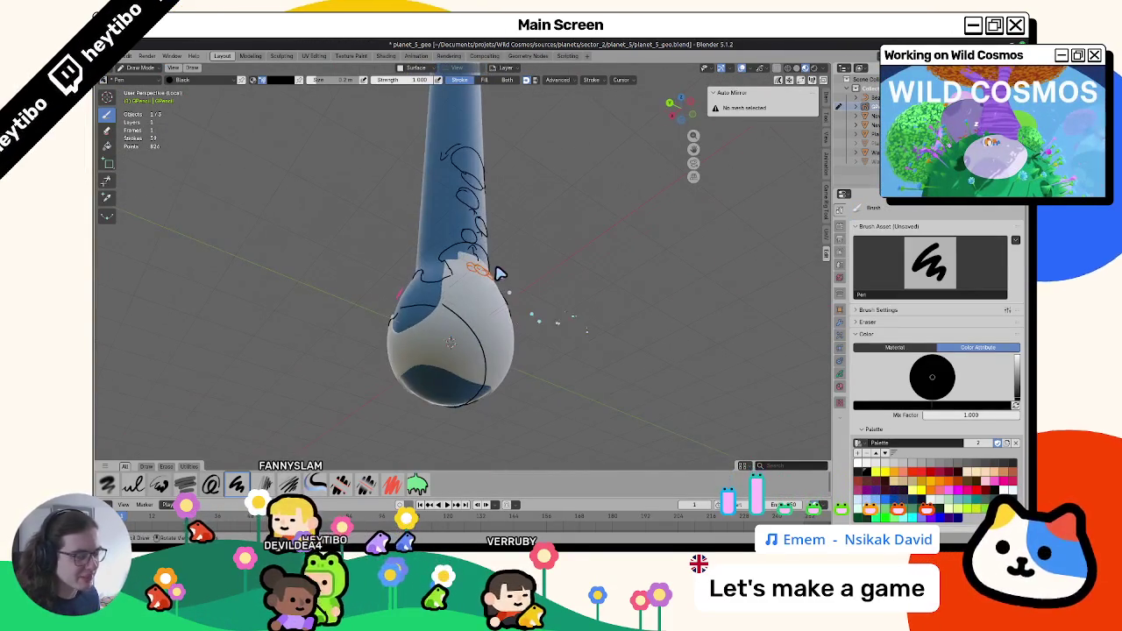
mouse_move(455, 314)
middle_down()
mouse_move(486, 399)
mouse_move(466, 387)
mouse_move(558, 326)
mouse_move(399, 348)
mouse_move(438, 313)
mouse_move(439, 325)
mouse_move(500, 344)
mouse_move(481, 310)
middle_up()
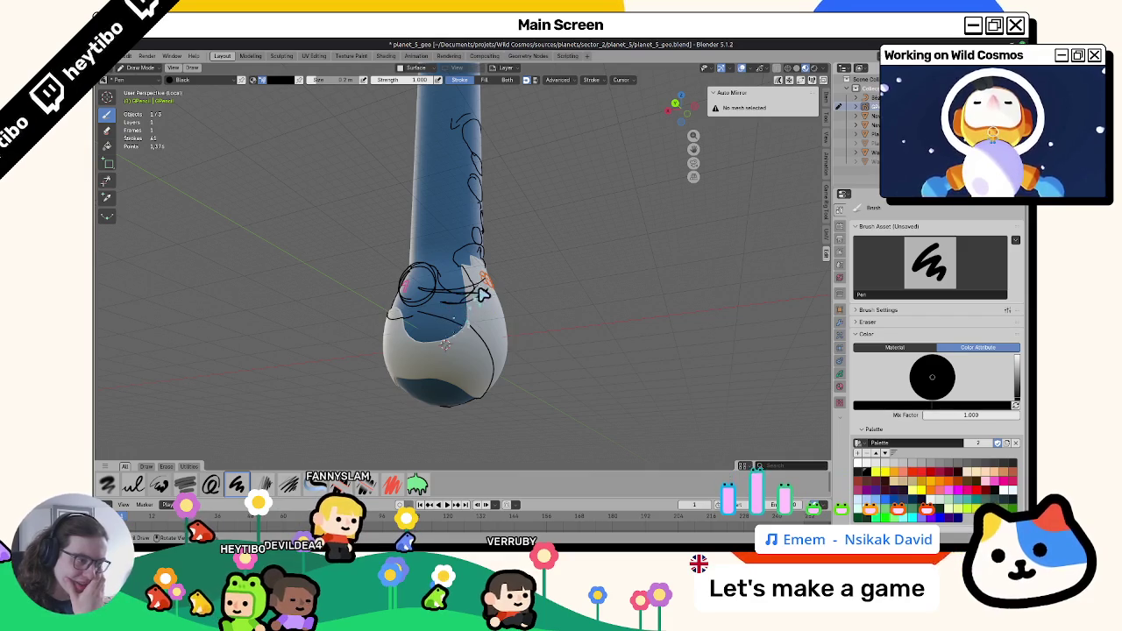
mouse_move(489, 298)
middle_down()
mouse_move(438, 321)
mouse_move(529, 342)
middle_up()
key(Tab)
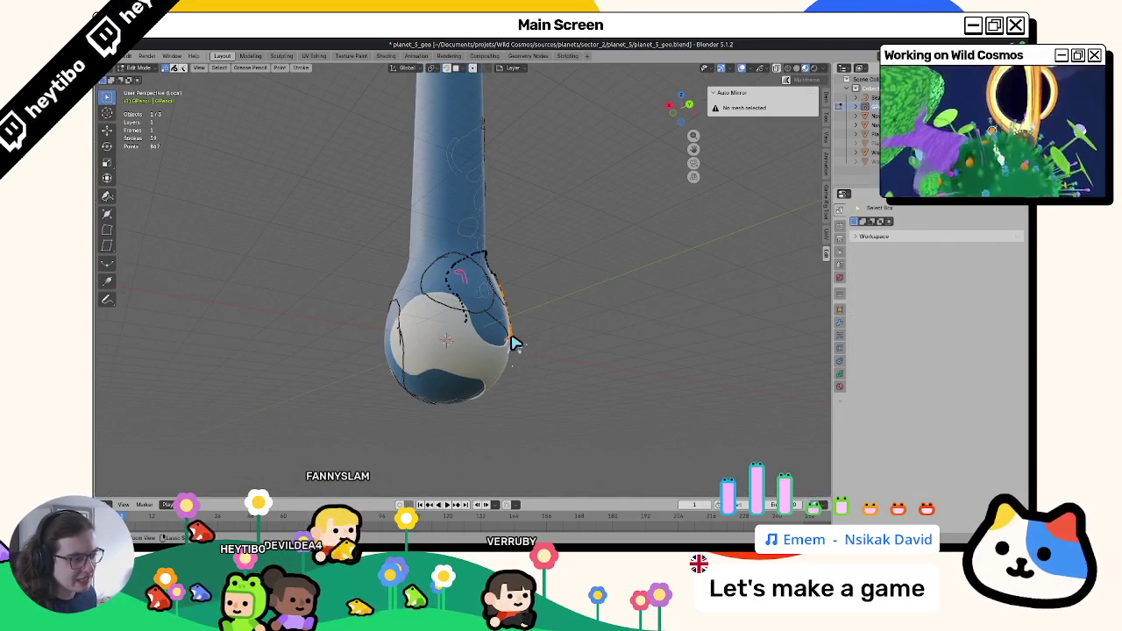
key(KP_1)
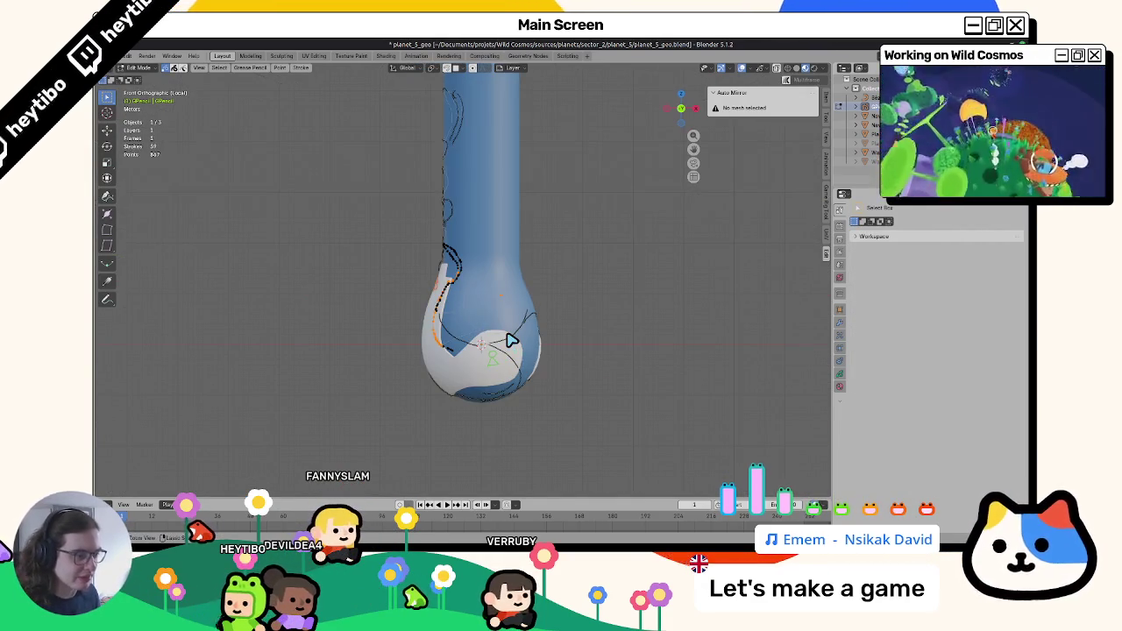
key(Tab)
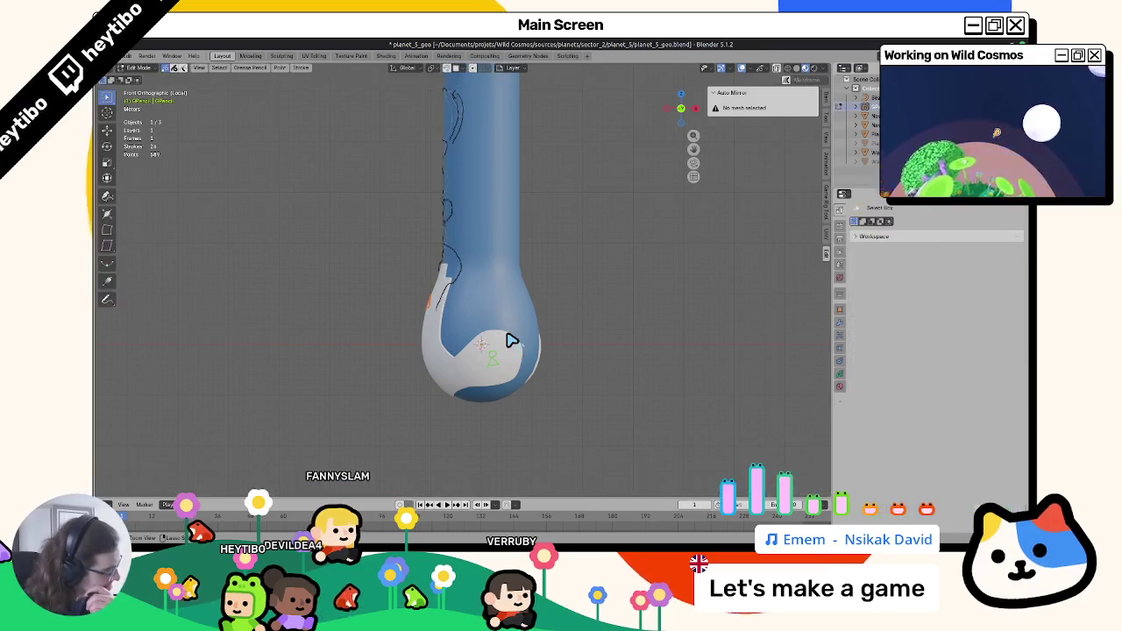
Leave the stroke modes for Object Mode and select the water column mesh.
key(Tab)
key(Tab)
middle_drag(507, 314, 484, 323)
key(Tab)
click(452, 325)
click(483, 321)
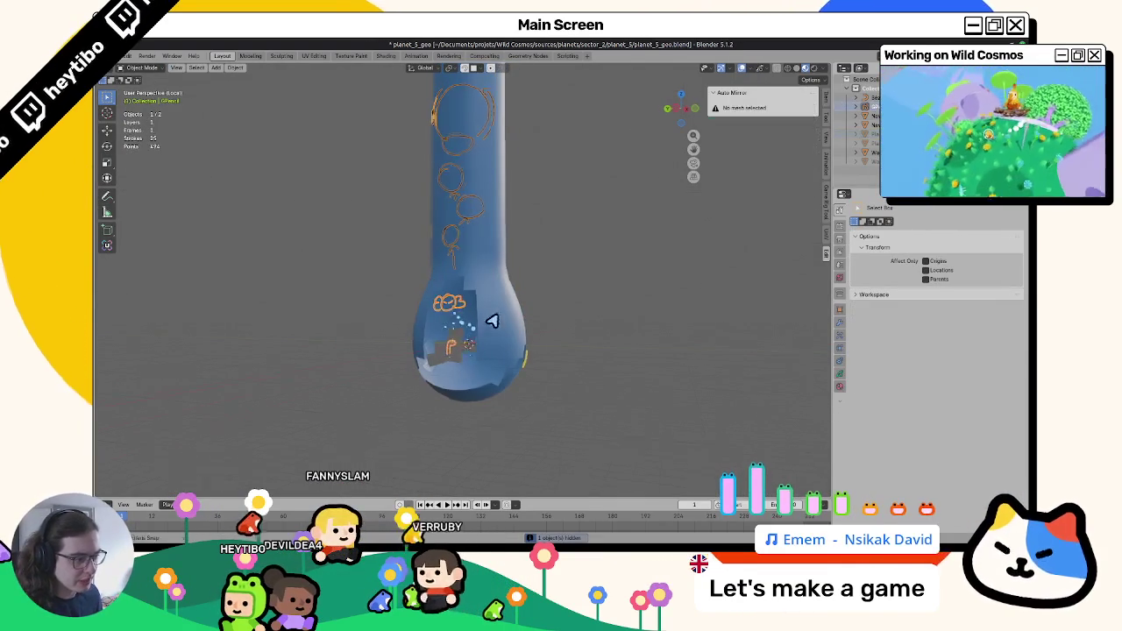
In front wireframe Edit Mode, select the bulb part of the water column mesh.
click(487, 300)
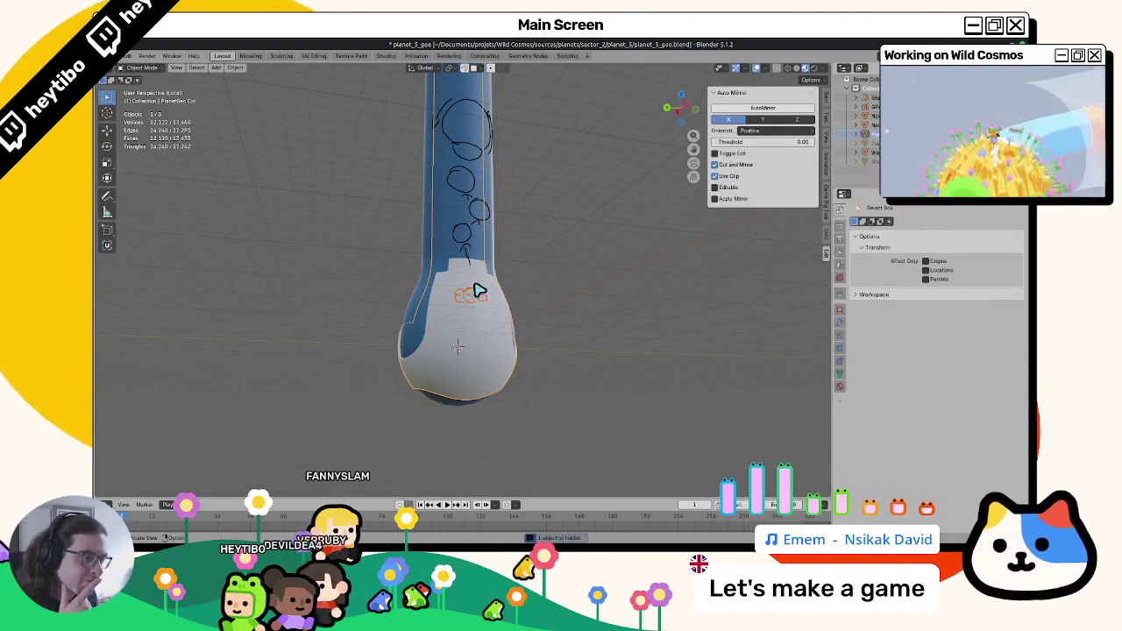
key(Tab)
key(KP_1)
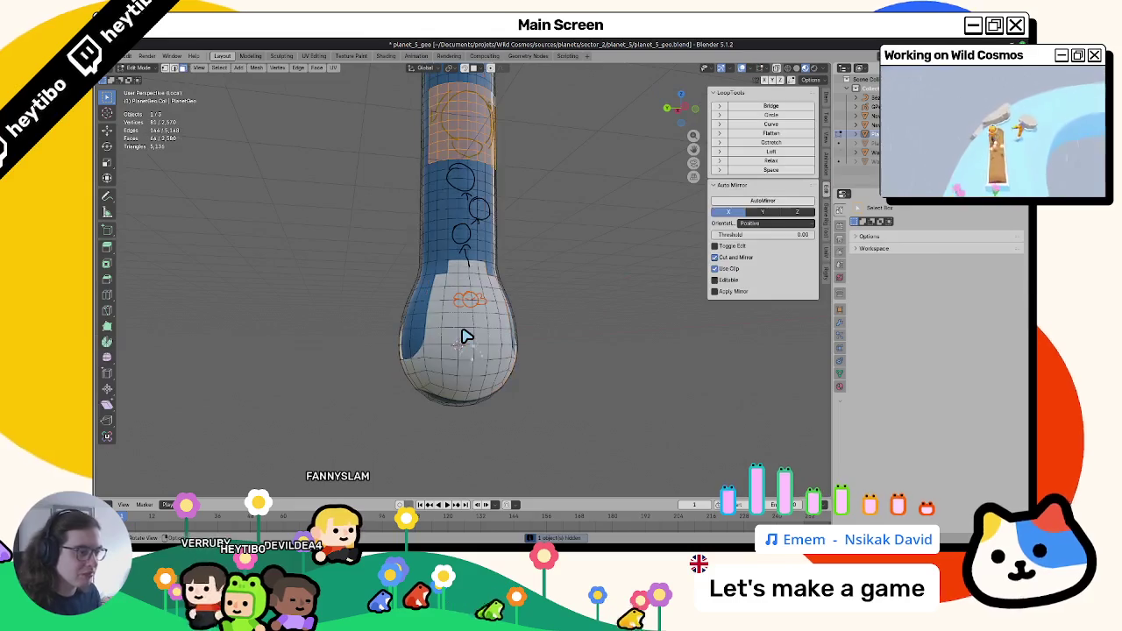
key(z)
click(325, 250)
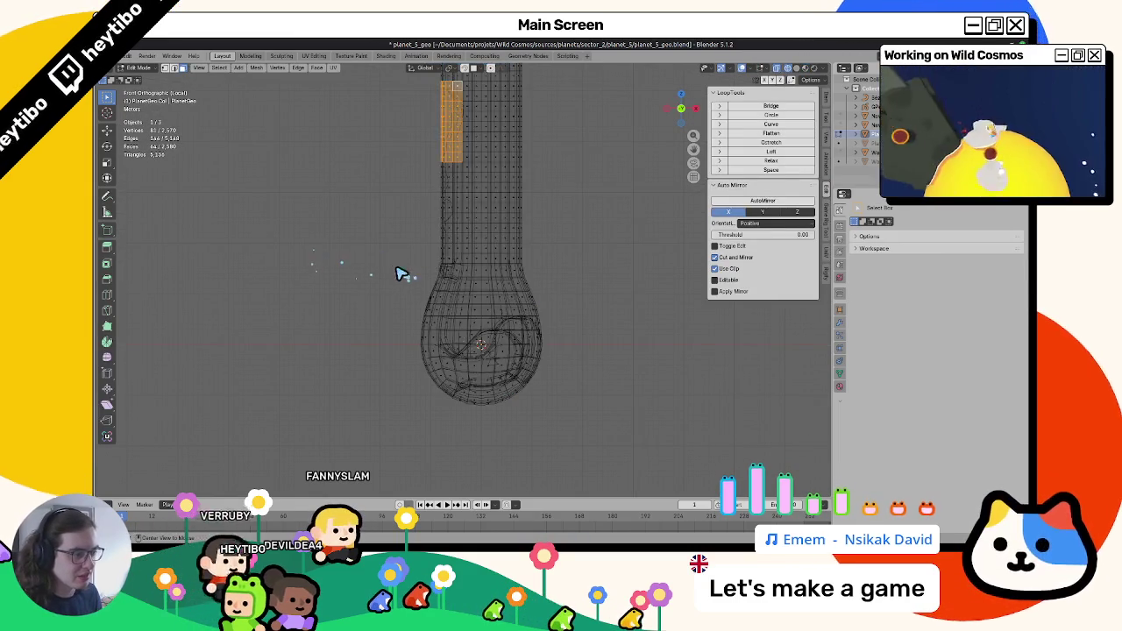
key(l)
In Vertex Paint mode, fill the selected bulb faces with blue.
key(ctrl+Tab)
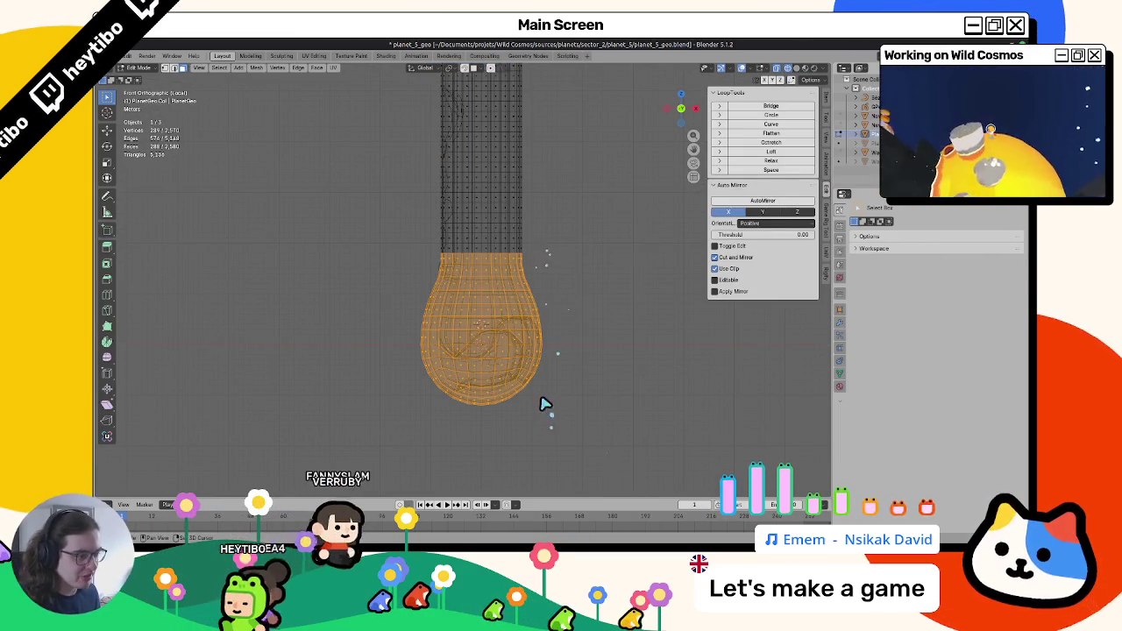
key(ctrl+Tab)
click(509, 289)
middle_drag(546, 328, 564, 331)
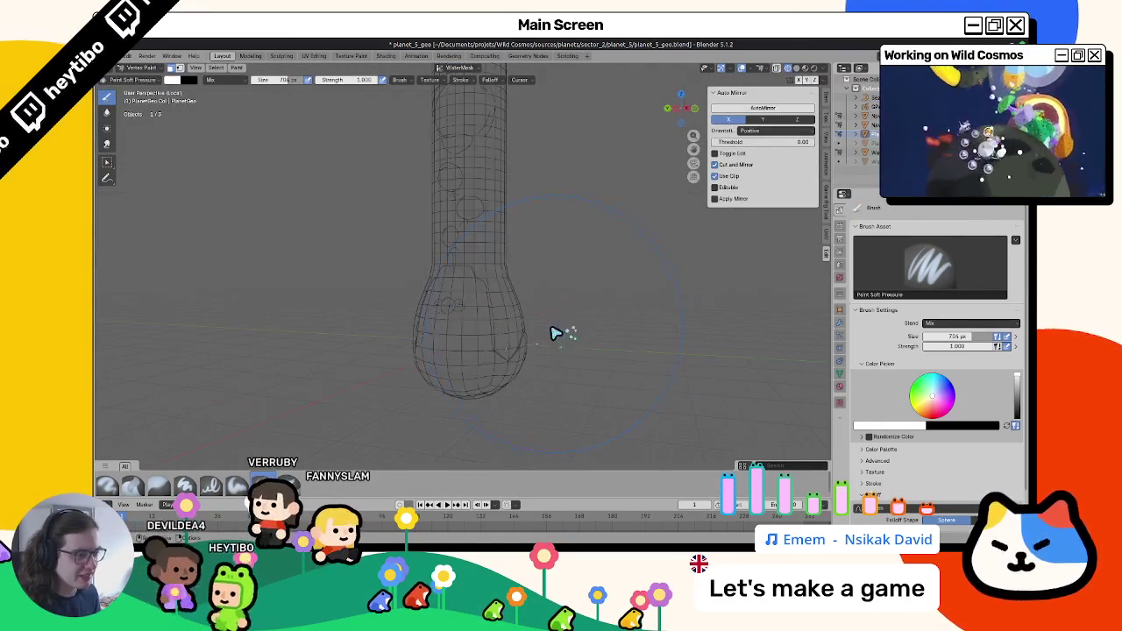
key(shift+z)
key(shift+k)
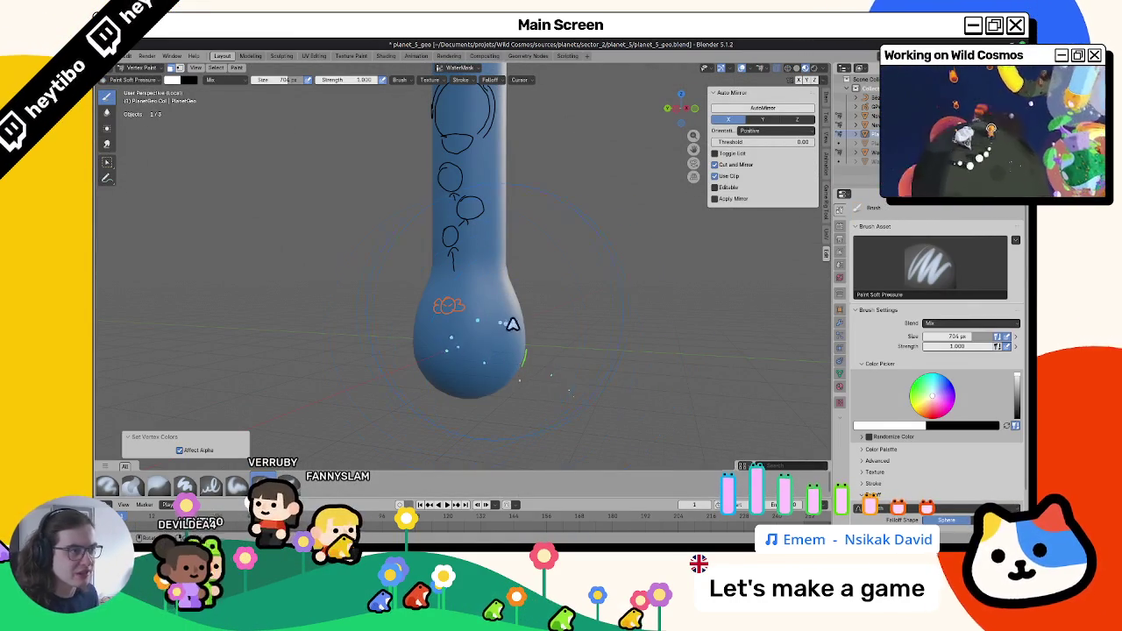
Return to Object Mode, select the grease-pencil object and enter Draw Mode.
key(ctrl+Tab)
mouse_move(321, 314)
middle_down()
mouse_move(464, 306)
mouse_move(459, 292)
middle_up()
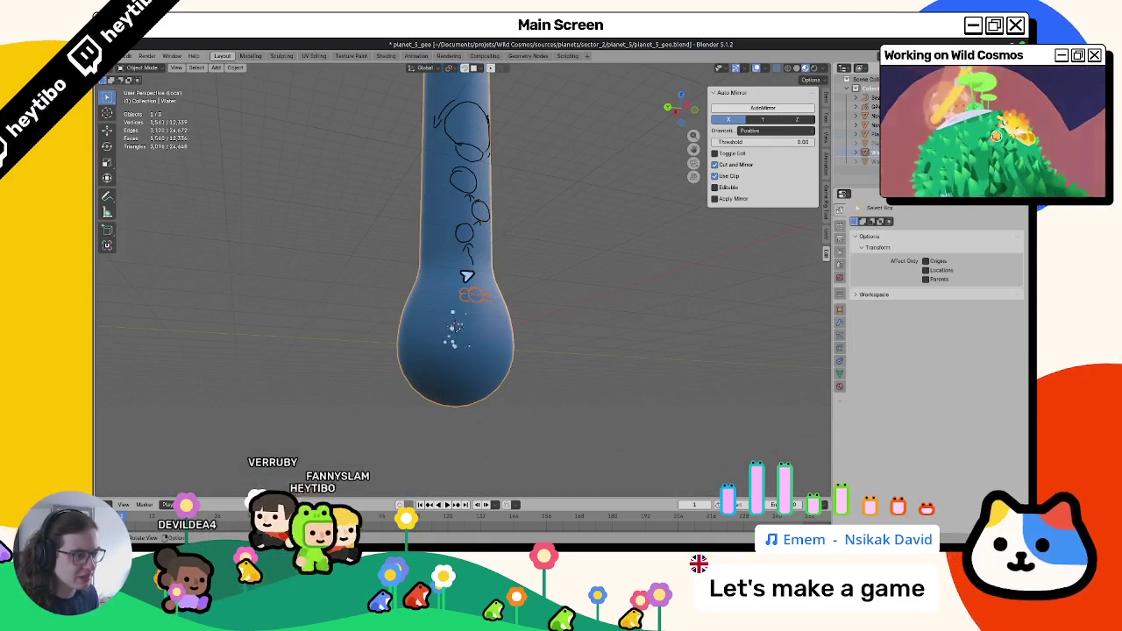
click(456, 263)
key(ctrl+Tab)
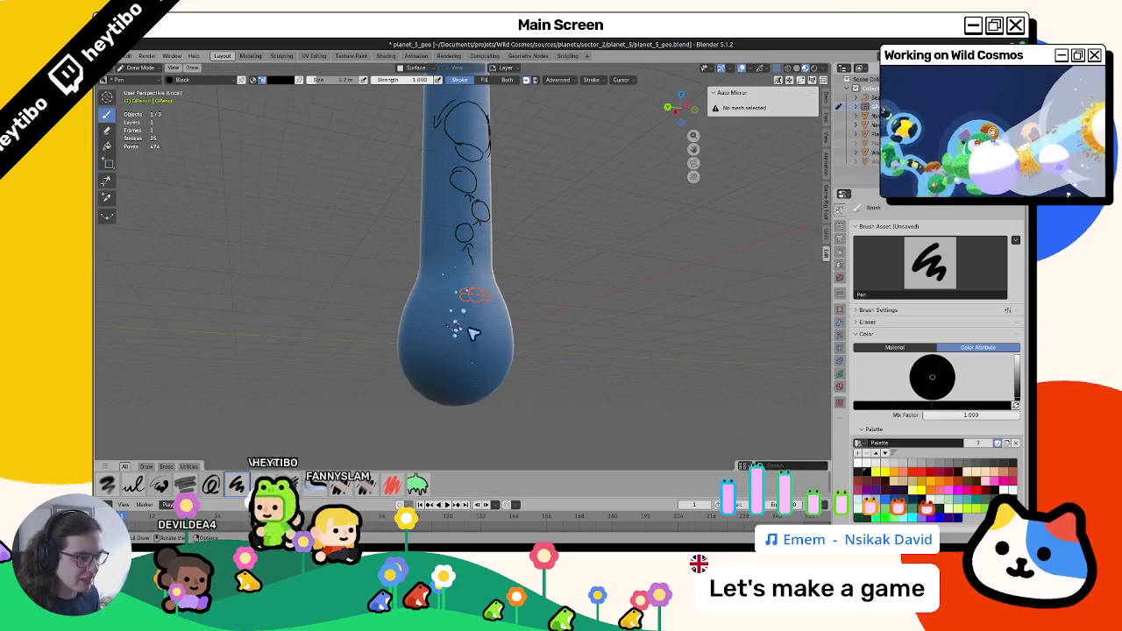
Draw a stroke on the tube, then undo a scribbled face drawing.
mouse_move(488, 346)
middle_down()
mouse_move(412, 357)
mouse_move(403, 371)
mouse_move(521, 345)
mouse_move(511, 381)
mouse_move(526, 377)
mouse_move(443, 377)
mouse_move(514, 345)
mouse_move(474, 336)
mouse_move(381, 346)
mouse_move(567, 377)
mouse_move(424, 298)
mouse_move(459, 306)
middle_up()
key(Tab)
key(Tab)
drag(441, 306, 466, 281)
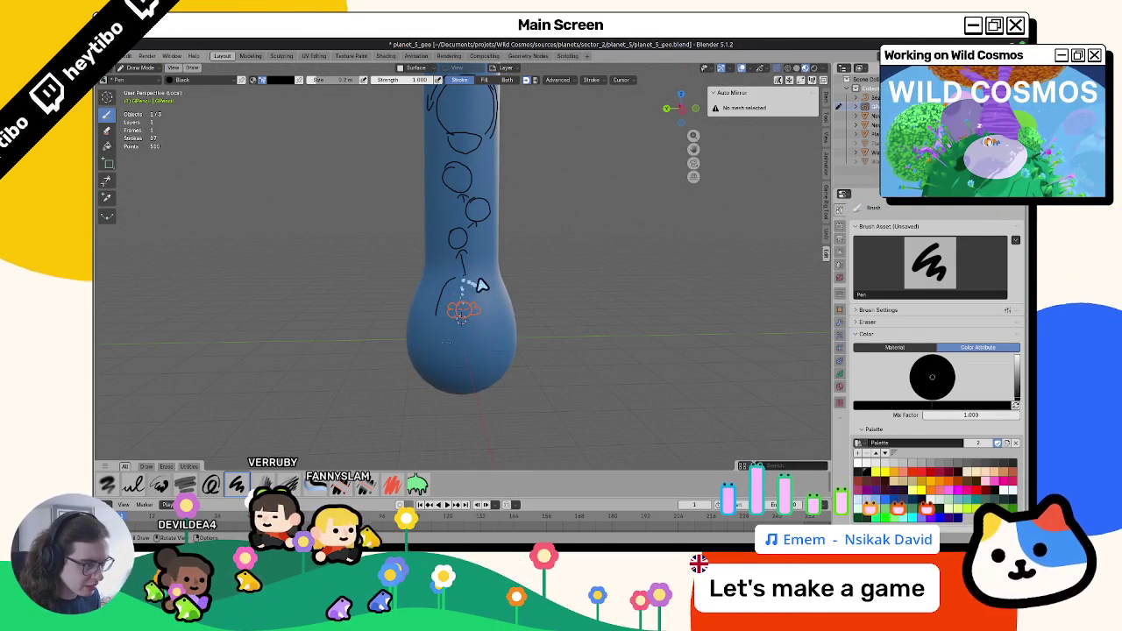
middle_drag(478, 306, 455, 345)
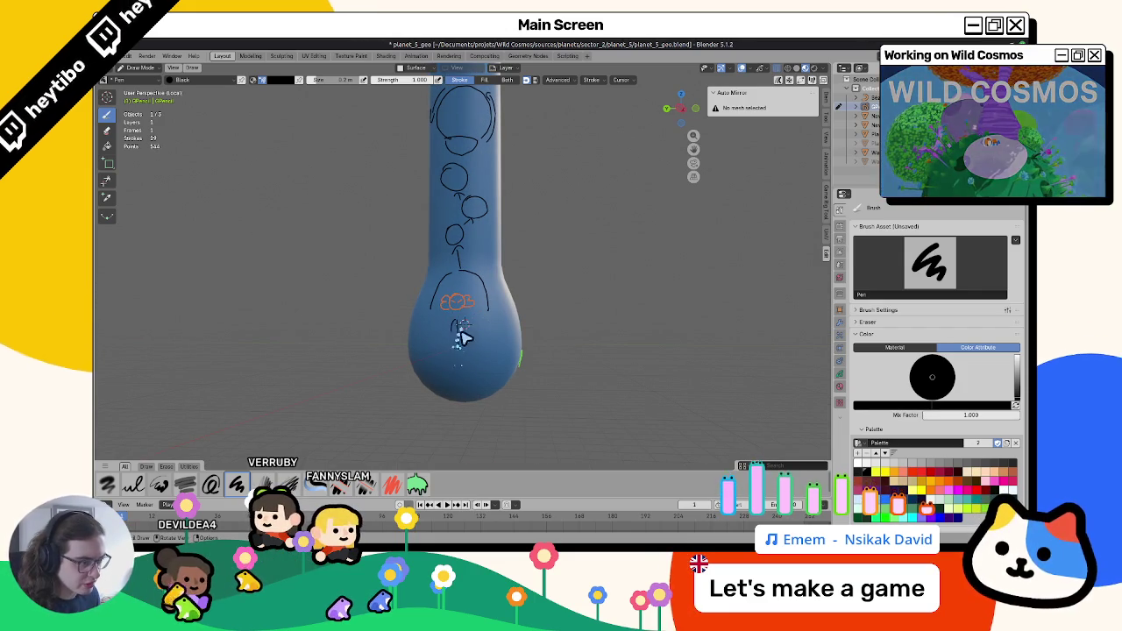
mouse_move(465, 330)
mouse_down()
mouse_move(450, 309)
mouse_move(461, 298)
mouse_move(457, 326)
mouse_up()
key(ctrl+z)
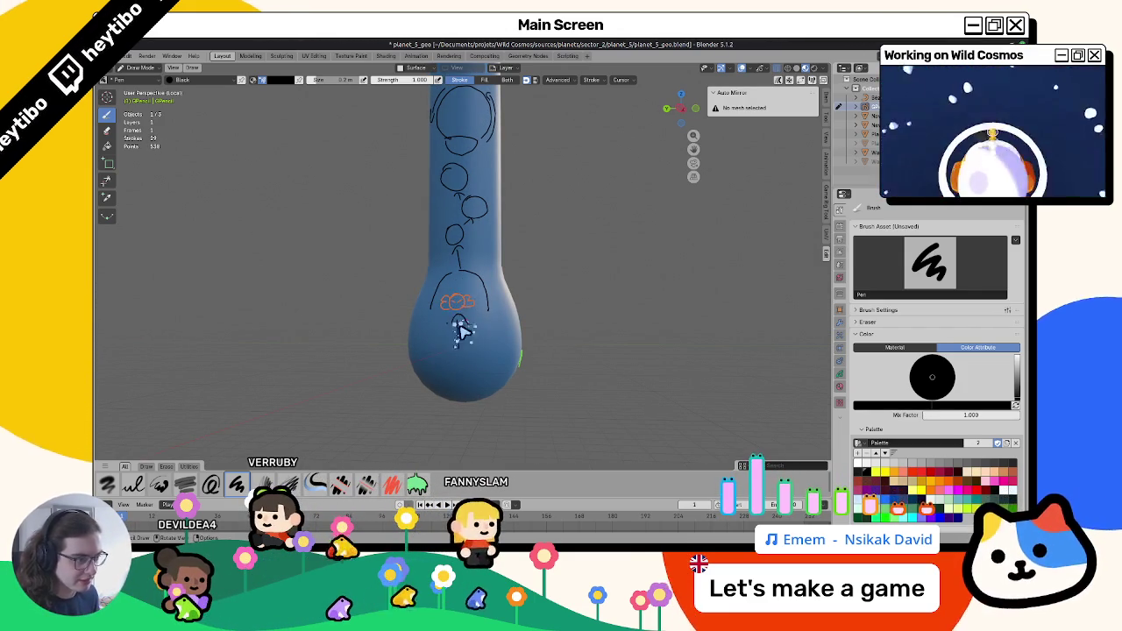
From the left side view, draw a black circle stroke inside the bulb.
middle_drag(462, 326, 530, 315)
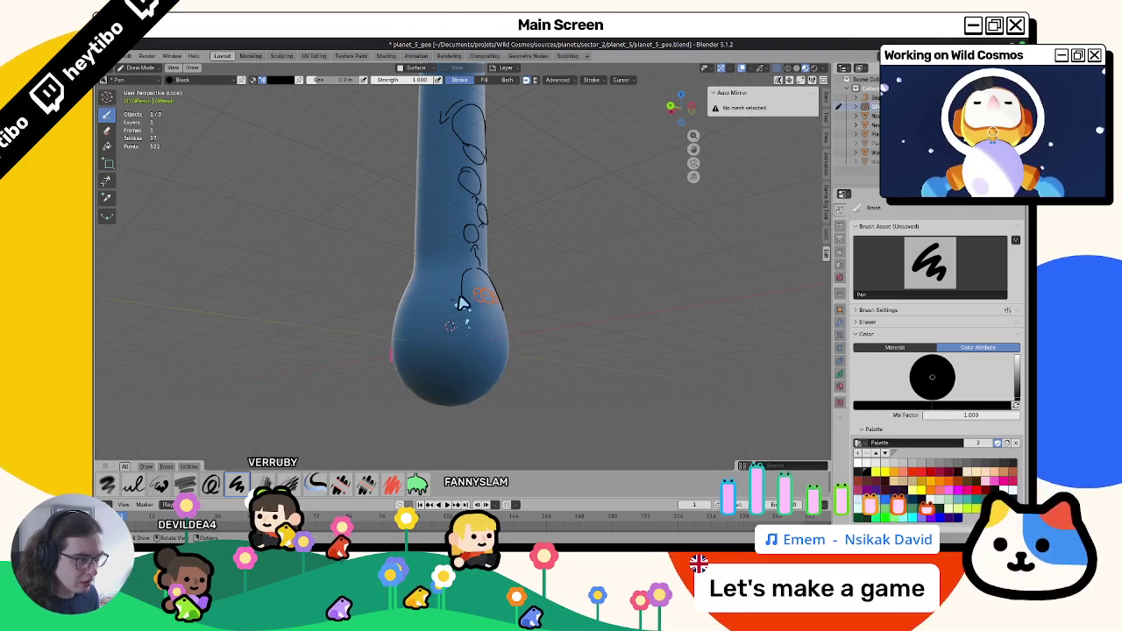
mouse_move(450, 338)
middle_down()
mouse_move(445, 319)
mouse_move(524, 348)
mouse_move(564, 383)
mouse_move(366, 348)
mouse_move(497, 333)
mouse_move(576, 343)
mouse_move(561, 351)
middle_up()
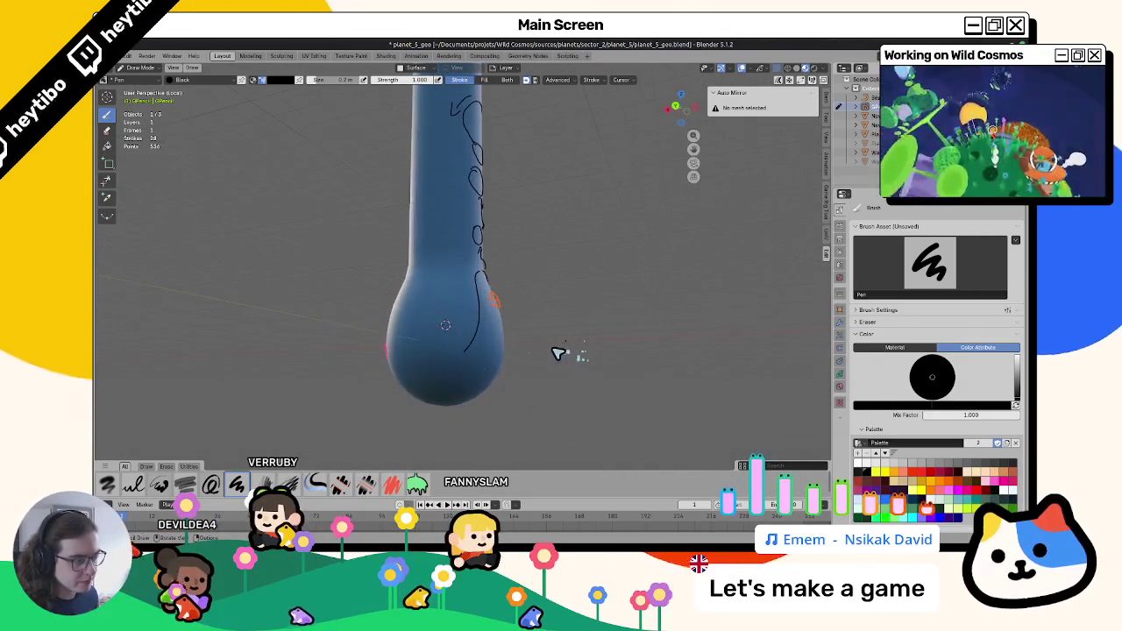
mouse_move(491, 305)
middle_down()
mouse_move(444, 310)
mouse_move(436, 296)
middle_up()
alt+middle_drag(434, 399, 463, 384)
key(ctrl+KP_3)
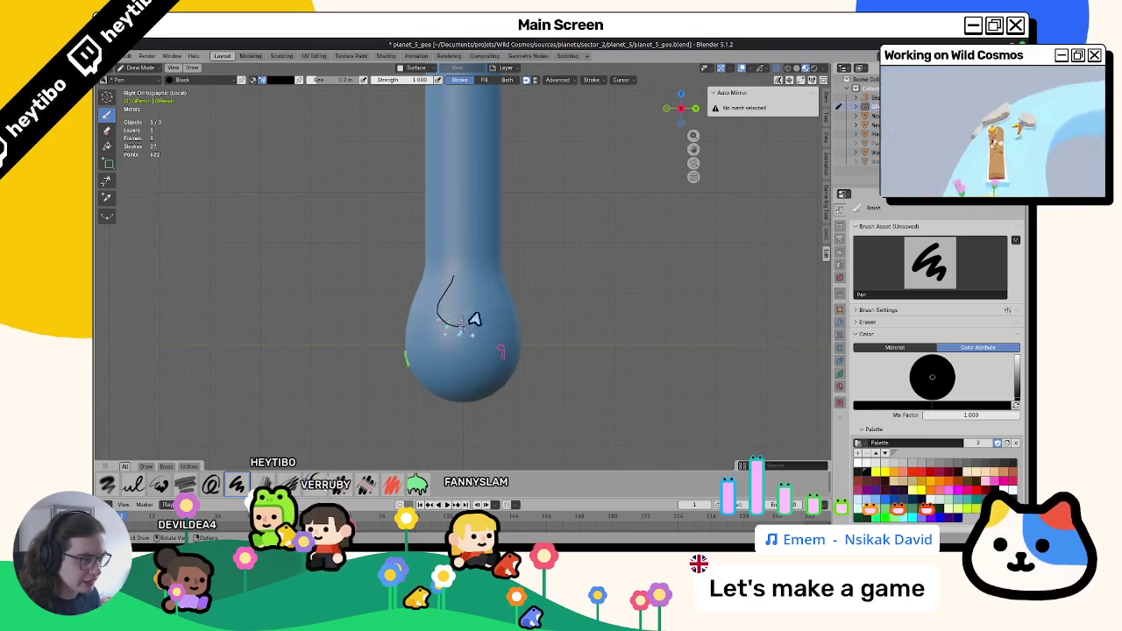
drag(493, 327, 489, 286)
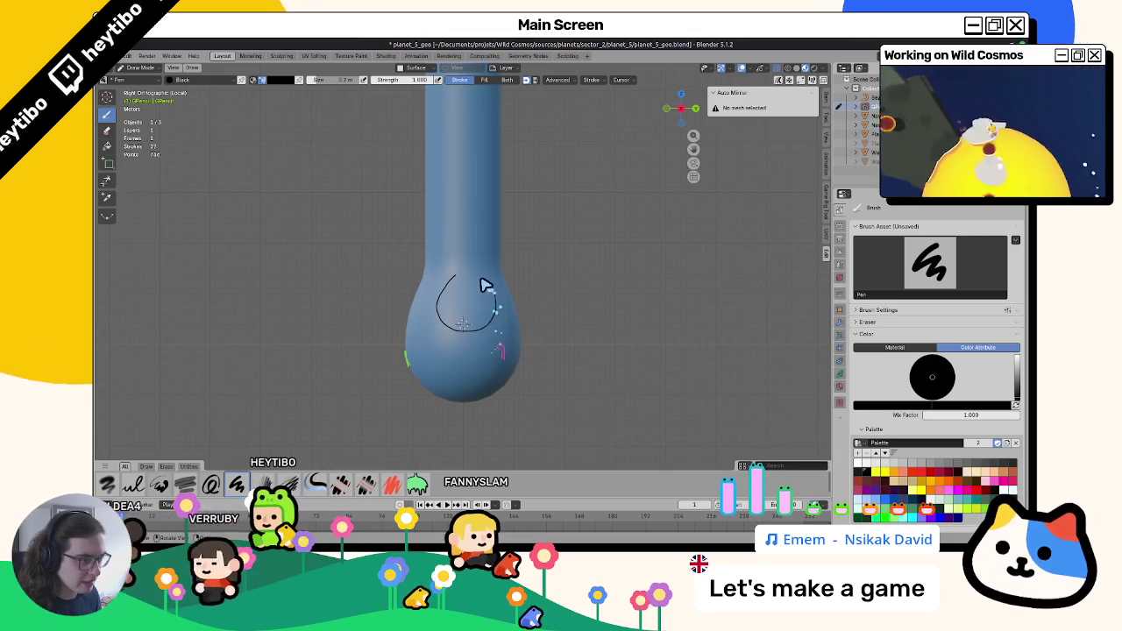
drag(477, 334, 483, 284)
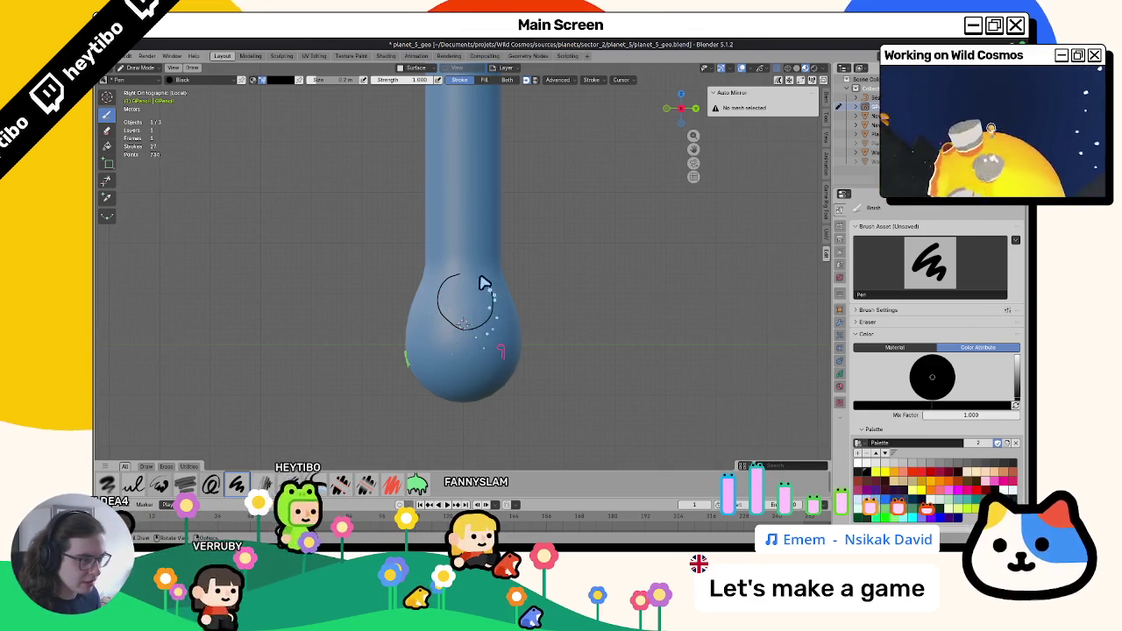
key(Tab)
Move a point into the circle and stretch the circle along the X and Y axes.
key(g)
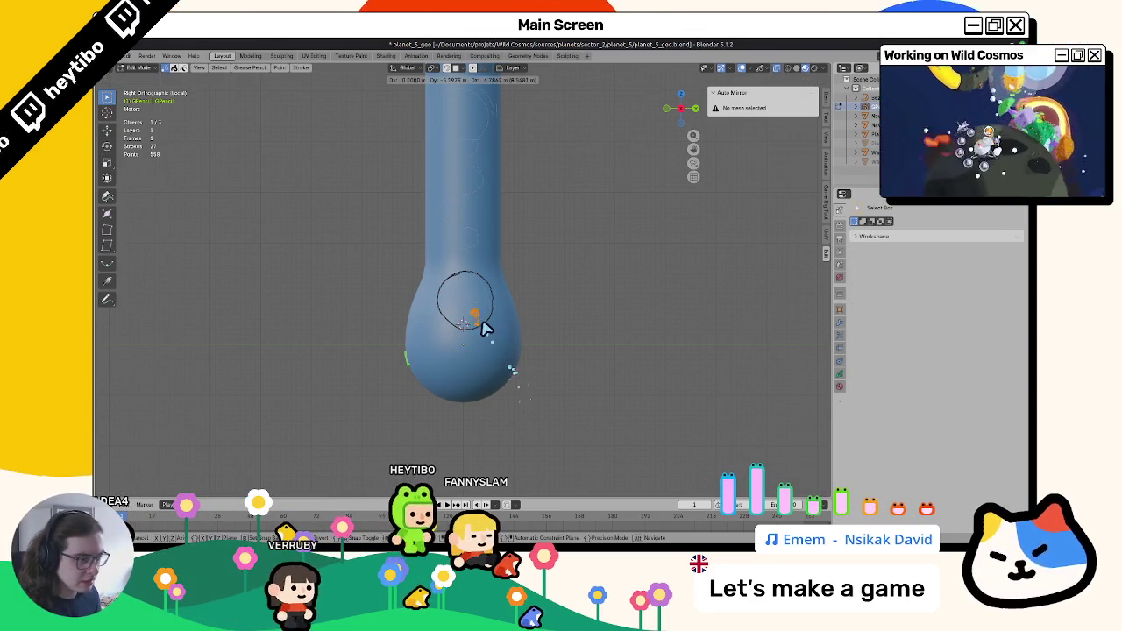
click(490, 327)
key(s)
key(x)
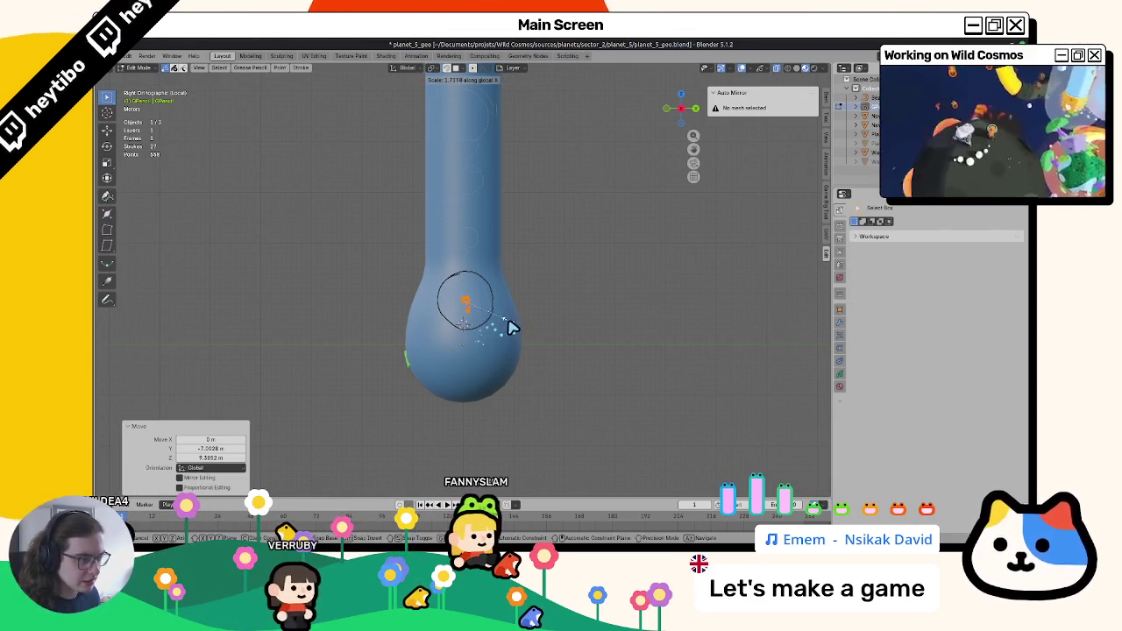
key(s)
key(y)
click(518, 321)
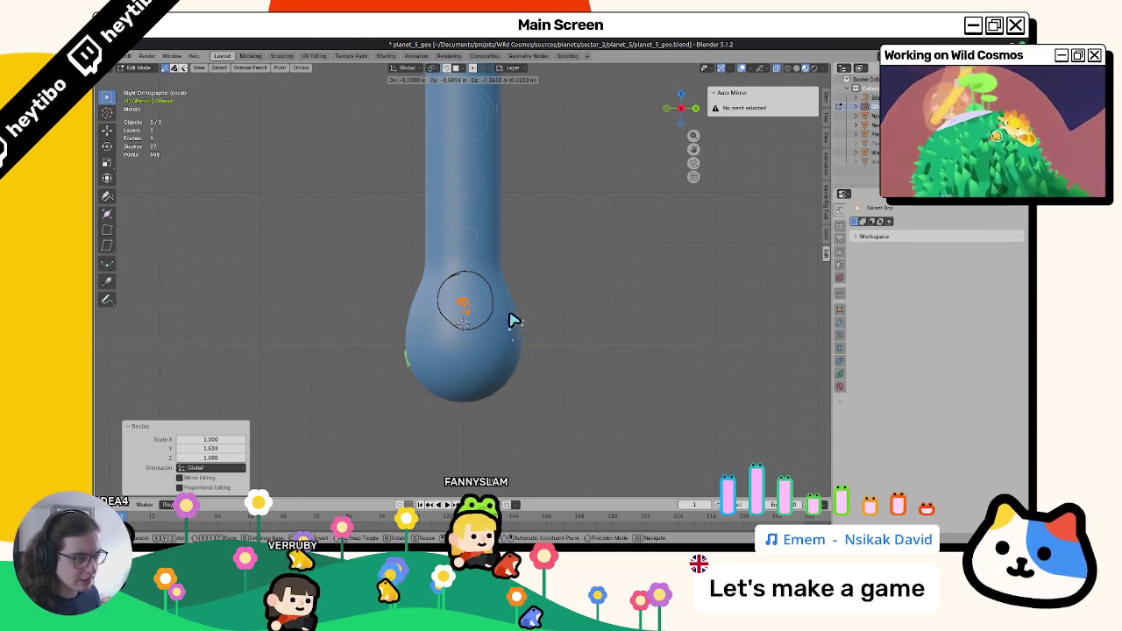
Back in Draw Mode, add a short stroke on the bulb, undoing a second one.
key(Tab)
middle_drag(518, 319, 549, 346)
middle_drag(485, 379, 464, 295)
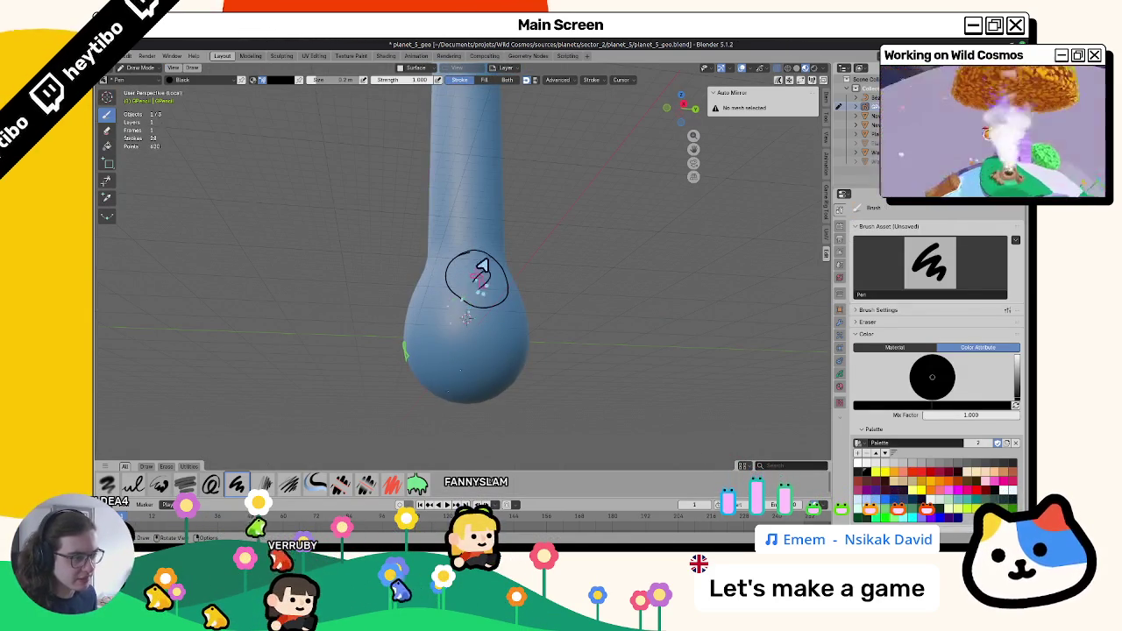
mouse_move(460, 289)
middle_down()
mouse_move(521, 318)
mouse_move(561, 319)
mouse_move(451, 306)
mouse_move(455, 314)
middle_up()
mouse_move(428, 389)
middle_down()
mouse_move(435, 319)
mouse_move(539, 263)
mouse_move(446, 227)
middle_up()
mouse_move(429, 274)
middle_down()
mouse_move(475, 286)
mouse_move(453, 275)
mouse_move(448, 248)
mouse_move(388, 271)
mouse_move(454, 317)
middle_up()
click(452, 276)
click(454, 318)
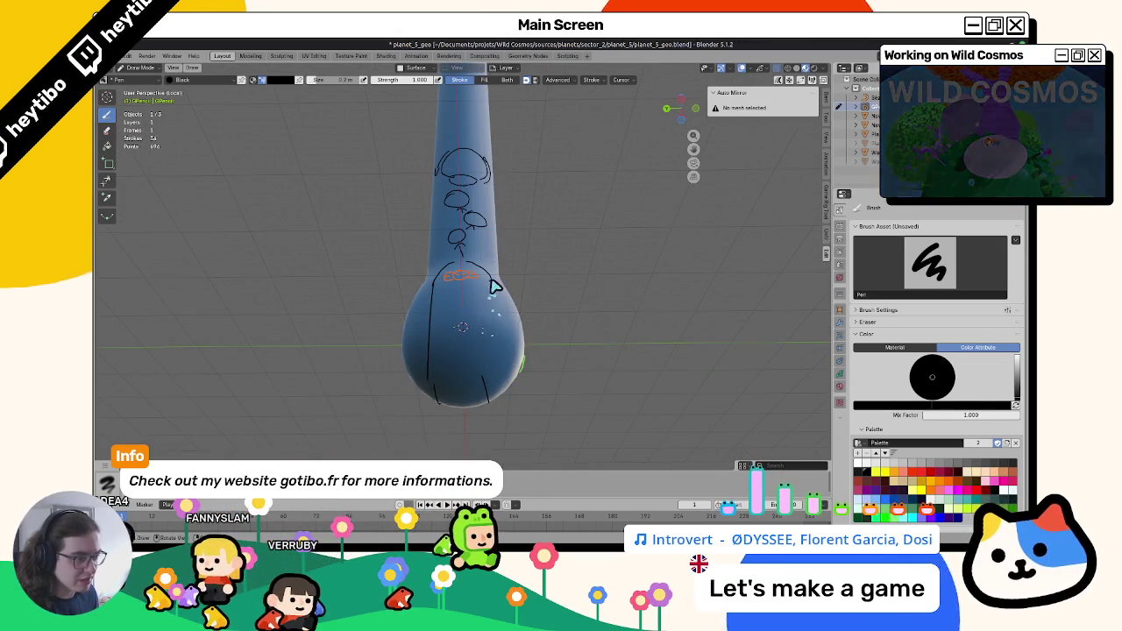
key(ctrl+z)
From a side view, draw an outline along the bulb's lower right.
mouse_move(487, 360)
middle_down()
mouse_move(519, 444)
mouse_move(438, 346)
mouse_move(582, 396)
mouse_move(479, 402)
mouse_move(486, 413)
mouse_move(484, 386)
middle_up()
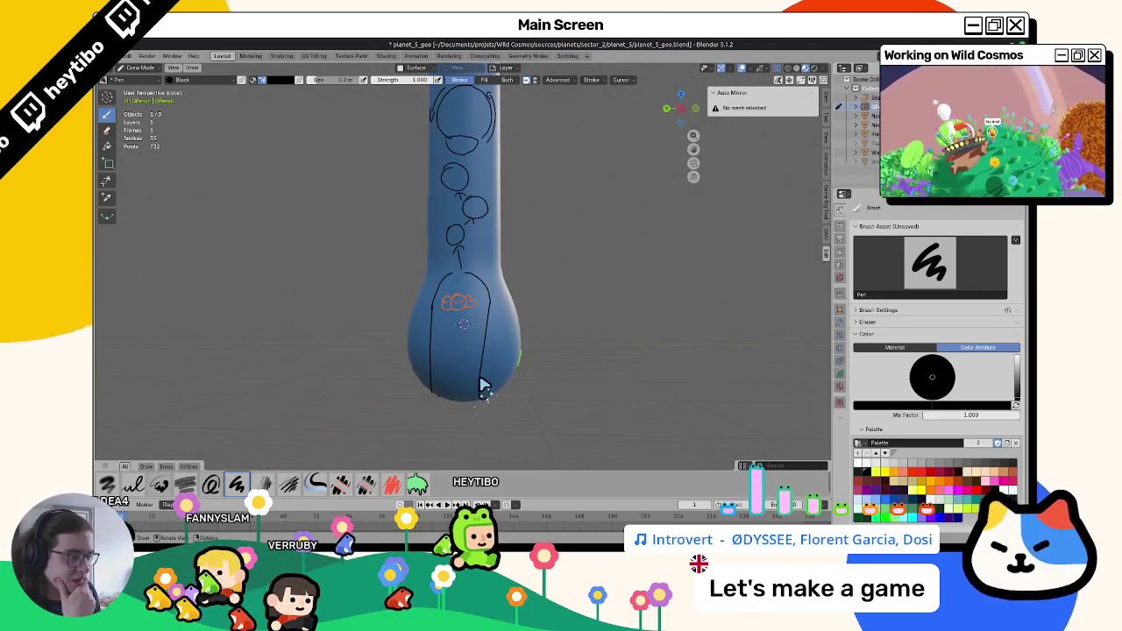
key(KP_3)
key(ctrl+KP_3)
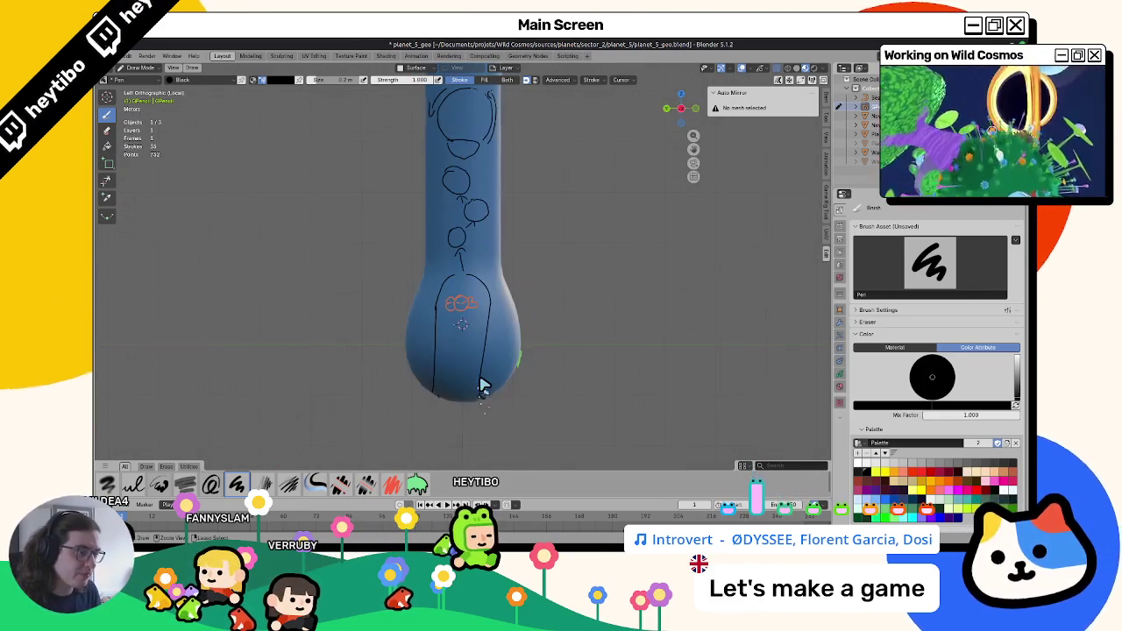
key(KP_3)
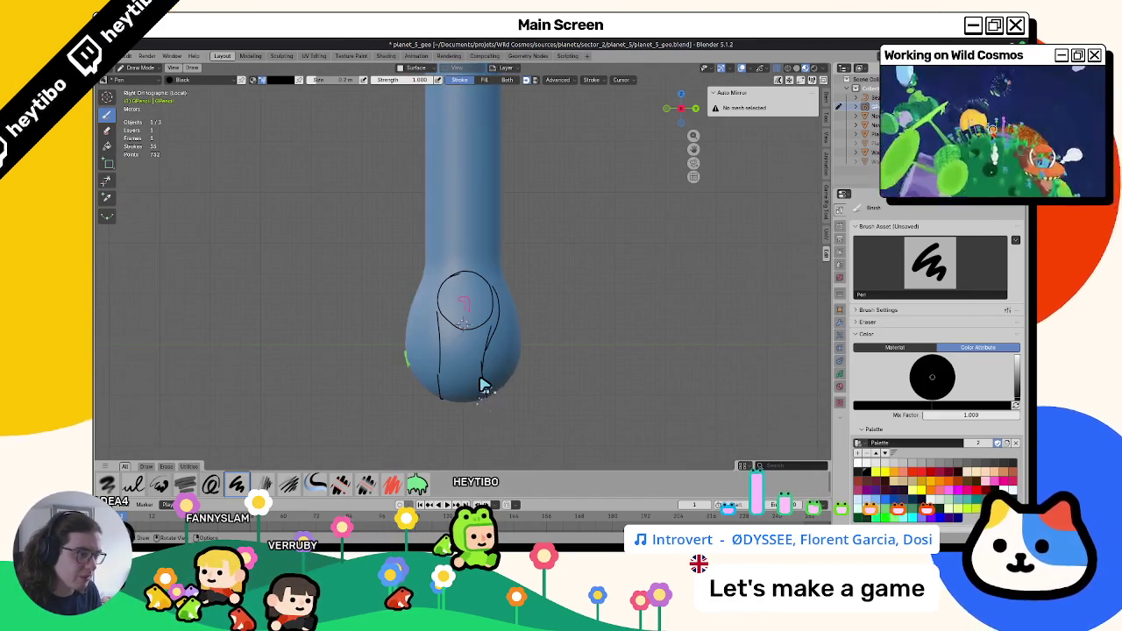
key(KP_6)
key(KP_6)
key(KP_6)
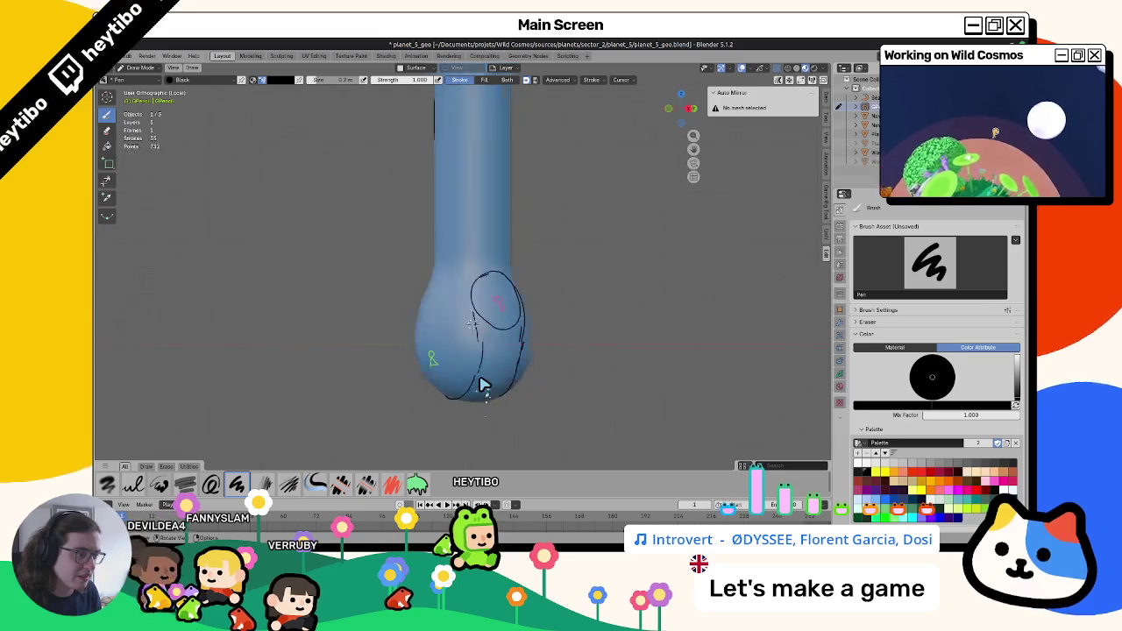
key(KP_6)
key(ctrl+KP_3)
key(KP_6)
key(KP_6)
key(KP_6)
key(KP_6)
key(KP_6)
key(KP_6)
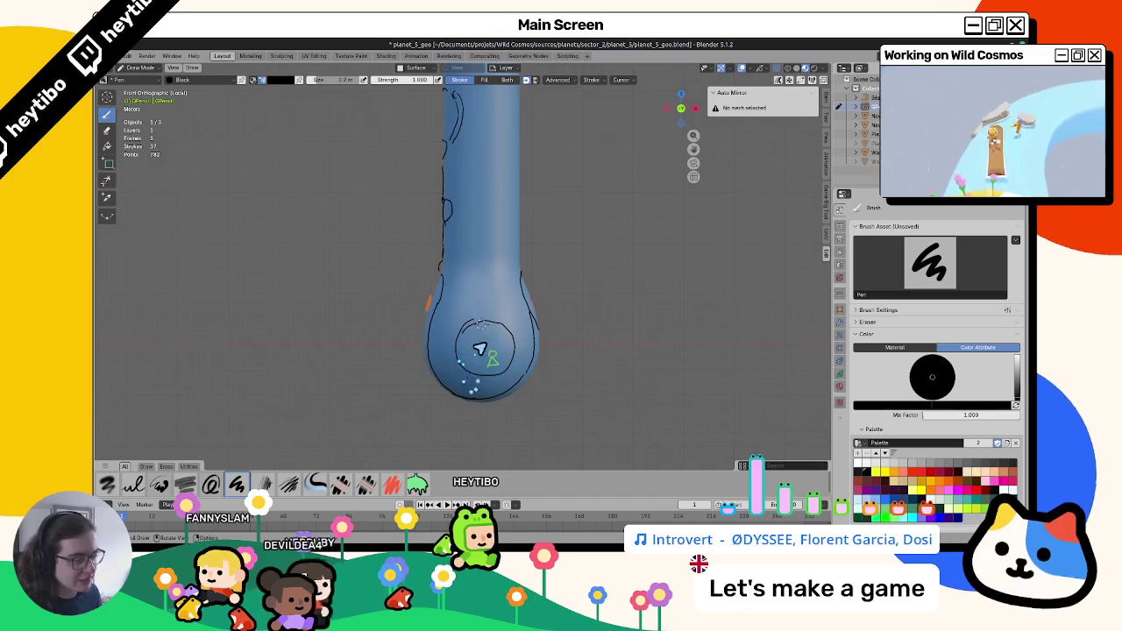
middle_drag(478, 362, 463, 325)
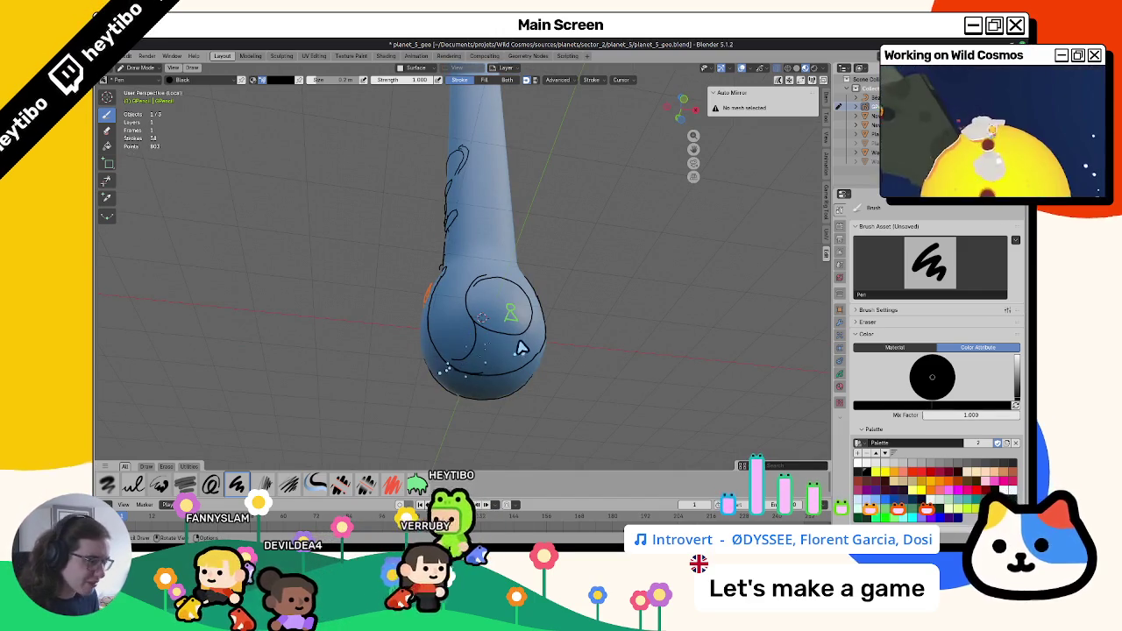
drag(522, 348, 524, 366)
From the back view, draw a round outline in the lower bulb and pick magenta.
middle_drag(522, 366, 492, 386)
key(ctrl+KP_3)
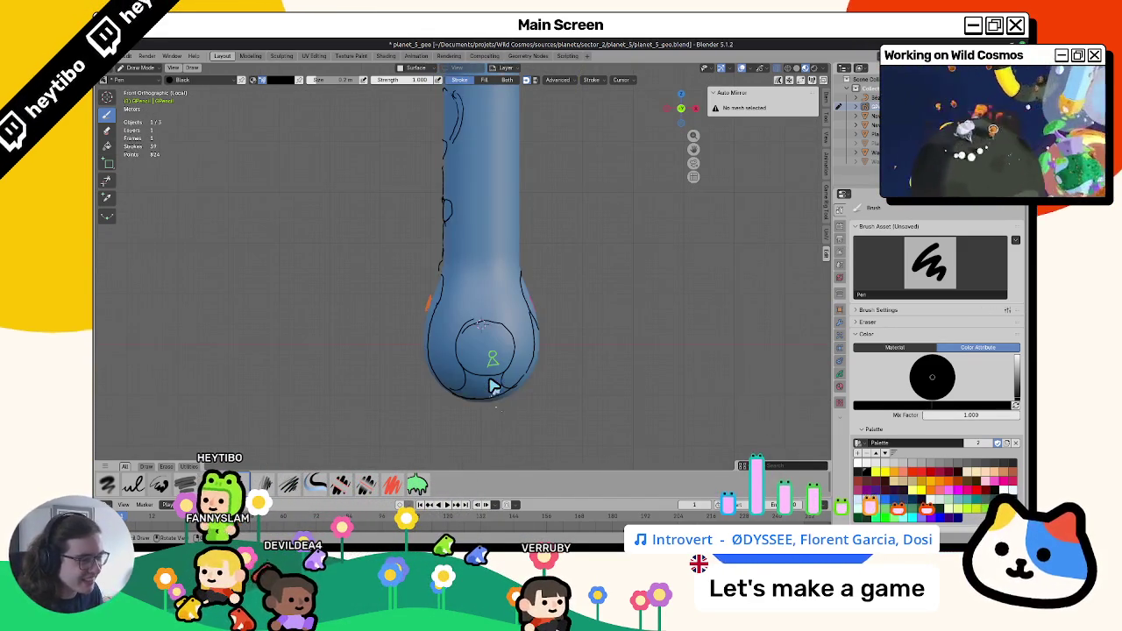
key(ctrl+KP_1)
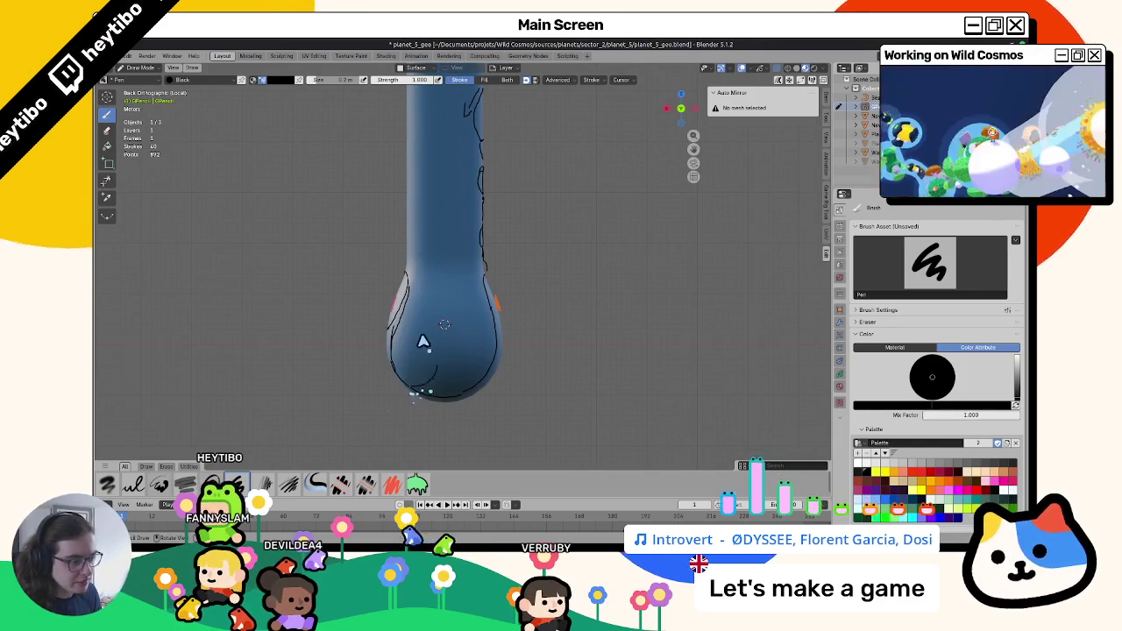
drag(439, 332, 438, 382)
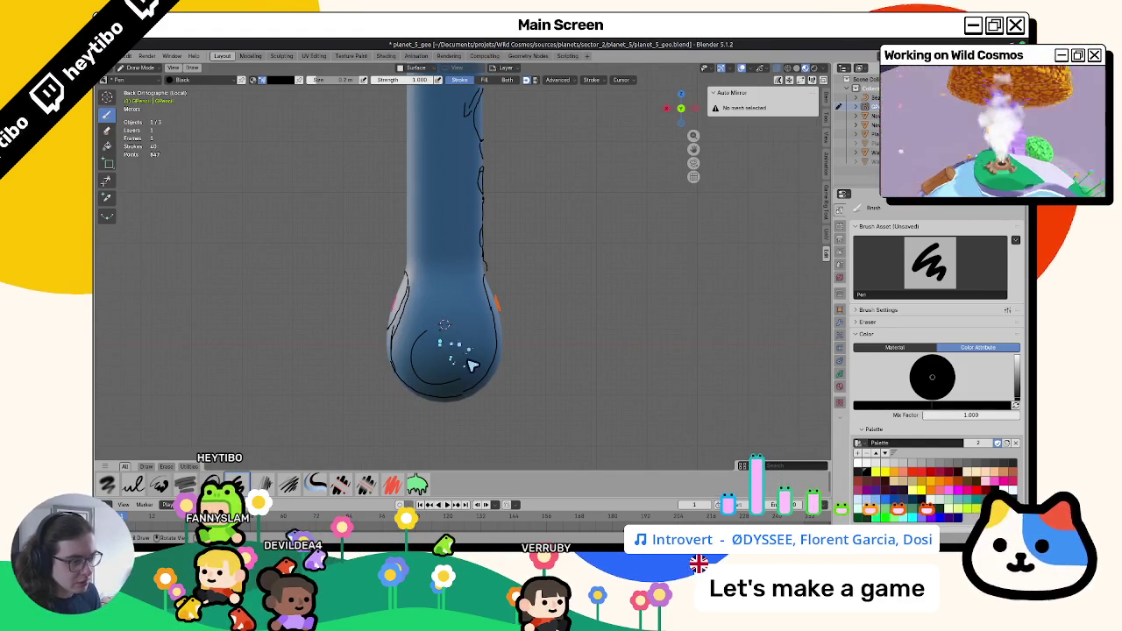
middle_drag(438, 373, 523, 313)
click(961, 495)
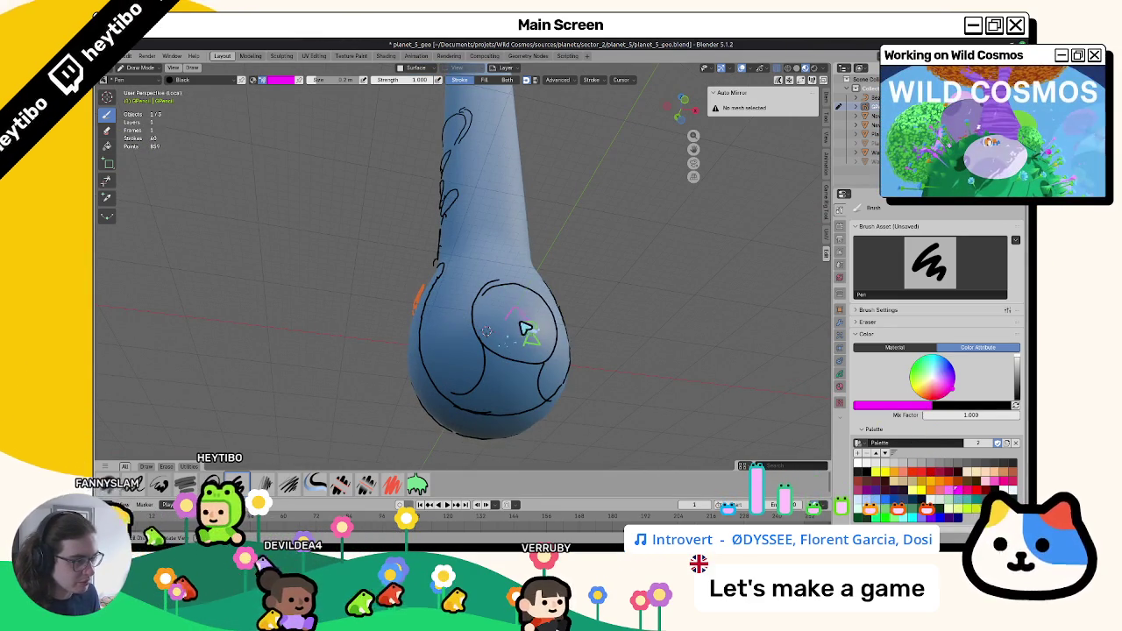
Move the drawn magenta figure so it sits above the green figure inside the circle.
mouse_move(507, 322)
middle_down()
mouse_move(488, 336)
mouse_move(501, 366)
mouse_move(476, 380)
mouse_move(466, 366)
middle_up()
key(Tab)
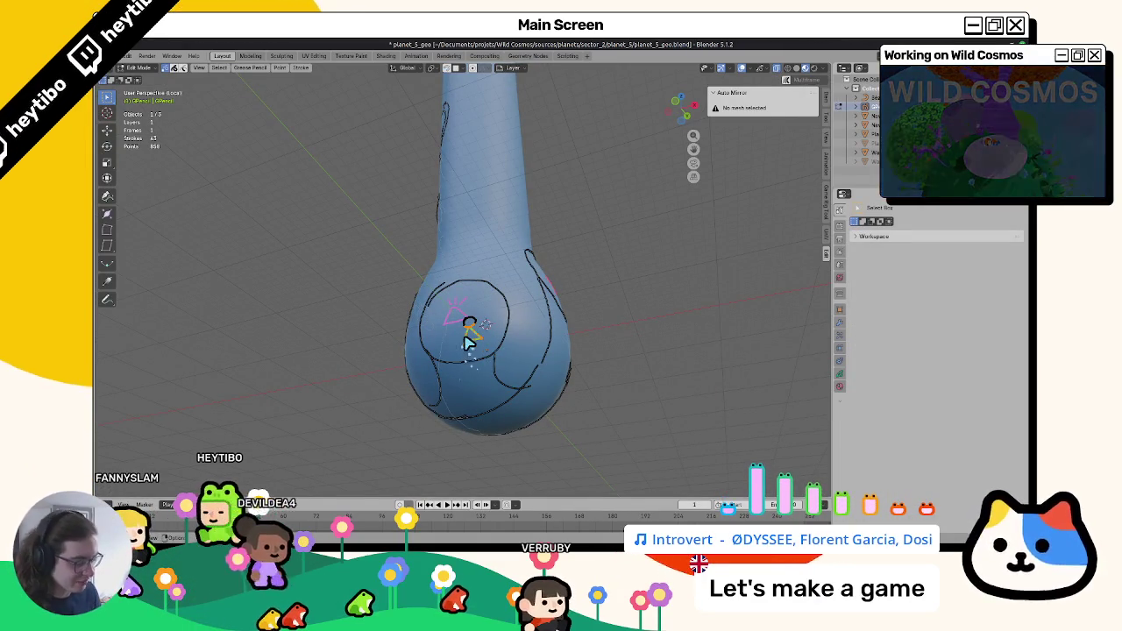
key(g)
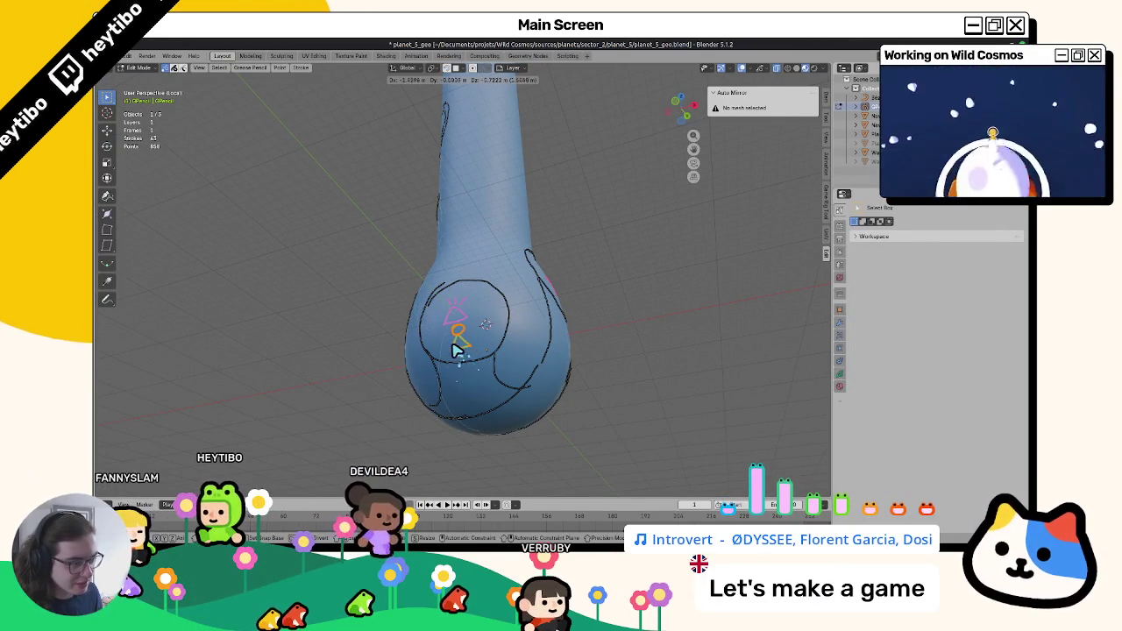
click(456, 351)
key(Tab)
mouse_move(459, 338)
middle_down()
mouse_move(551, 376)
mouse_move(605, 358)
mouse_move(672, 388)
mouse_move(596, 351)
mouse_move(599, 328)
mouse_move(538, 427)
mouse_move(576, 394)
mouse_move(504, 381)
mouse_move(515, 373)
middle_up()
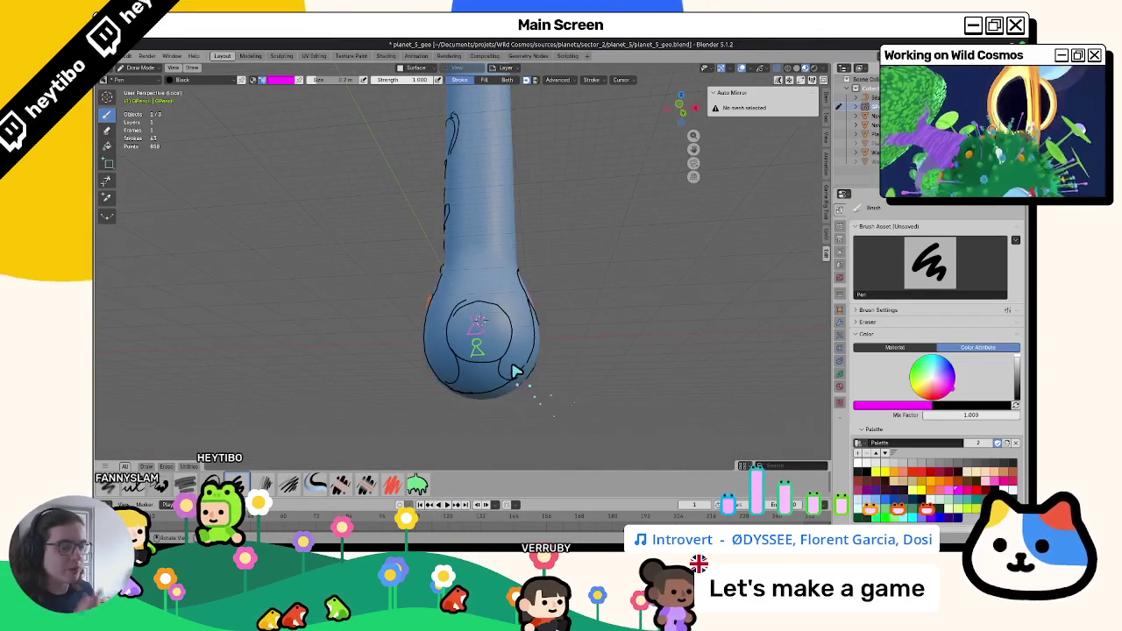
middle_drag(436, 302, 466, 326)
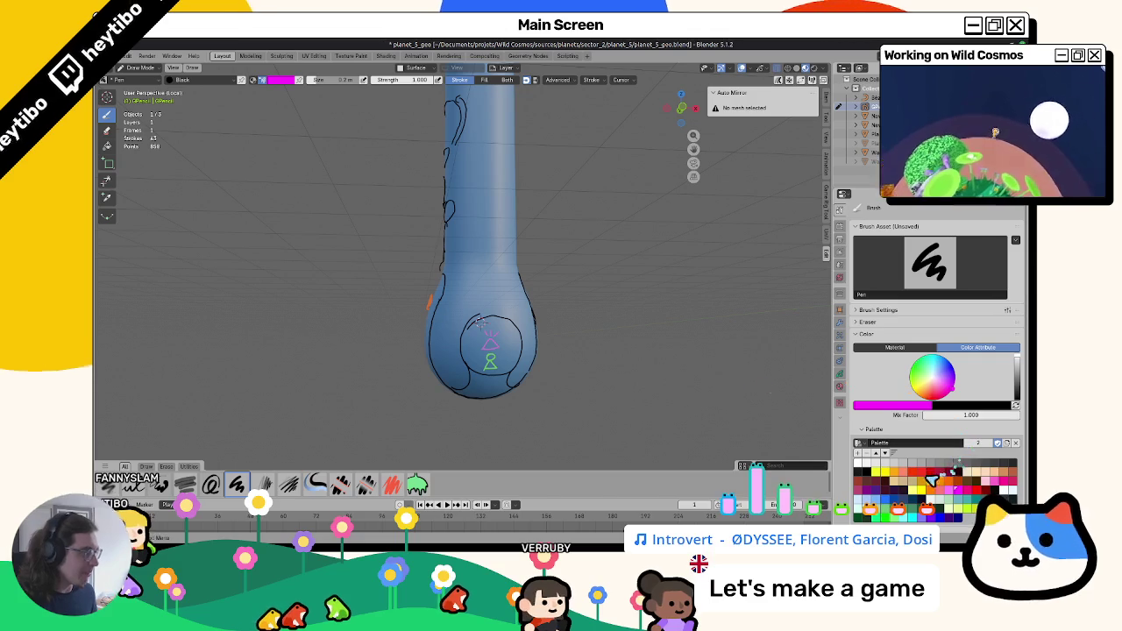
Switch the pen back to black and draw a small arc on the bulb's left edge.
click(868, 472)
mouse_move(495, 342)
middle_down()
mouse_move(489, 300)
mouse_move(493, 375)
middle_up()
mouse_move(524, 339)
middle_down()
mouse_move(553, 334)
mouse_move(466, 356)
mouse_move(464, 311)
mouse_move(471, 327)
middle_up()
mouse_move(433, 300)
mouse_down()
mouse_move(421, 309)
mouse_move(436, 296)
mouse_up()
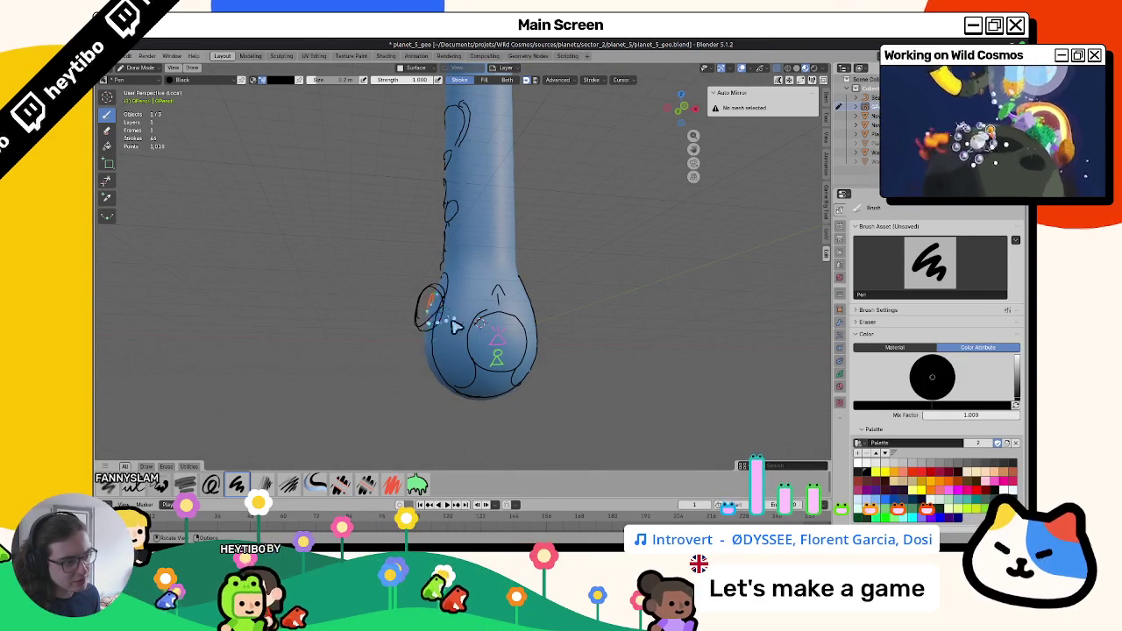
Inspect the bulb's strokes from above, behind and angled views, zoomed in.
middle_drag(457, 320, 420, 314)
mouse_move(533, 303)
middle_down()
mouse_move(554, 295)
mouse_move(524, 312)
middle_up()
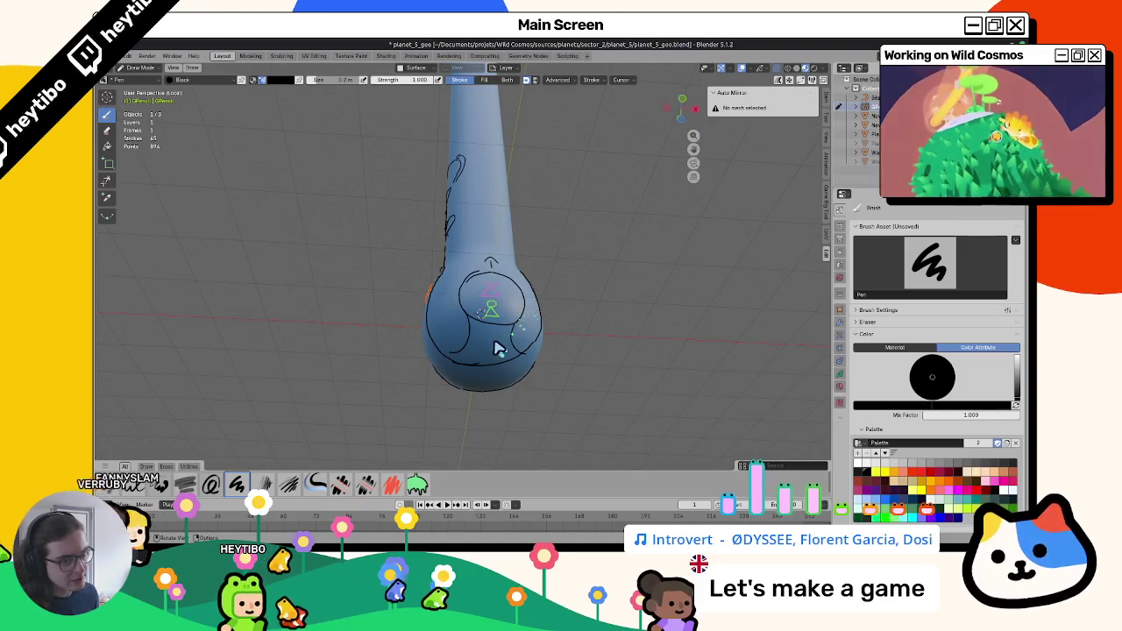
mouse_move(497, 353)
middle_down()
mouse_move(483, 301)
mouse_move(509, 377)
mouse_move(588, 334)
mouse_move(672, 388)
mouse_move(454, 331)
middle_up()
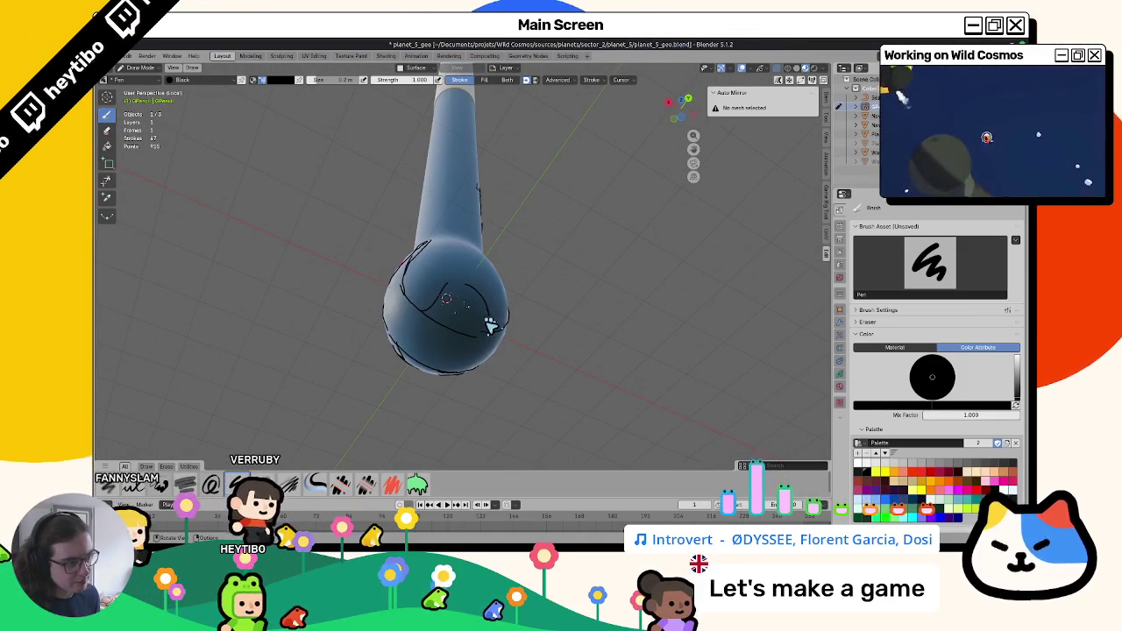
mouse_move(457, 321)
middle_down()
mouse_move(446, 313)
mouse_move(419, 333)
middle_up()
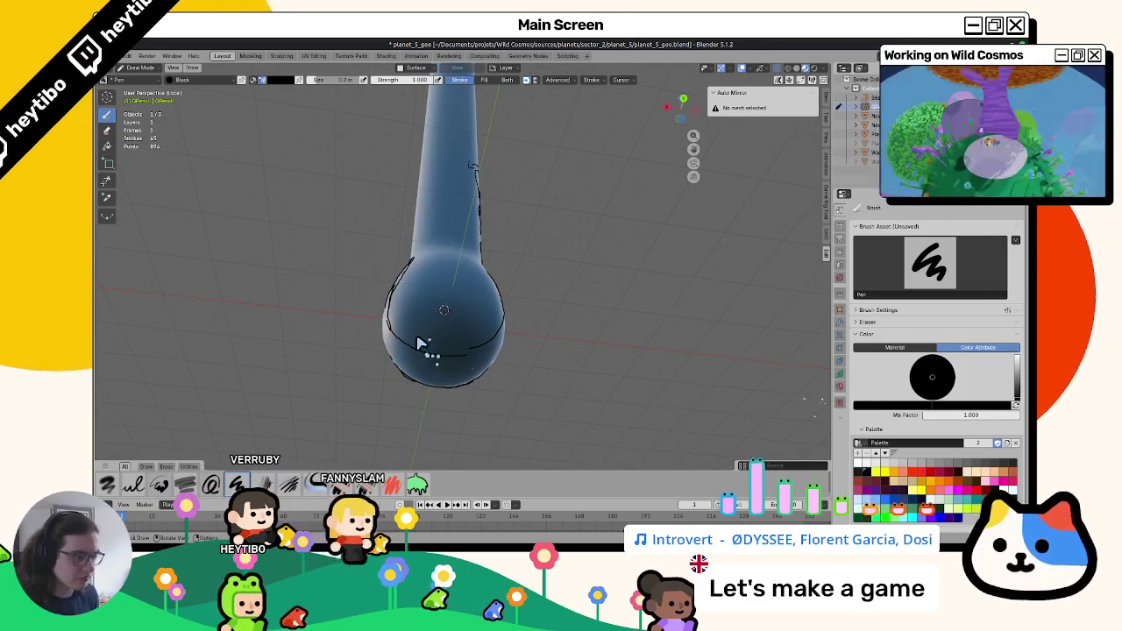
key(ctrl+KP_1)
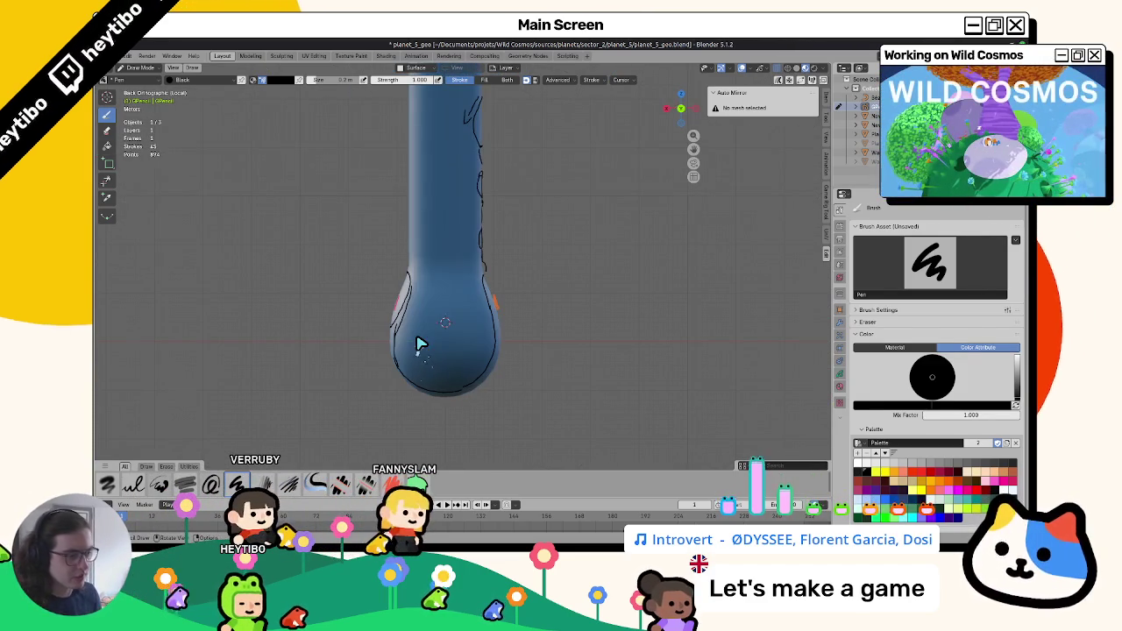
scroll(469, 371, up, 2)
shift+middle_drag(468, 371, 450, 244)
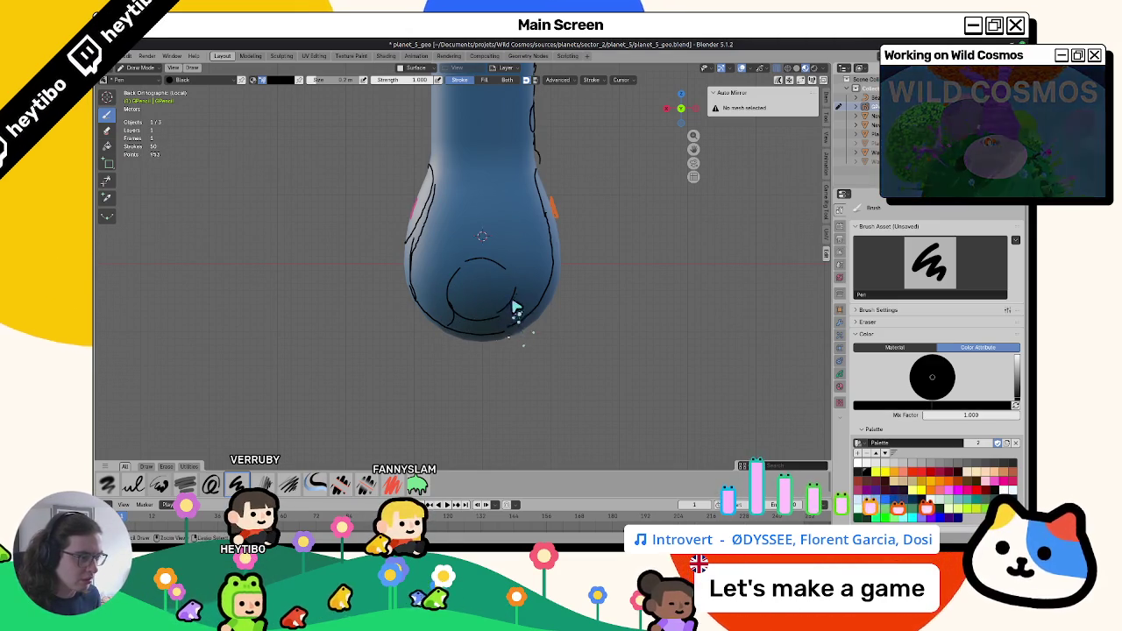
mouse_move(487, 335)
middle_down()
mouse_move(515, 306)
mouse_move(438, 263)
middle_up()
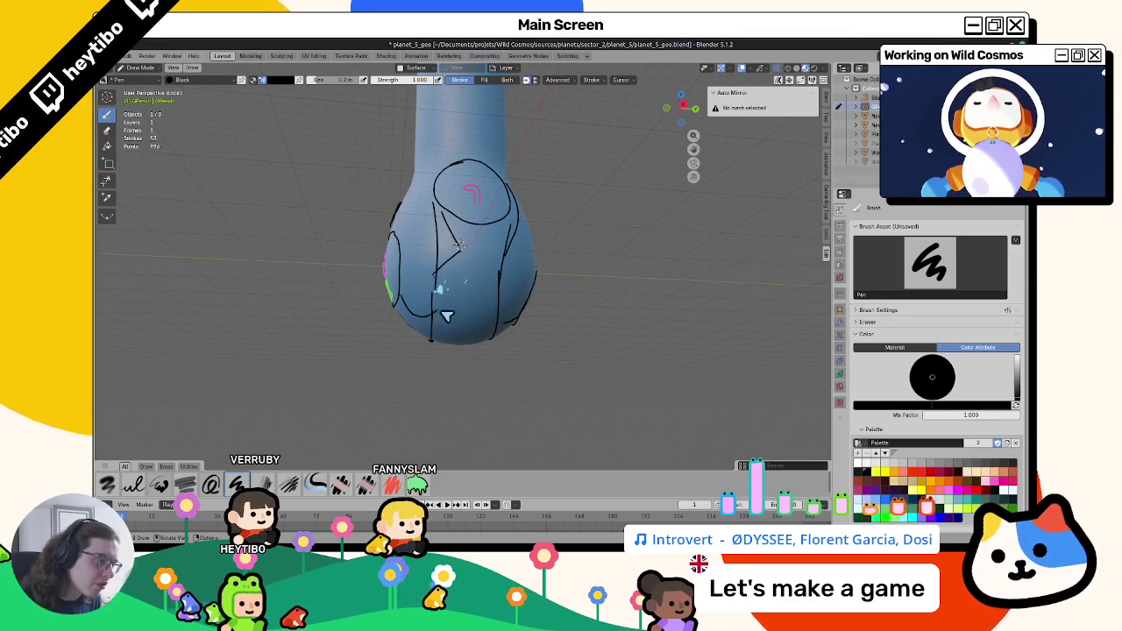
mouse_move(507, 321)
middle_down()
mouse_move(396, 248)
mouse_move(504, 241)
middle_up()
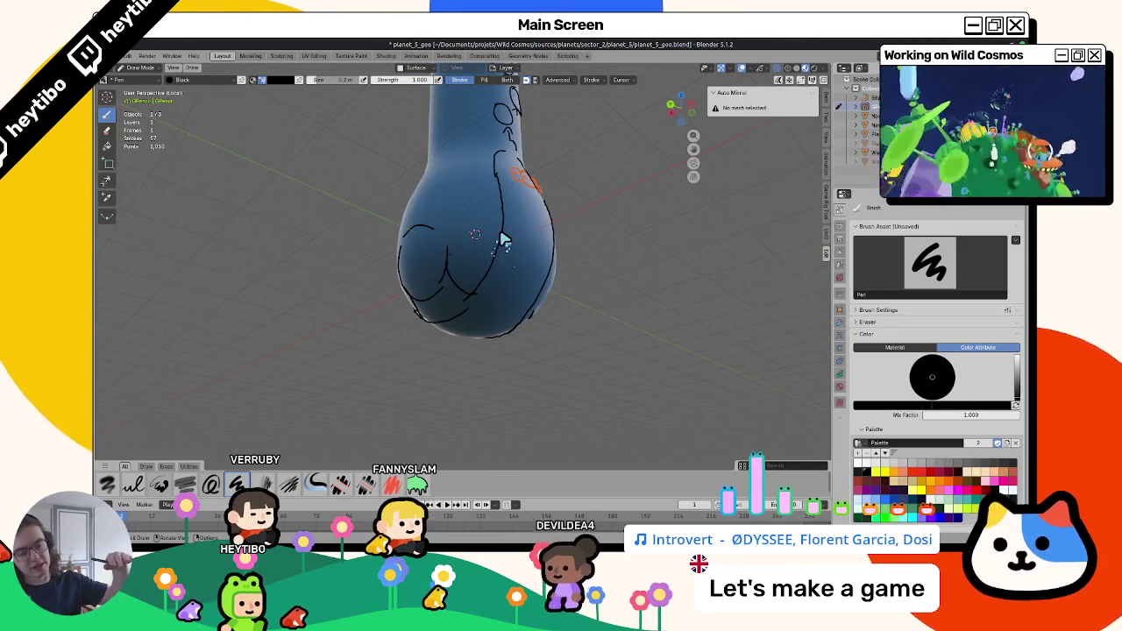
mouse_move(504, 239)
middle_down()
mouse_move(574, 258)
mouse_move(489, 306)
mouse_move(483, 278)
mouse_move(508, 263)
mouse_move(473, 298)
mouse_move(471, 250)
middle_up()
Switch the pen colour to pink, then to a brighter green.
click(959, 496)
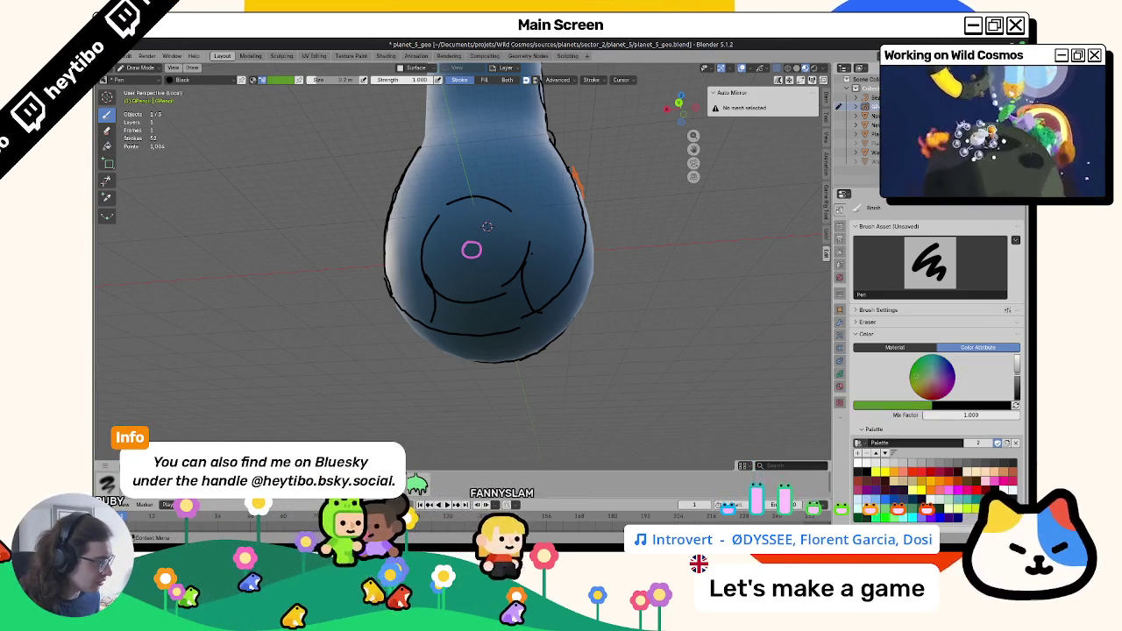
click(914, 514)
click(914, 515)
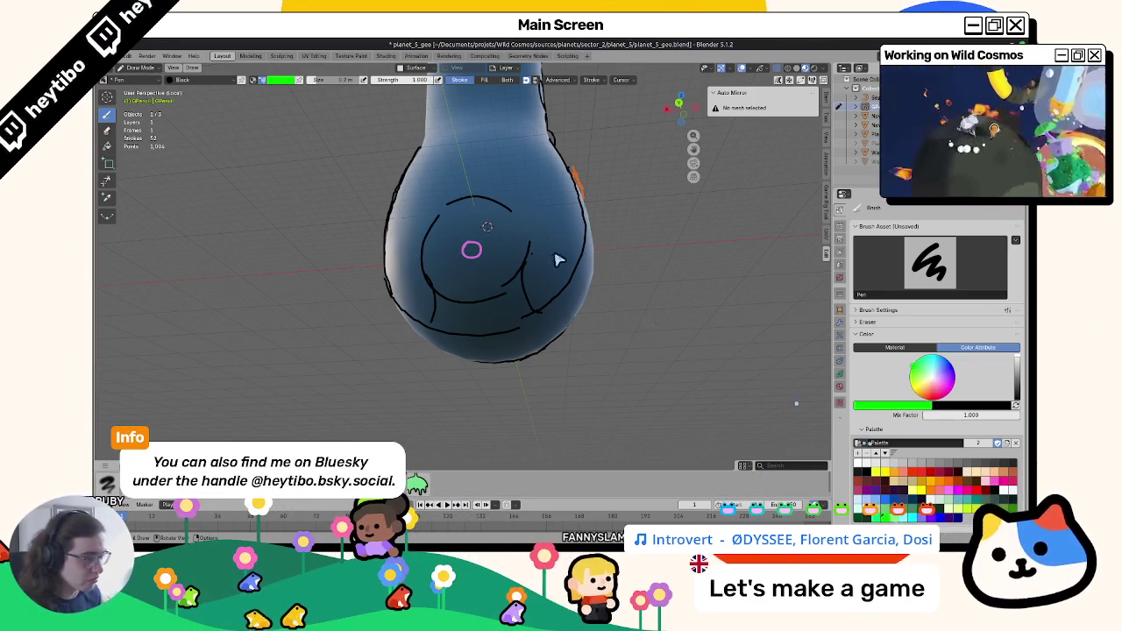
Inspect the bulb from the left, below and back, then enter Weight Paint mode.
mouse_move(474, 250)
middle_down()
mouse_move(488, 343)
mouse_move(518, 326)
mouse_move(514, 313)
mouse_move(712, 342)
mouse_move(571, 321)
mouse_move(459, 326)
mouse_move(564, 306)
mouse_move(536, 319)
mouse_move(587, 295)
mouse_move(548, 265)
mouse_move(561, 286)
mouse_move(652, 316)
mouse_move(606, 325)
mouse_move(595, 307)
middle_up()
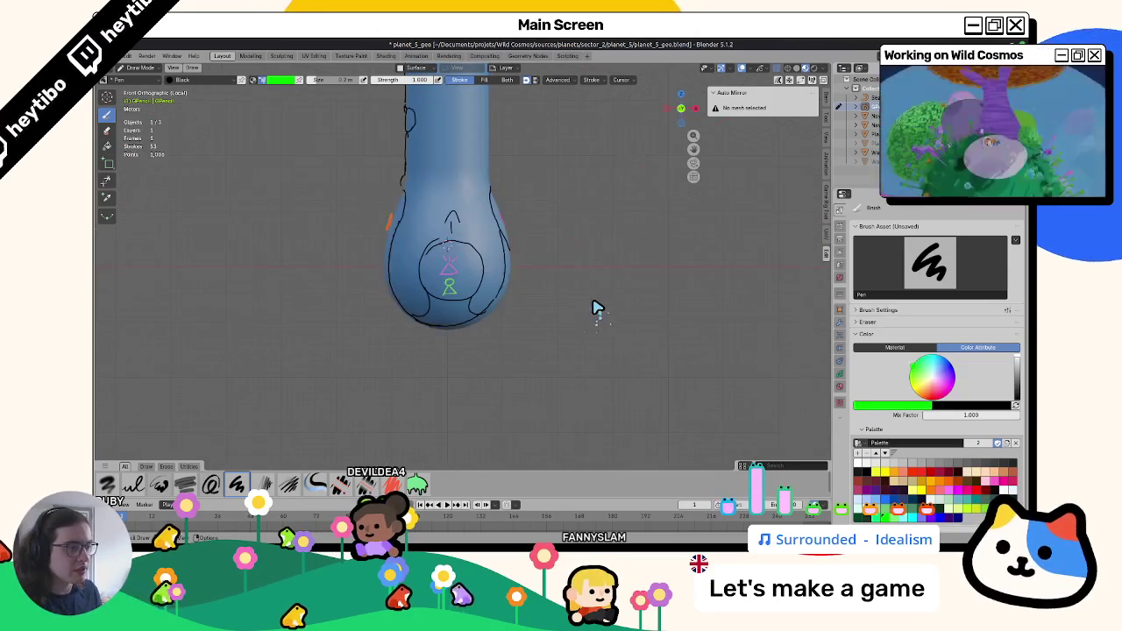
key(ctrl+KP_3)
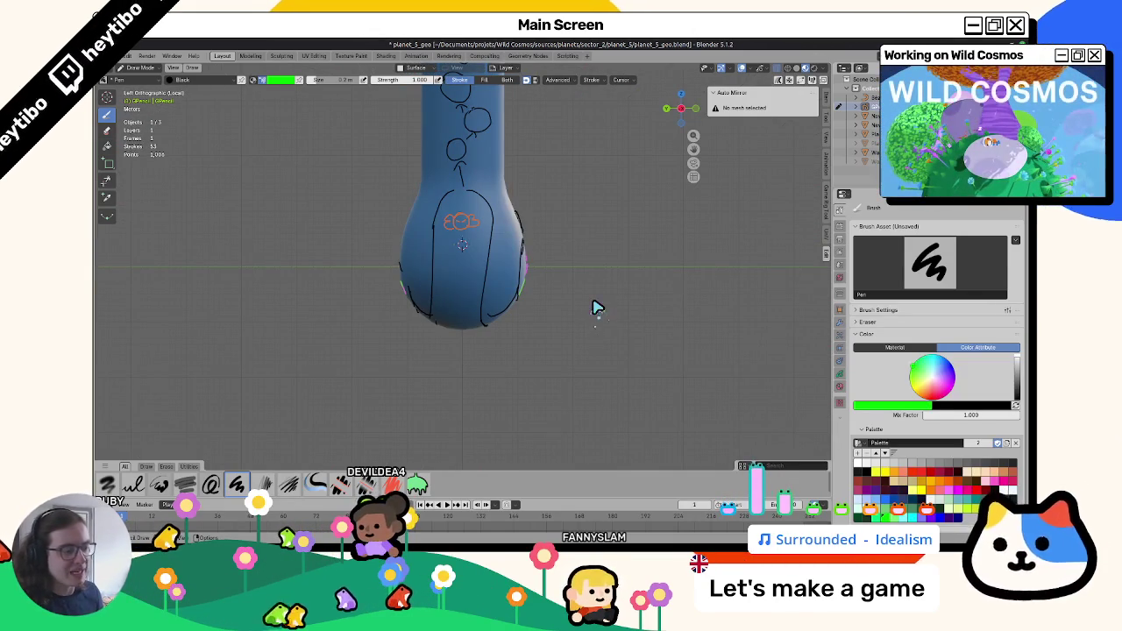
mouse_move(406, 350)
middle_down()
mouse_move(396, 369)
mouse_move(614, 343)
mouse_move(603, 341)
middle_up()
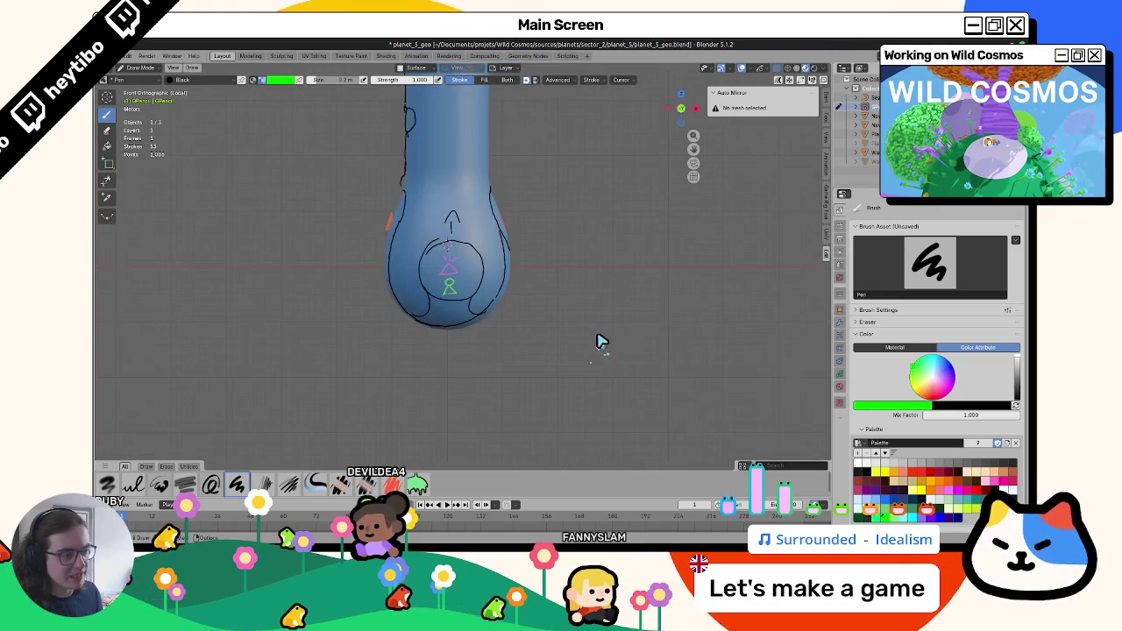
key(ctrl+KP_1)
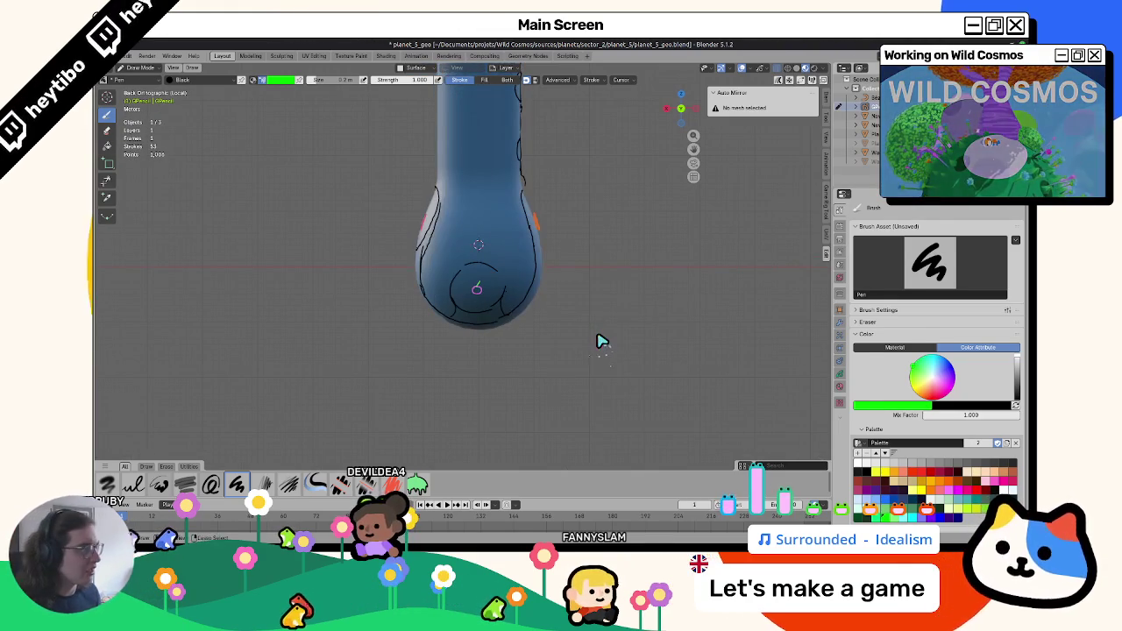
key(ctrl+Tab)
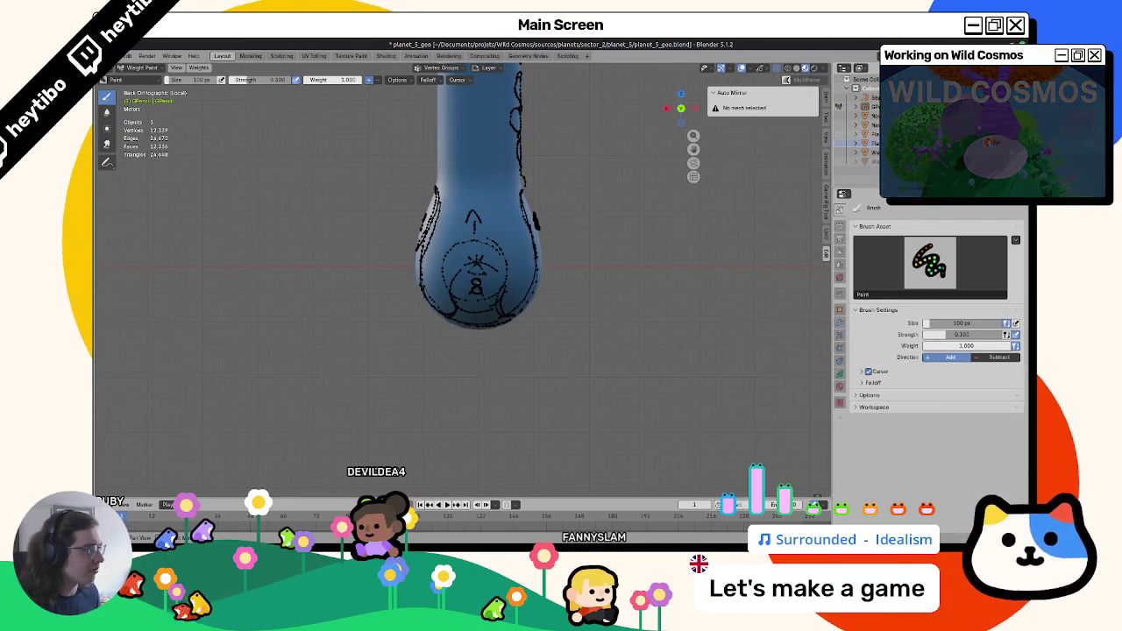
Return to Object Mode, show wireframe, and isolate the Water mesh in Local view.
key(ctrl+Tab)
click(481, 295)
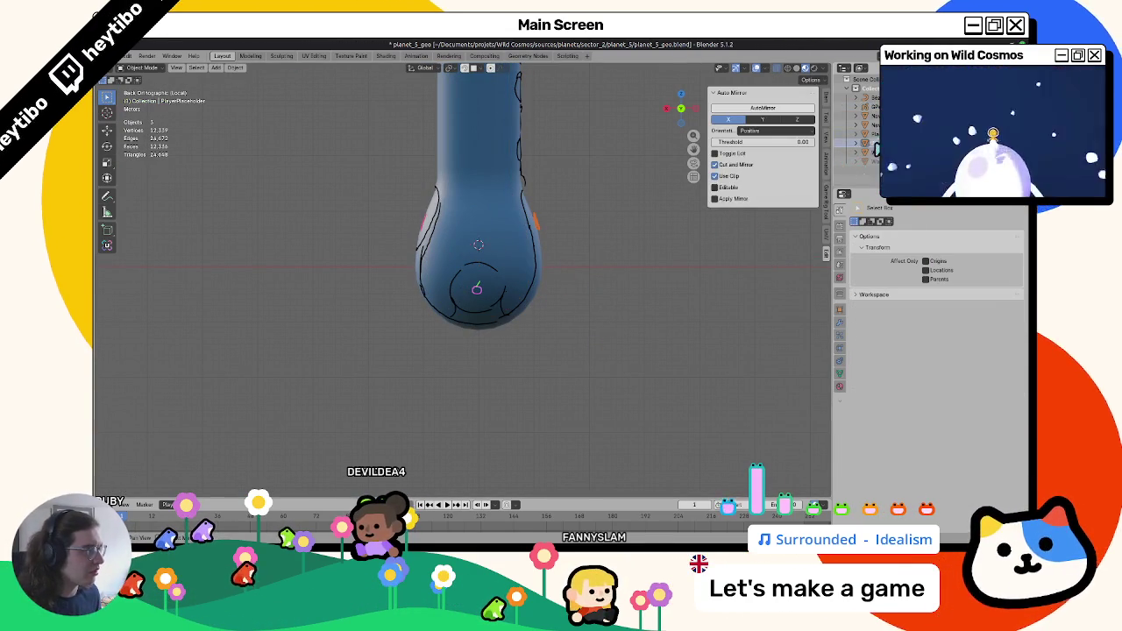
key(shift+z)
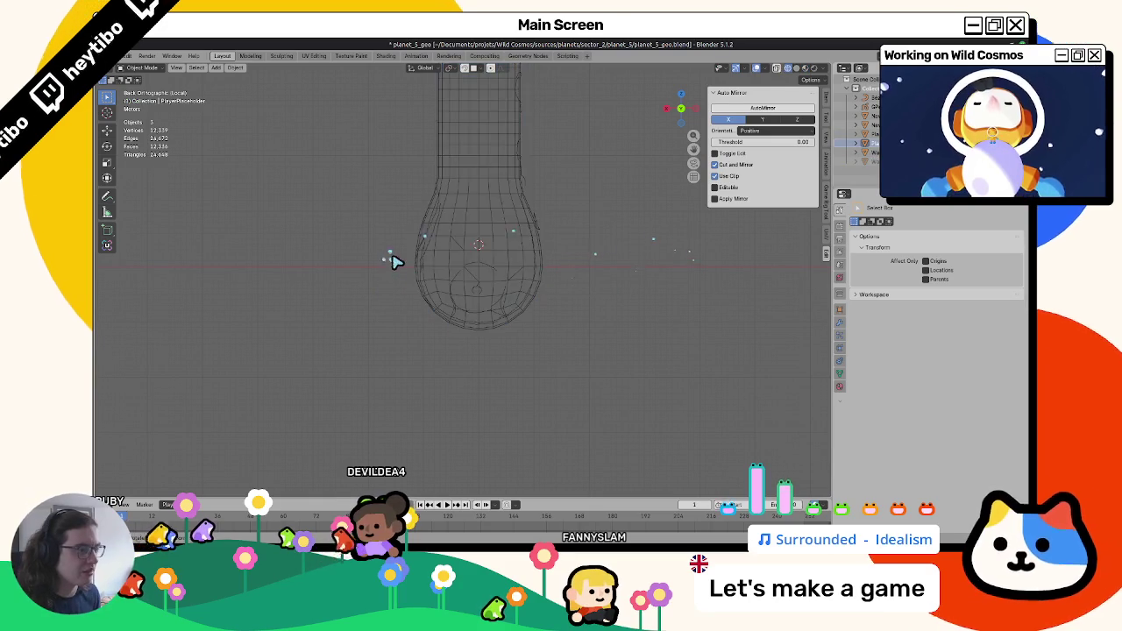
key(KP_Divide)
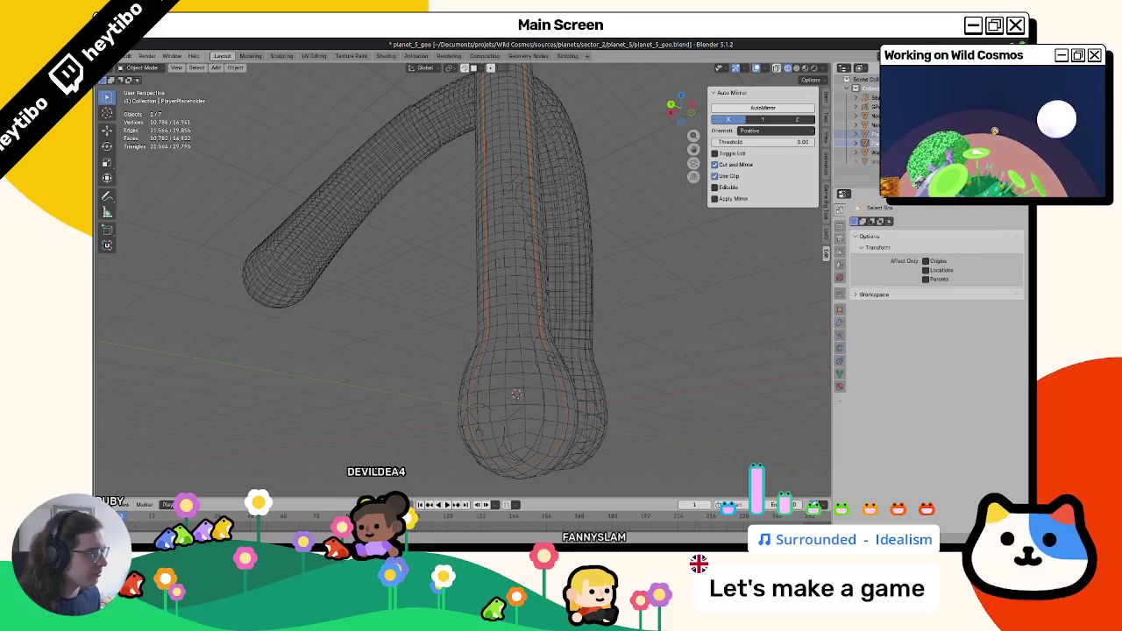
click(869, 151)
key(KP_Divide)
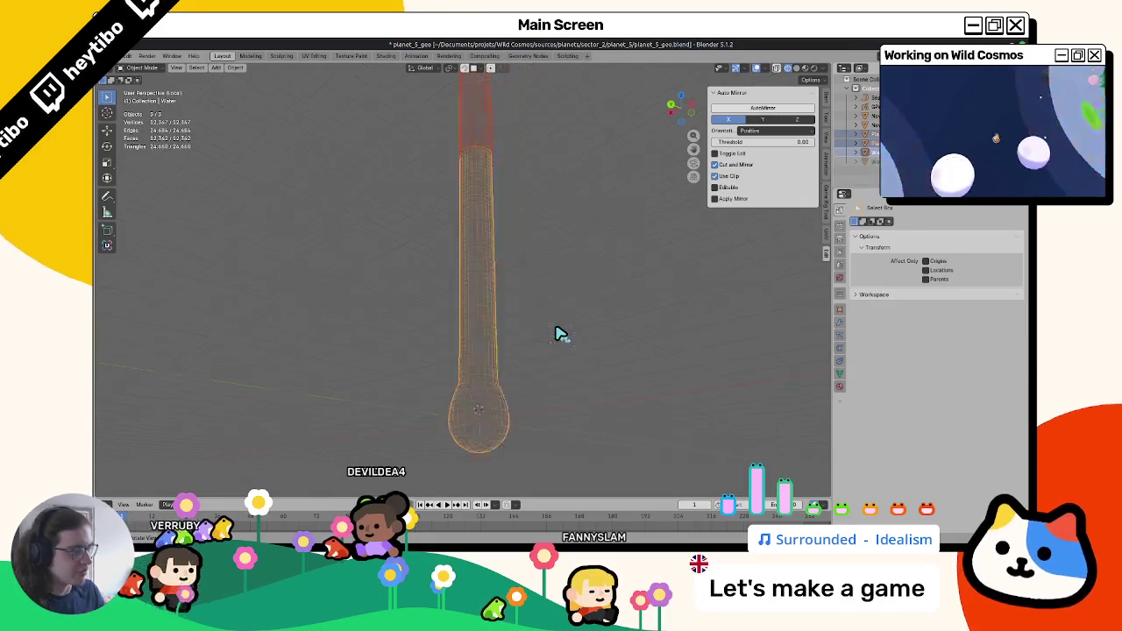
scroll(520, 333, up, 2)
scroll(517, 281, down, 3)
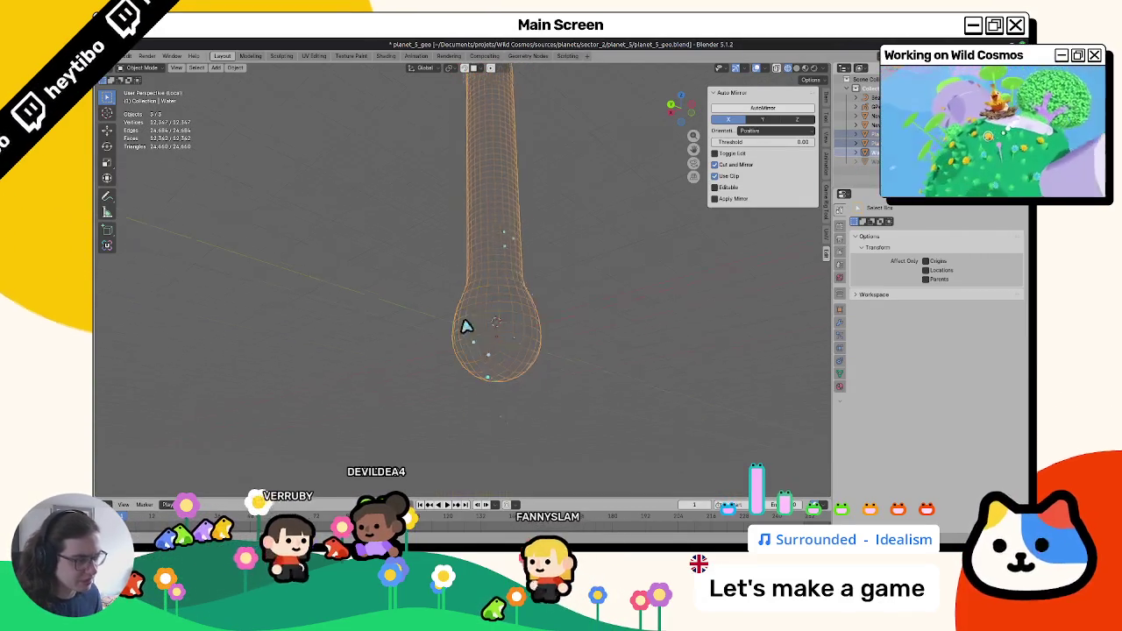
Select the small player placeholder inside the bulb and move it to a new position.
click(496, 326)
click(494, 333)
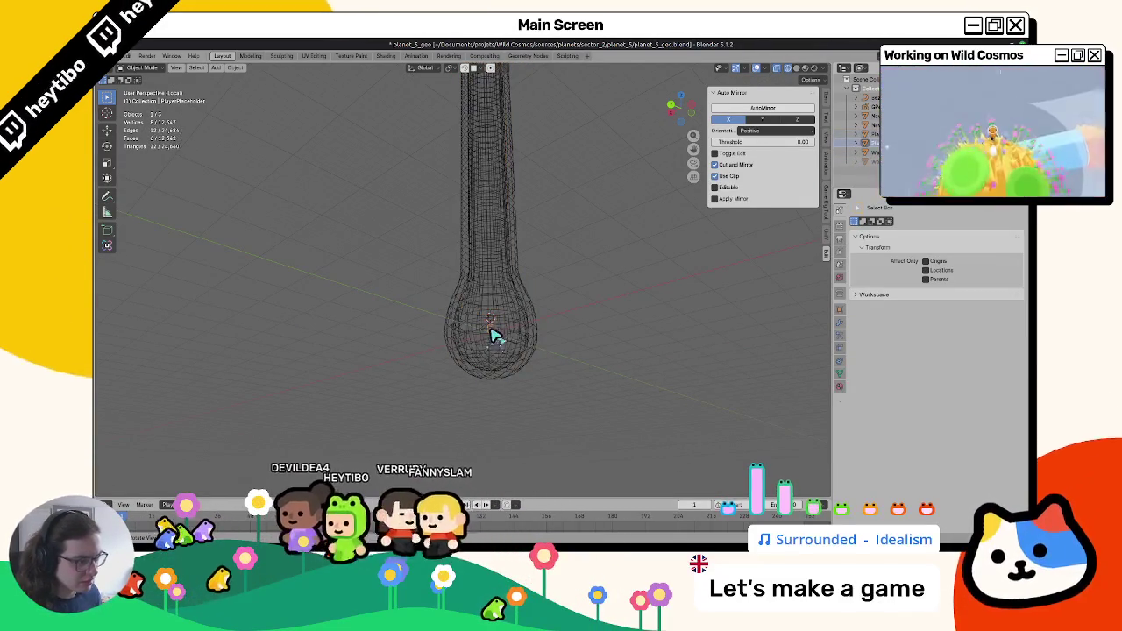
key(g)
click(387, 330)
key(KP_1)
Return to Solid shading and move the small cube into the blue bulb.
key(z)
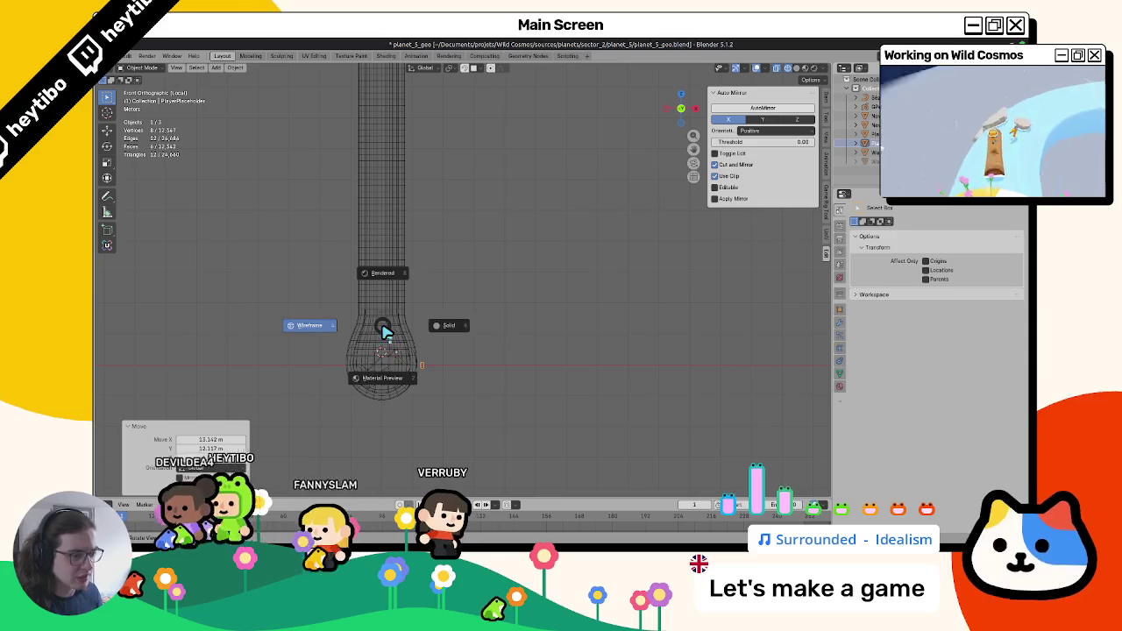
click(413, 393)
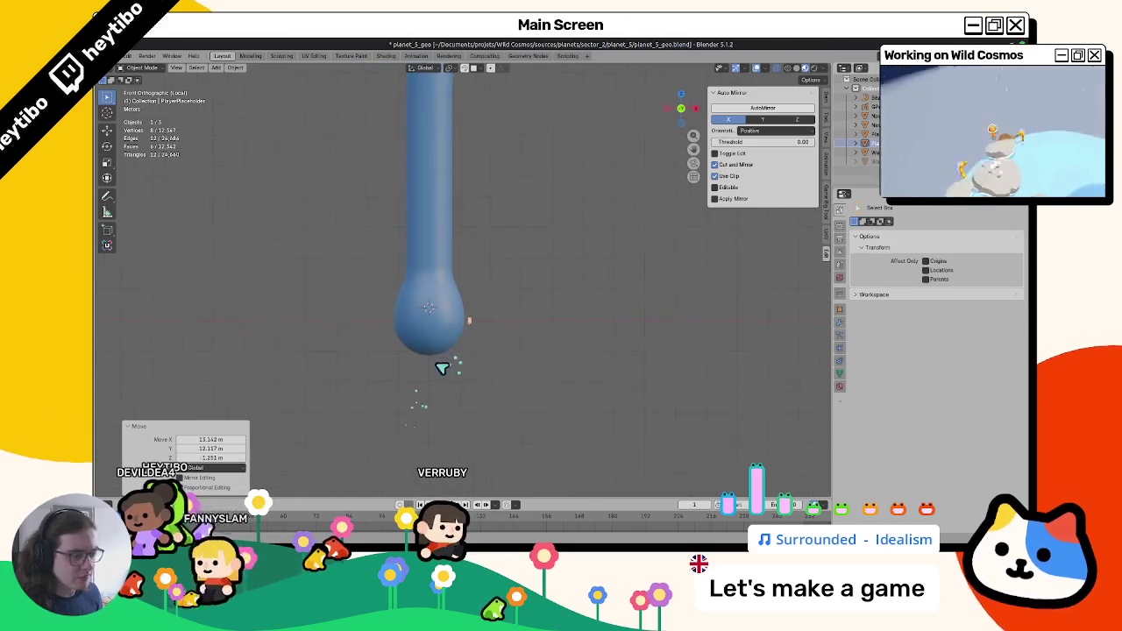
key(g)
click(436, 344)
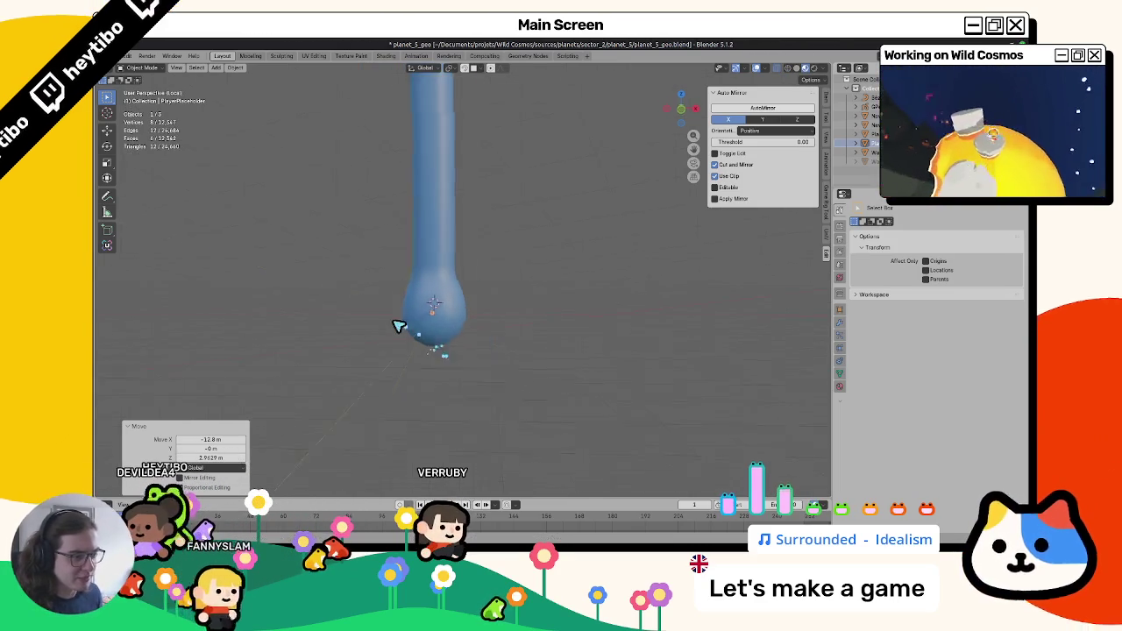
middle_drag(413, 325, 456, 319)
key(g)
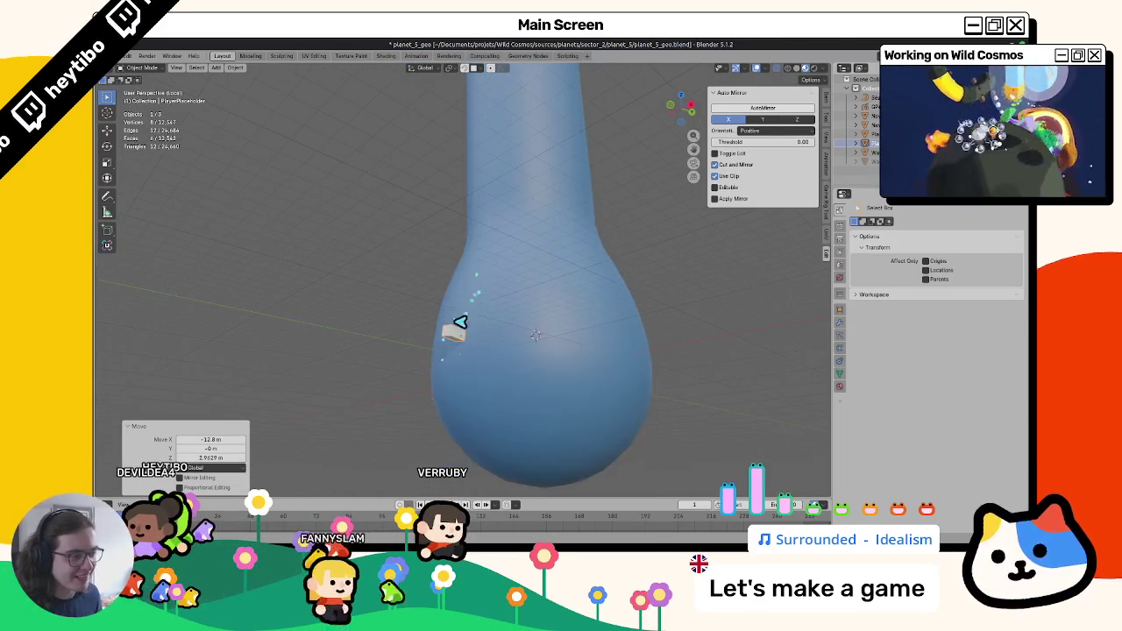
click(532, 319)
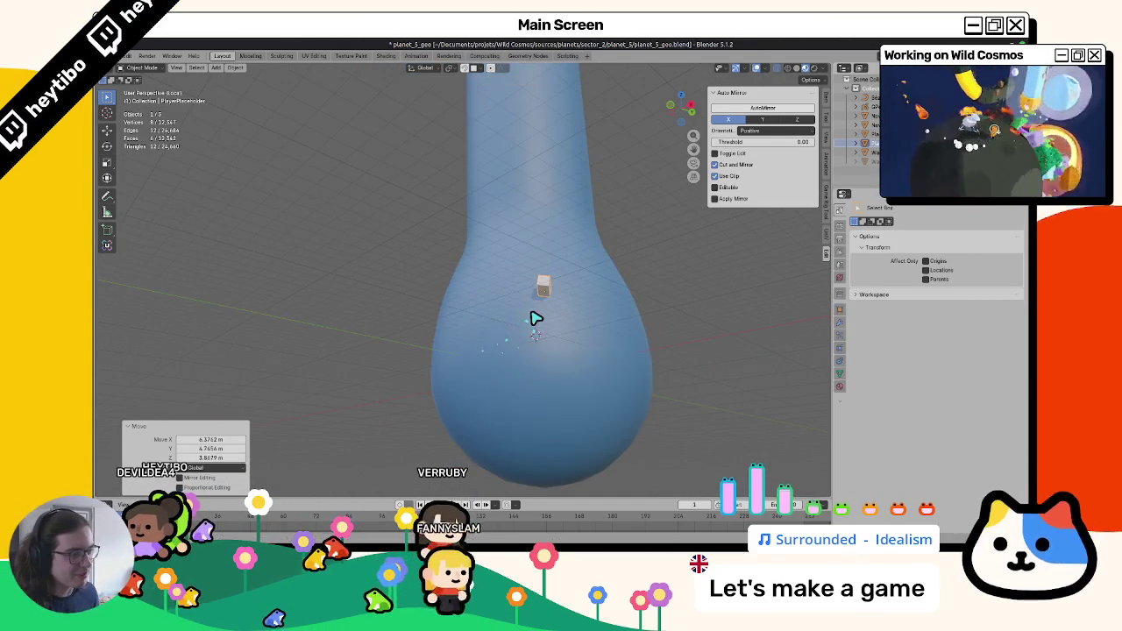
middle_drag(534, 319, 568, 357)
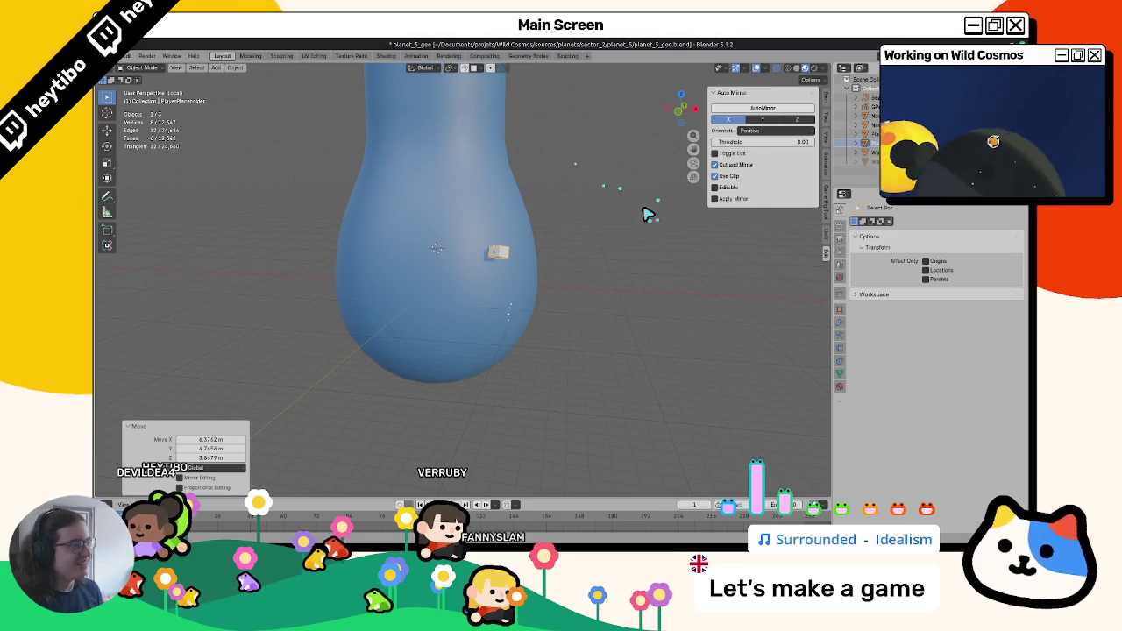
Show the cube's transform values and shift it further within the bulb.
click(824, 103)
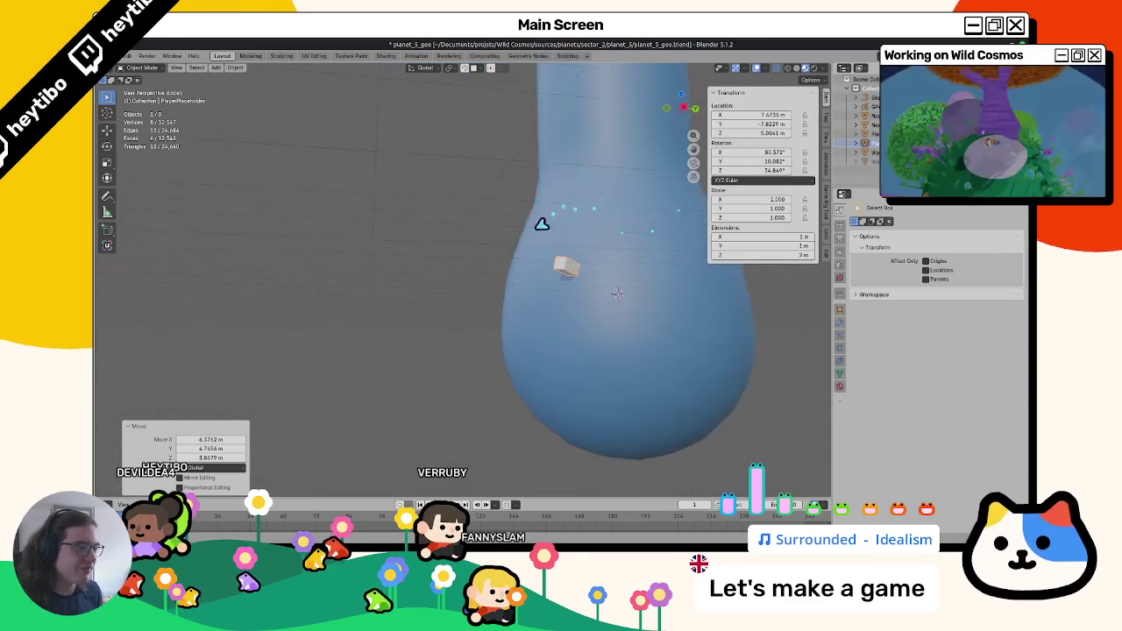
middle_drag(667, 289, 579, 334)
key(g)
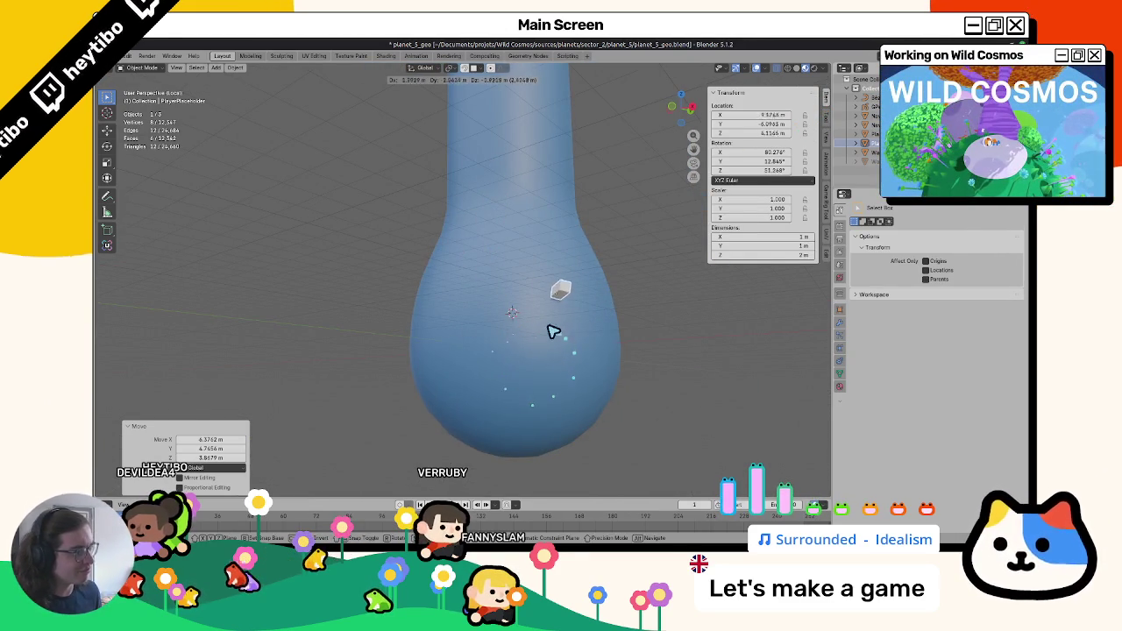
click(584, 342)
shift+middle_drag(640, 376, 340, 327)
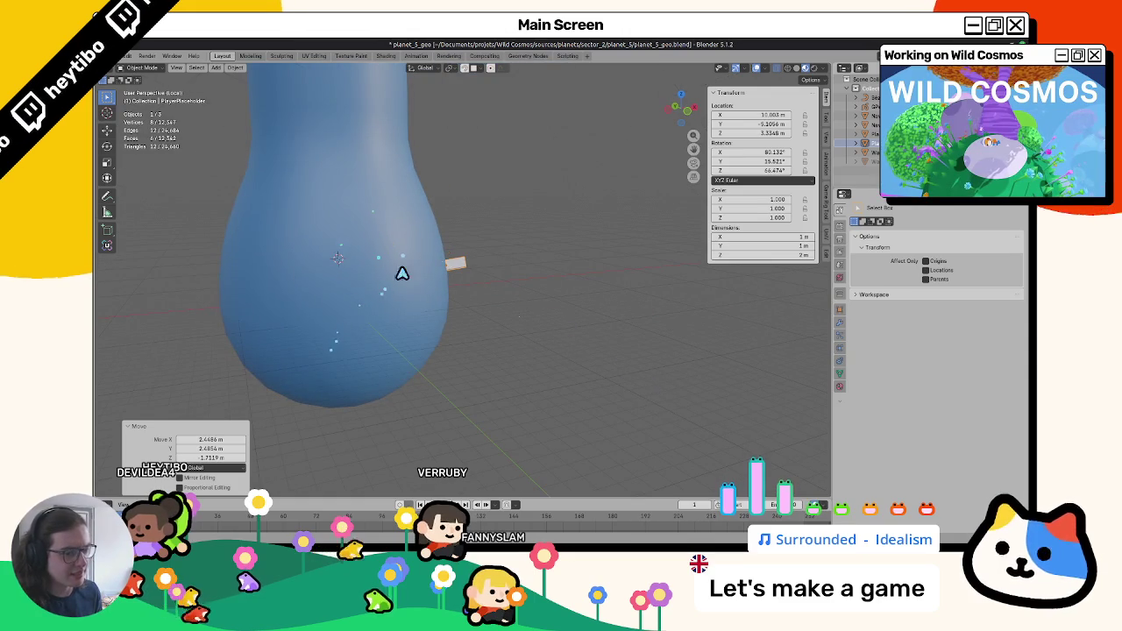
Check the cube from the front view in X-ray, then undo its last move.
key(KP_1)
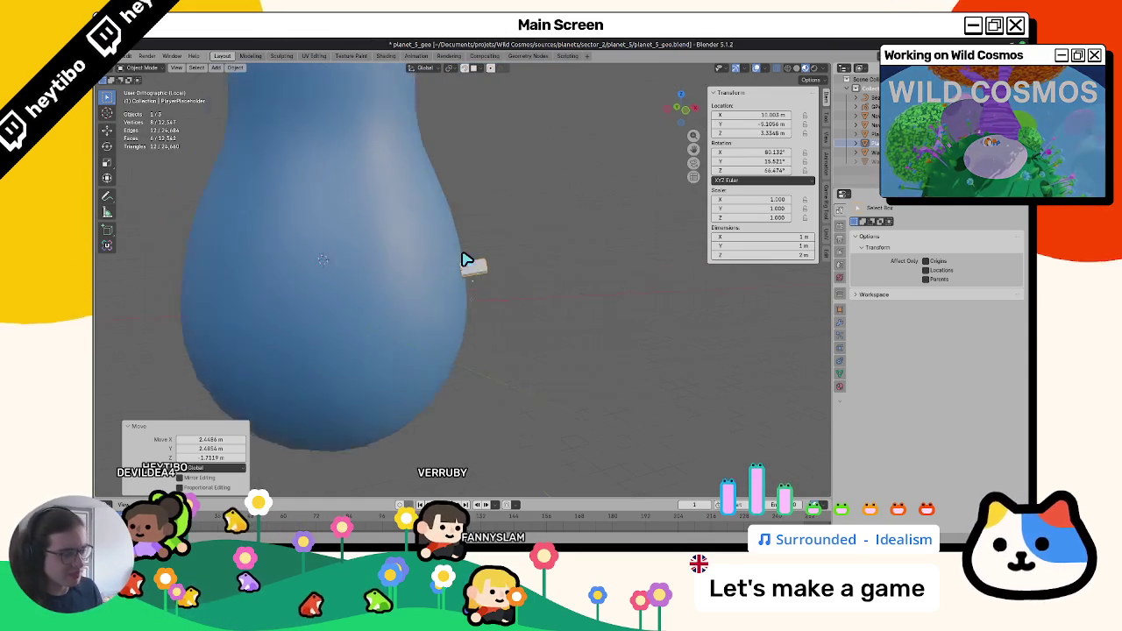
key(z)
click(555, 336)
key(alt+z)
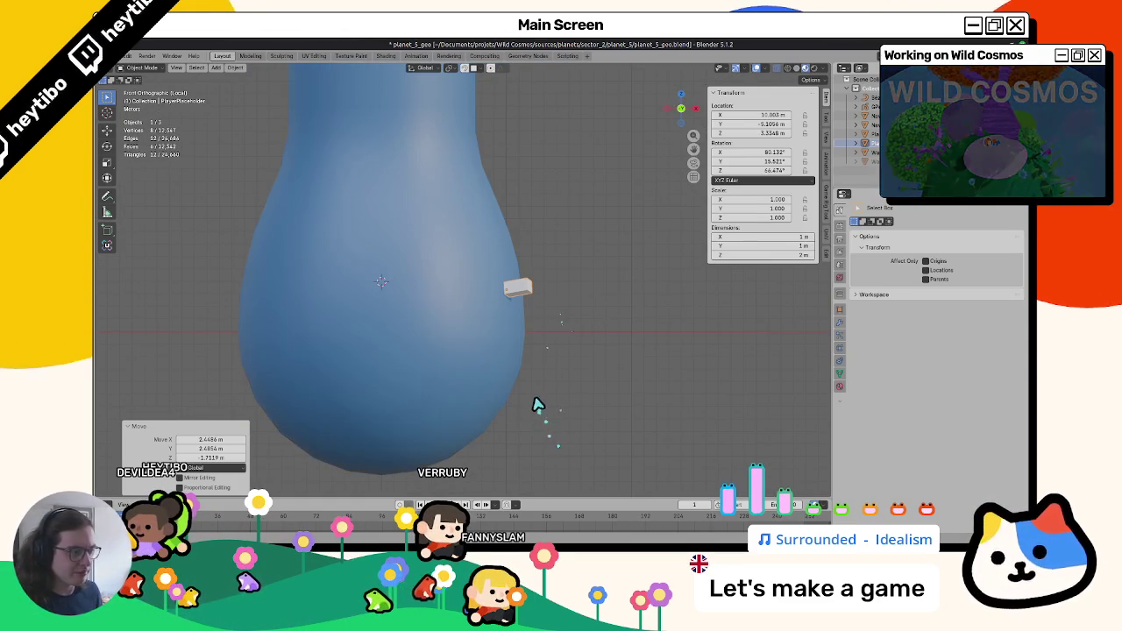
key(ctrl+z)
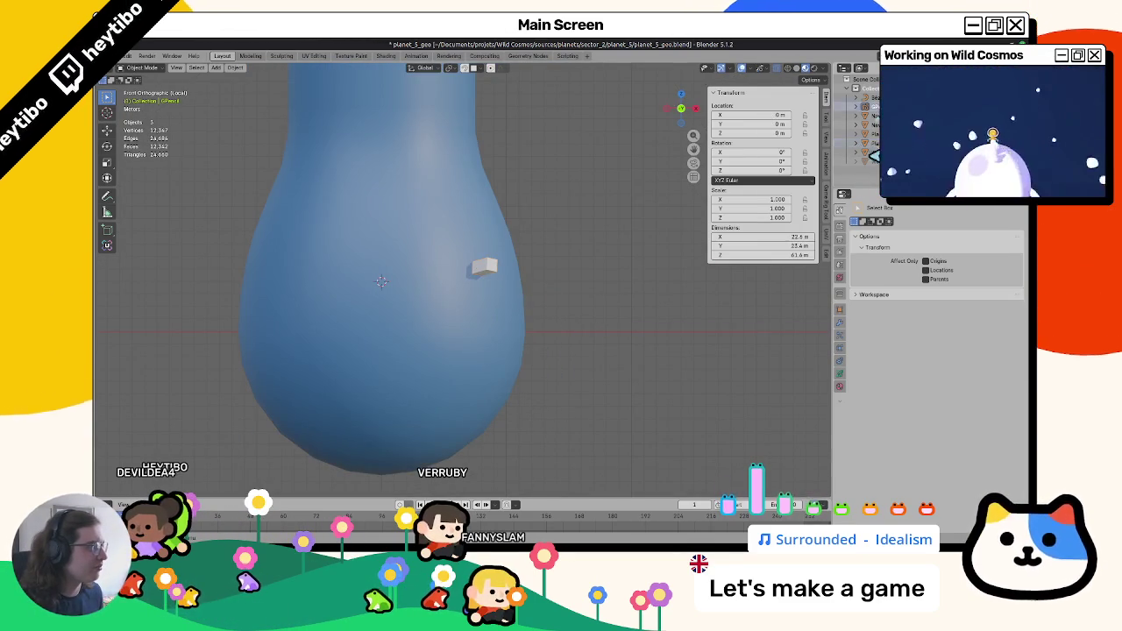
Frame the whole water column and view the bulb head-on from the front.
shift+click(381, 331)
scroll(526, 283, down, 3)
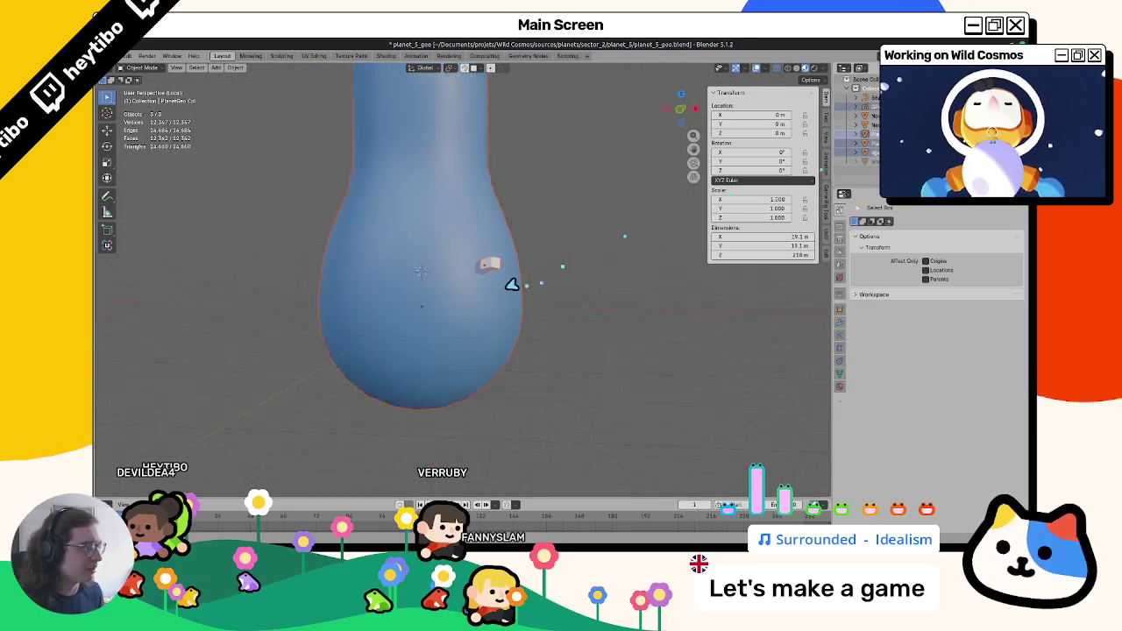
key(a)
key(KP_Decimal)
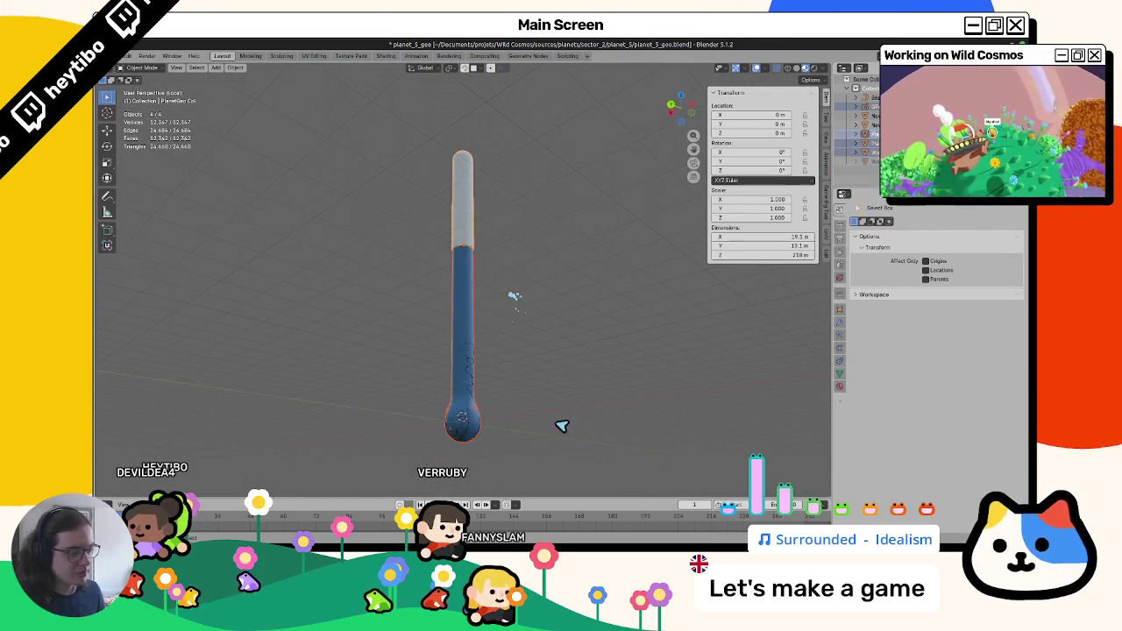
scroll(526, 326, up, 3)
click(455, 387)
mouse_move(456, 387)
middle_down()
mouse_move(450, 376)
mouse_move(532, 333)
mouse_move(526, 307)
mouse_move(533, 324)
middle_up()
key(KP_1)
Reposition the PlayerPlaceholder cube inside the bulb, checking its depth from several angles.
click(487, 354)
key(g)
click(483, 358)
mouse_move(483, 357)
middle_down()
mouse_move(532, 364)
mouse_move(549, 321)
middle_up()
key(g)
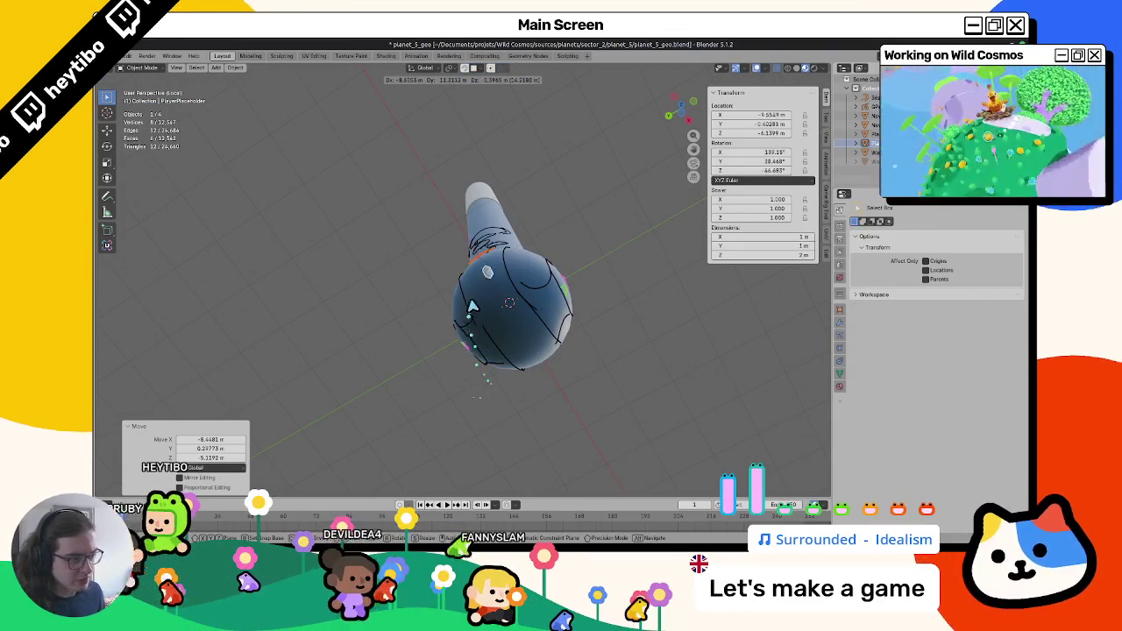
middle_drag(470, 307, 488, 305)
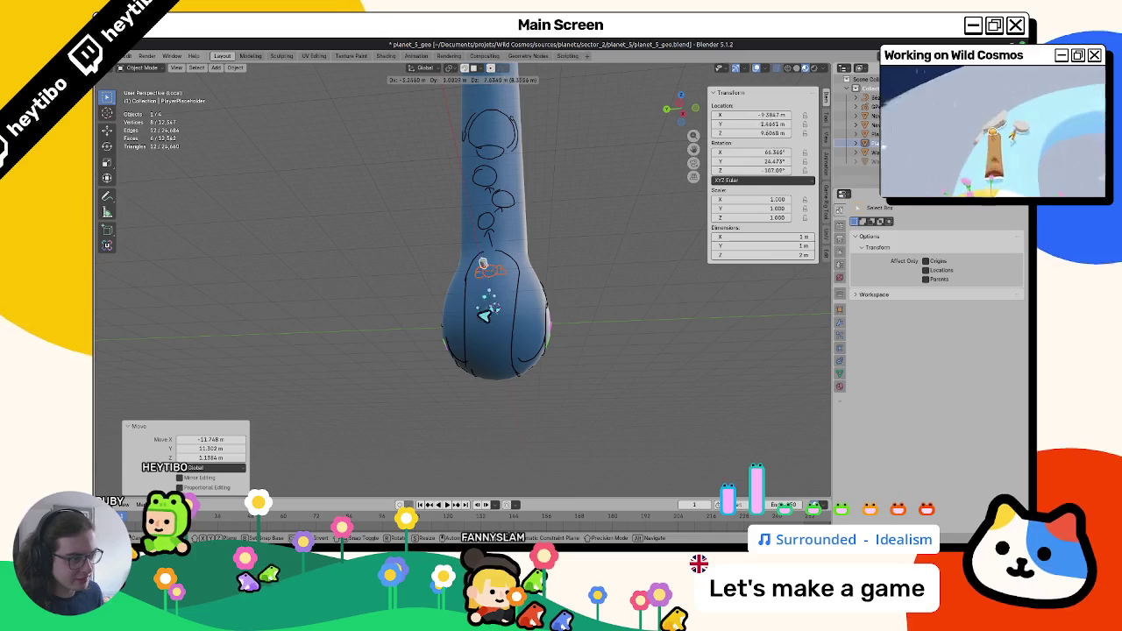
middle_drag(504, 379, 457, 307)
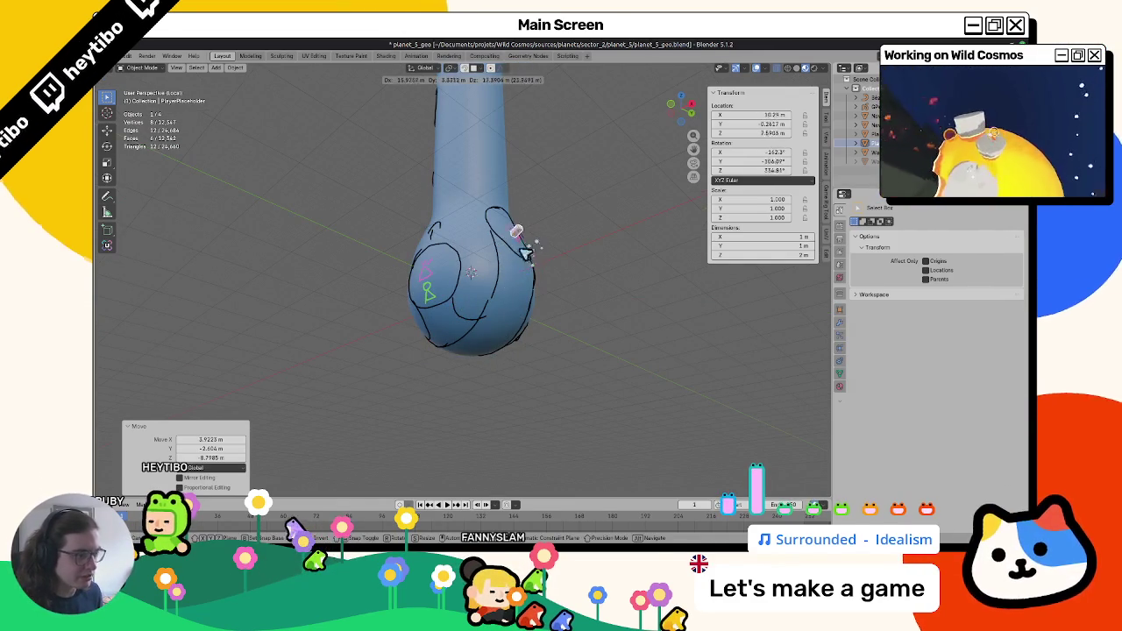
mouse_move(455, 280)
middle_down()
mouse_move(530, 314)
mouse_move(546, 301)
middle_up()
click(531, 314)
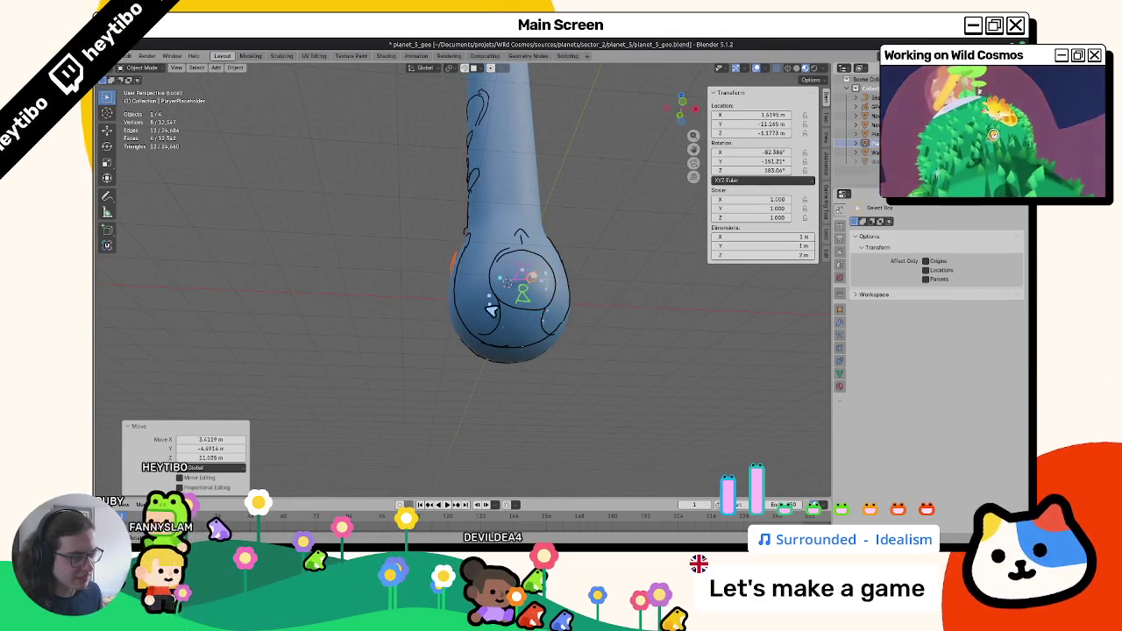
mouse_move(542, 299)
middle_down()
mouse_move(483, 342)
mouse_move(446, 326)
mouse_move(459, 313)
middle_up()
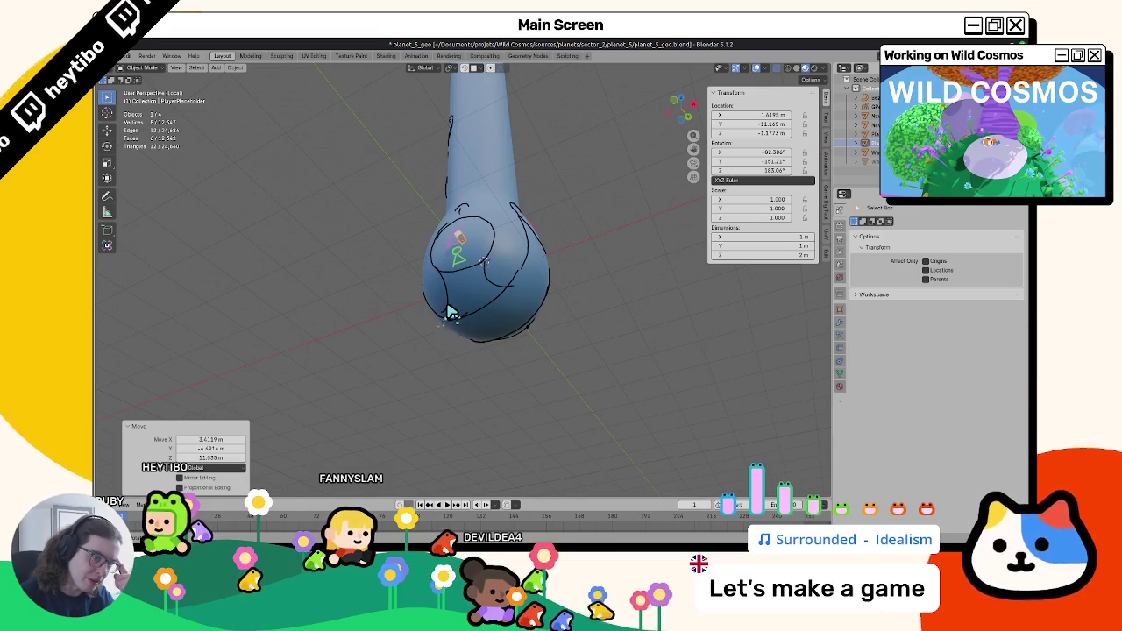
Enter grease pencil Draw Mode with black and draw a stroke across the bulb.
click(482, 268)
key(ctrl+Tab)
click(482, 216)
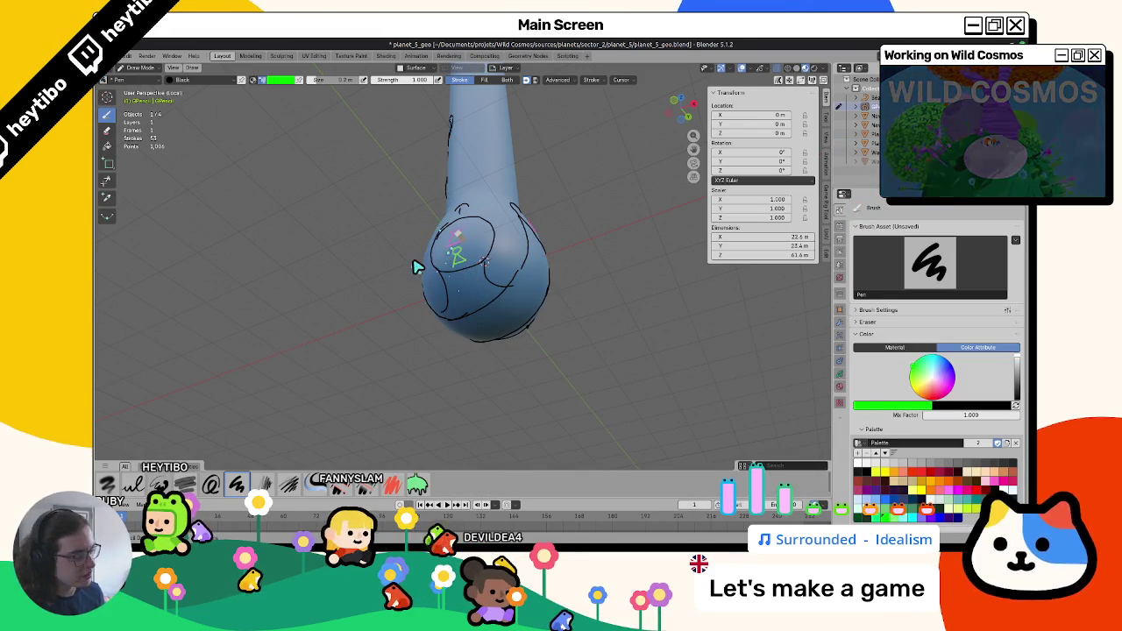
click(866, 472)
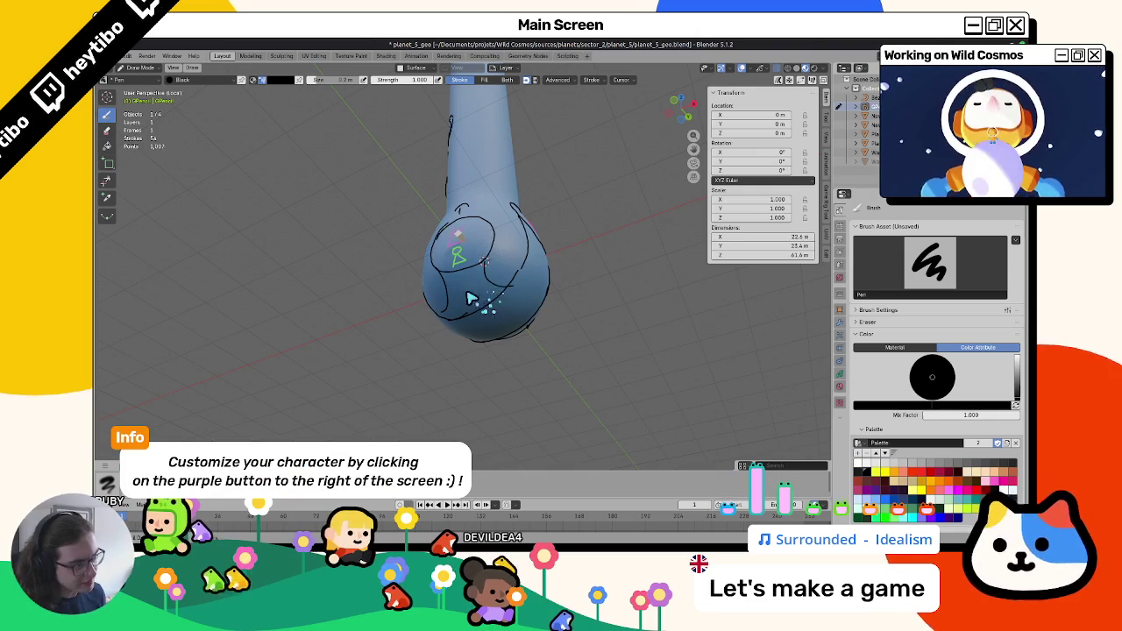
drag(490, 312, 512, 246)
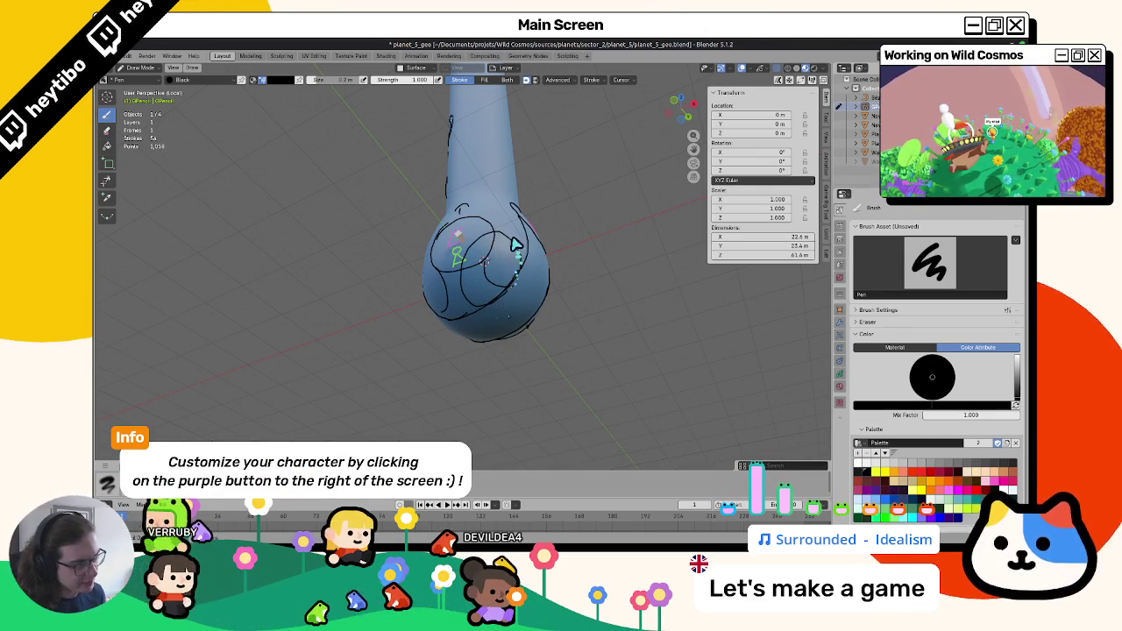
Draw another short stroke, undo the last two strokes, and enter Edit Mode.
mouse_move(509, 258)
middle_down()
mouse_move(531, 254)
mouse_move(539, 285)
mouse_move(513, 294)
middle_up()
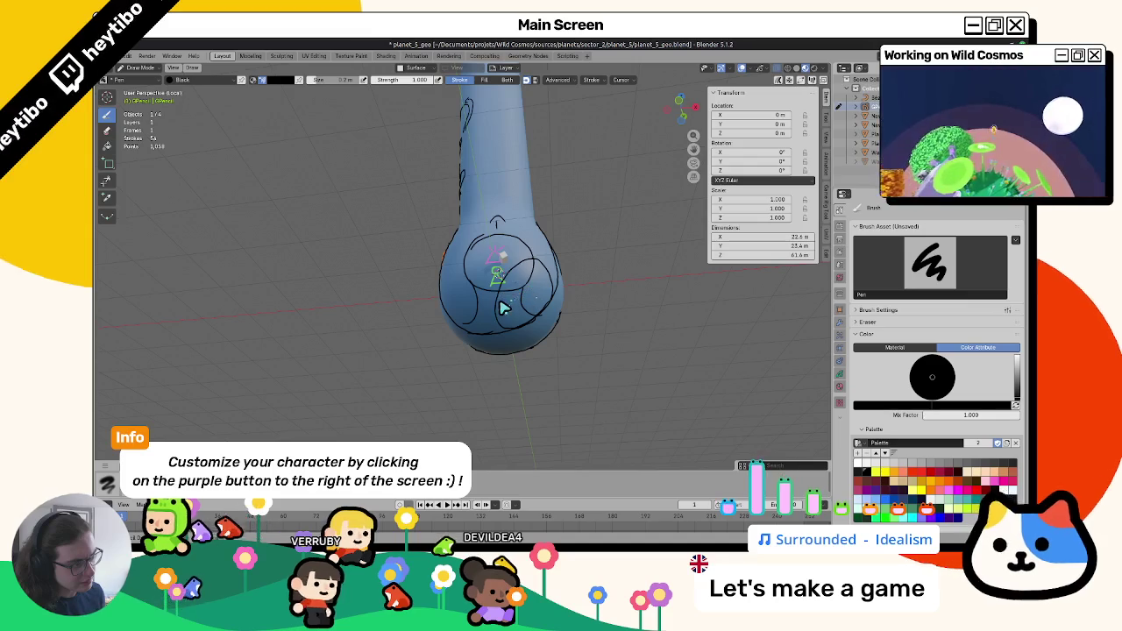
mouse_move(502, 311)
mouse_down()
mouse_move(487, 292)
mouse_move(529, 266)
mouse_up()
mouse_move(506, 286)
middle_down()
mouse_move(552, 301)
mouse_move(533, 309)
mouse_move(517, 282)
mouse_move(487, 280)
middle_up()
key(ctrl+z)
key(ctrl+z)
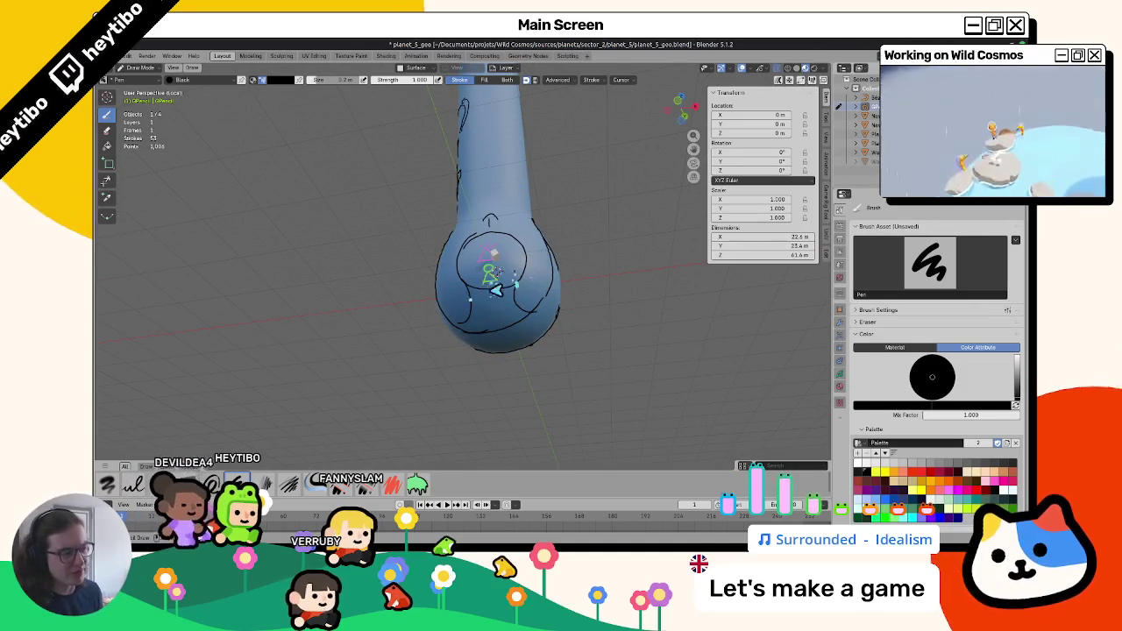
mouse_move(529, 298)
middle_down()
mouse_move(474, 320)
mouse_move(518, 311)
mouse_move(456, 304)
mouse_move(447, 286)
middle_up()
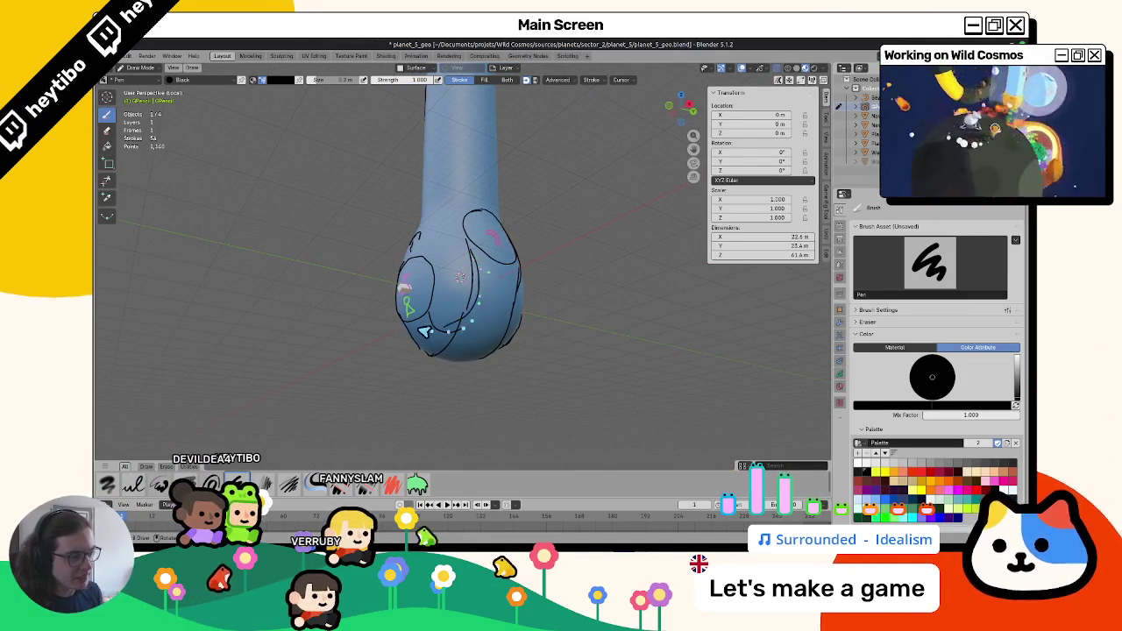
mouse_move(466, 296)
middle_down()
mouse_move(500, 300)
mouse_move(506, 314)
middle_up()
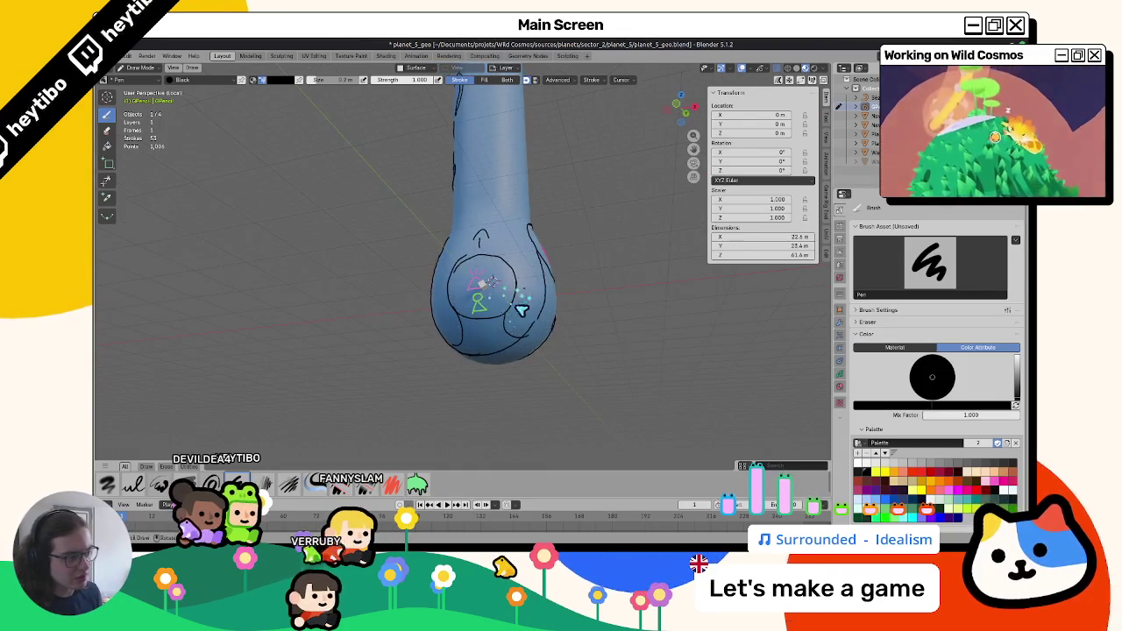
key(Tab)
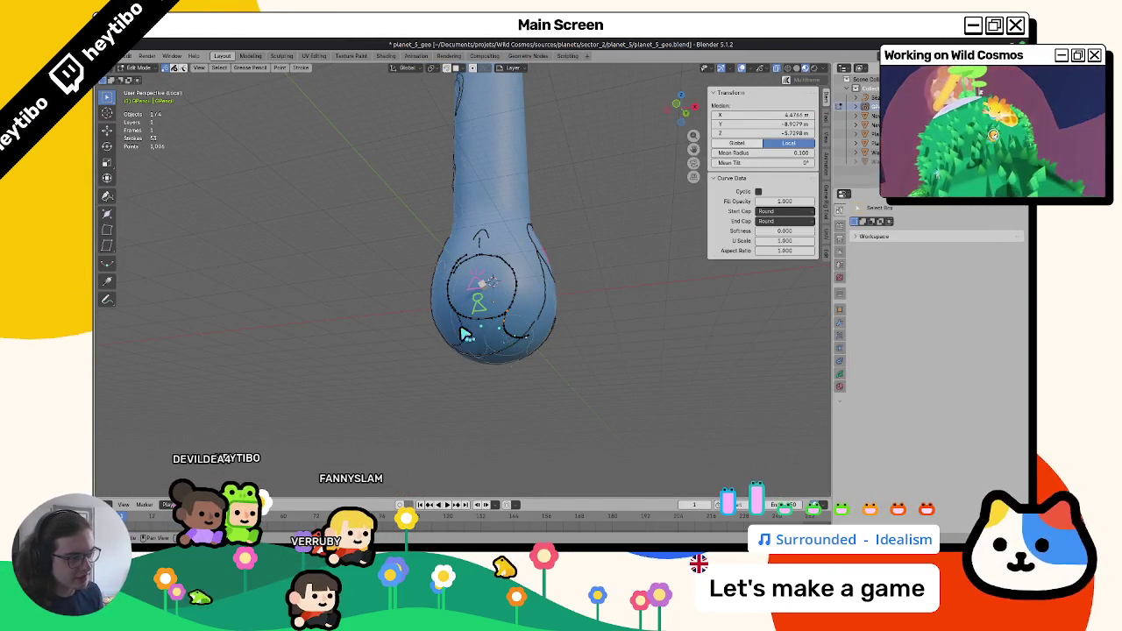
Delete the selected circle stroke's points and return to Draw Mode.
click(470, 337)
key(x)
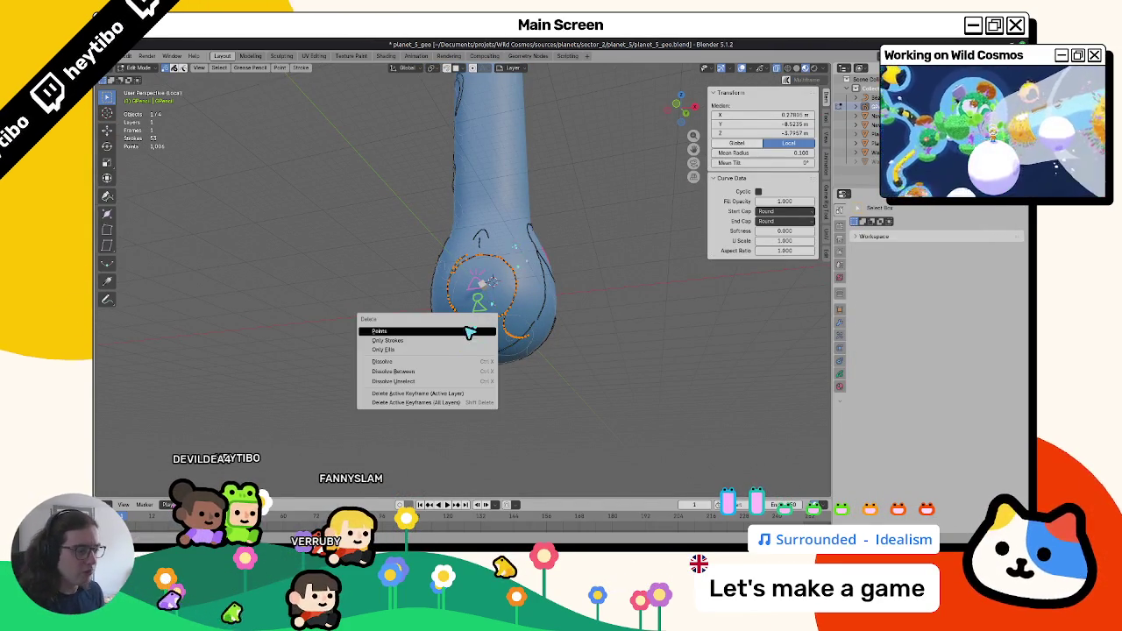
click(470, 333)
key(Tab)
middle_drag(487, 292, 503, 268)
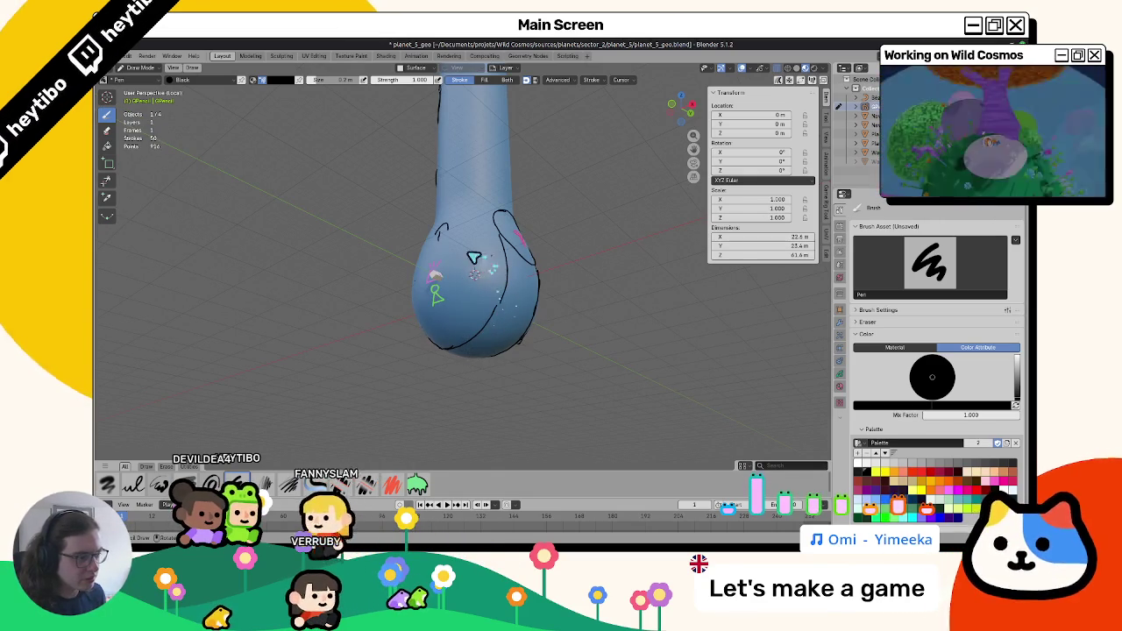
Draw a pen stroke inside the loop and a small curl at its right edge.
drag(507, 286, 471, 317)
mouse_move(471, 316)
middle_down()
mouse_move(501, 283)
mouse_move(536, 301)
mouse_move(572, 295)
middle_up()
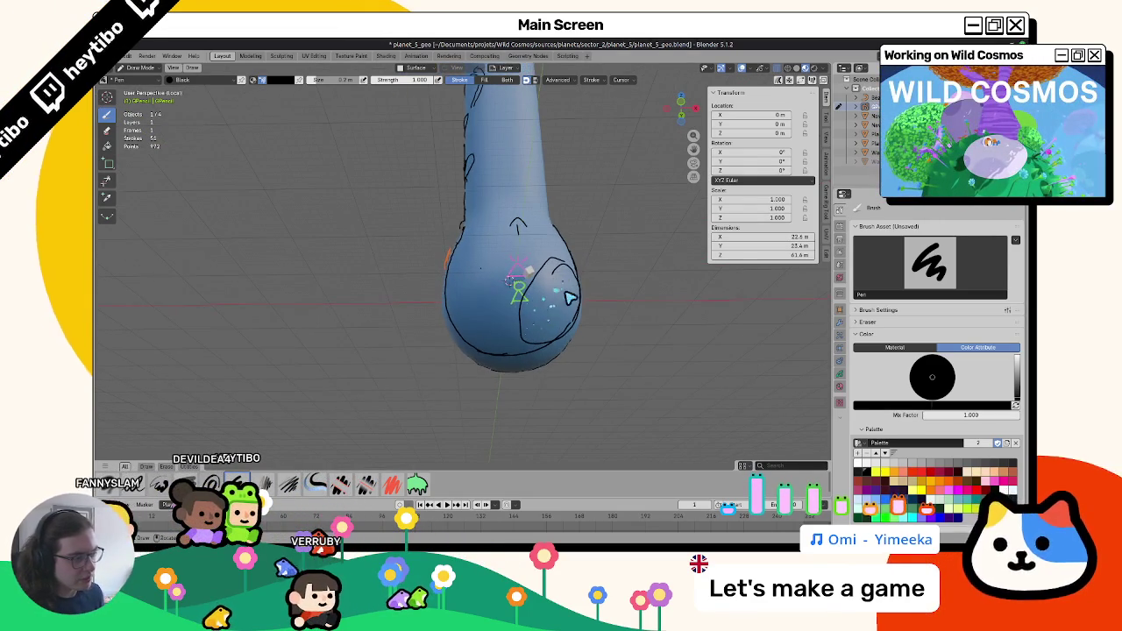
drag(591, 295, 571, 318)
mouse_move(571, 318)
middle_down()
mouse_move(581, 321)
mouse_move(575, 313)
mouse_move(514, 336)
mouse_move(508, 301)
middle_up()
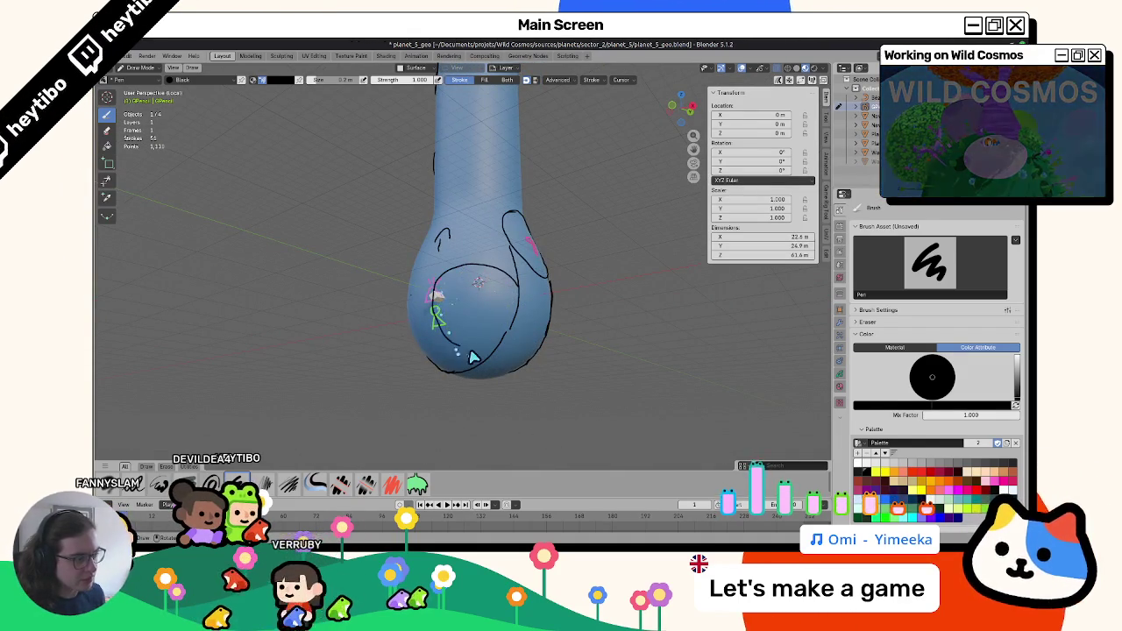
mouse_move(474, 274)
middle_down()
mouse_move(746, 313)
mouse_move(438, 321)
mouse_move(474, 323)
mouse_move(480, 294)
middle_up()
key(ctrl+Tab)
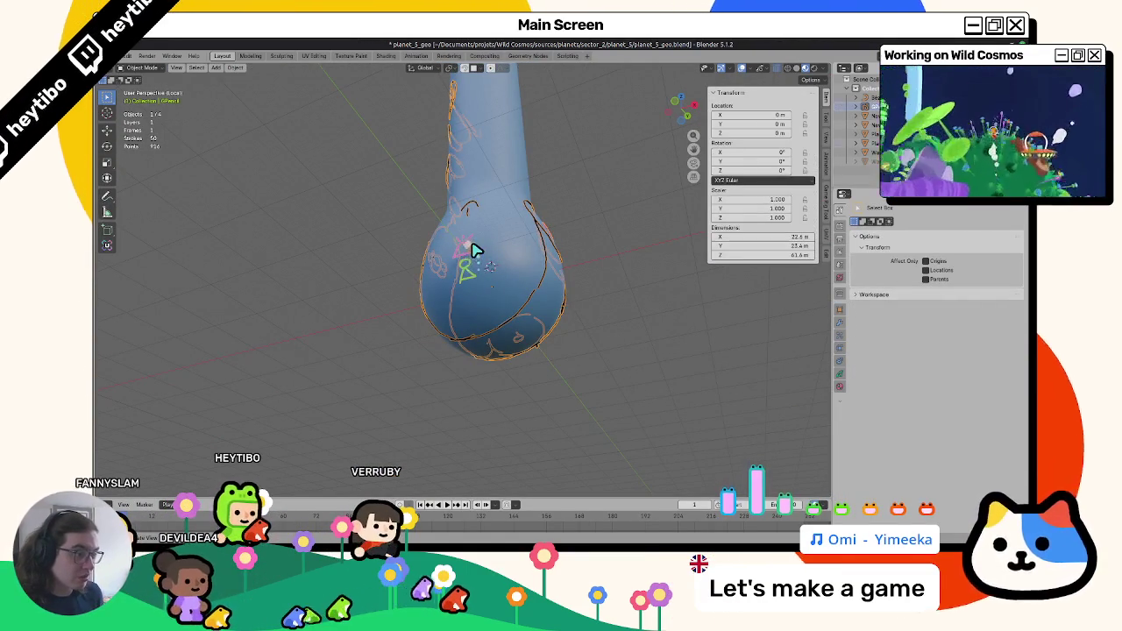
key(ctrl+Tab)
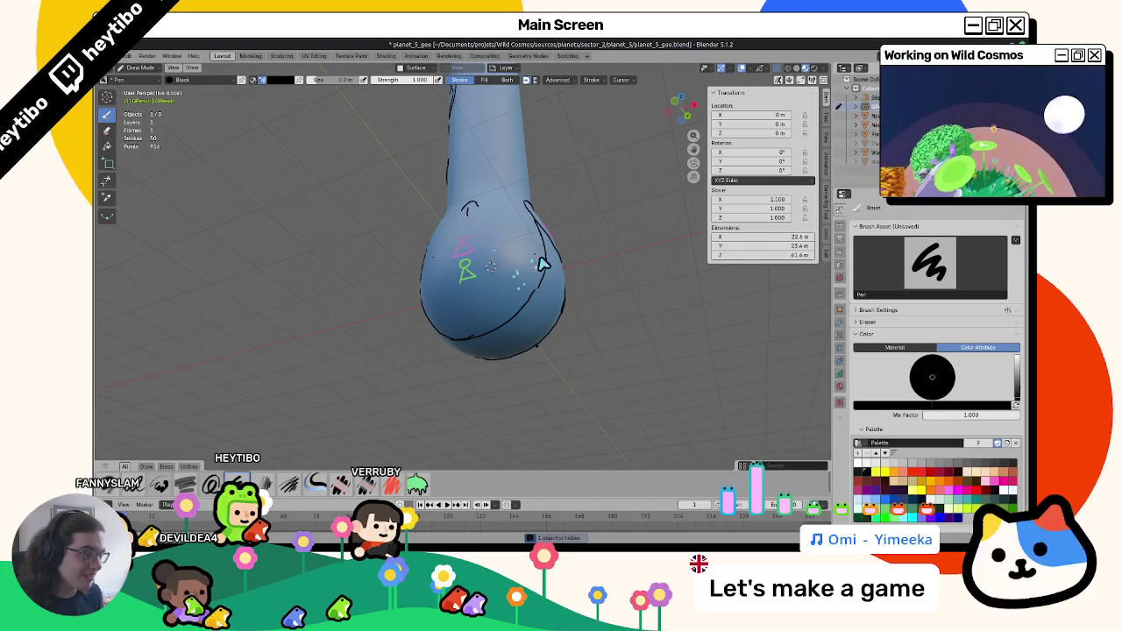
Draw a new loop and curves around the bulb's lower half, undoing one stray stroke.
drag(537, 298, 519, 278)
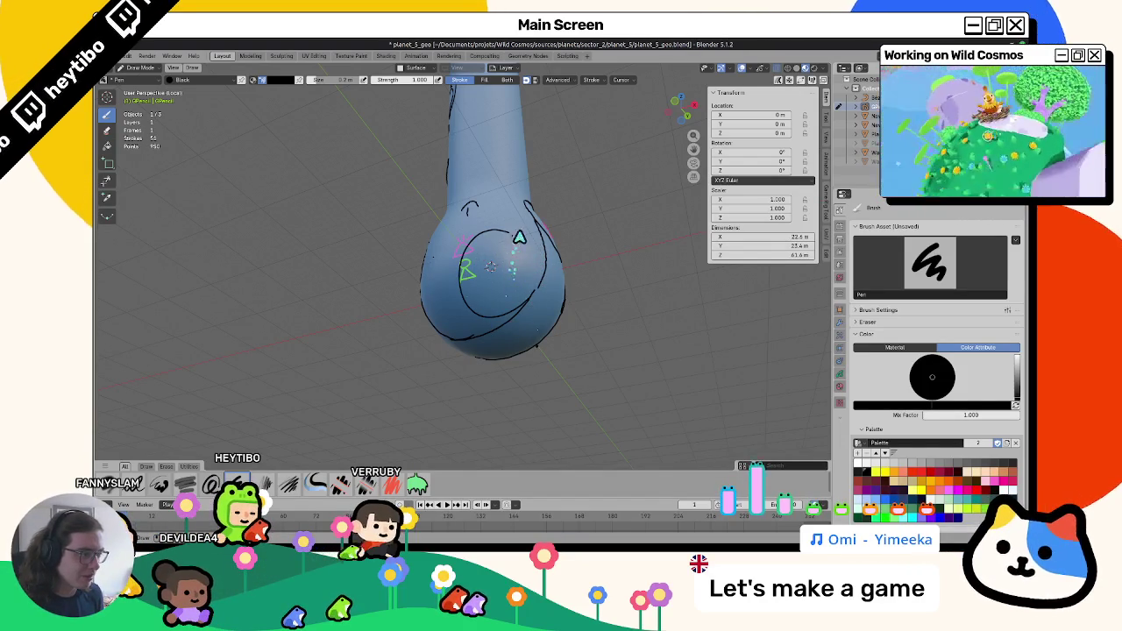
mouse_move(501, 305)
middle_down()
mouse_move(456, 319)
mouse_move(526, 301)
mouse_move(463, 321)
mouse_move(473, 300)
mouse_move(518, 271)
mouse_move(464, 255)
middle_up()
drag(458, 257, 420, 278)
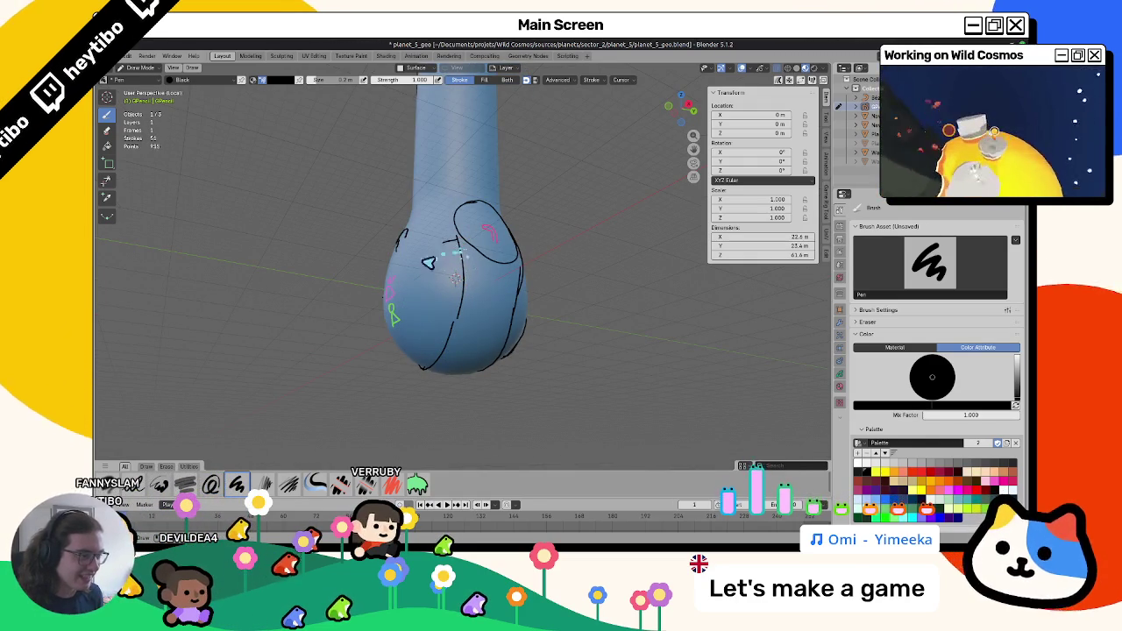
key(ctrl+z)
mouse_move(441, 328)
middle_down()
mouse_move(450, 351)
mouse_move(531, 321)
mouse_move(448, 320)
mouse_move(473, 316)
mouse_move(494, 288)
mouse_move(467, 336)
middle_up()
drag(470, 338, 554, 281)
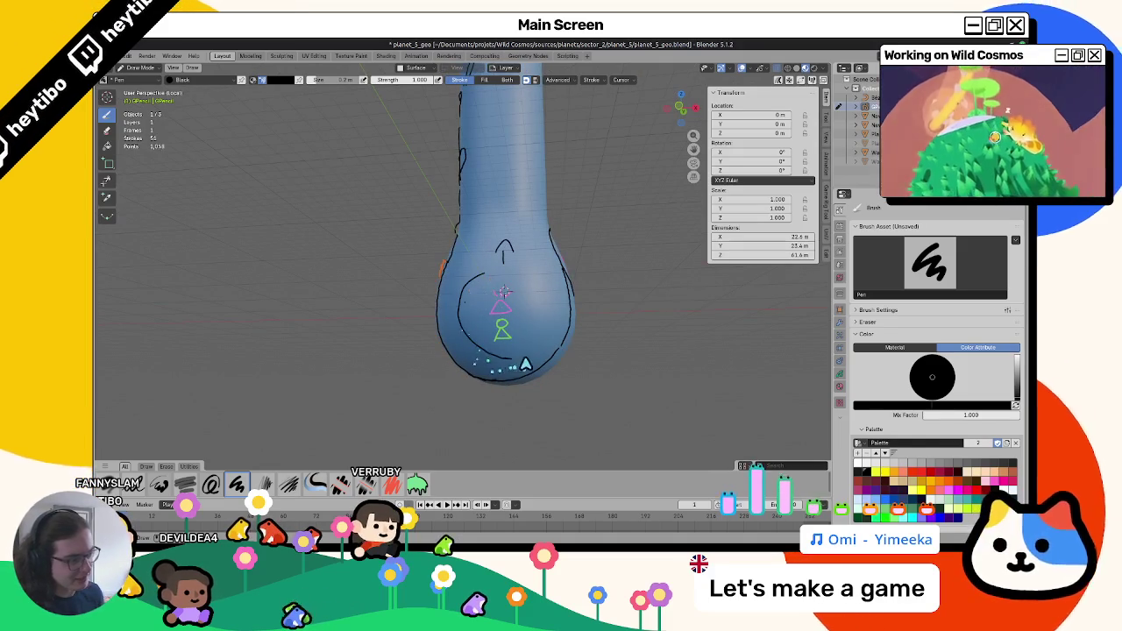
mouse_move(504, 293)
middle_down()
mouse_move(518, 299)
mouse_move(488, 300)
mouse_move(491, 275)
middle_up()
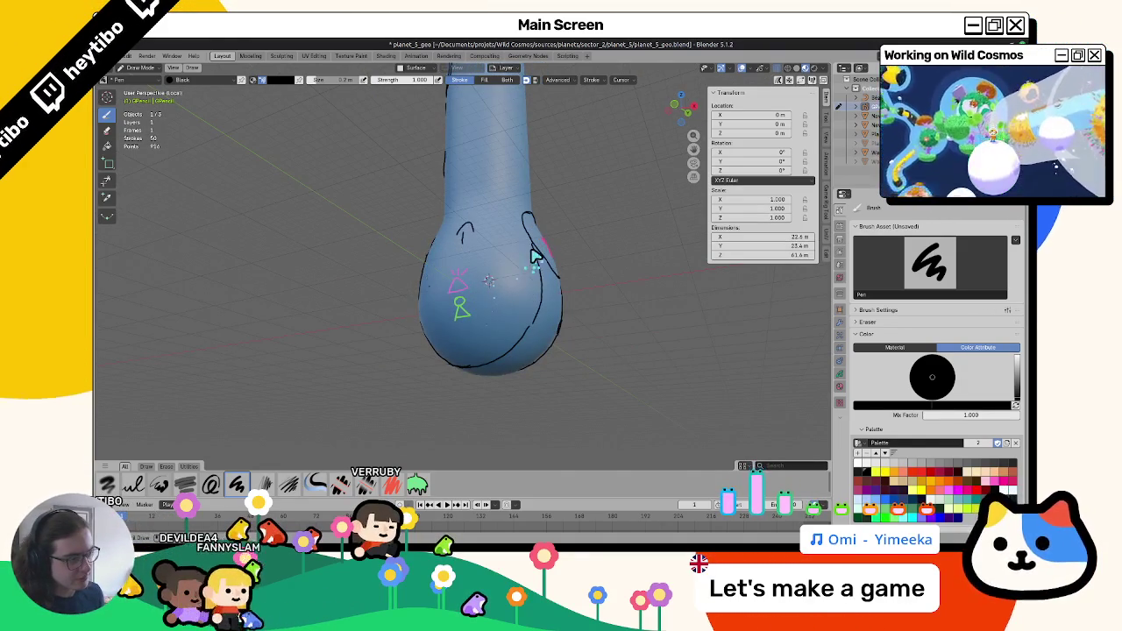
mouse_move(500, 378)
mouse_down()
mouse_move(433, 319)
mouse_move(545, 316)
mouse_up()
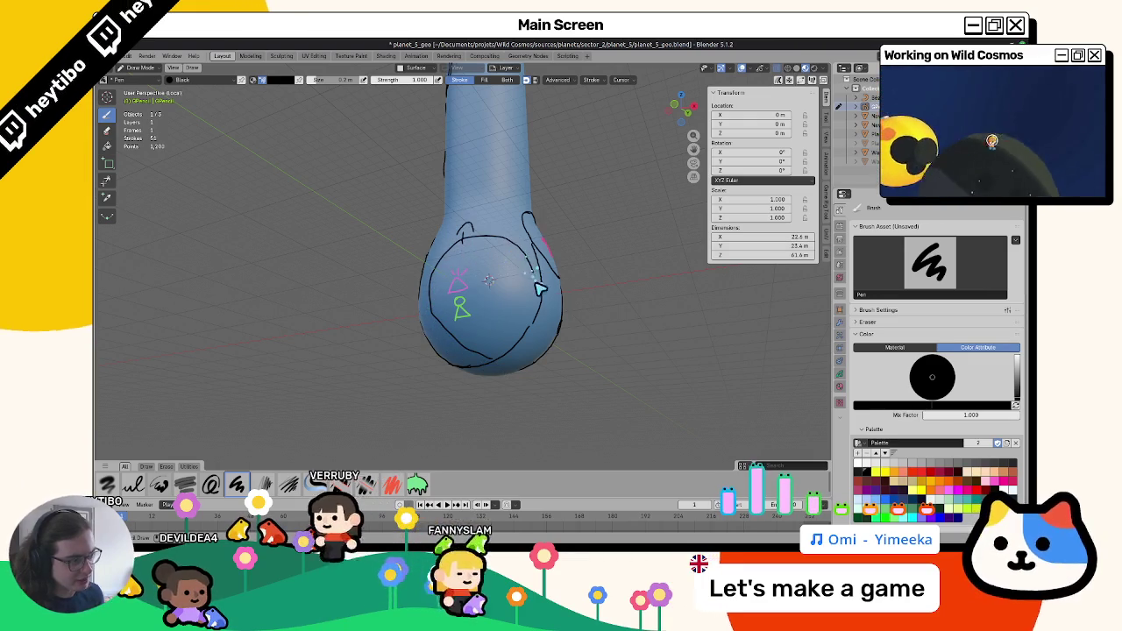
mouse_move(545, 316)
middle_down()
mouse_move(609, 325)
mouse_move(484, 325)
mouse_move(609, 303)
mouse_move(558, 353)
middle_up()
key(Tab)
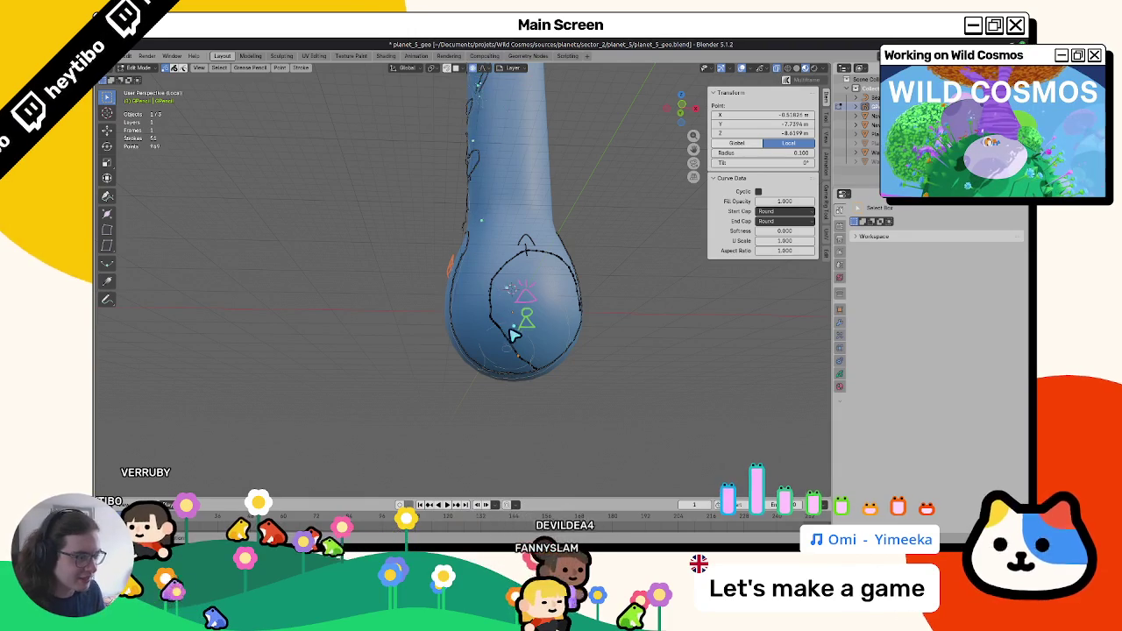
Set proportional editing to Smooth falloff and move circle points to reshape the stroke.
click(504, 360)
key(g)
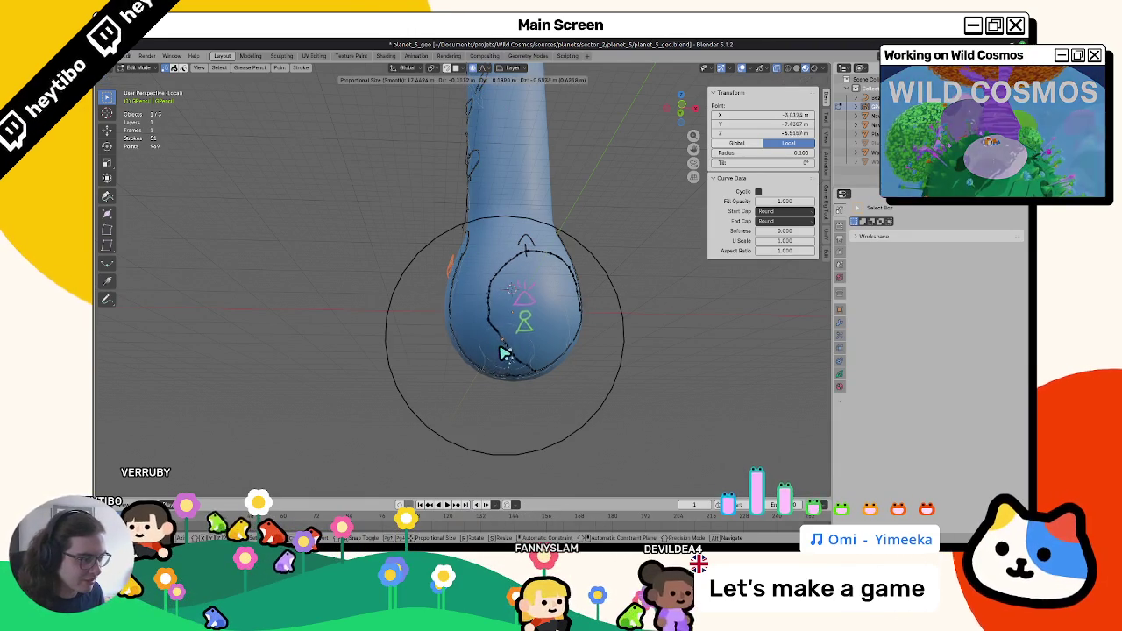
scroll(496, 346, up, 2)
scroll(506, 347, down, 2)
click(518, 347)
click(482, 68)
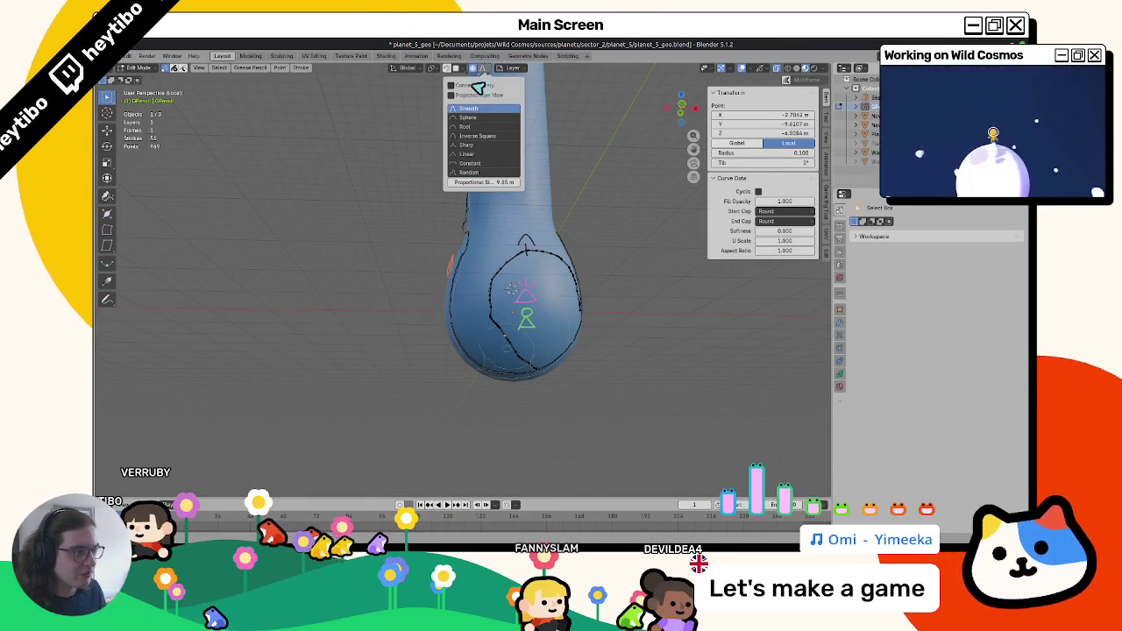
key(g)
click(490, 324)
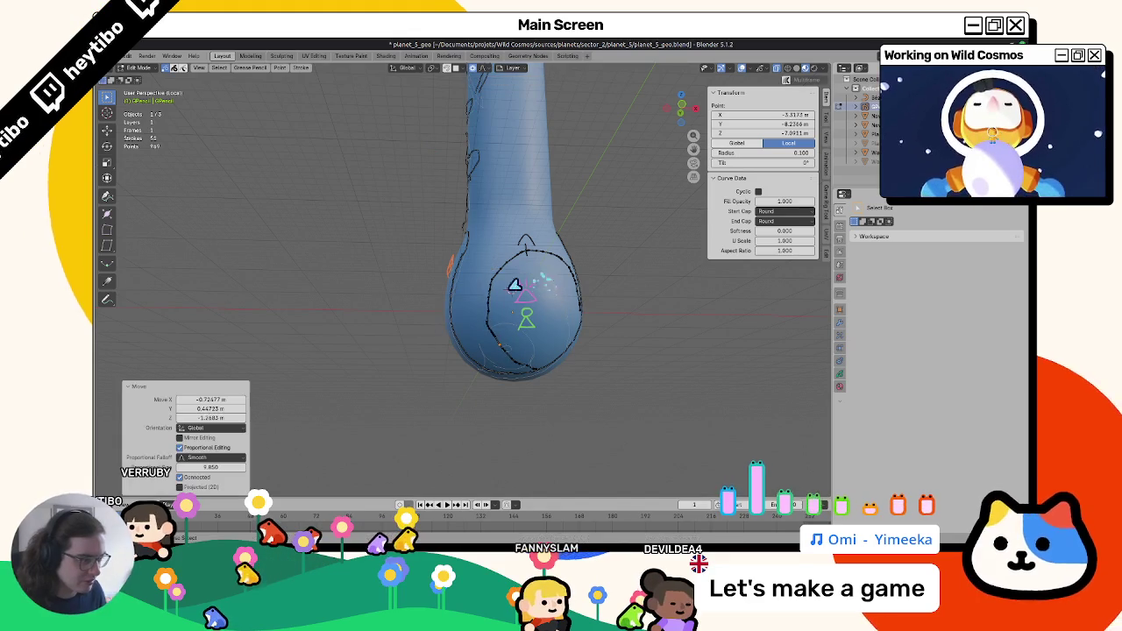
key(g)
click(491, 323)
Reshape more of the circle's points with proportional moves from another angle.
middle_drag(491, 323, 446, 256)
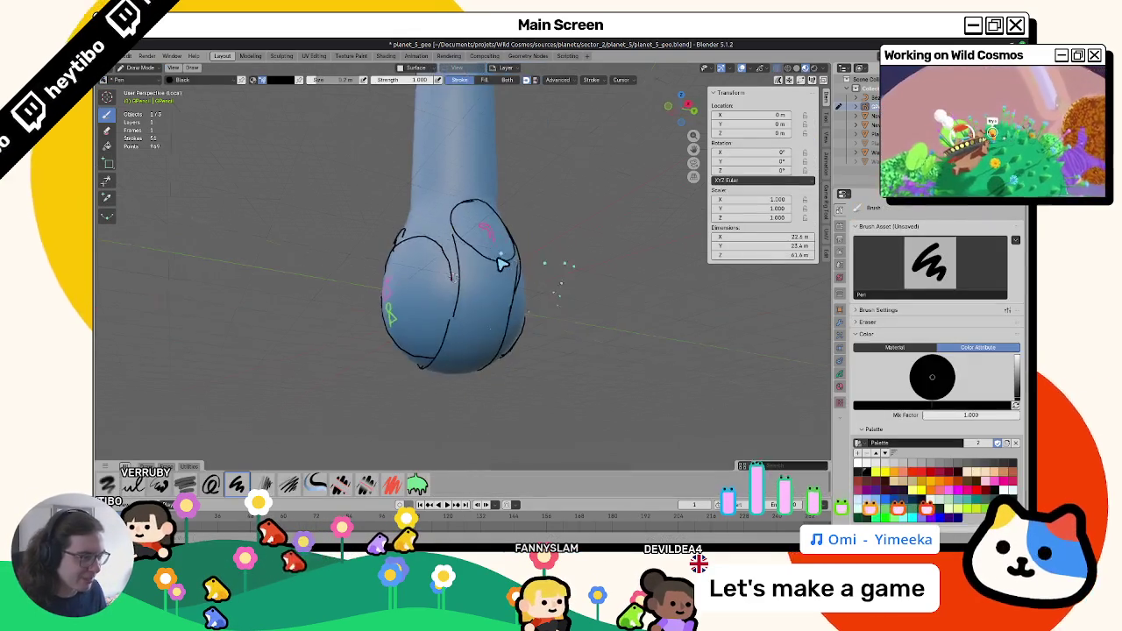
key(g)
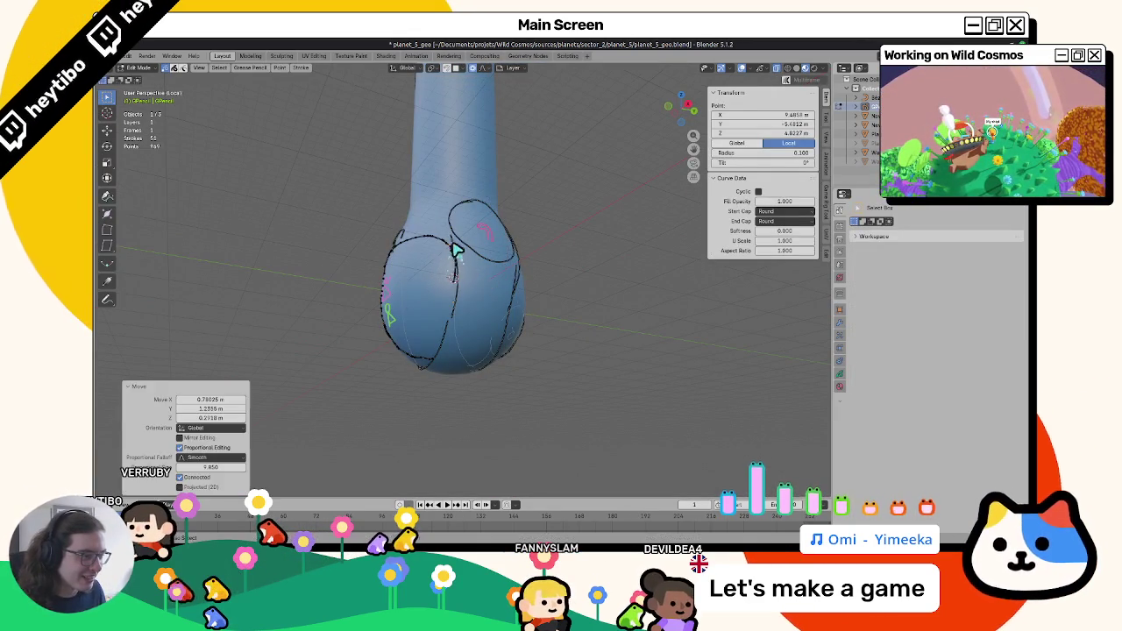
click(452, 272)
key(g)
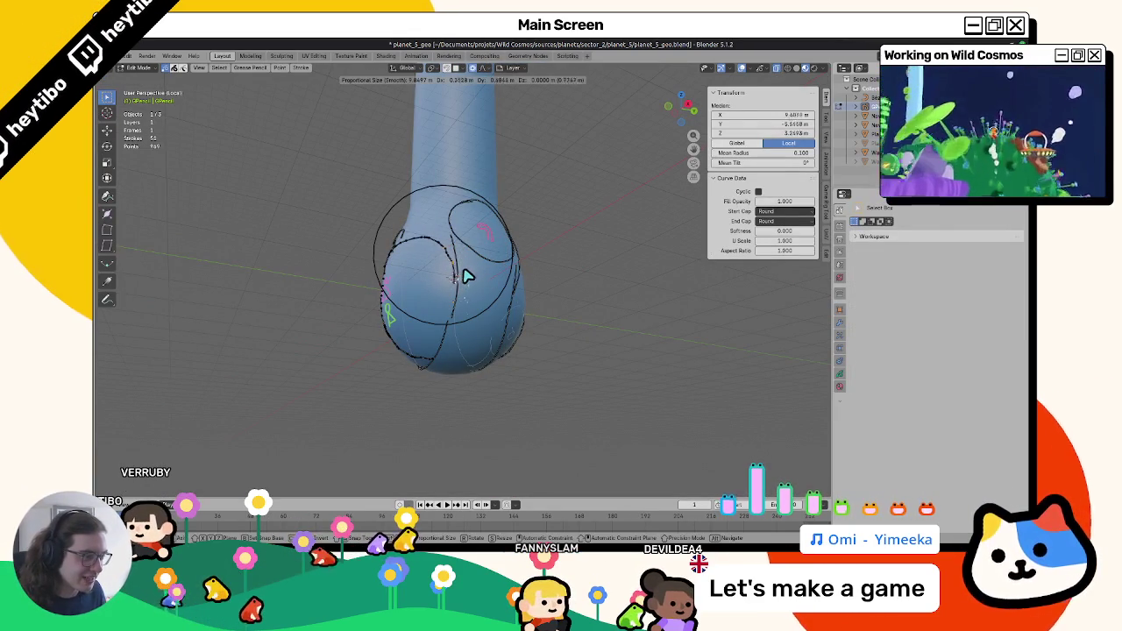
click(469, 275)
Select a point on the lower circle stroke, then return to Object Mode.
key(Tab)
mouse_move(621, 300)
middle_down()
mouse_move(552, 339)
mouse_move(602, 346)
mouse_move(499, 363)
middle_up()
key(Tab)
click(510, 346)
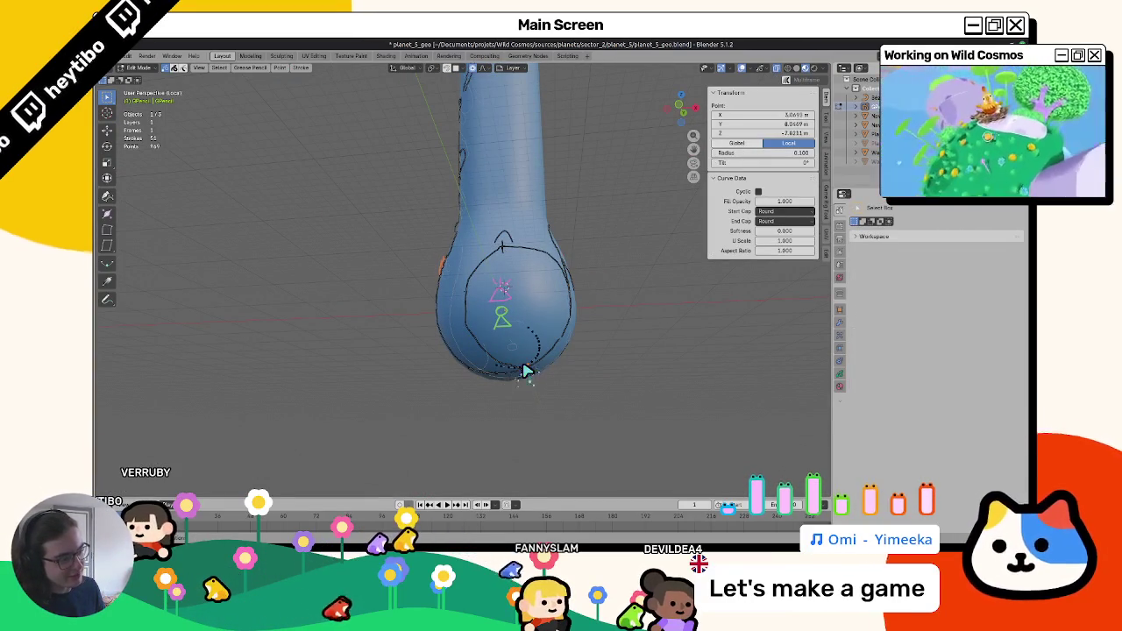
key(Tab)
key(Tab)
key(Tab)
key(Tab)
key(ctrl+Tab)
click(313, 321)
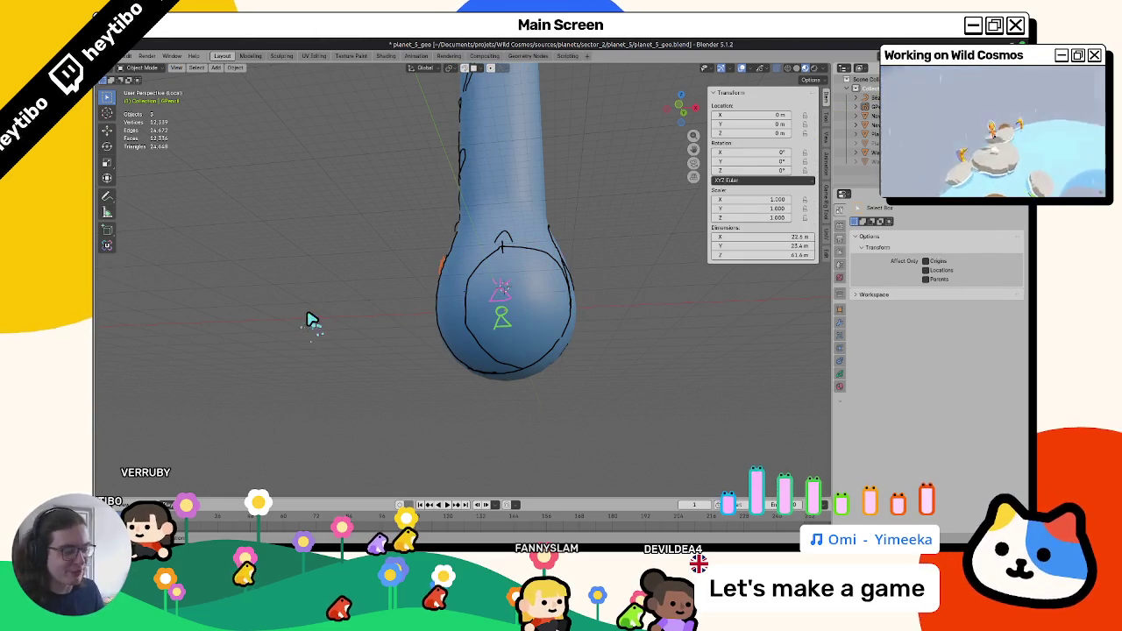
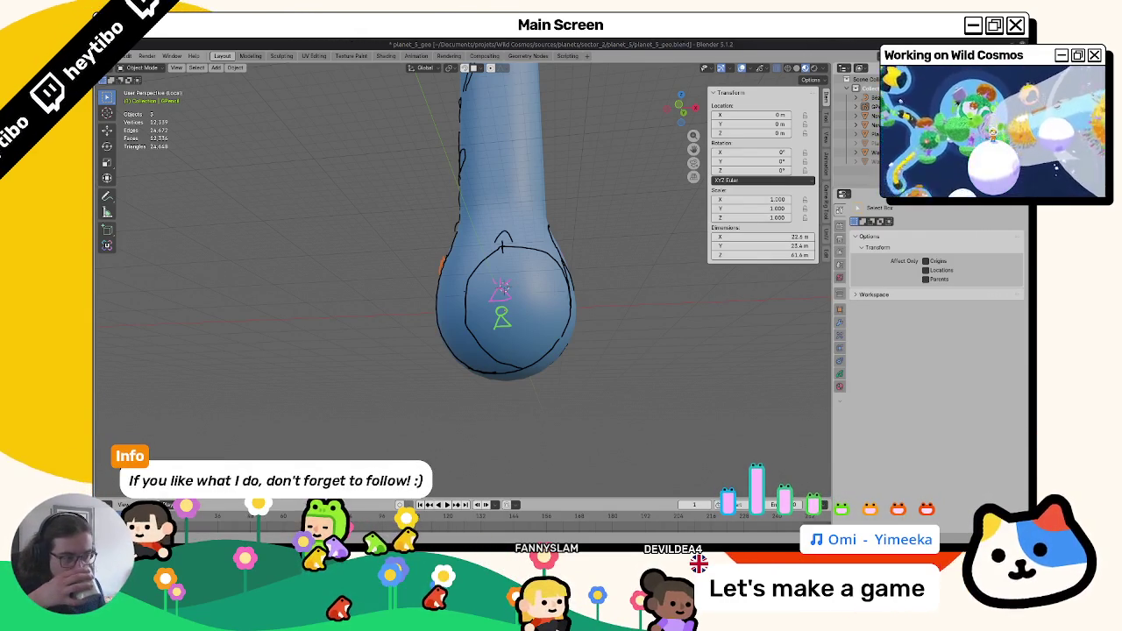
Orbit around the tube planet's bulb and switch its Grease Pencil sketch into Draw Mode.
middle_drag(544, 307, 491, 307)
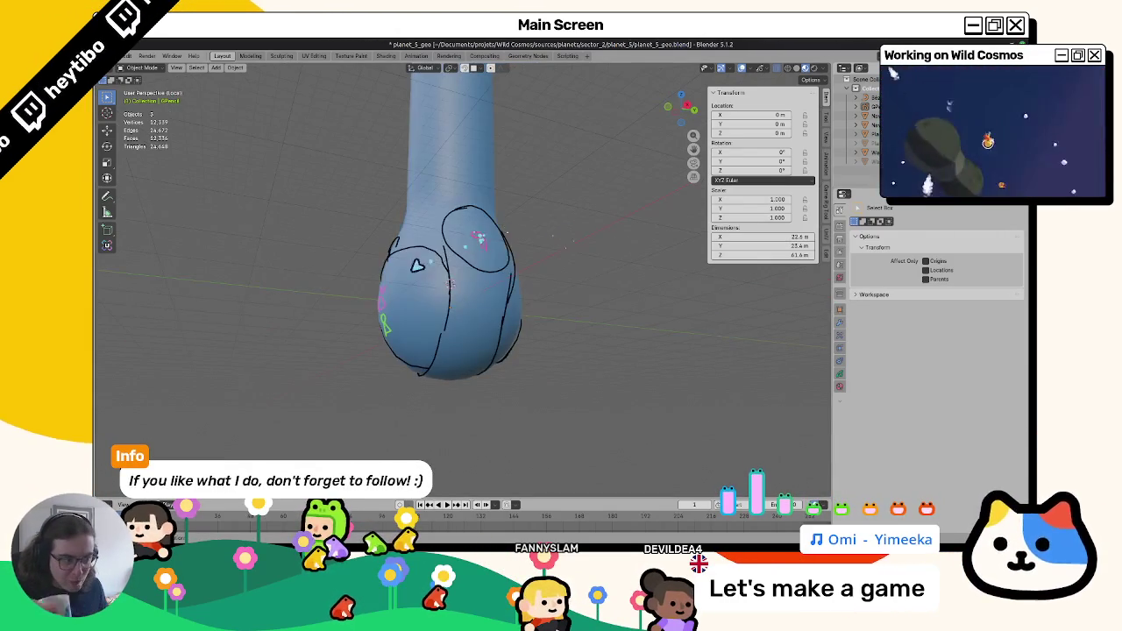
mouse_move(426, 293)
middle_down()
mouse_move(552, 307)
mouse_move(729, 303)
mouse_move(417, 327)
mouse_move(526, 303)
mouse_move(500, 318)
mouse_move(500, 305)
mouse_move(334, 304)
mouse_move(296, 273)
mouse_move(283, 220)
mouse_move(270, 304)
mouse_move(495, 287)
mouse_move(416, 326)
mouse_move(506, 316)
mouse_move(430, 300)
mouse_move(567, 328)
mouse_move(441, 315)
middle_up()
key(ctrl+Tab)
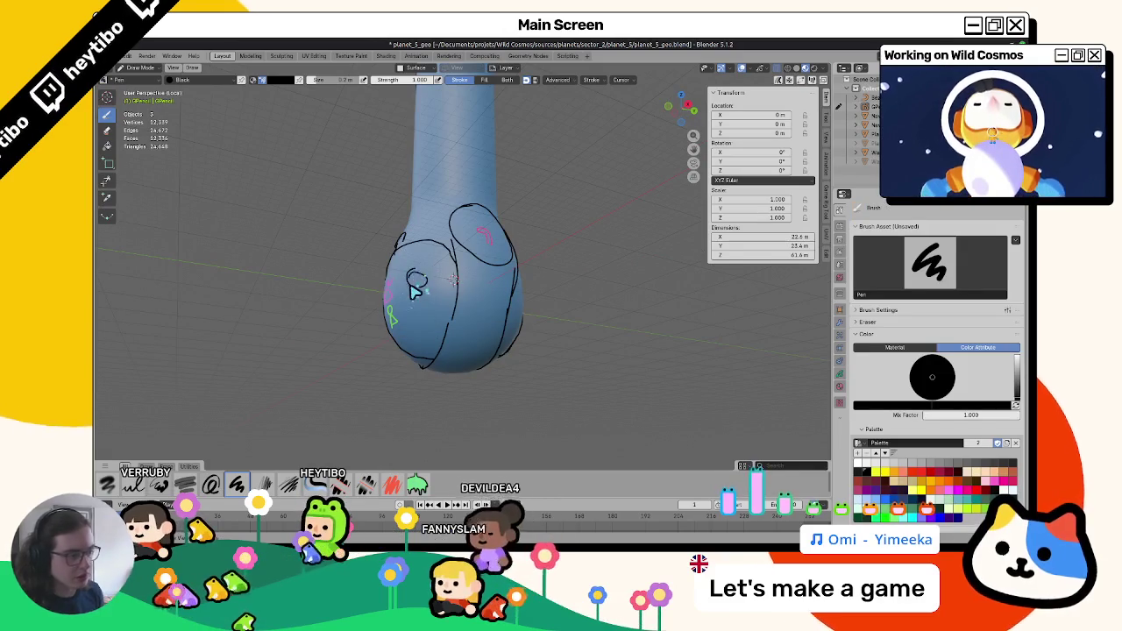
Select the magenta figure's stroke points on the bulb in Edit Mode and delete them.
mouse_move(417, 292)
middle_down()
mouse_move(426, 325)
mouse_move(408, 309)
mouse_move(418, 316)
middle_up()
key(Tab)
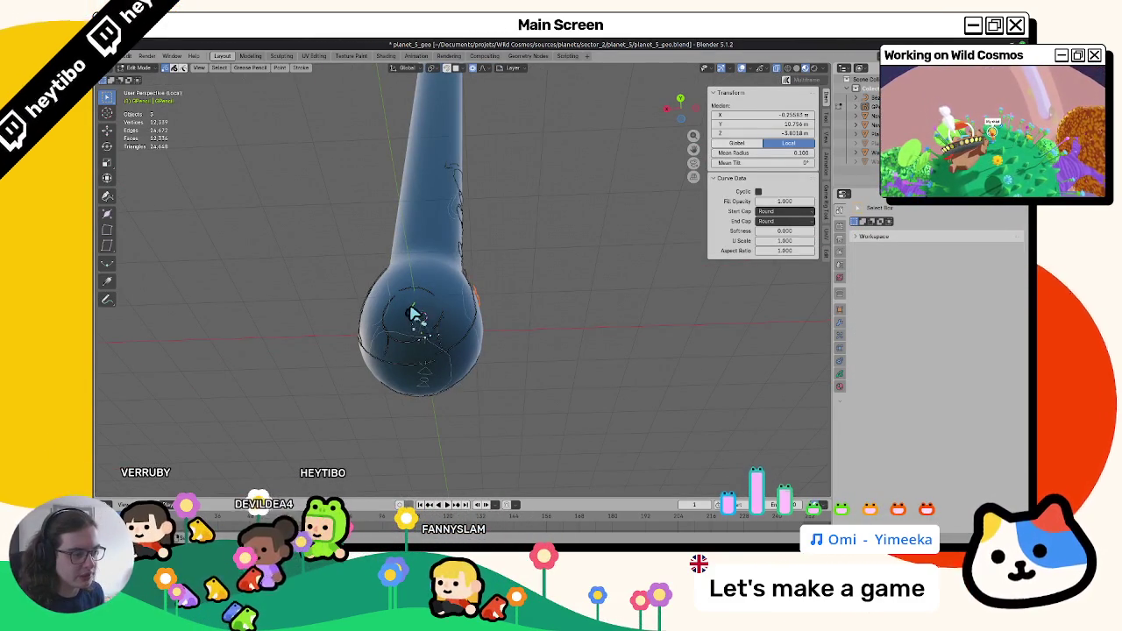
click(412, 316)
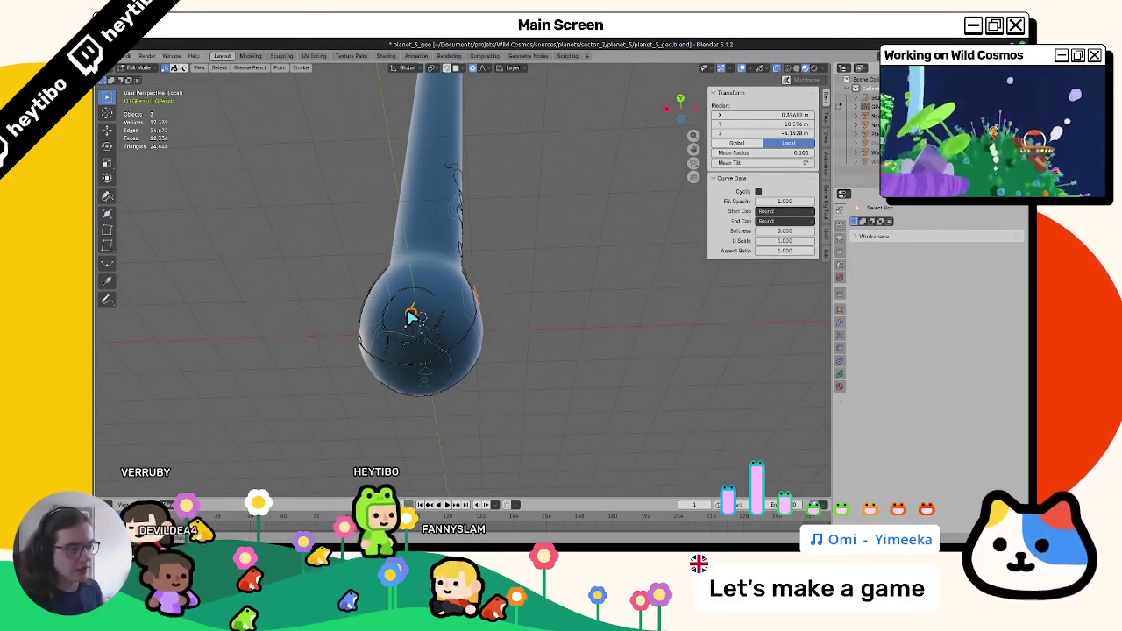
key(x)
click(531, 288)
middle_drag(531, 289, 534, 295)
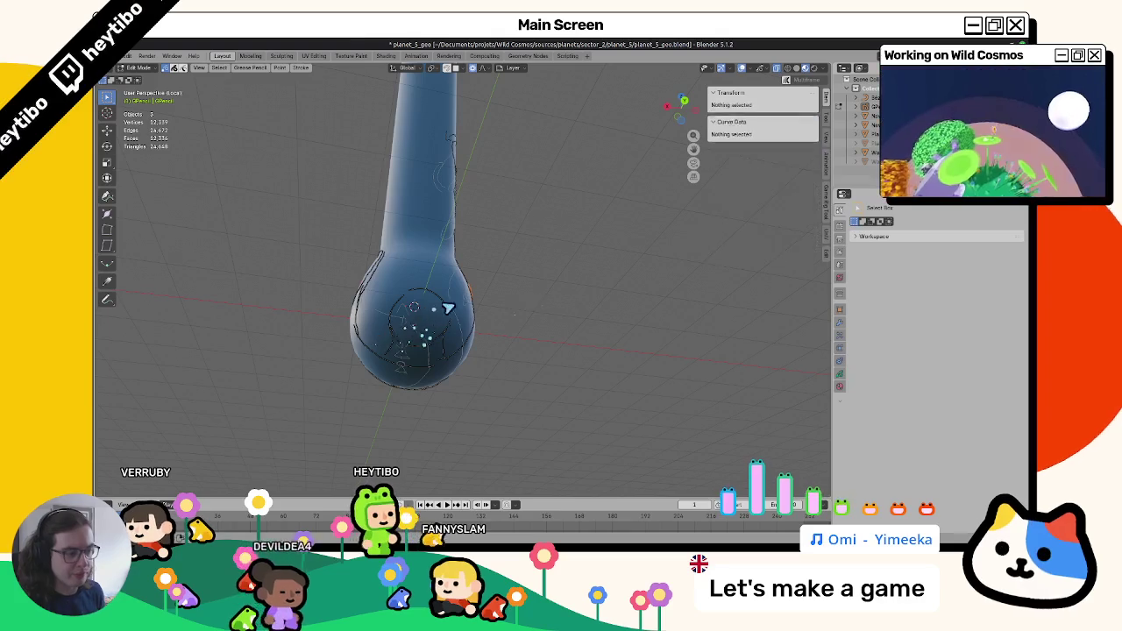
key(Tab)
Pick green from the palette, face the bulb front-on, and return the sketch to Draw Mode.
mouse_move(443, 321)
middle_down()
mouse_move(609, 346)
mouse_move(526, 362)
mouse_move(496, 383)
mouse_move(365, 370)
mouse_move(524, 366)
middle_up()
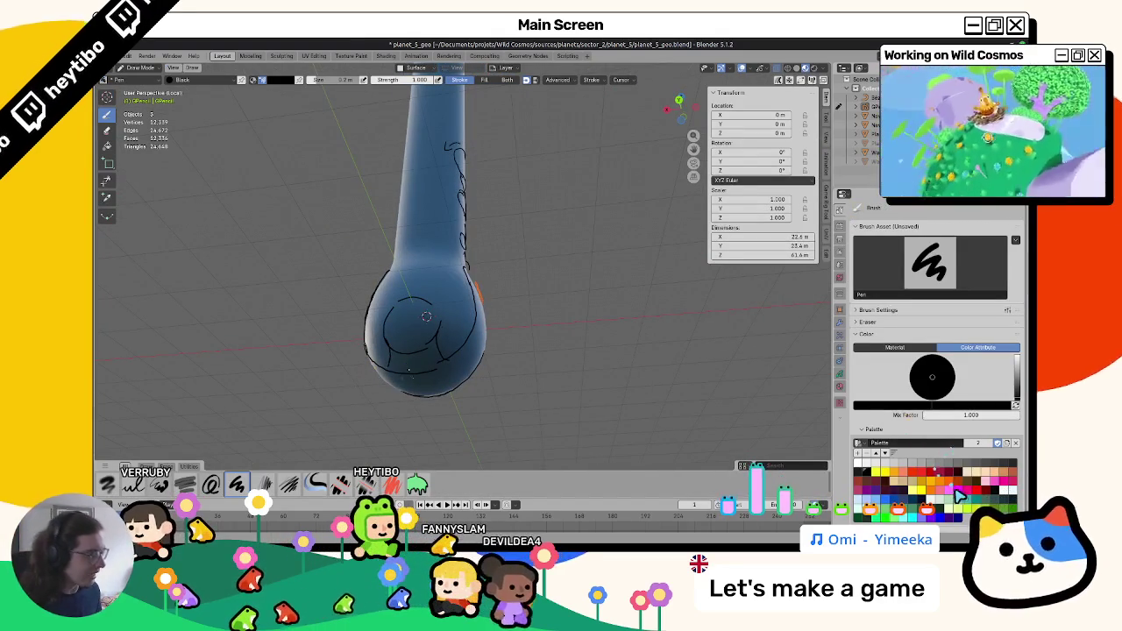
click(997, 481)
middle_drag(421, 333, 389, 348)
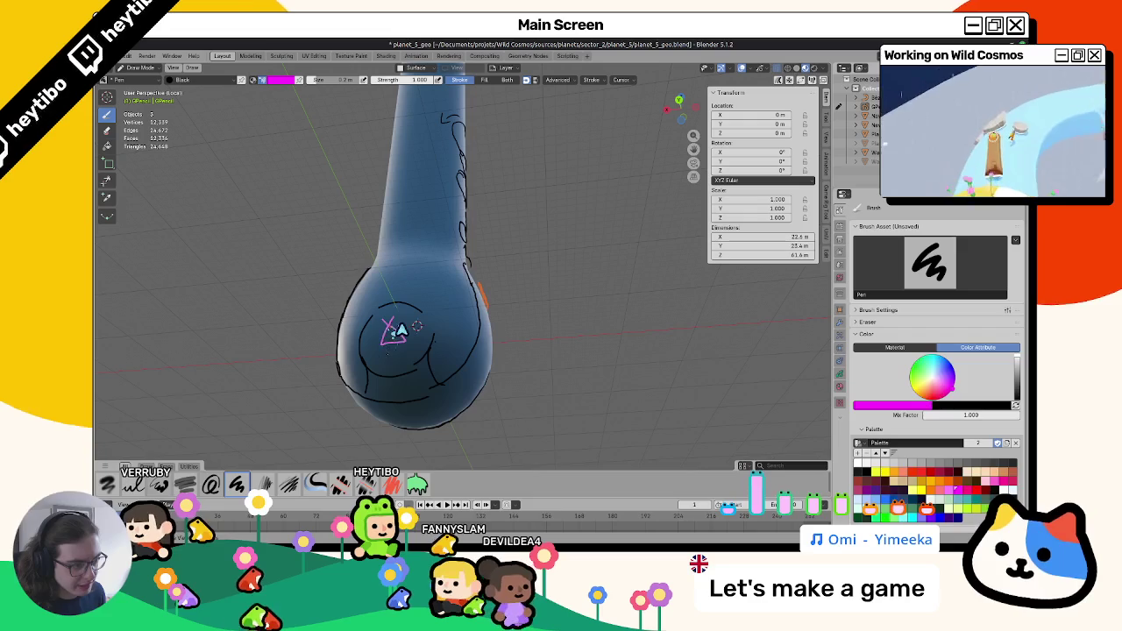
middle_drag(414, 334, 507, 273)
key(ctrl+Tab)
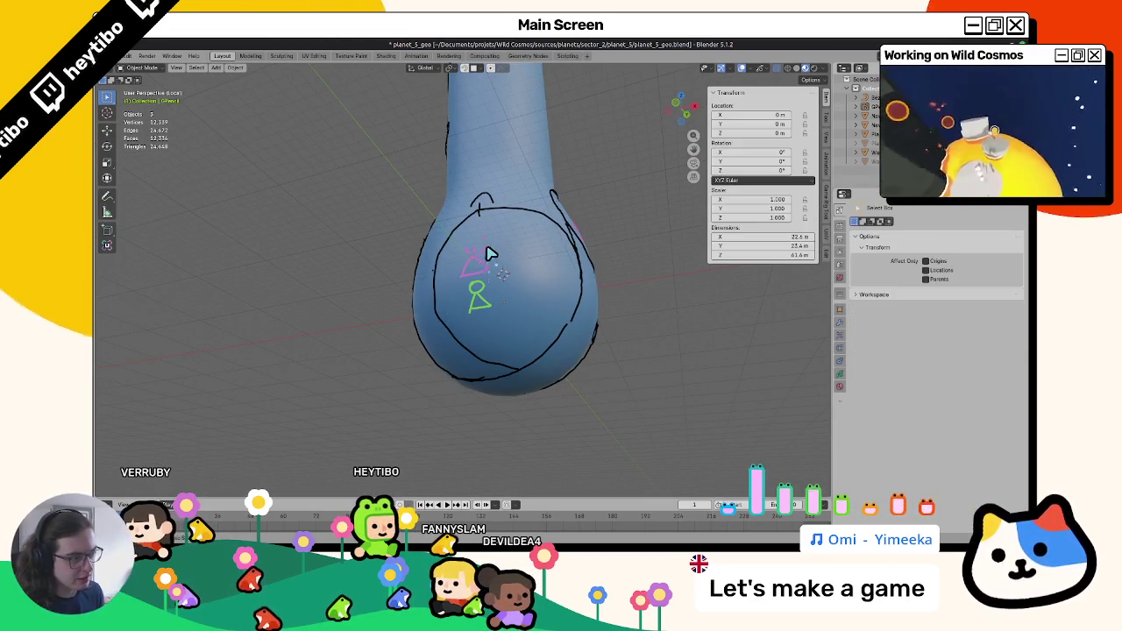
key(Tab)
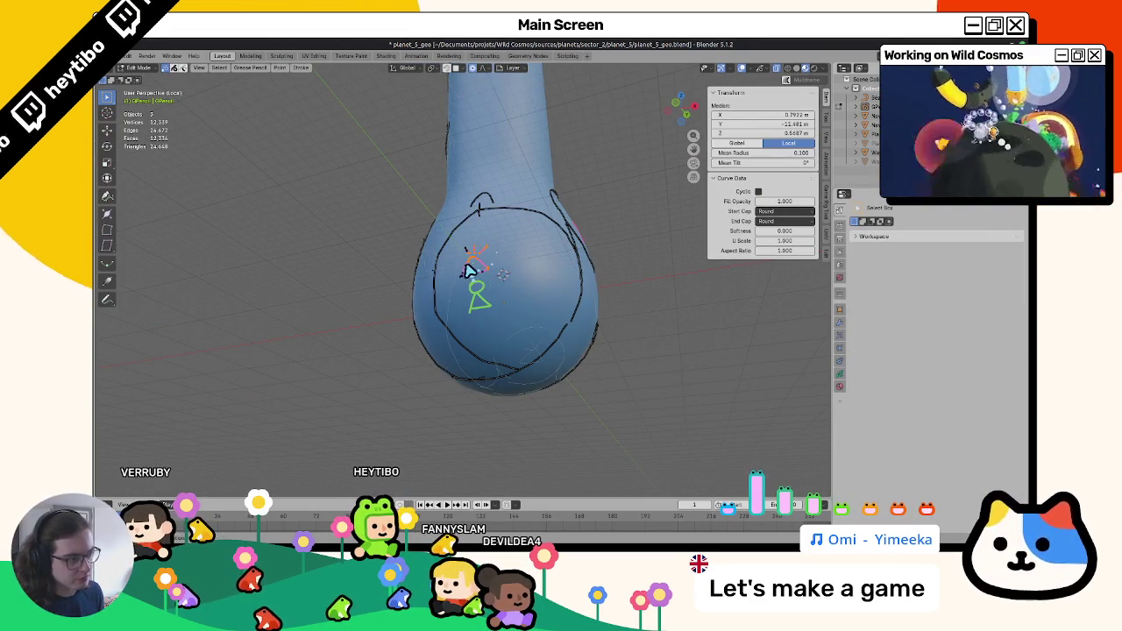
key(Tab)
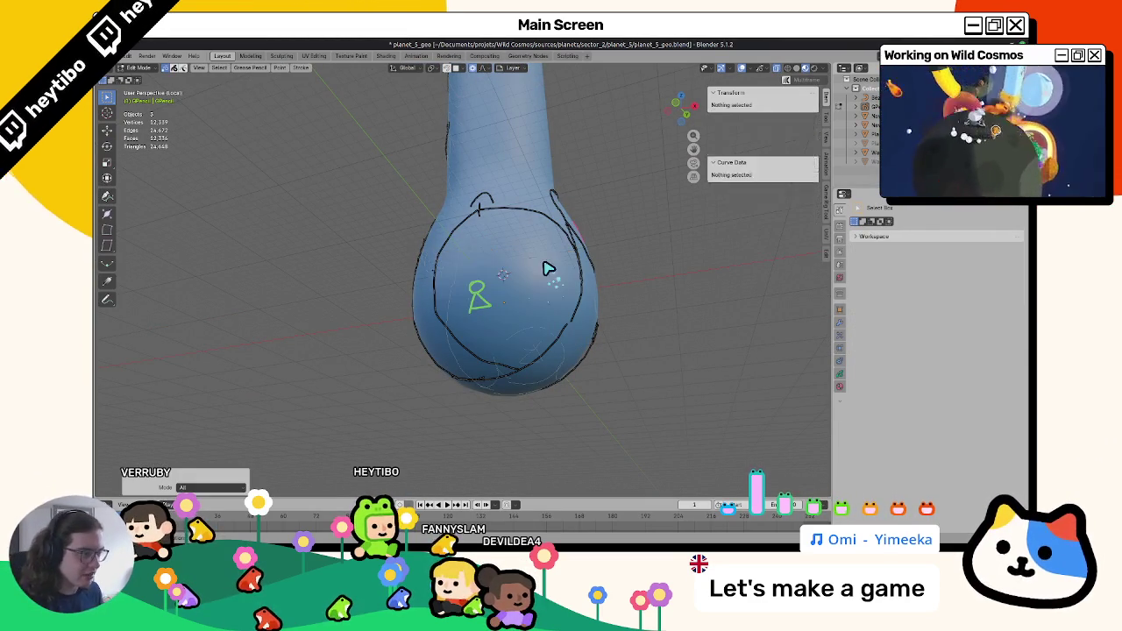
middle_drag(476, 295, 466, 276)
key(ctrl+Tab)
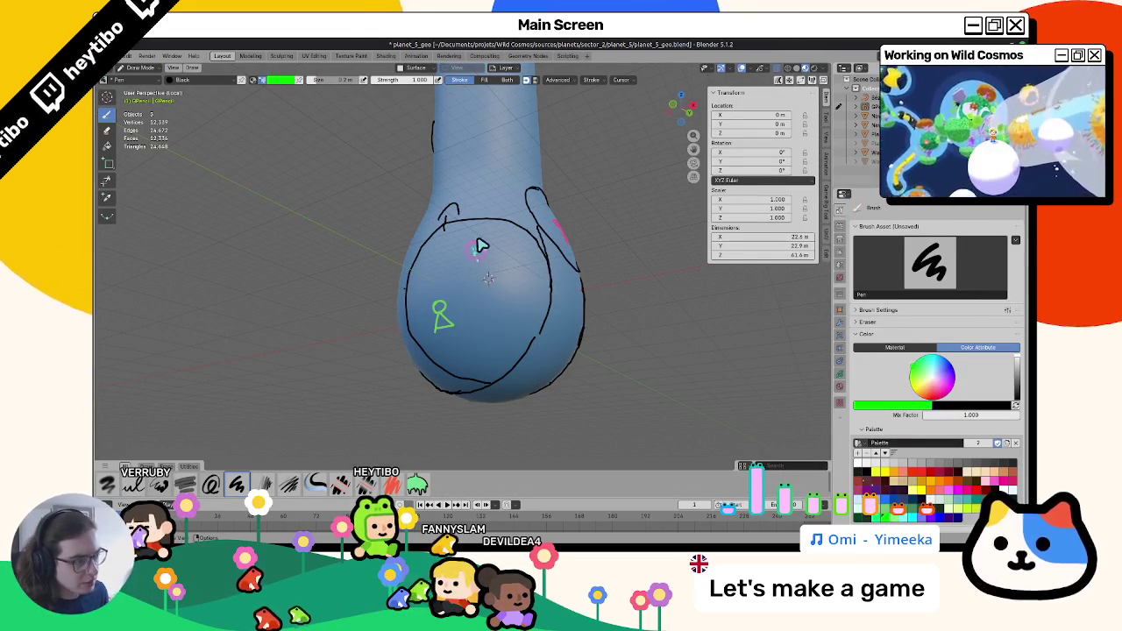
Draw a green stroke along the bulb's left outline, forming a small figure below the pink circle.
mouse_move(471, 253)
middle_down()
mouse_move(520, 246)
mouse_move(463, 238)
mouse_move(483, 243)
middle_up()
drag(421, 219, 481, 371)
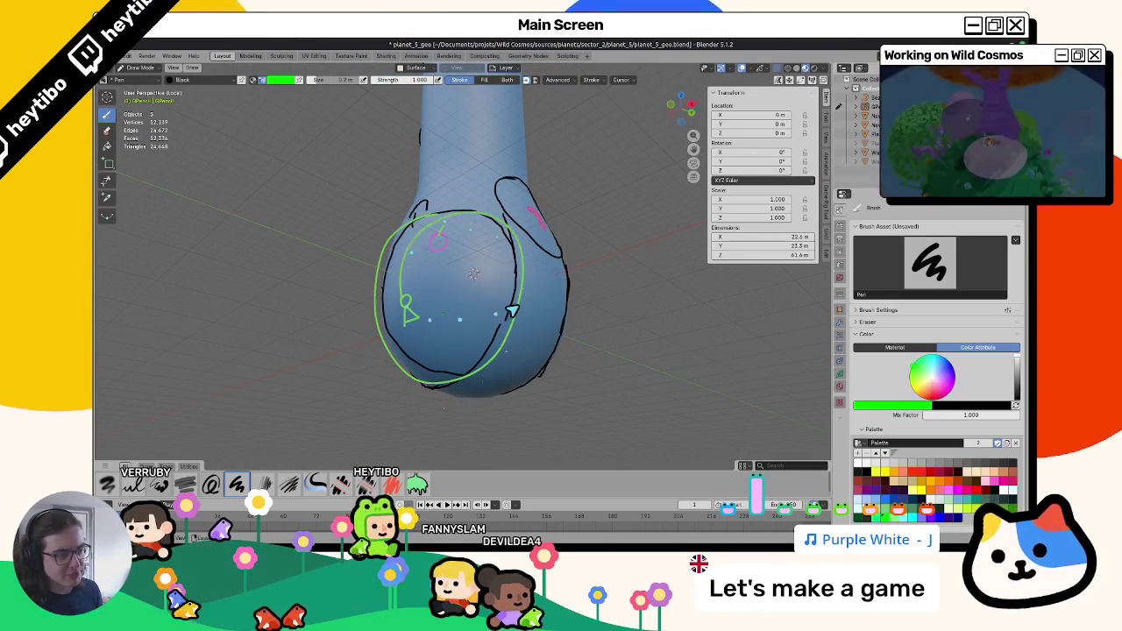
mouse_move(600, 282)
middle_down()
mouse_move(488, 275)
mouse_move(418, 303)
mouse_move(518, 313)
mouse_move(530, 343)
mouse_move(518, 341)
middle_up()
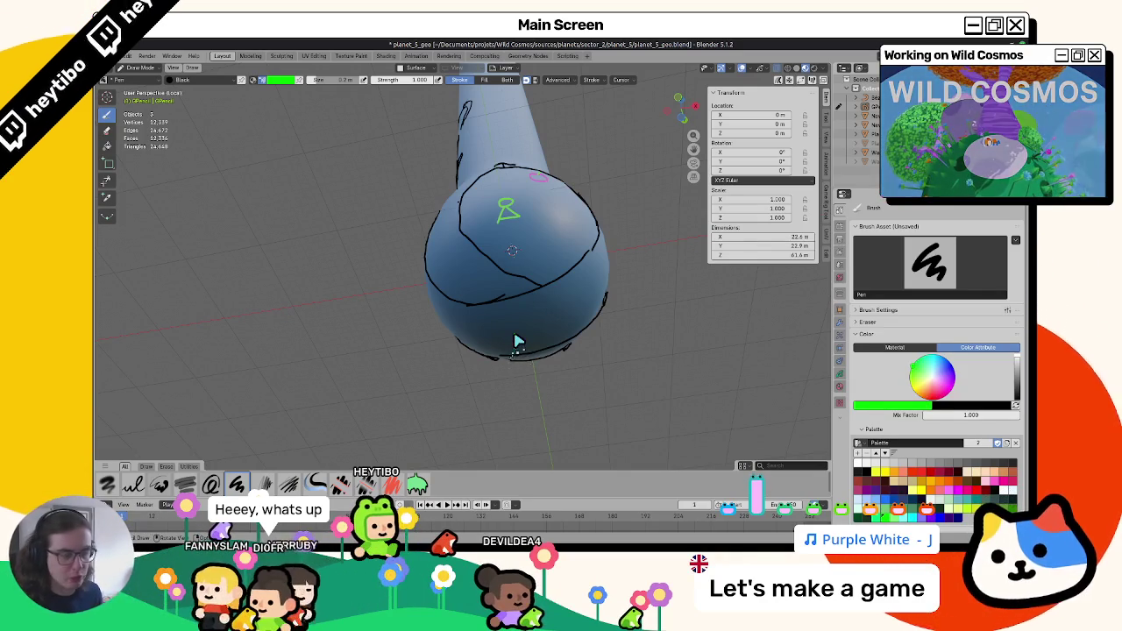
mouse_move(515, 339)
middle_down()
mouse_move(544, 301)
mouse_move(447, 286)
mouse_move(503, 311)
mouse_move(576, 280)
mouse_move(534, 299)
mouse_move(591, 291)
mouse_move(542, 300)
mouse_move(496, 270)
middle_up()
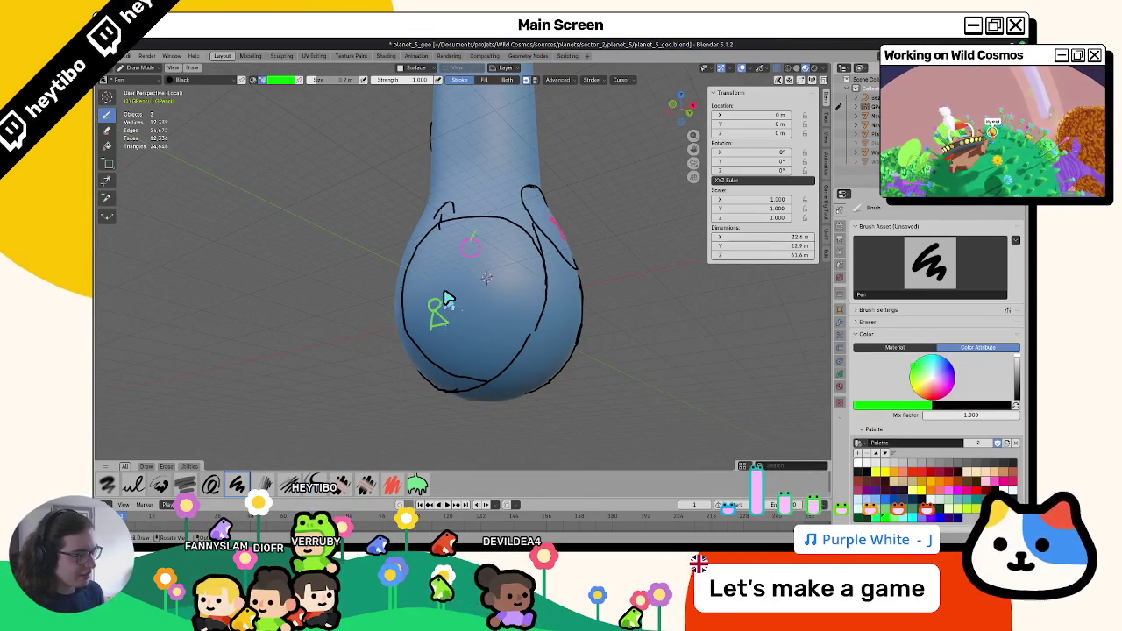
mouse_move(470, 287)
middle_down()
mouse_move(491, 268)
mouse_move(451, 290)
middle_up()
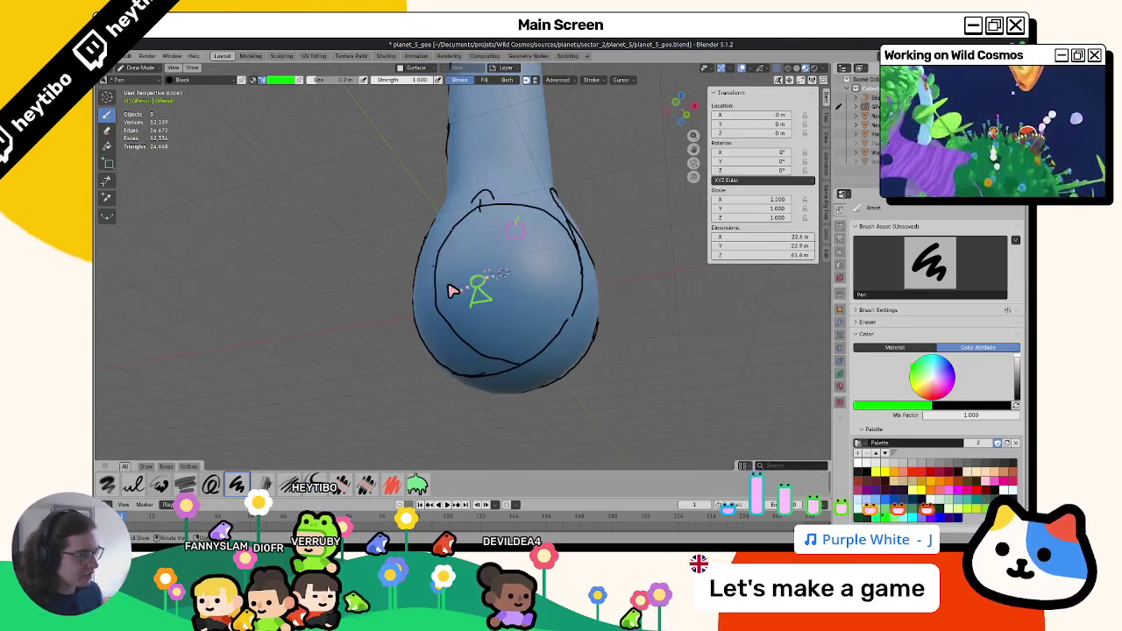
Switch the pen to black and draw strokes down and up the bulb's right side.
click(870, 474)
middle_drag(523, 332, 466, 340)
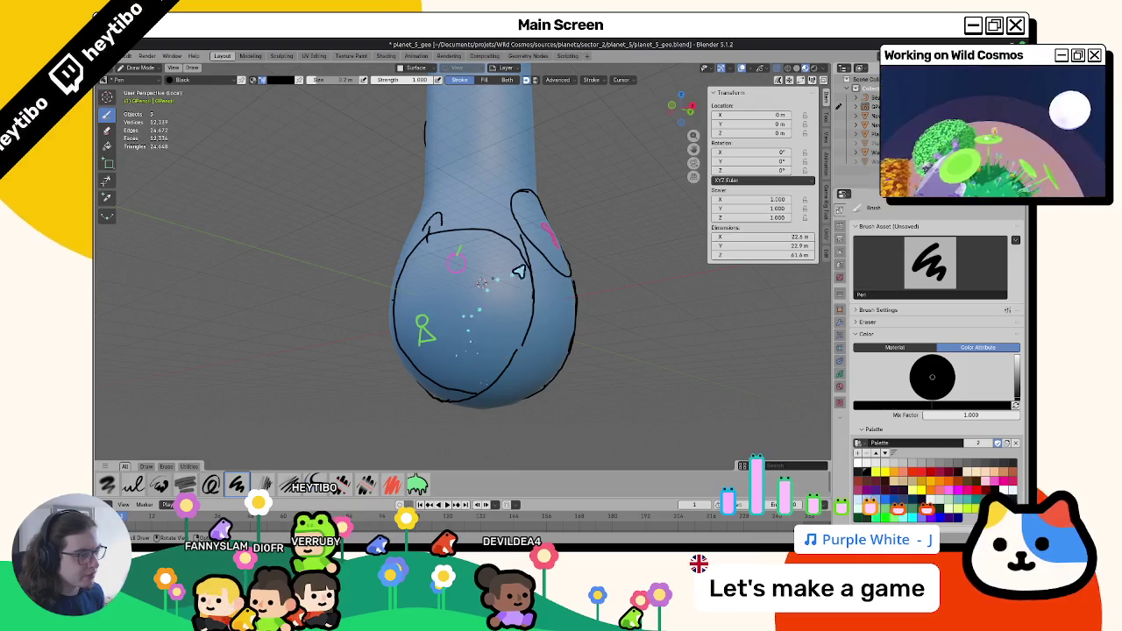
mouse_move(542, 291)
mouse_down()
mouse_move(514, 358)
mouse_move(475, 396)
mouse_up()
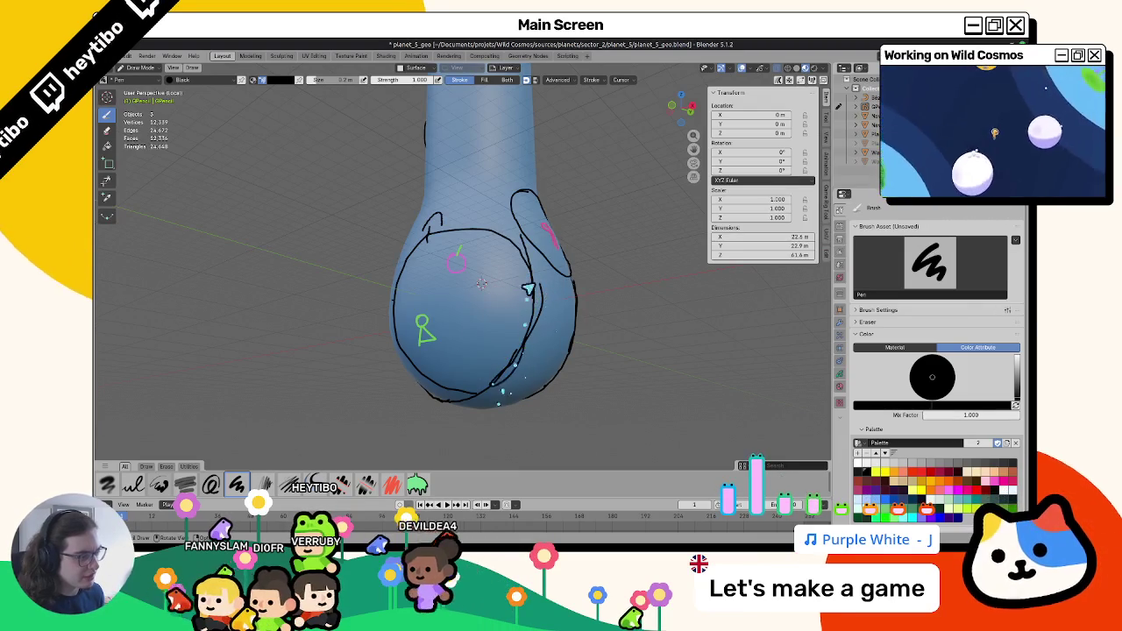
middle_drag(492, 308, 521, 313)
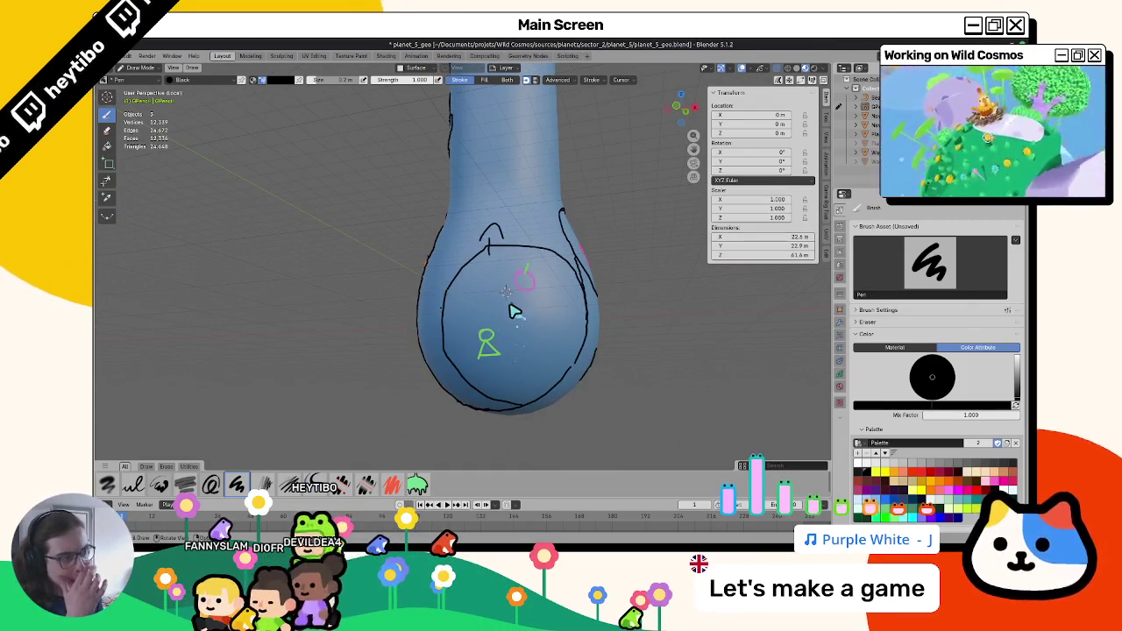
mouse_move(497, 327)
middle_down()
mouse_move(508, 298)
mouse_move(459, 341)
mouse_move(466, 306)
mouse_move(514, 311)
mouse_move(483, 326)
middle_up()
drag(480, 384, 541, 241)
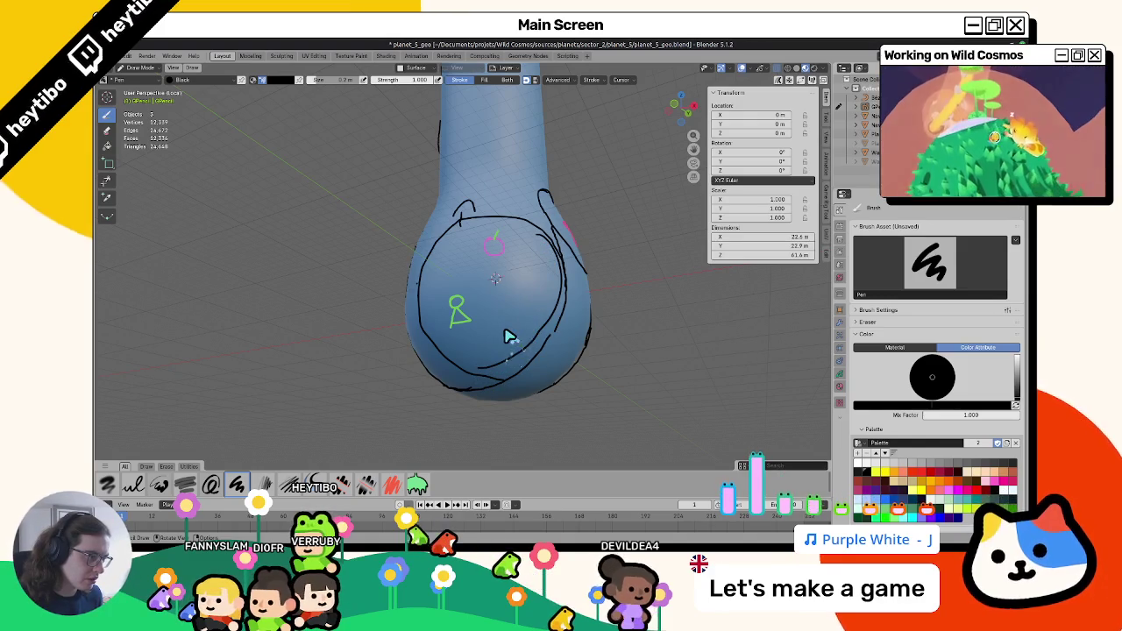
Turn the planet and draw a black curve on the sphere's lower right.
mouse_move(496, 355)
middle_down()
mouse_move(463, 358)
mouse_move(481, 334)
middle_up()
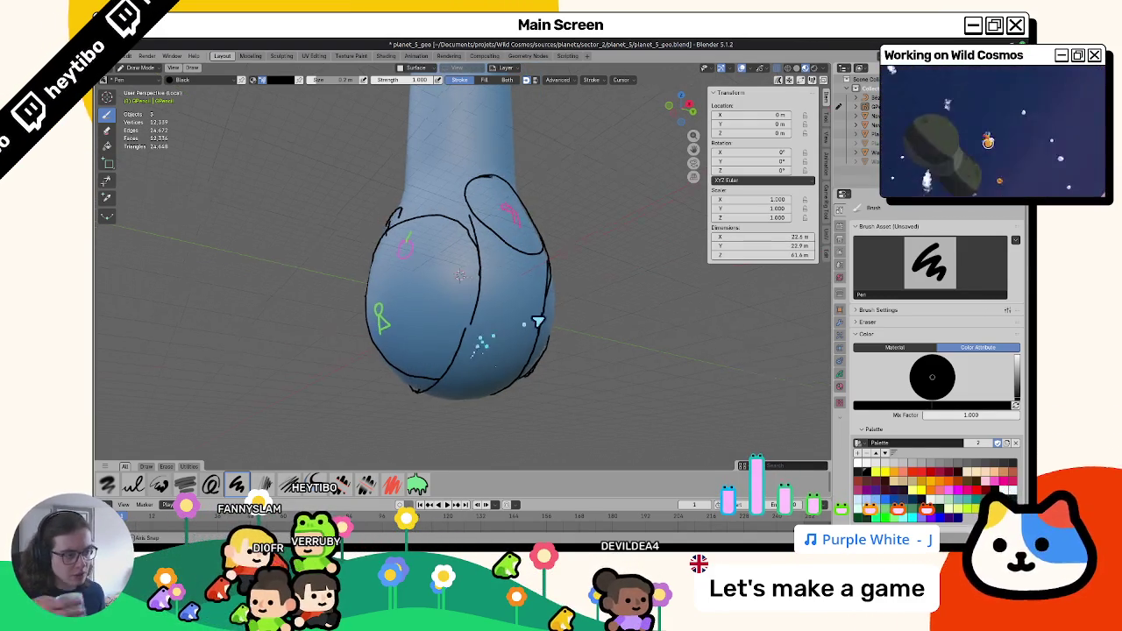
middle_drag(525, 326, 575, 315)
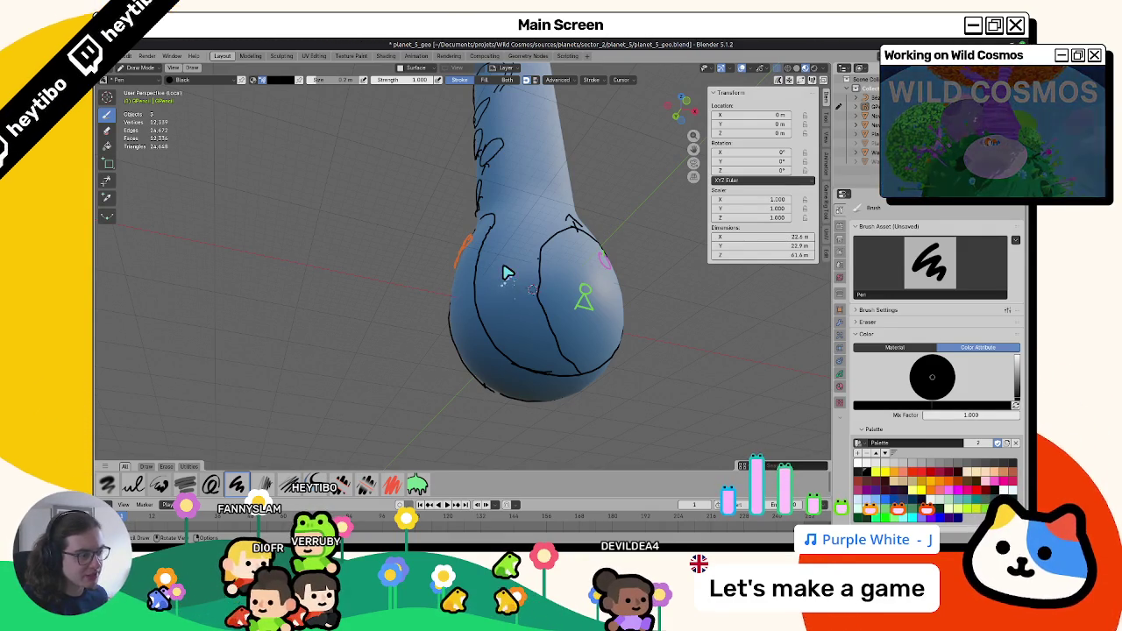
middle_drag(533, 289, 528, 299)
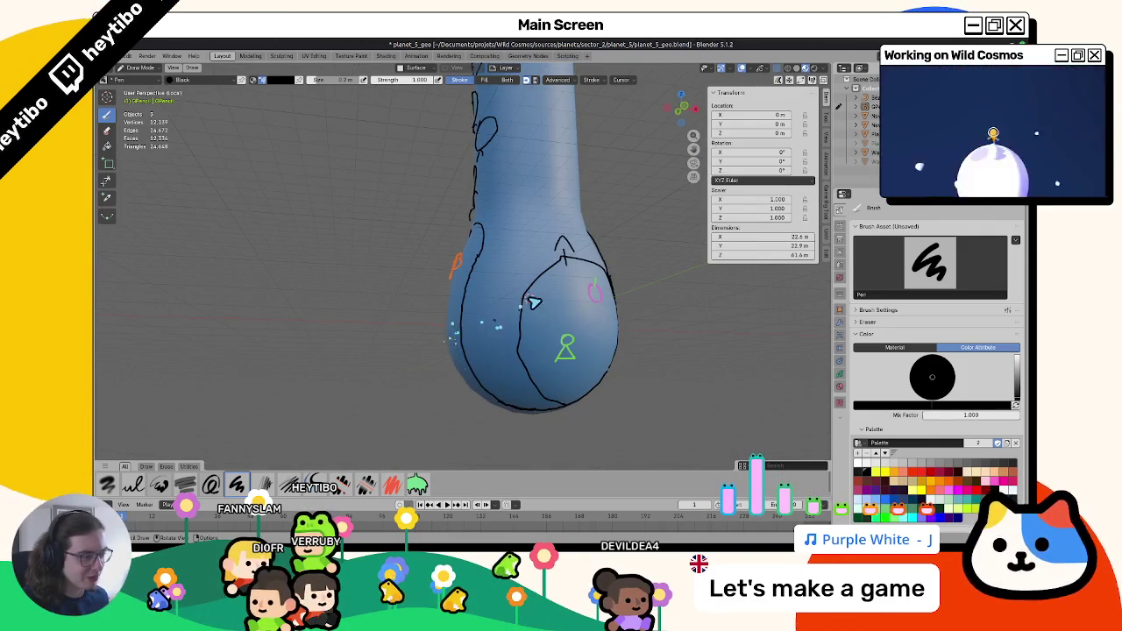
mouse_move(538, 380)
middle_down()
mouse_move(506, 353)
mouse_move(509, 333)
middle_up()
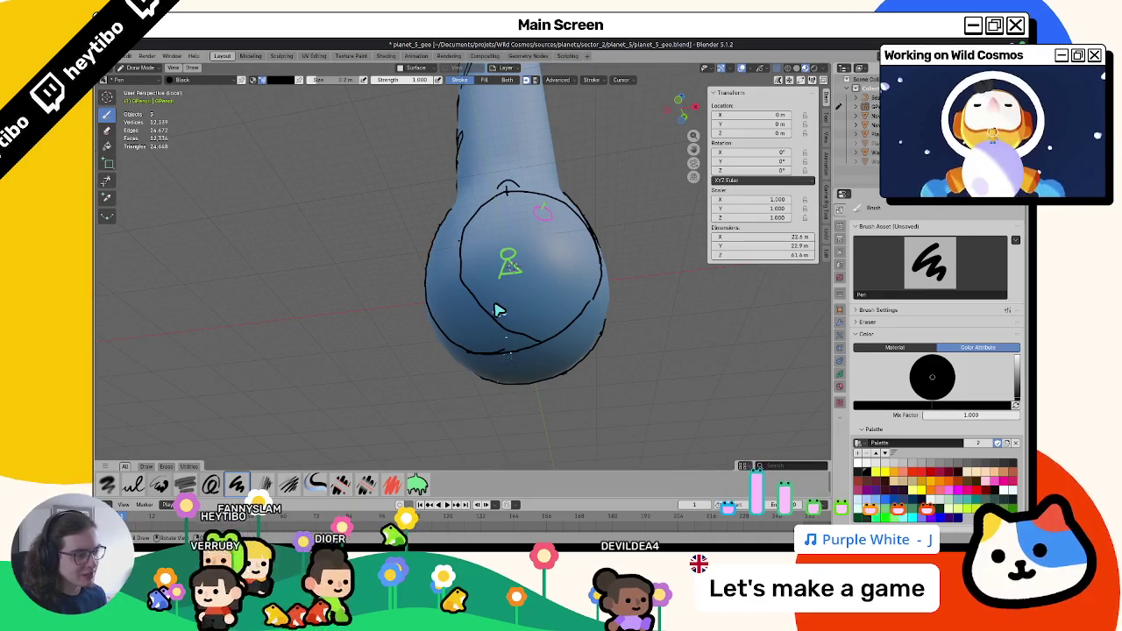
drag(502, 298, 540, 320)
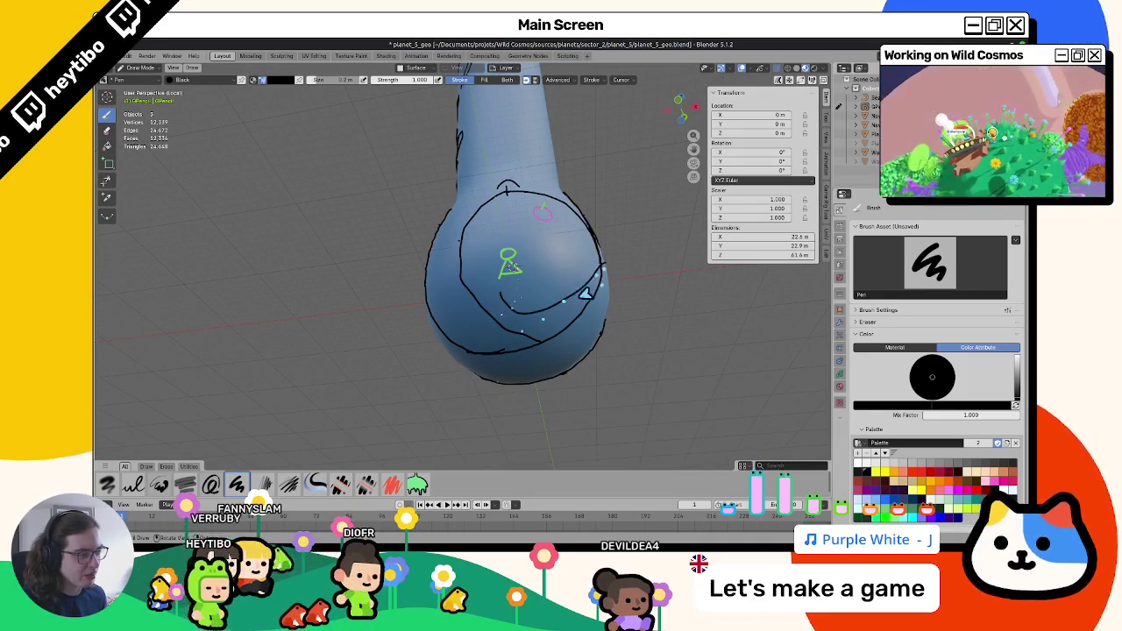
mouse_move(552, 301)
middle_down()
mouse_move(484, 356)
mouse_move(540, 289)
mouse_move(521, 306)
mouse_move(532, 271)
mouse_move(521, 290)
mouse_move(456, 279)
middle_up()
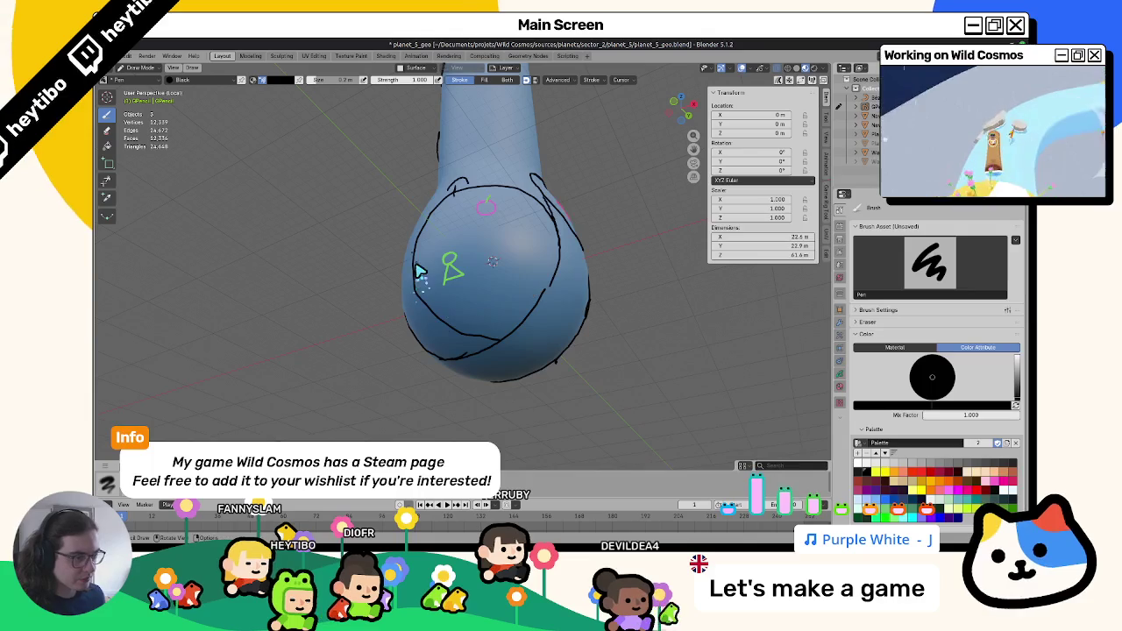
mouse_move(550, 283)
middle_down()
mouse_move(463, 330)
mouse_move(418, 338)
mouse_move(413, 369)
mouse_move(451, 318)
mouse_move(719, 342)
mouse_move(547, 339)
mouse_move(588, 338)
mouse_move(609, 321)
mouse_move(571, 325)
mouse_move(547, 383)
mouse_move(523, 349)
middle_up()
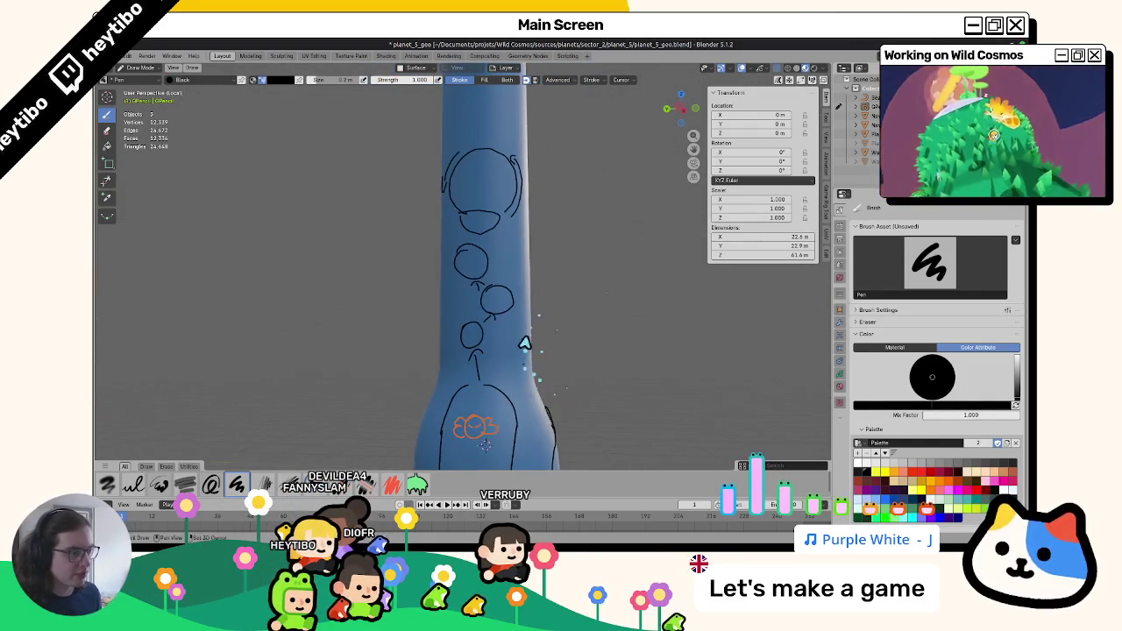
Draw a magenta curve on the drawing's right side, then redraw it as a thinner stroke.
mouse_move(506, 235)
middle_down()
mouse_move(508, 328)
mouse_move(426, 333)
mouse_move(651, 358)
middle_up()
click(954, 492)
middle_drag(491, 263, 529, 369)
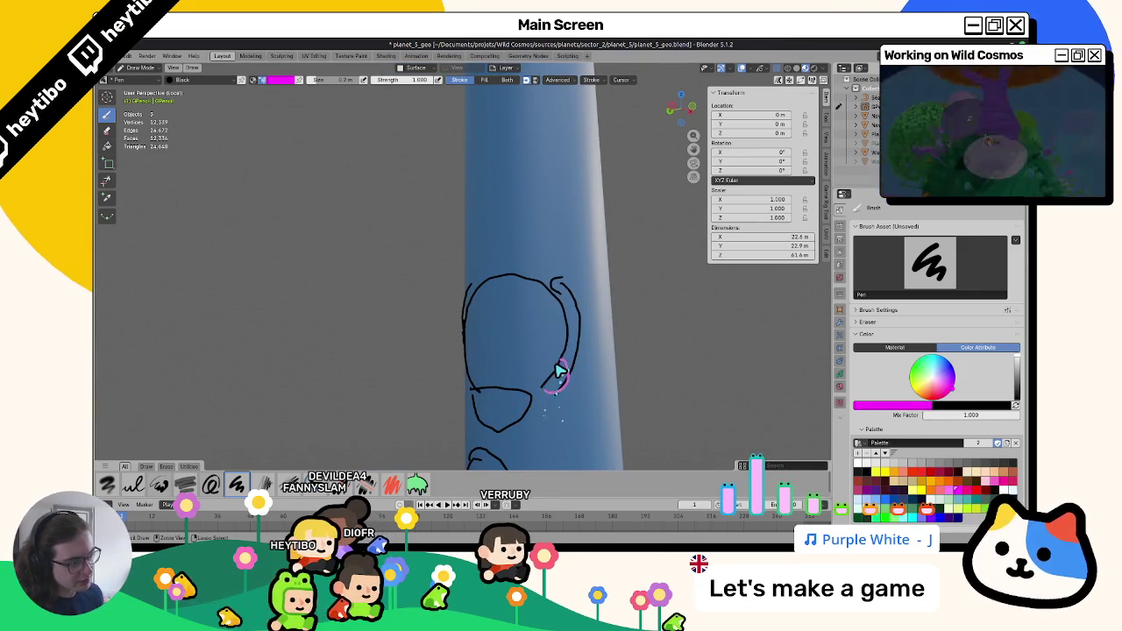
drag(545, 387, 569, 359)
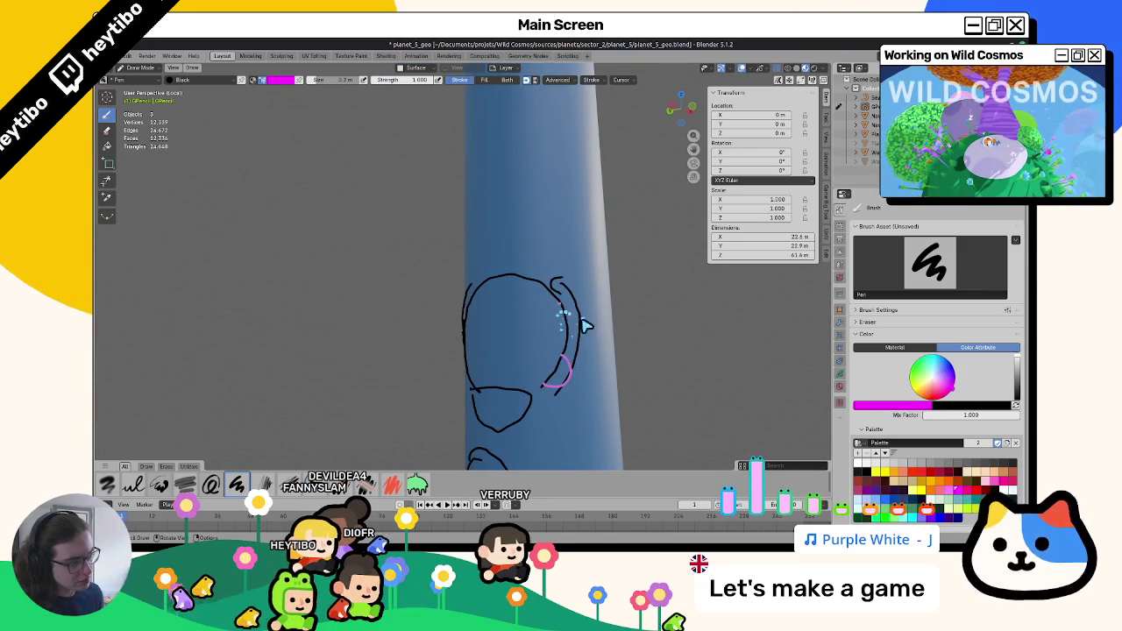
mouse_move(560, 387)
middle_down()
mouse_move(581, 359)
mouse_move(529, 367)
mouse_move(511, 291)
middle_up()
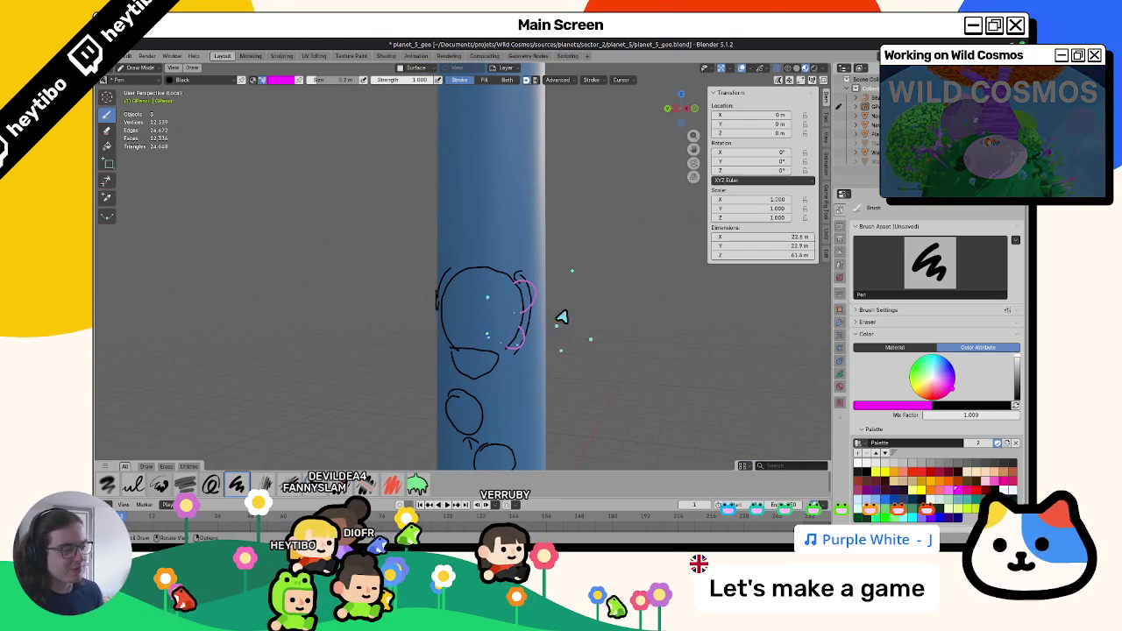
middle_drag(503, 325, 538, 300)
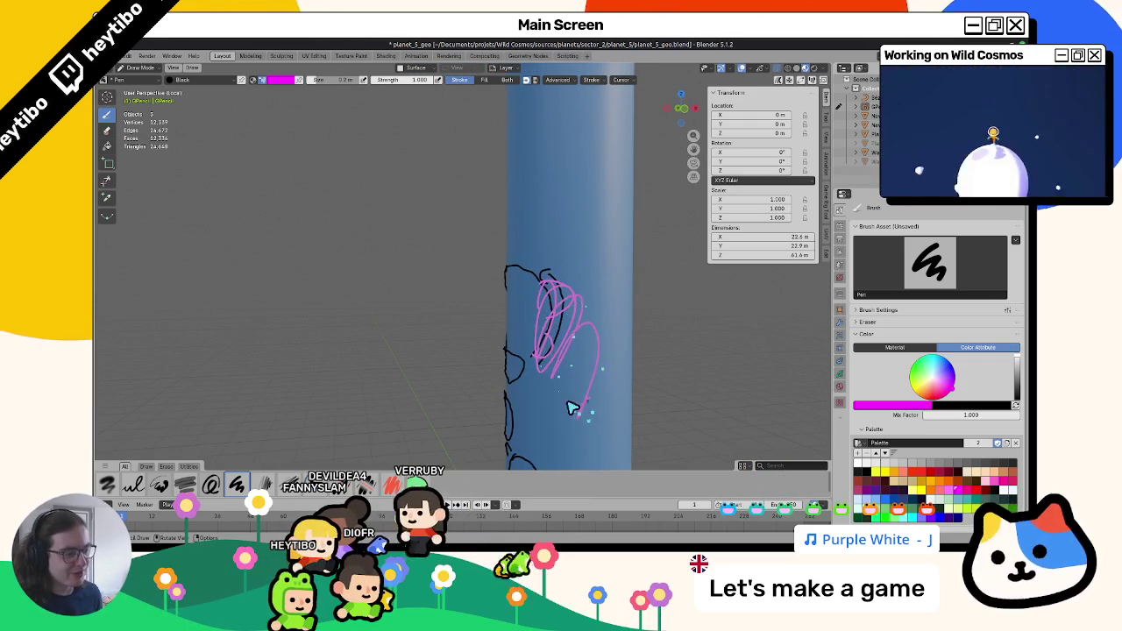
drag(538, 355, 544, 291)
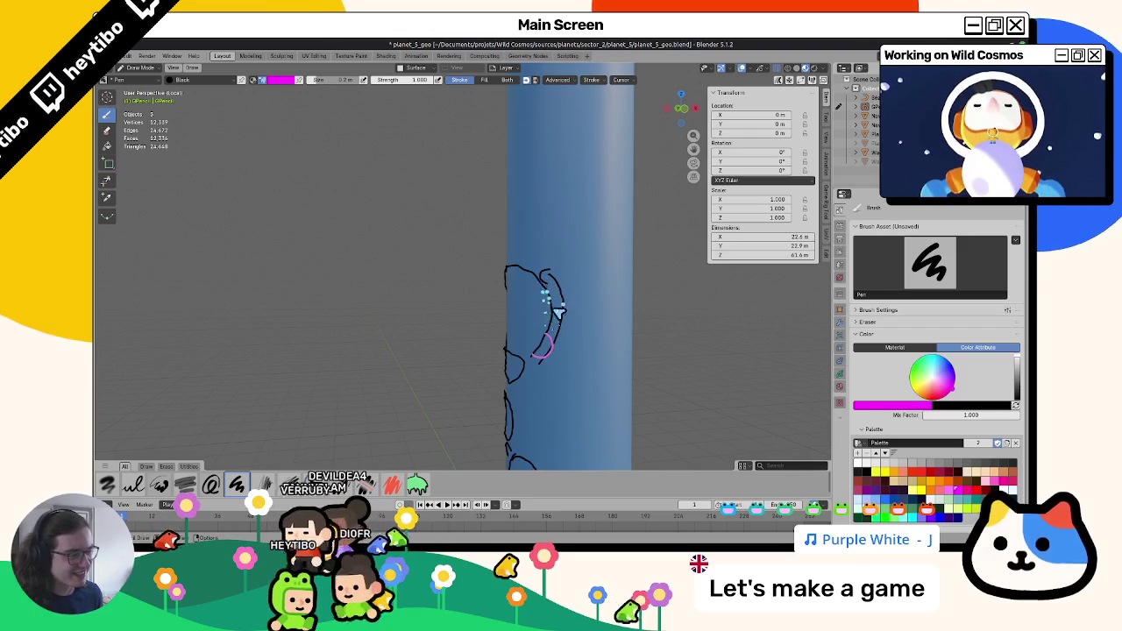
mouse_move(547, 321)
middle_down()
mouse_move(618, 315)
mouse_move(523, 317)
middle_up()
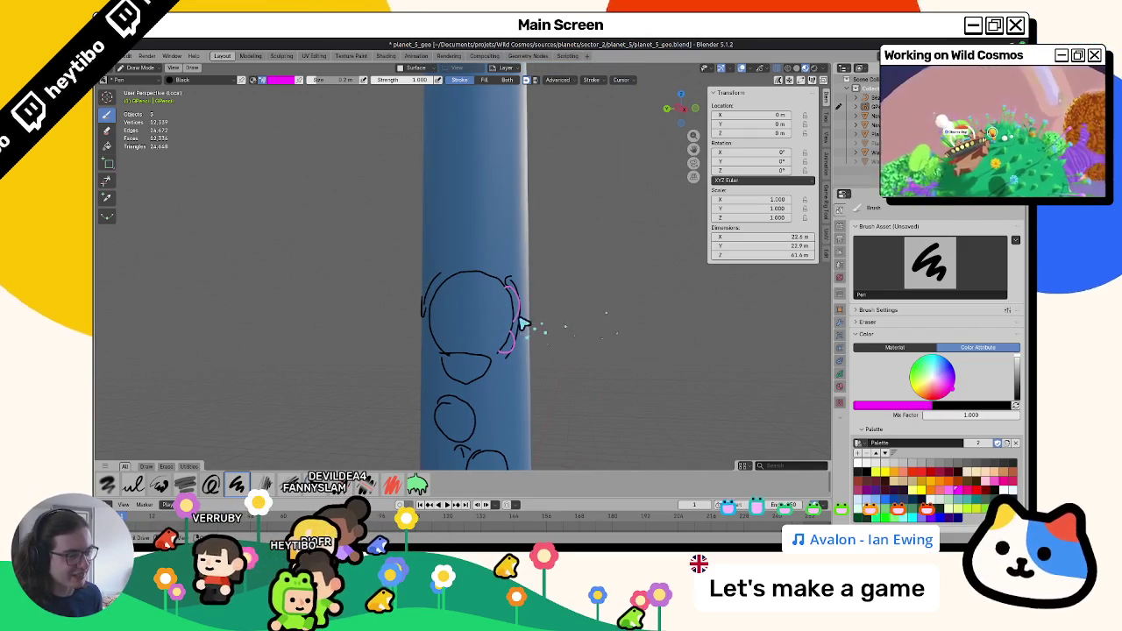
middle_drag(526, 367, 502, 351)
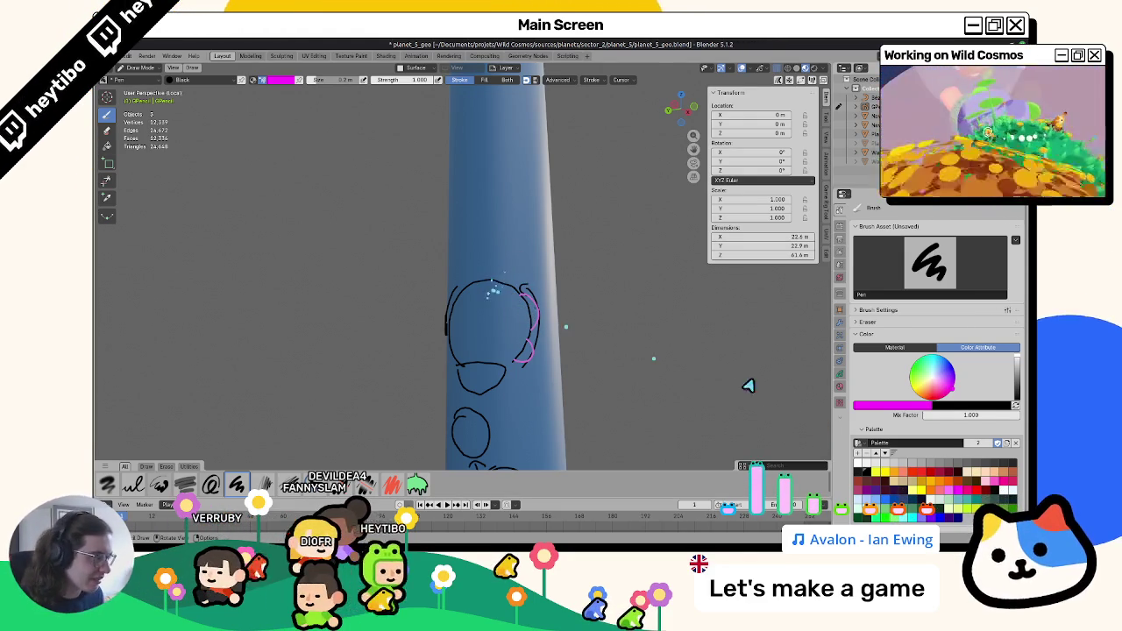
In black, draw an arc over the head, a 2 inside it, and a small circle below.
key(e)
click(496, 295)
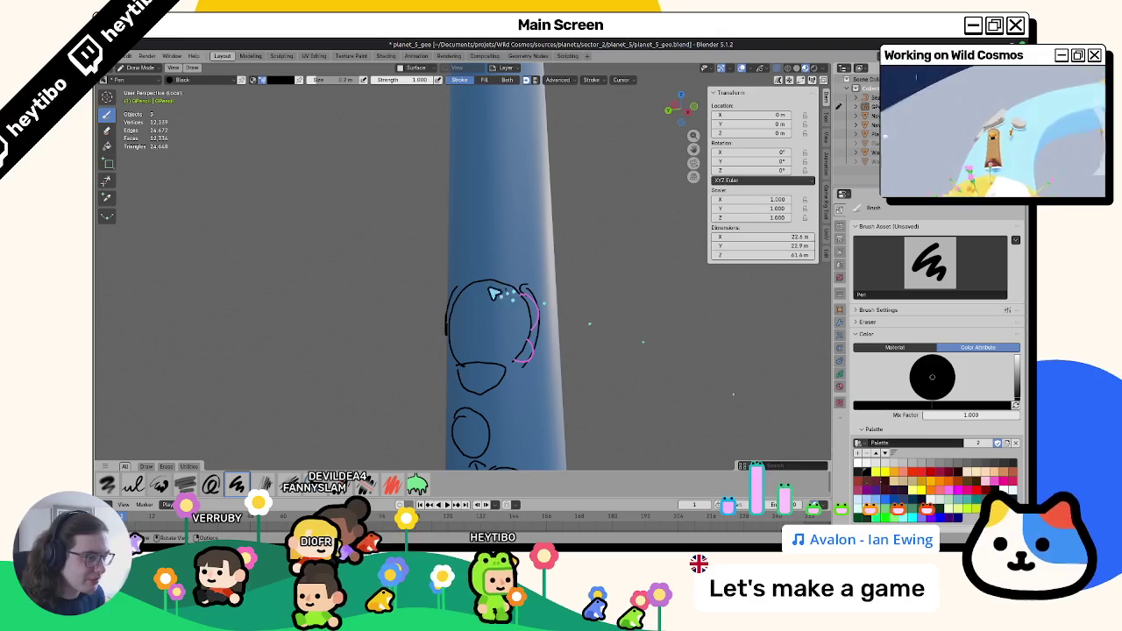
drag(483, 283, 522, 285)
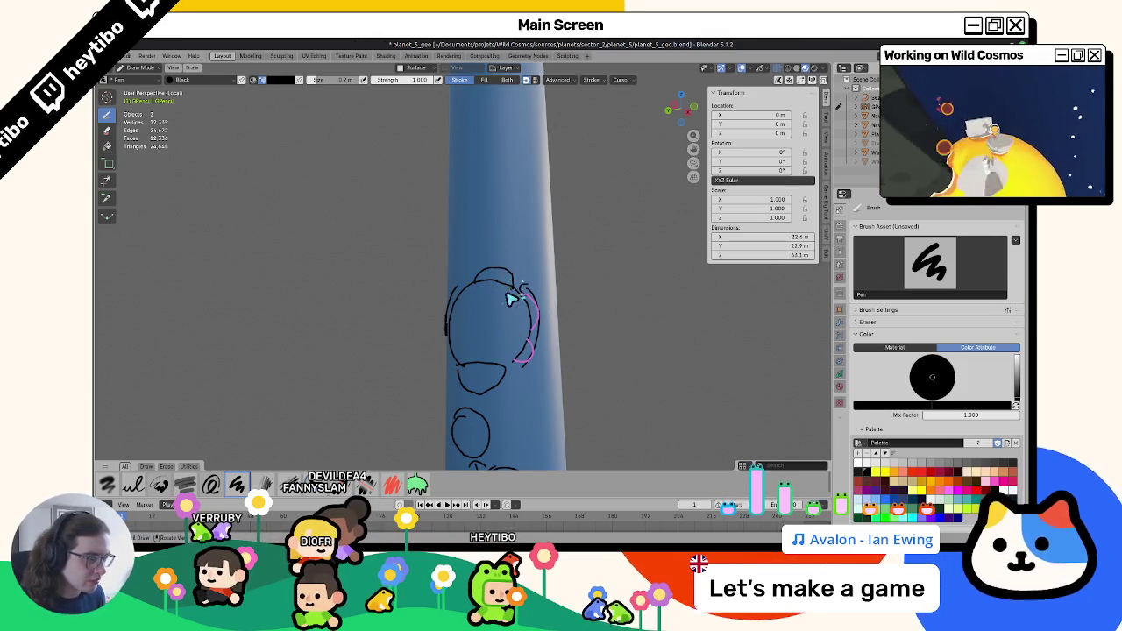
middle_drag(504, 318, 456, 319)
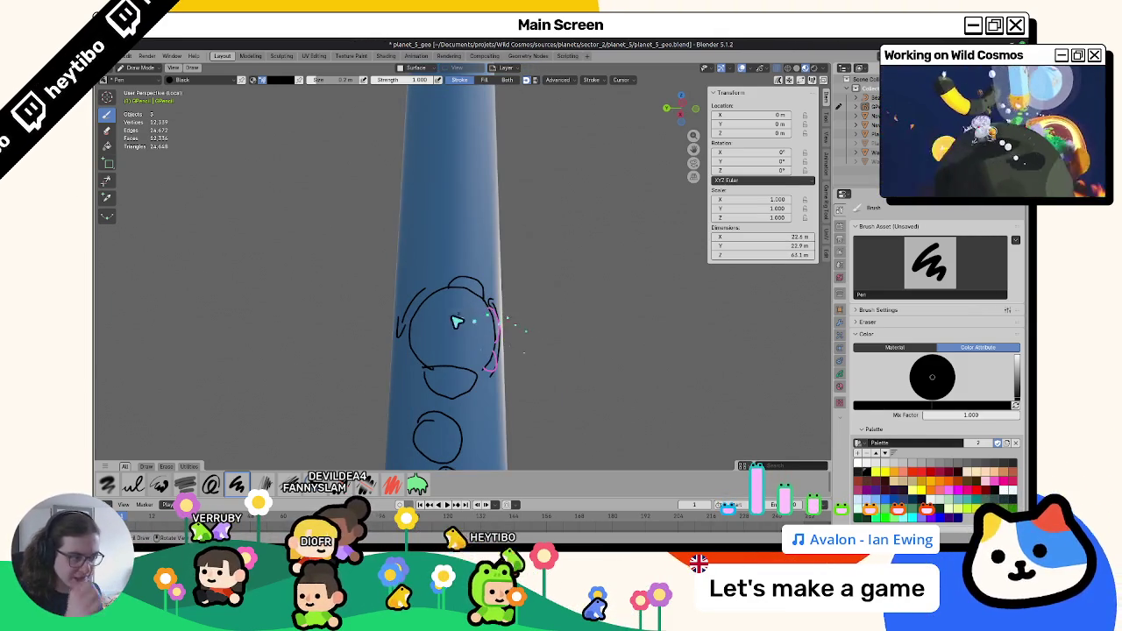
scroll(463, 293, up, 2)
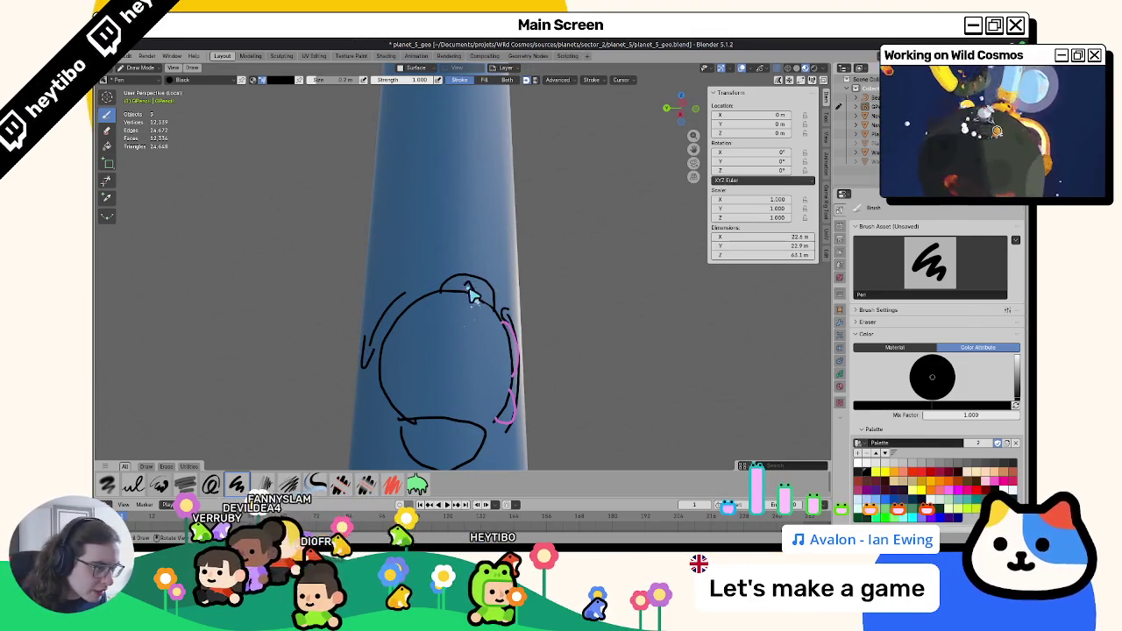
scroll(454, 339, down, 2)
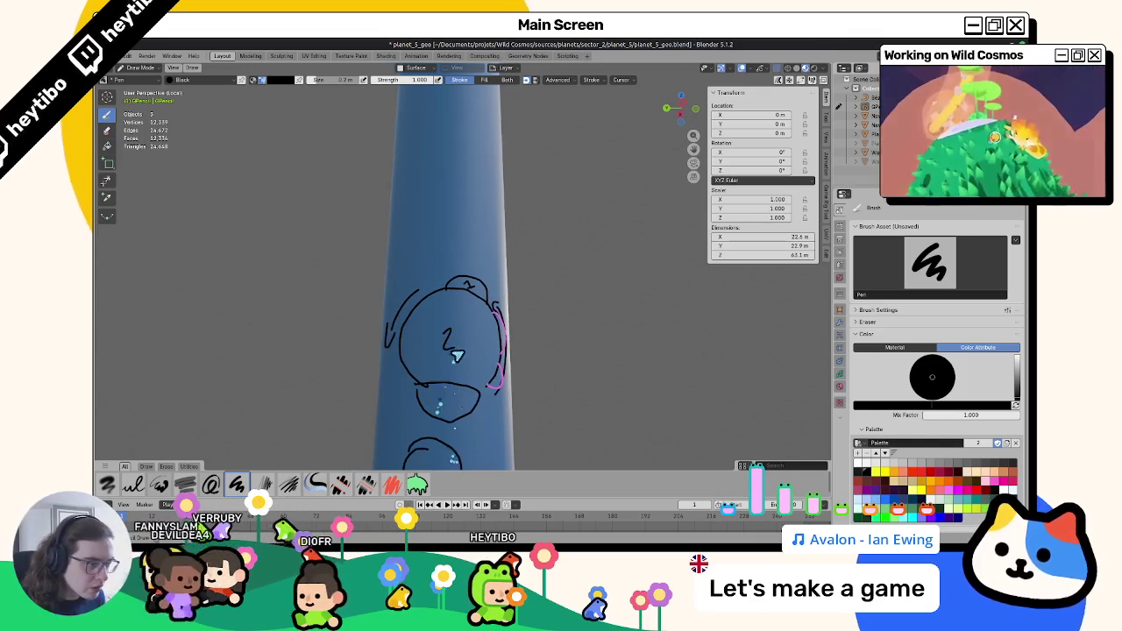
drag(449, 338, 461, 356)
drag(444, 394, 444, 396)
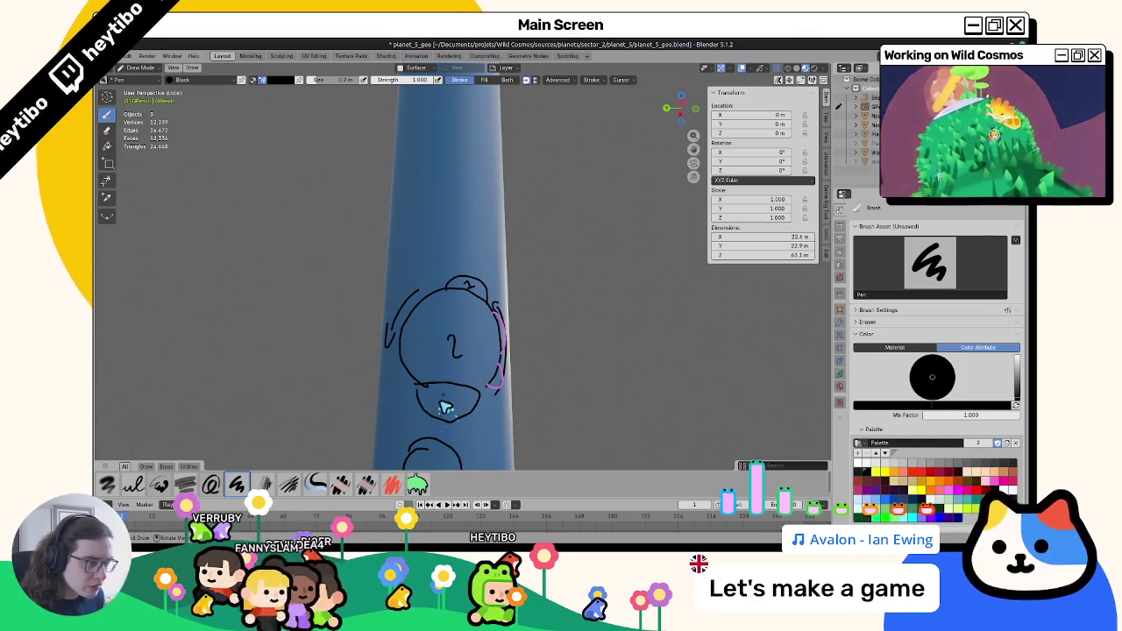
mouse_move(445, 407)
middle_down()
mouse_move(539, 388)
mouse_move(471, 359)
mouse_move(458, 269)
mouse_move(529, 394)
mouse_move(526, 413)
mouse_move(548, 384)
mouse_move(464, 349)
middle_up()
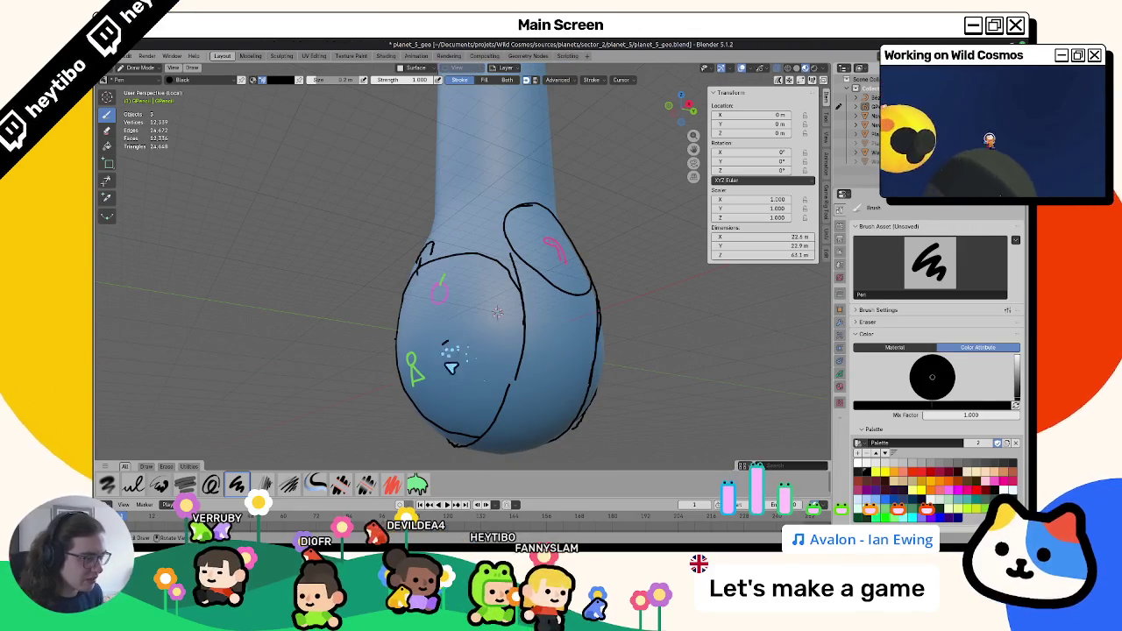
Select the unwanted stroke points on the bulb in Edit Mode and delete them.
middle_drag(561, 384, 439, 363)
key(Tab)
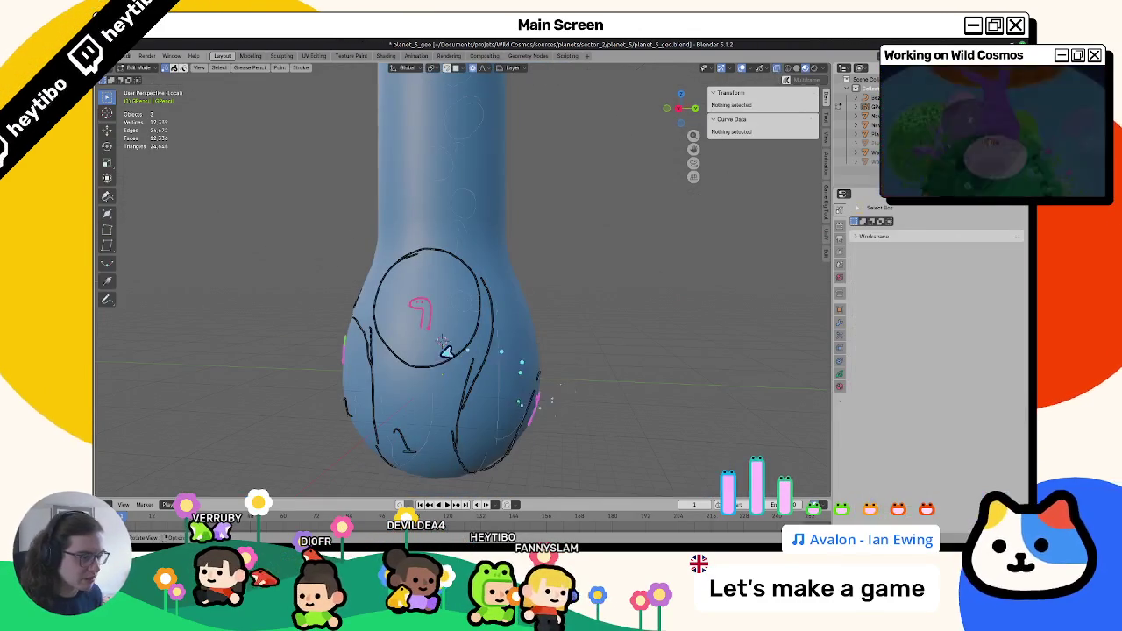
click(419, 375)
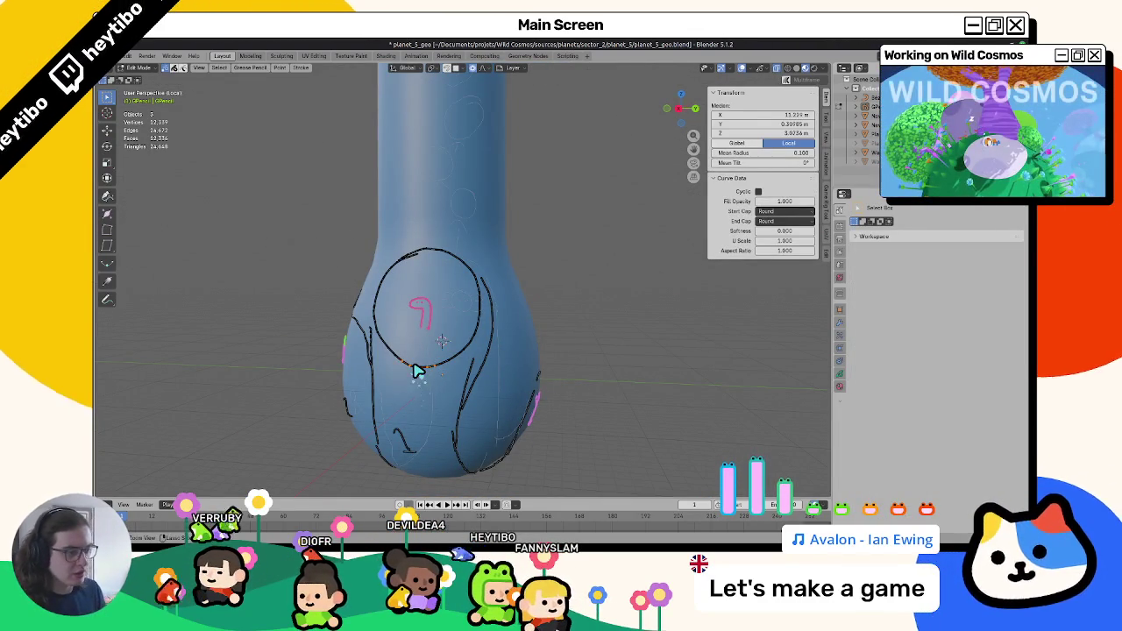
key(x)
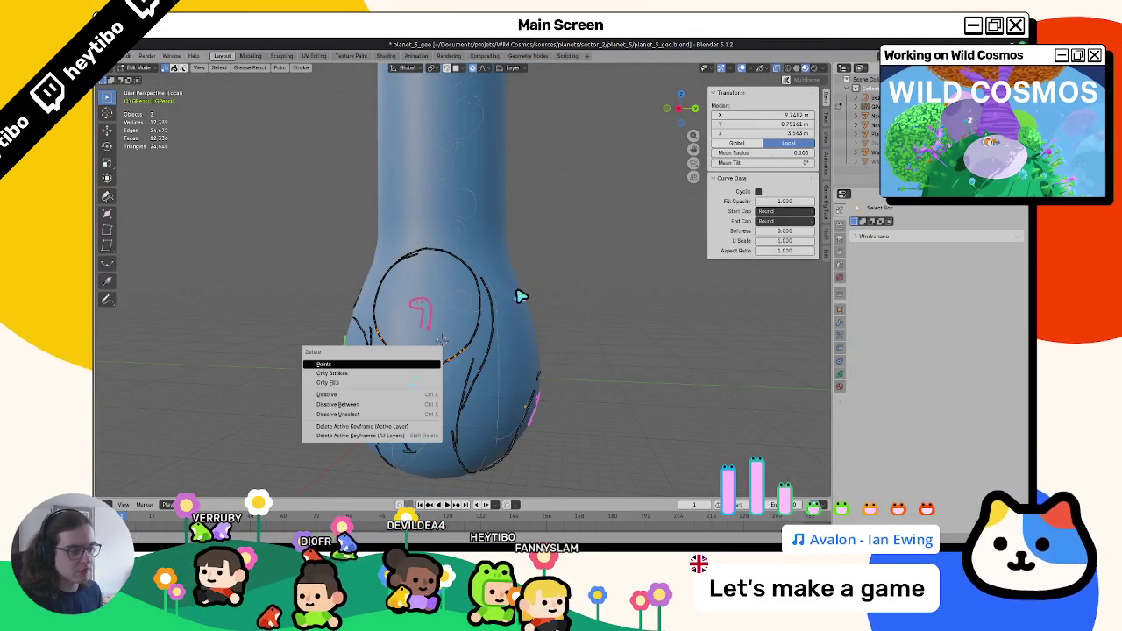
click(437, 363)
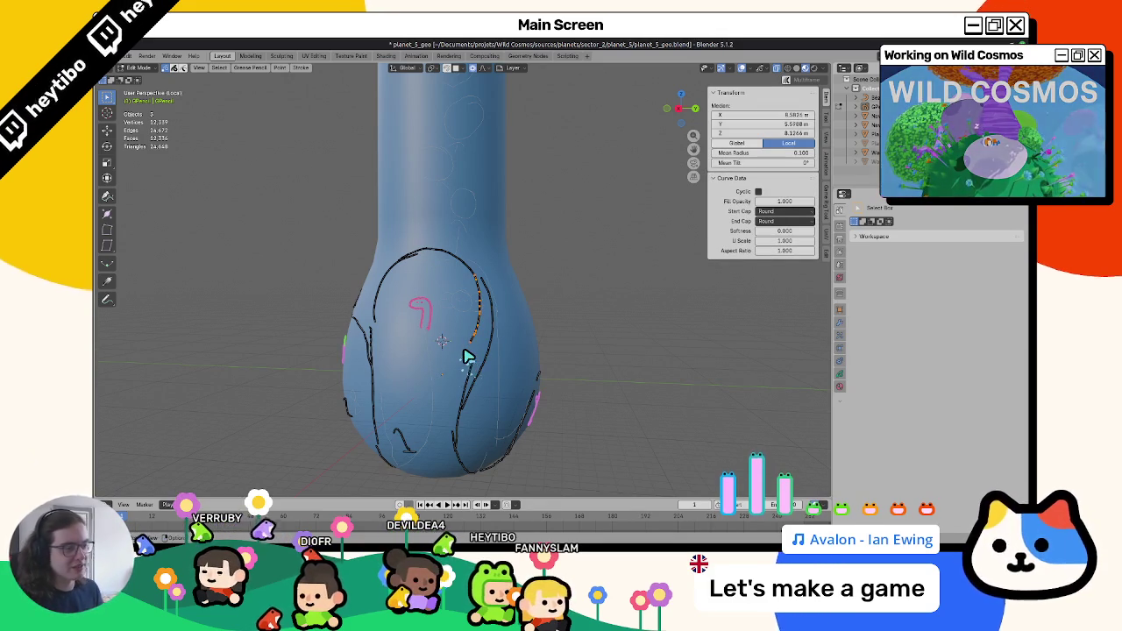
key(x)
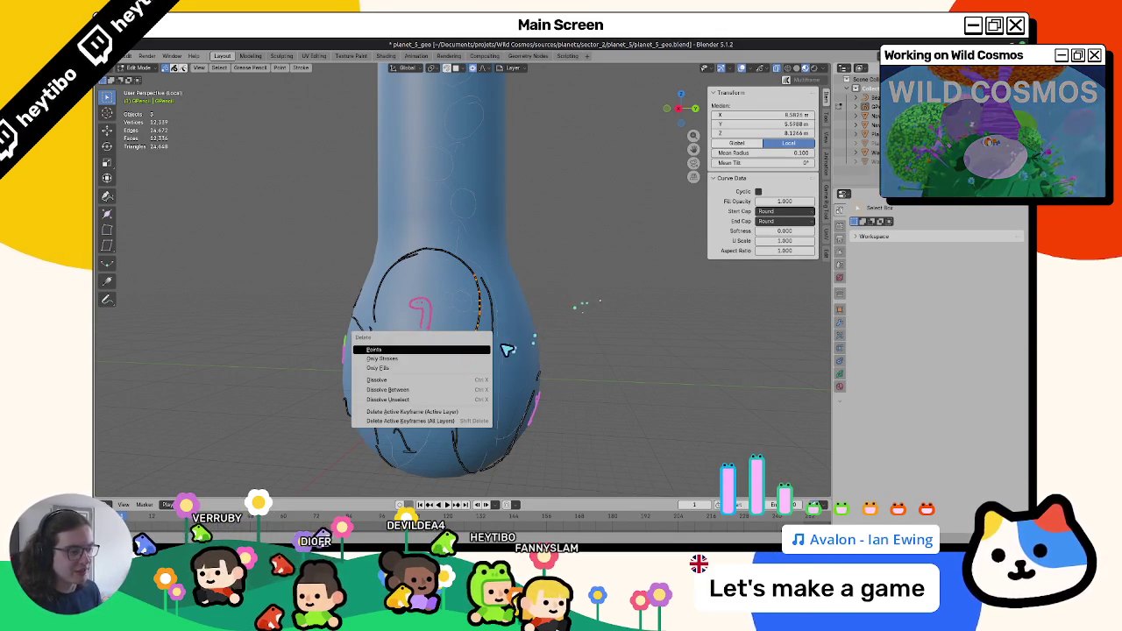
click(487, 350)
Back in Draw Mode, pen a small black 2 on the bulb.
mouse_move(488, 356)
middle_down()
mouse_move(515, 340)
mouse_move(544, 342)
middle_up()
key(Tab)
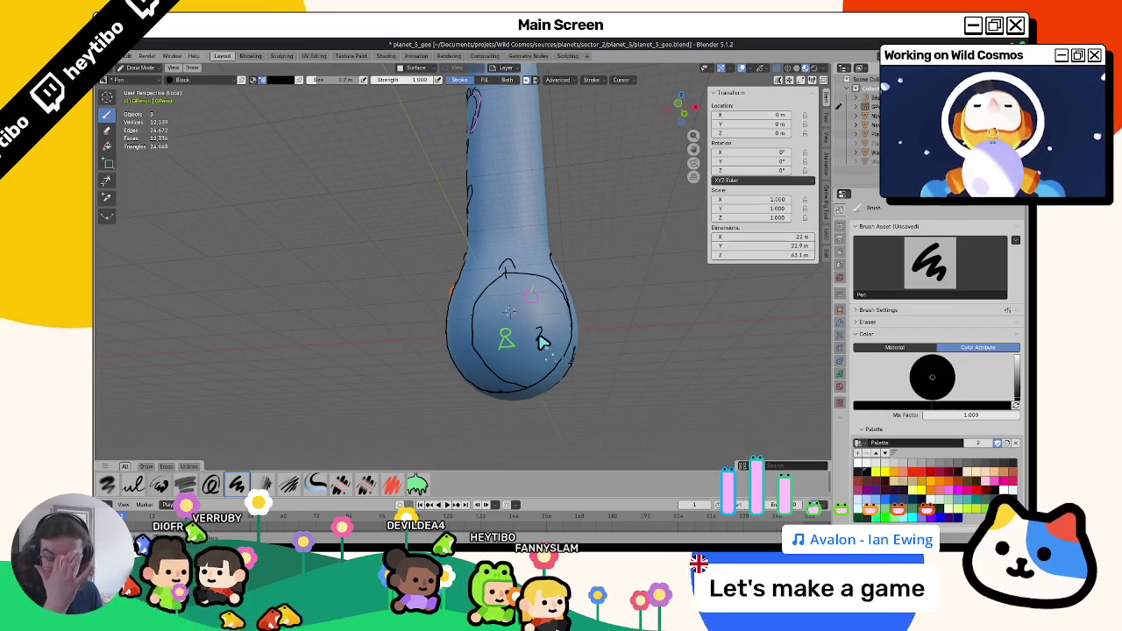
drag(541, 342, 554, 343)
mouse_move(537, 340)
middle_down()
mouse_move(509, 304)
mouse_move(536, 348)
mouse_move(594, 321)
mouse_move(401, 401)
mouse_move(547, 414)
mouse_move(514, 389)
mouse_move(584, 348)
mouse_move(503, 366)
mouse_move(385, 351)
mouse_move(400, 344)
middle_up()
Select a few points of the curve arc, delete them, and return to Draw Mode.
key(Tab)
drag(399, 342, 429, 343)
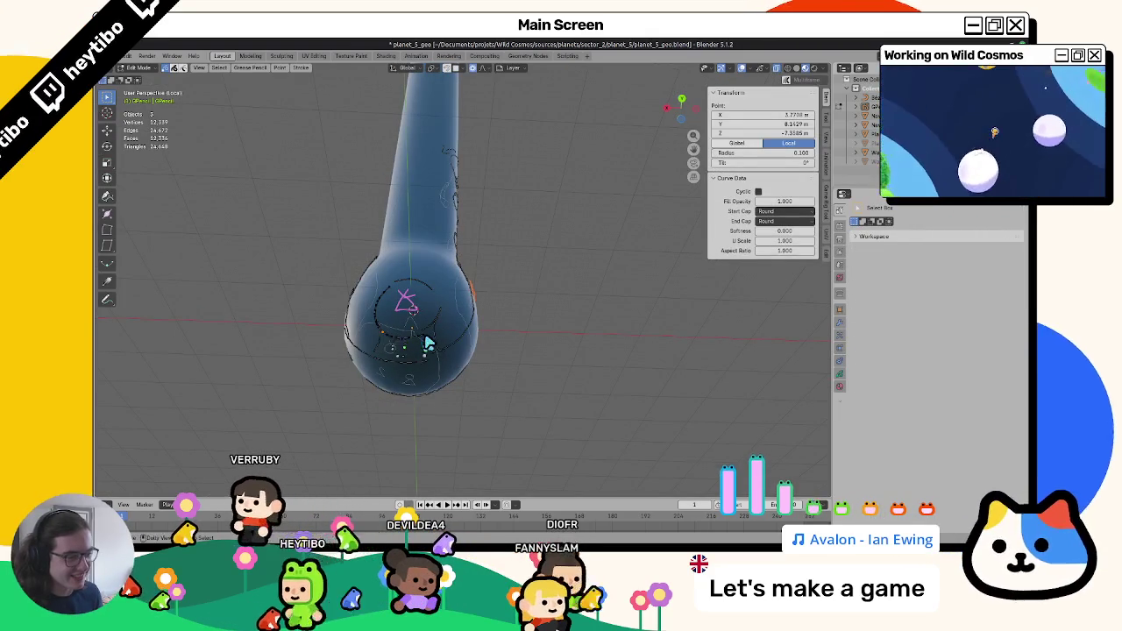
key(l)
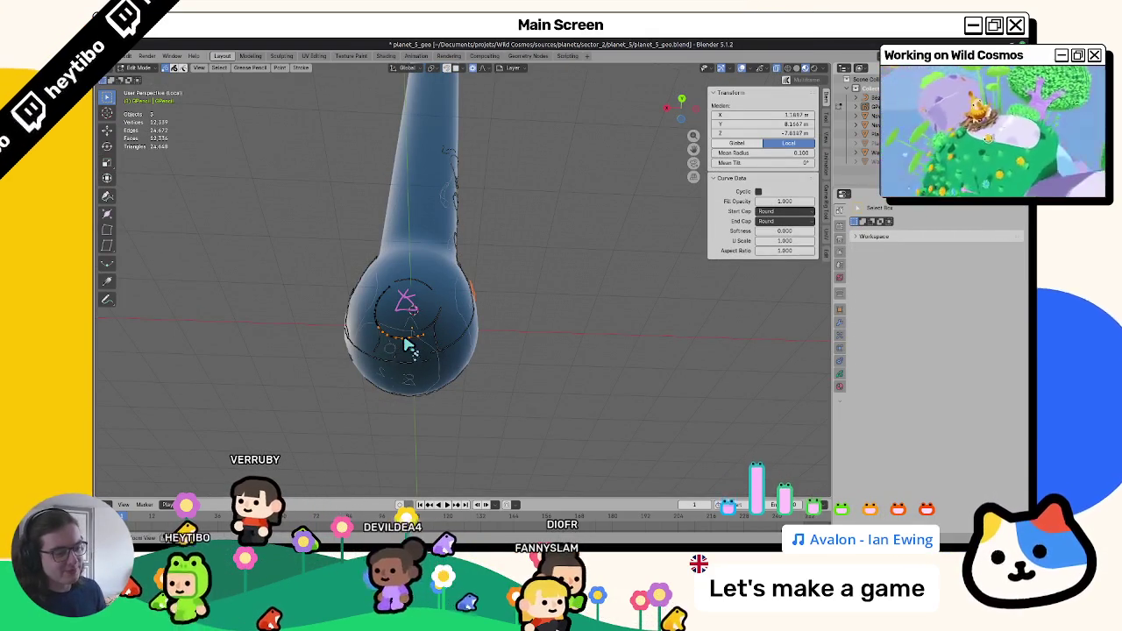
right_click(406, 345)
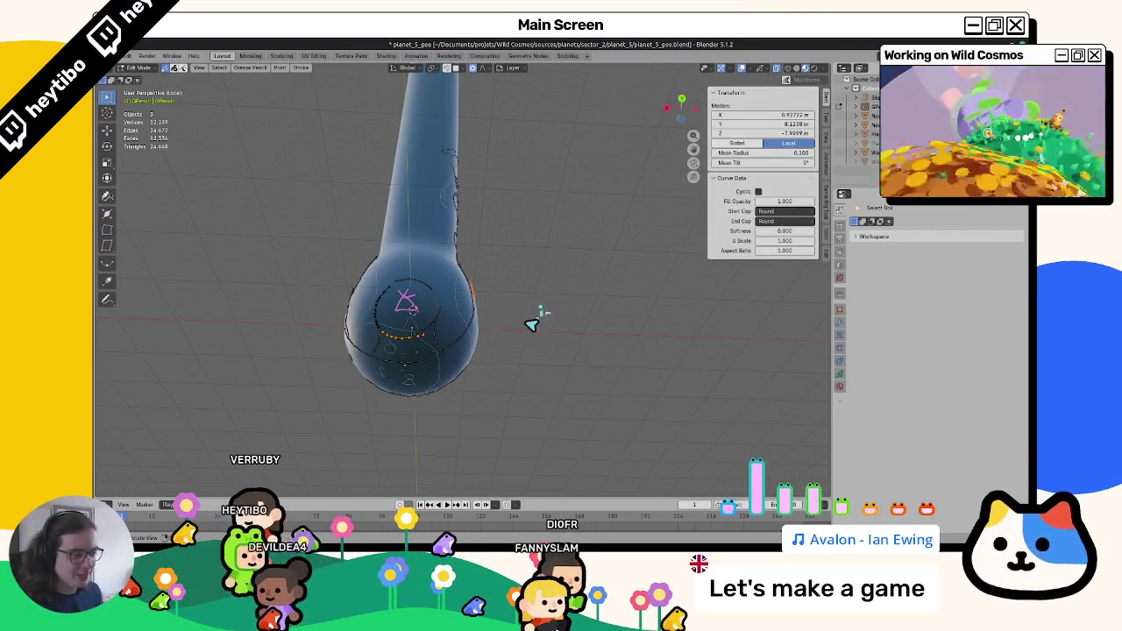
click(426, 330)
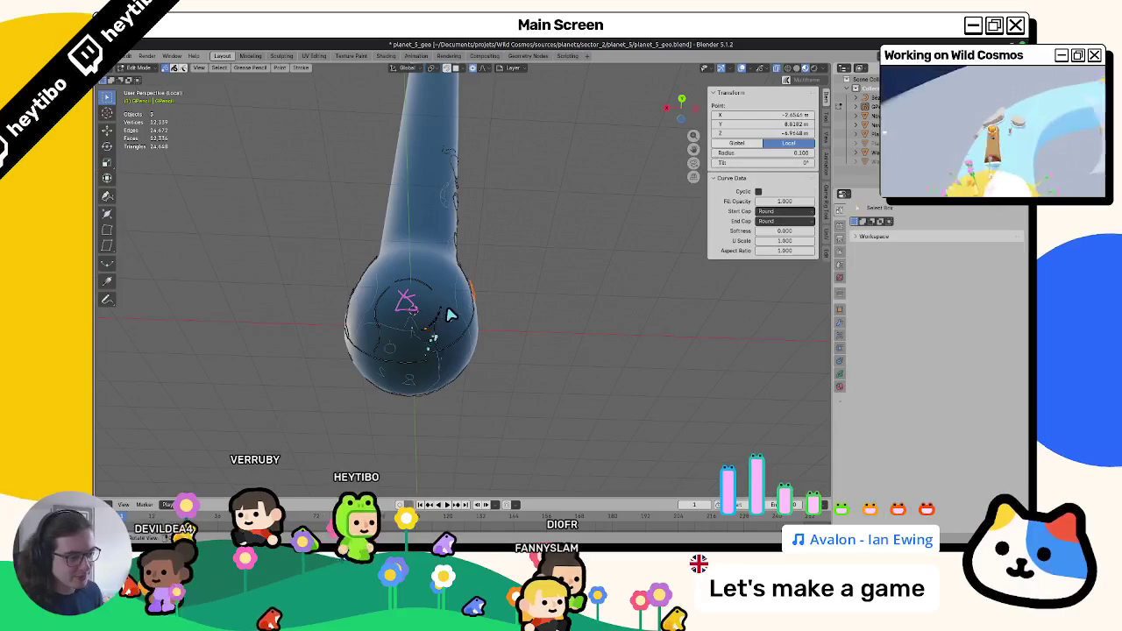
key(x)
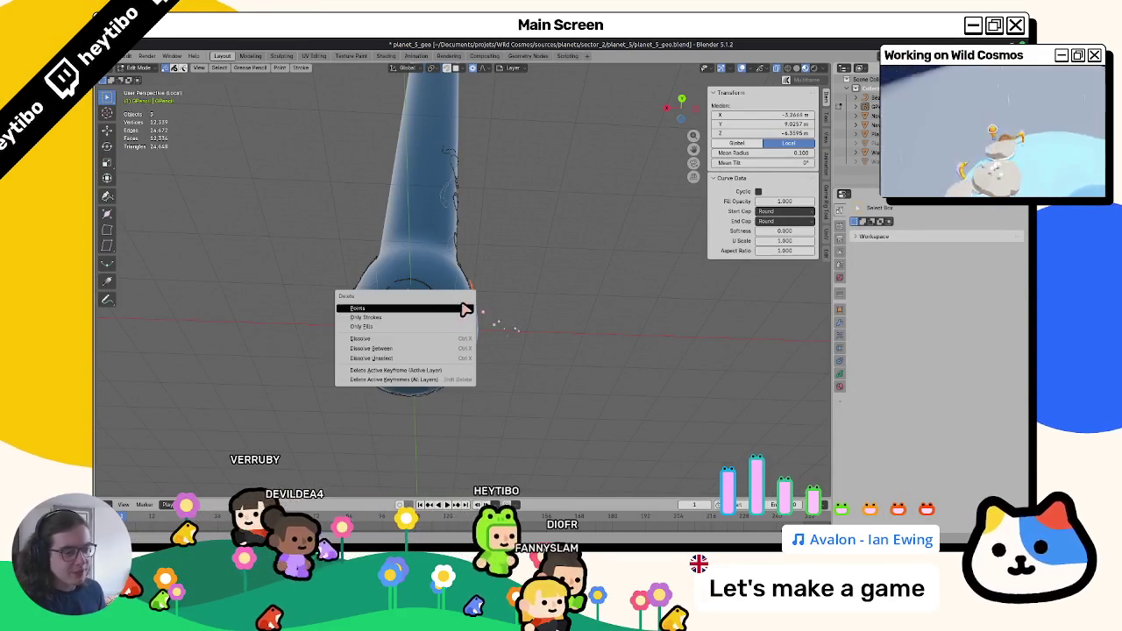
click(465, 309)
key(Tab)
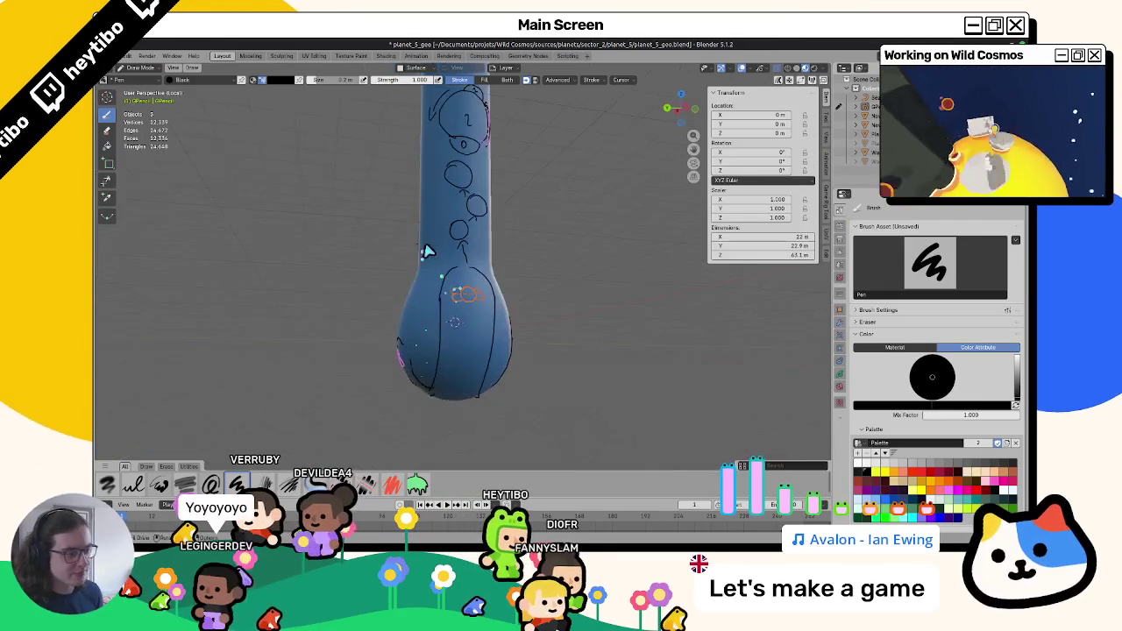
Save the file and finish the orange scribble on the bulb.
middle_drag(469, 302, 449, 304)
key(ctrl+s)
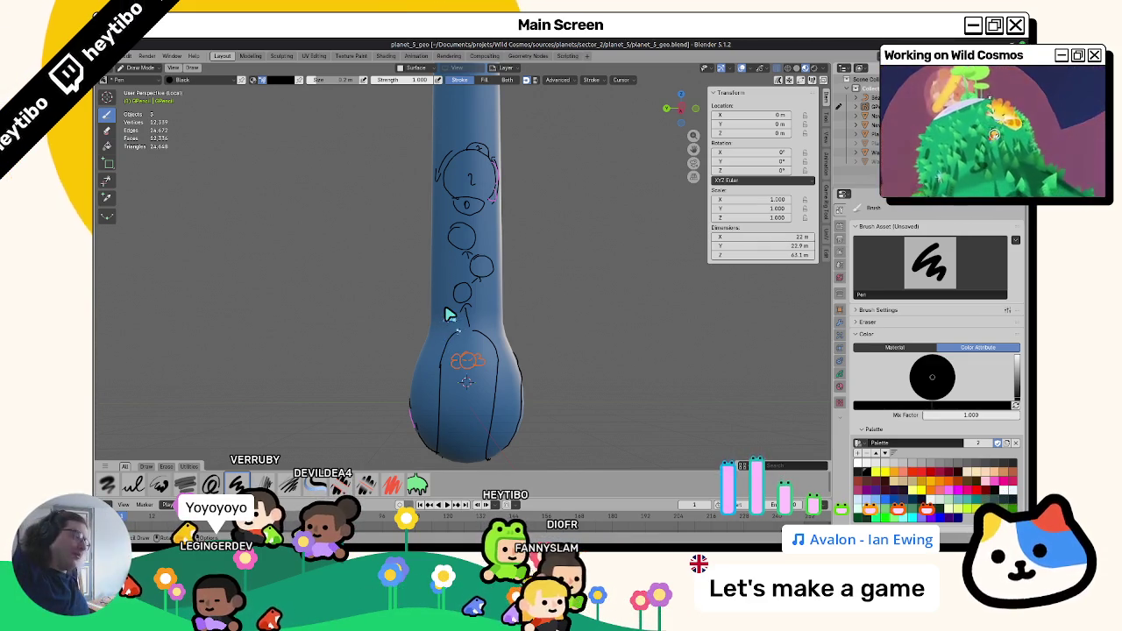
mouse_move(450, 313)
middle_down()
mouse_move(571, 295)
mouse_move(531, 328)
mouse_move(474, 300)
mouse_move(521, 384)
mouse_move(477, 314)
mouse_move(433, 319)
mouse_move(452, 325)
middle_up()
drag(457, 341, 451, 331)
Draw a small upward arrow below the scribble, then select stroke points in Edit Mode.
mouse_move(456, 342)
middle_down()
mouse_move(439, 346)
mouse_move(429, 325)
mouse_move(432, 348)
middle_up()
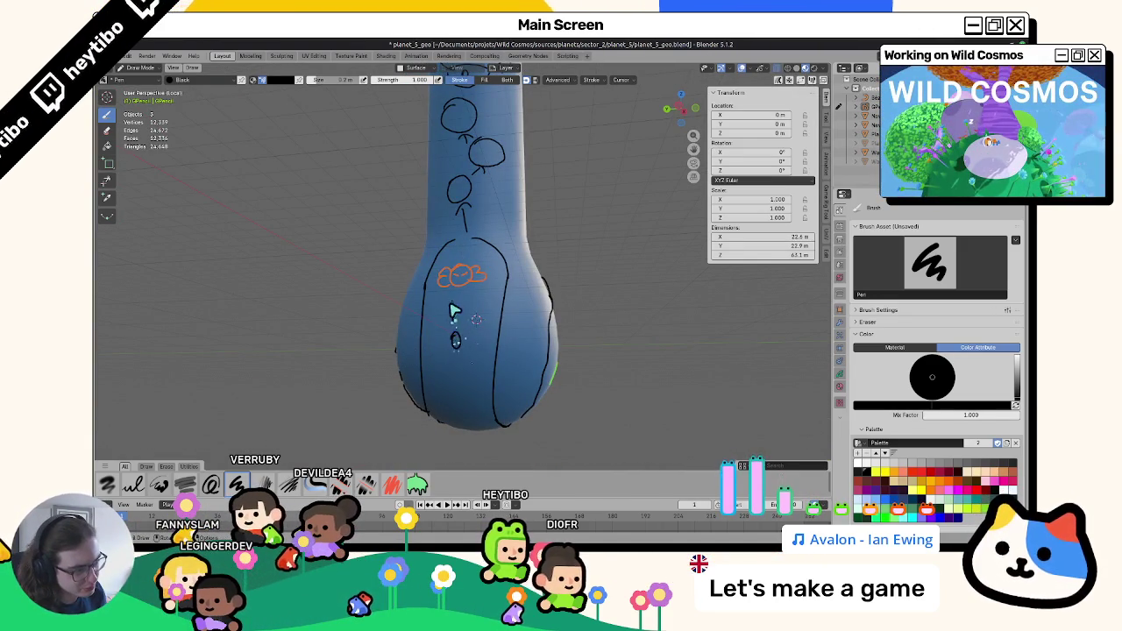
drag(449, 307, 459, 307)
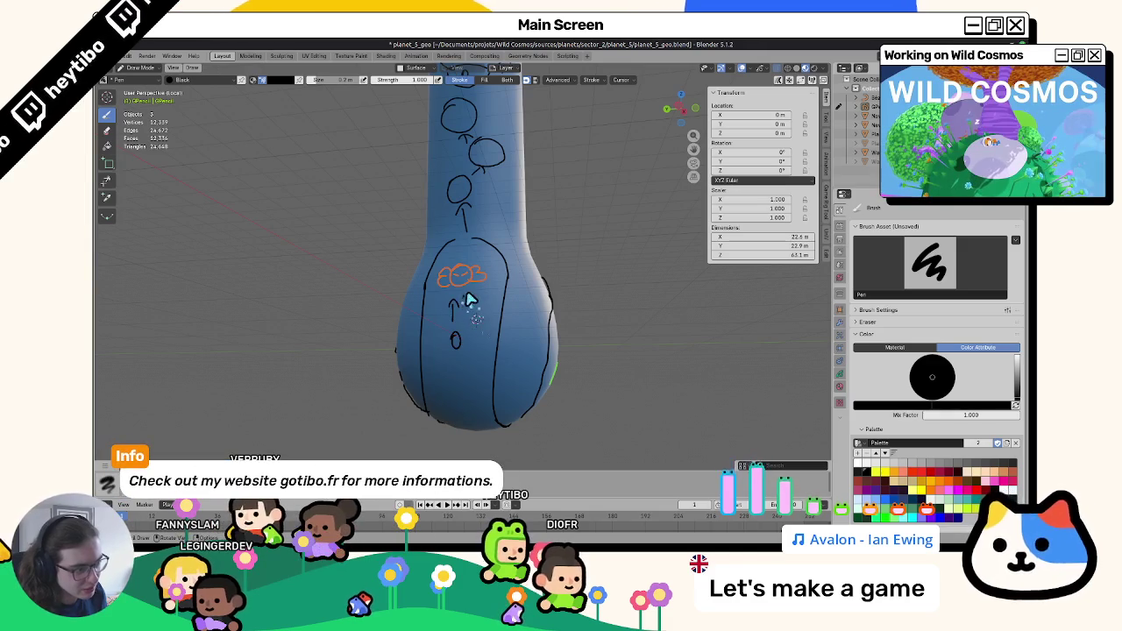
mouse_move(476, 306)
middle_down()
mouse_move(502, 330)
mouse_move(649, 284)
mouse_move(531, 289)
mouse_move(459, 350)
mouse_move(474, 333)
mouse_move(500, 347)
mouse_move(478, 346)
middle_up()
key(Tab)
click(488, 349)
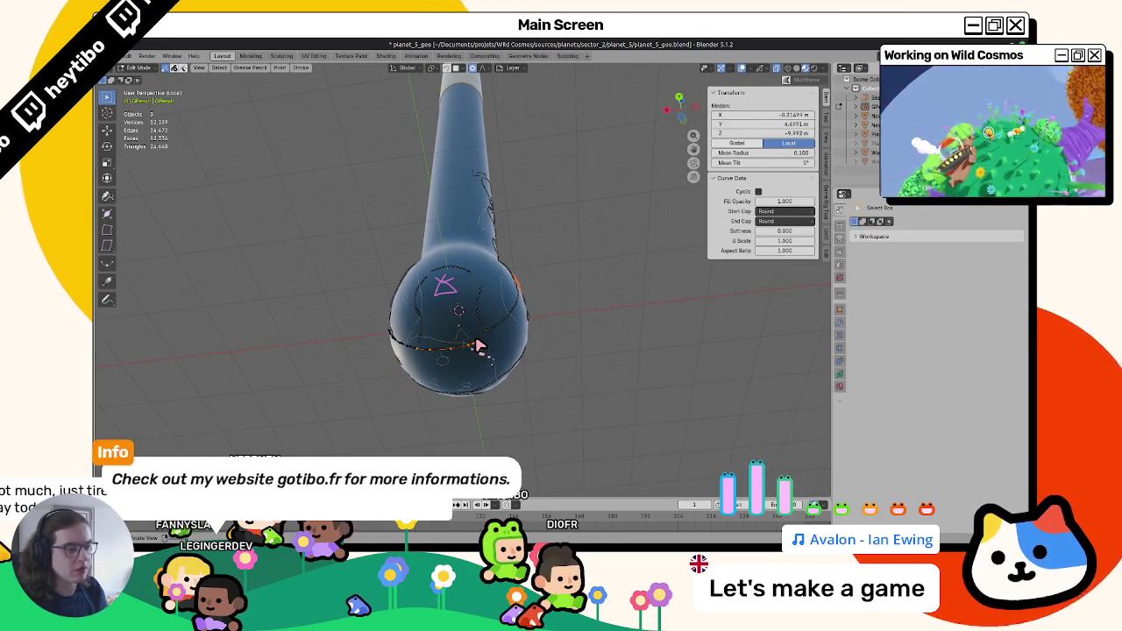
Delete the selected stroke points on the bulb.
key(x)
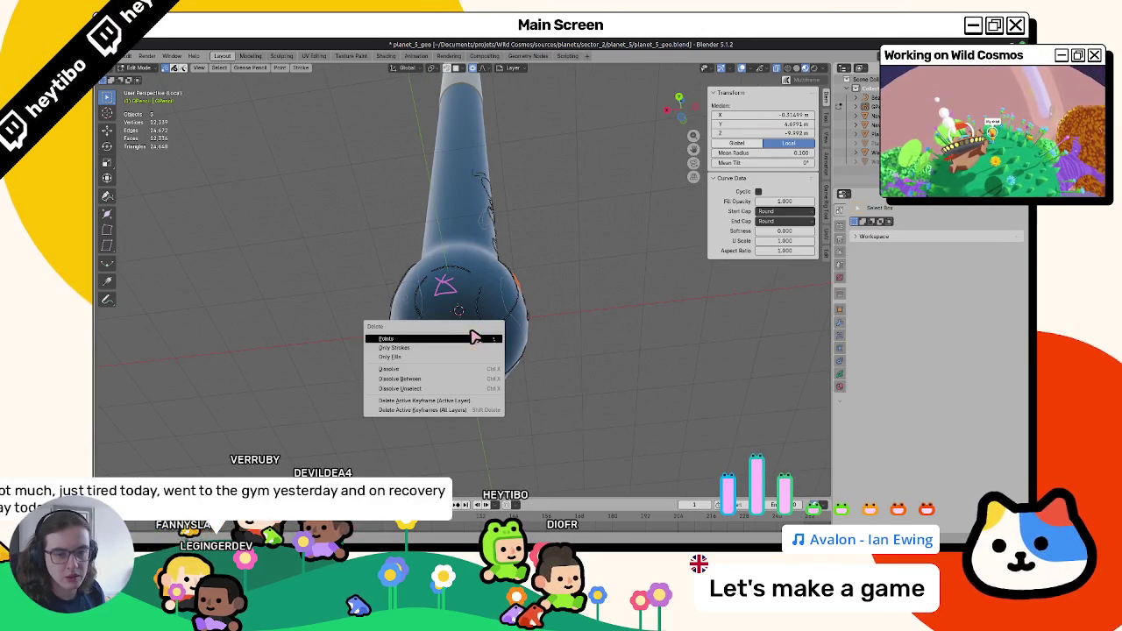
click(472, 337)
mouse_move(474, 342)
middle_down()
mouse_move(514, 365)
mouse_move(528, 343)
middle_up()
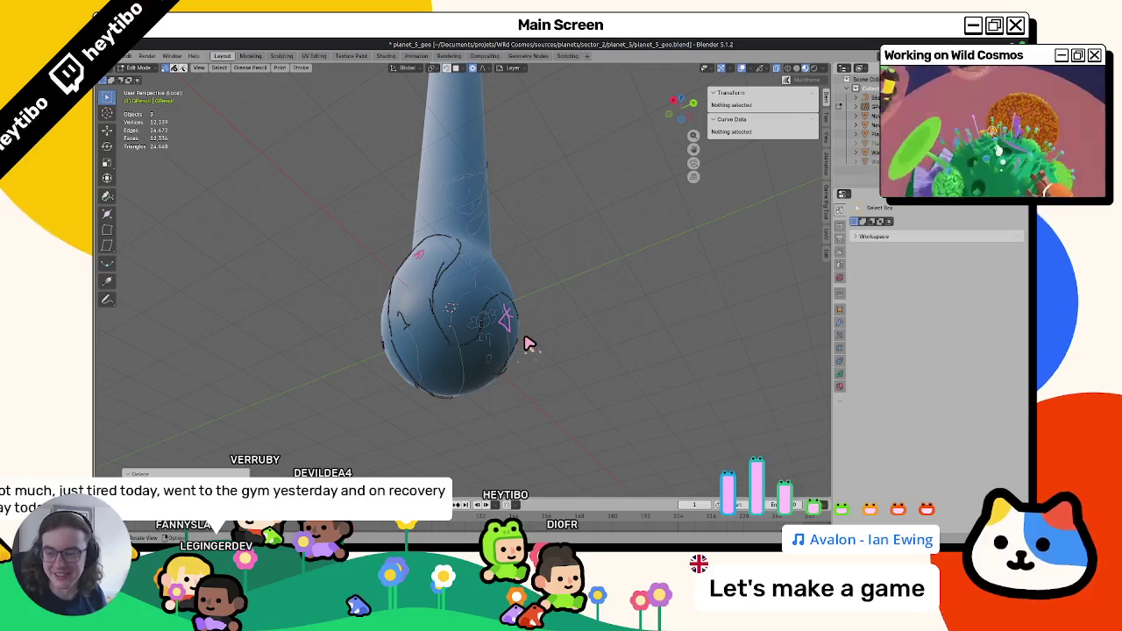
mouse_move(383, 340)
middle_down()
mouse_move(313, 355)
mouse_move(391, 311)
middle_up()
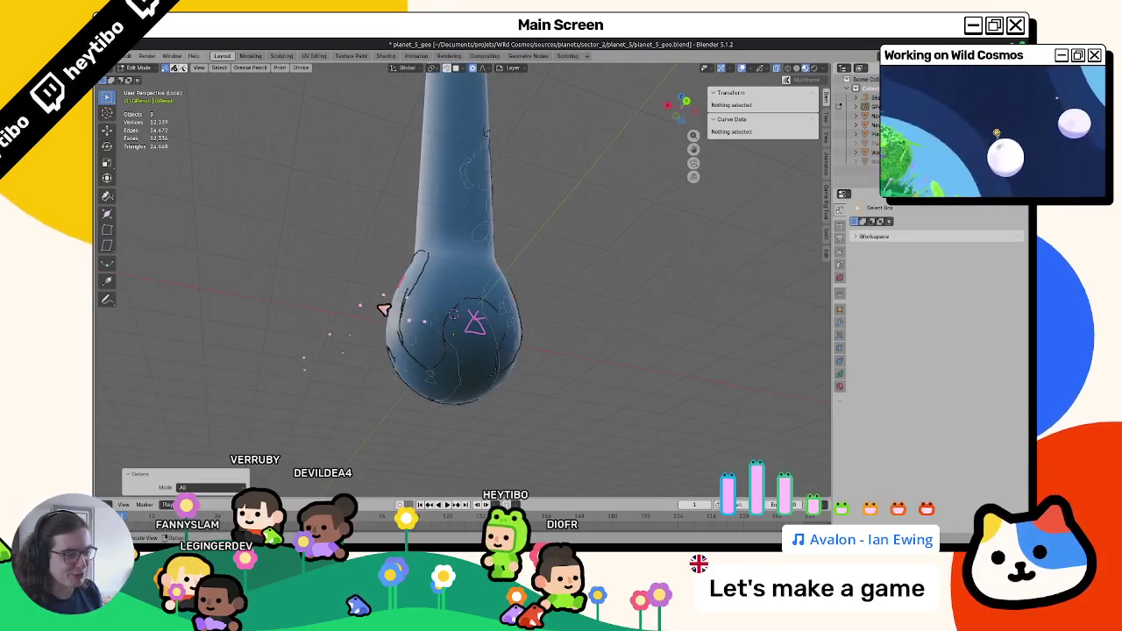
middle_drag(451, 359, 508, 328)
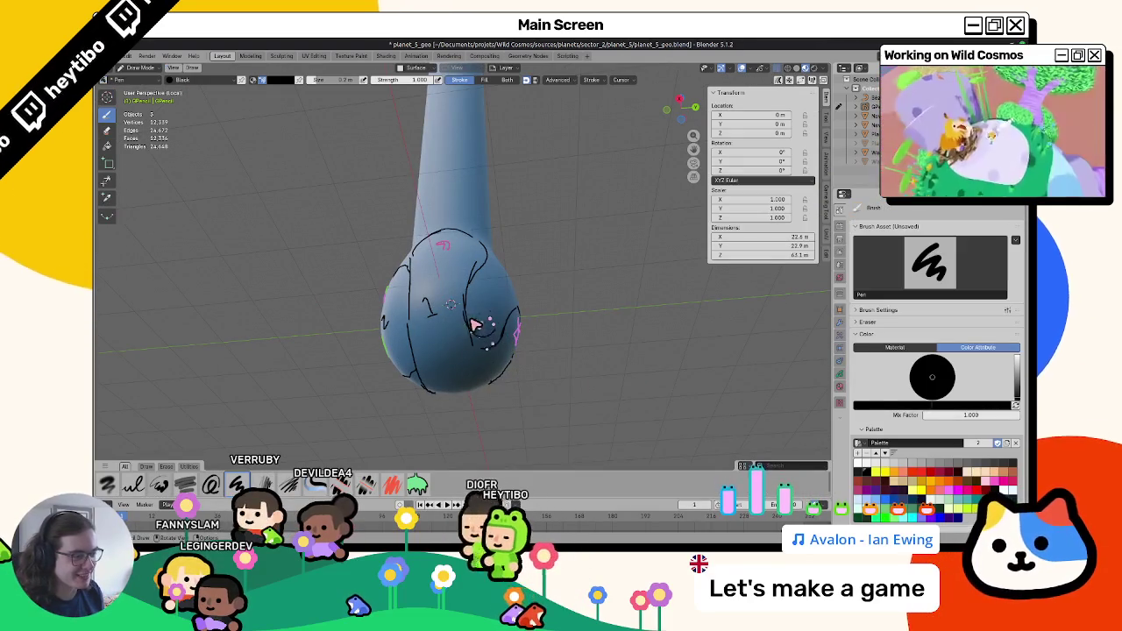
Select a stroke and its linked points, clear the selection, and return to Draw Mode.
click(462, 322)
middle_drag(494, 351, 483, 383)
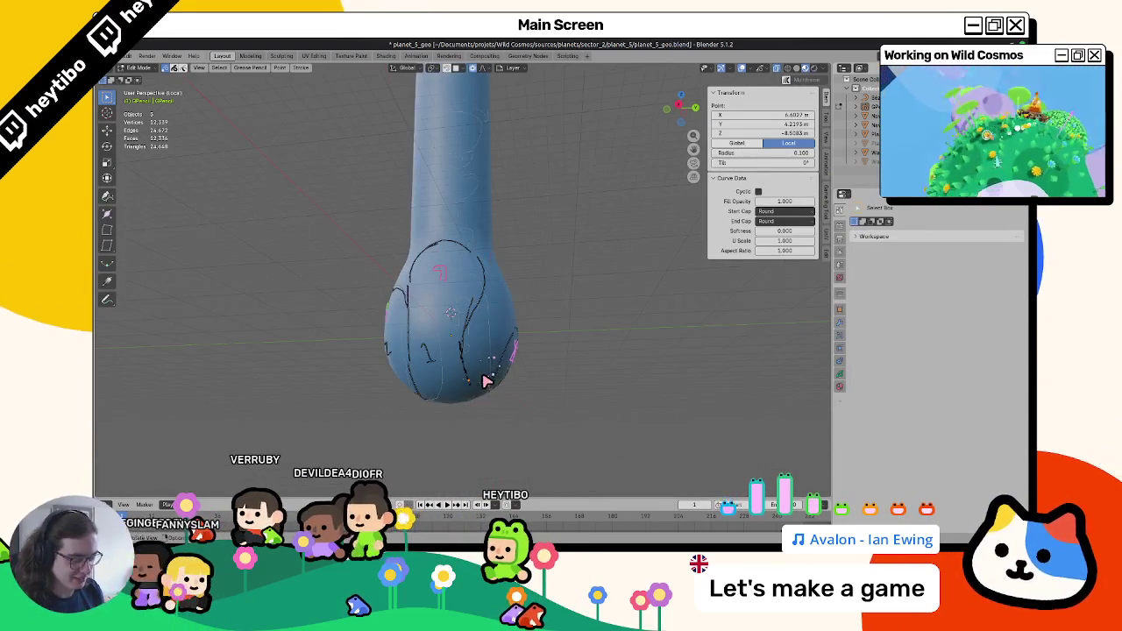
click(483, 383)
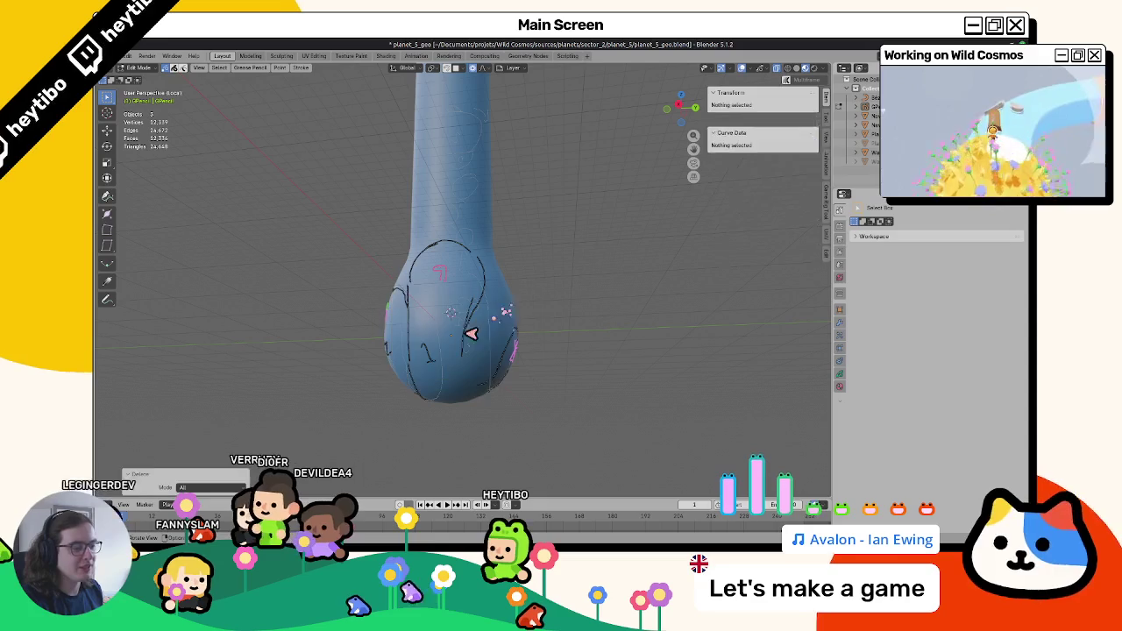
click(461, 349)
key(ctrl+l)
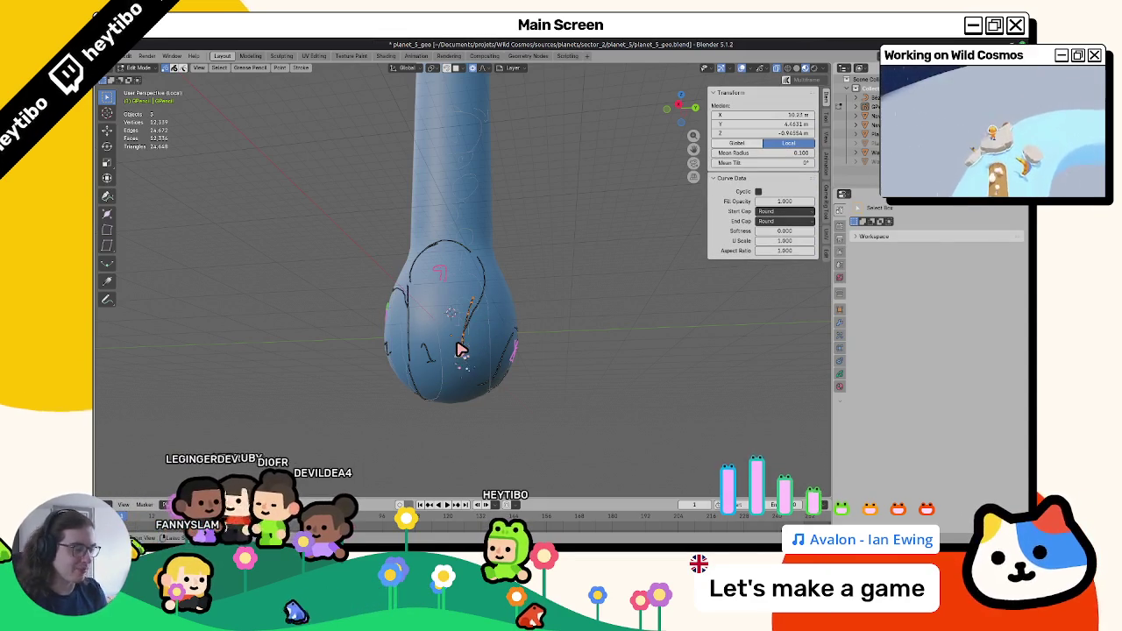
key(x)
click(478, 308)
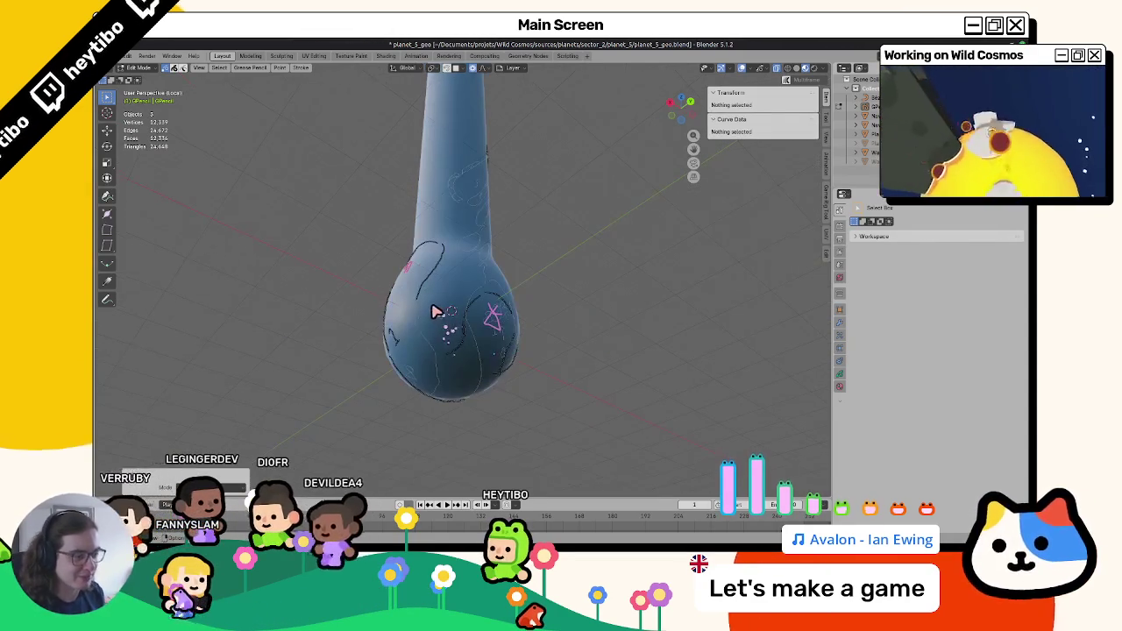
key(Tab)
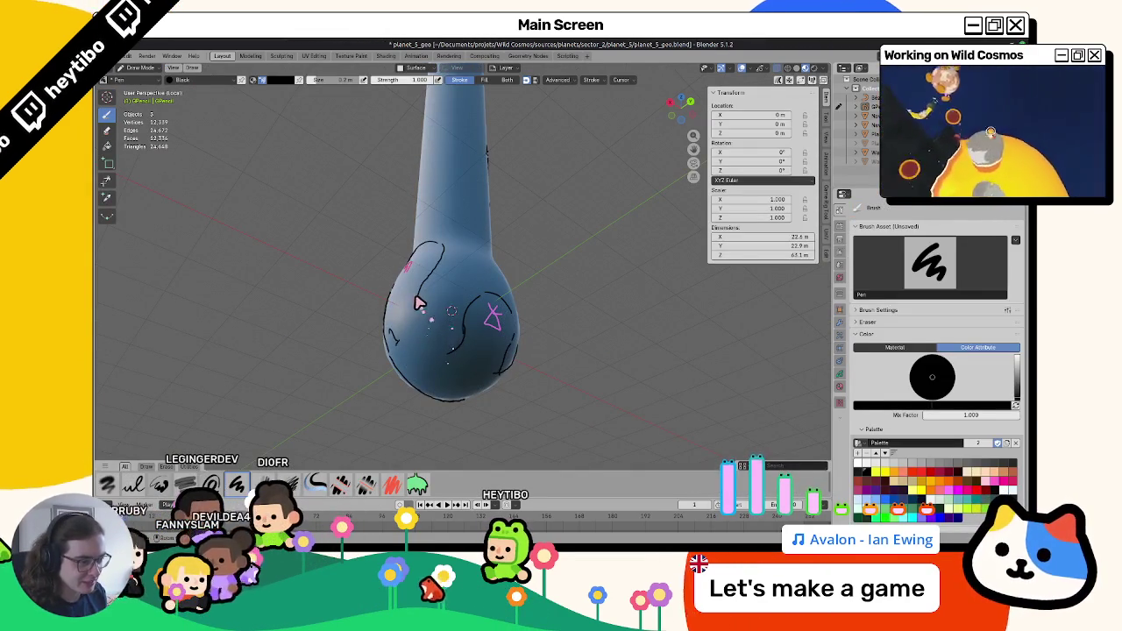
mouse_move(419, 302)
middle_down()
mouse_move(798, 350)
mouse_move(770, 419)
mouse_move(636, 380)
mouse_move(567, 345)
mouse_move(530, 298)
mouse_move(532, 257)
mouse_move(519, 250)
mouse_move(533, 371)
mouse_move(486, 349)
mouse_move(491, 326)
middle_up()
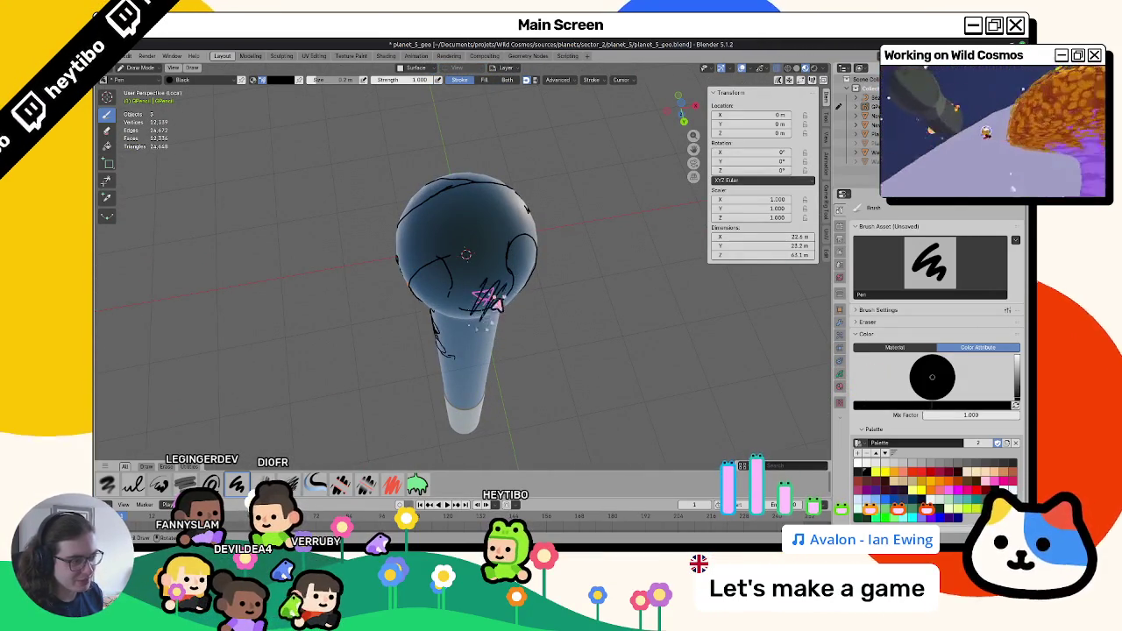
Face the figures drawn down the tube, then switch to wild_cosmos_white_board.blend and pan down.
mouse_move(498, 365)
middle_down()
mouse_move(501, 401)
mouse_move(473, 339)
mouse_move(503, 331)
mouse_move(502, 343)
mouse_move(501, 293)
mouse_move(459, 340)
mouse_move(434, 318)
mouse_move(446, 306)
mouse_move(436, 298)
mouse_move(494, 331)
mouse_move(634, 319)
mouse_move(496, 333)
middle_up()
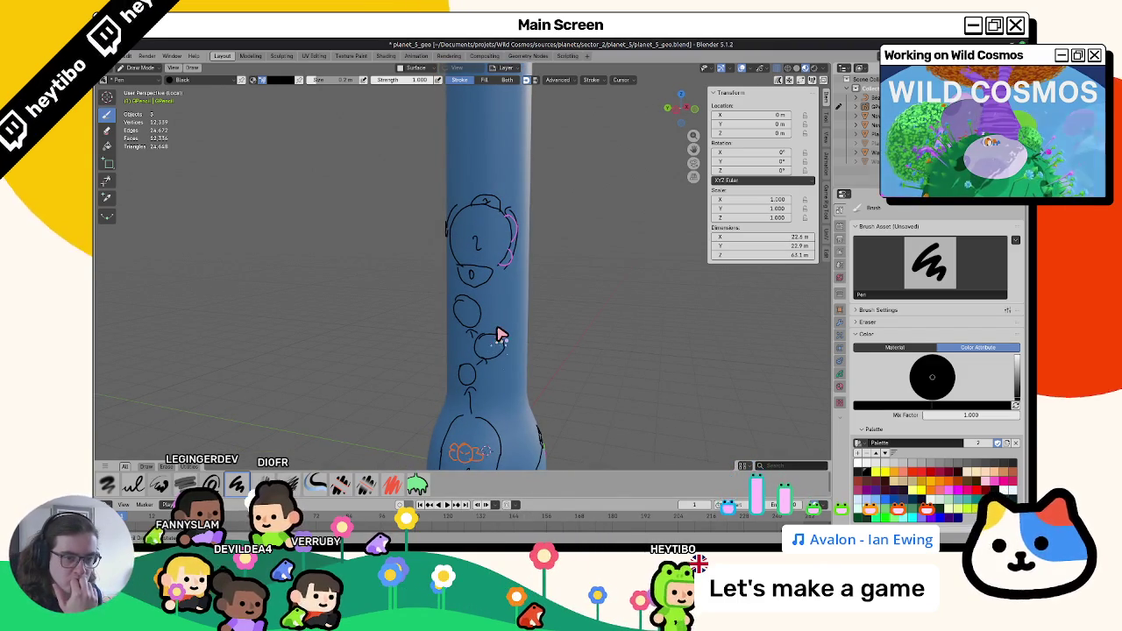
mouse_move(499, 336)
middle_down()
mouse_move(526, 313)
mouse_move(501, 306)
mouse_move(518, 296)
mouse_move(468, 377)
mouse_move(408, 321)
mouse_move(514, 301)
mouse_move(478, 277)
middle_up()
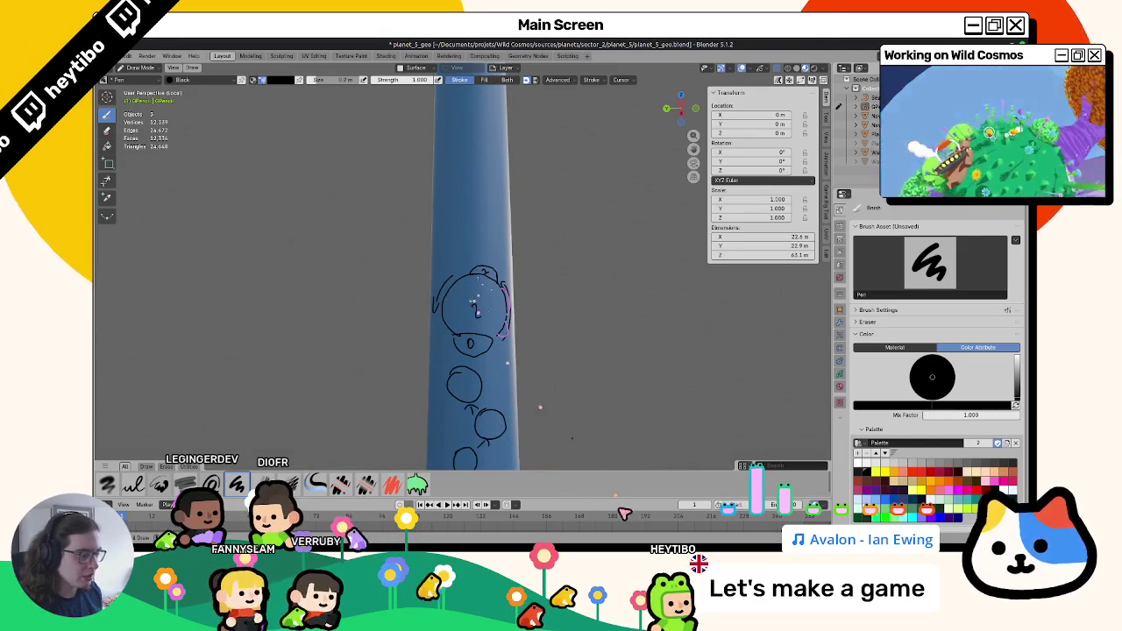
key(alt+Tab)
middle_drag(540, 412, 460, 329)
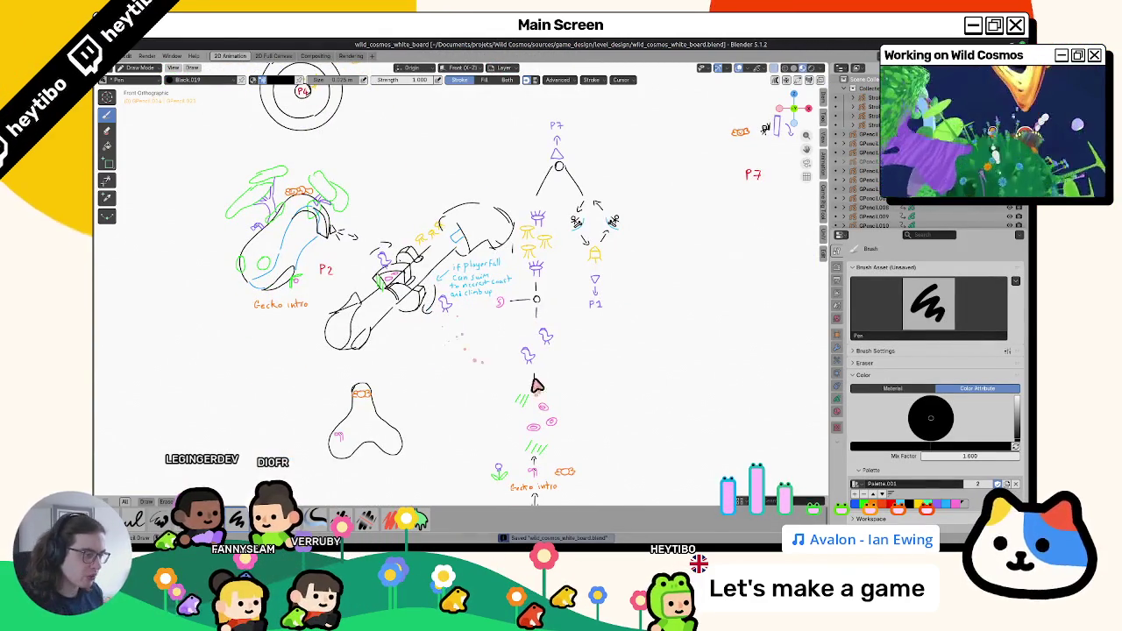
Pan the whiteboard down to the P3 circle and back up, then return to planet_5_geo.blend.
middle_drag(538, 388, 511, 351)
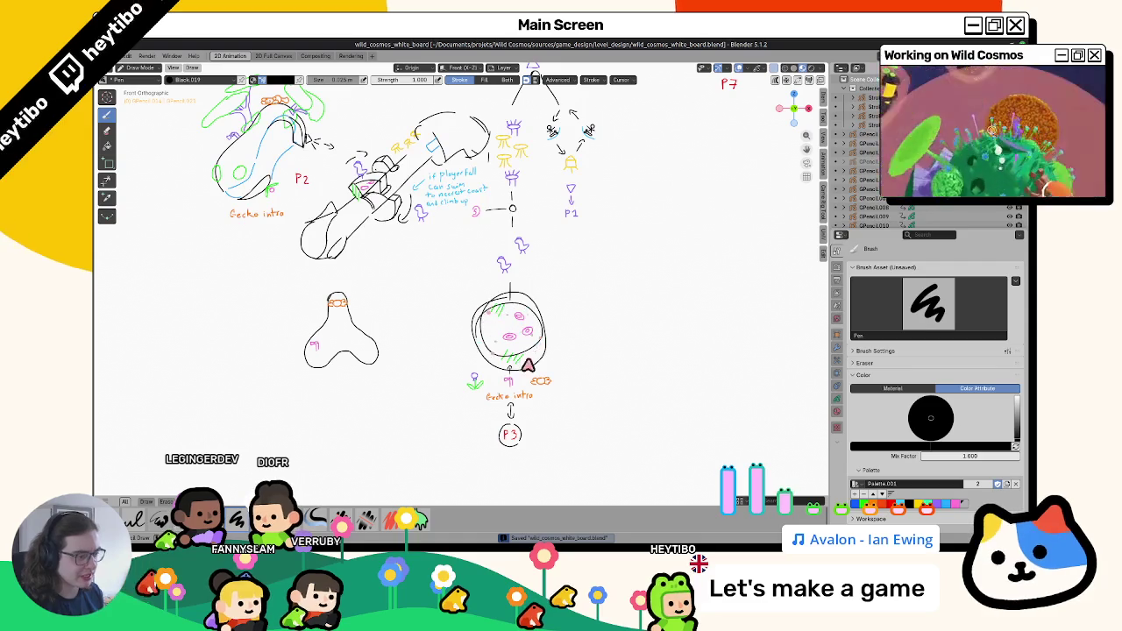
mouse_move(513, 358)
middle_down()
mouse_move(485, 417)
mouse_move(504, 329)
middle_up()
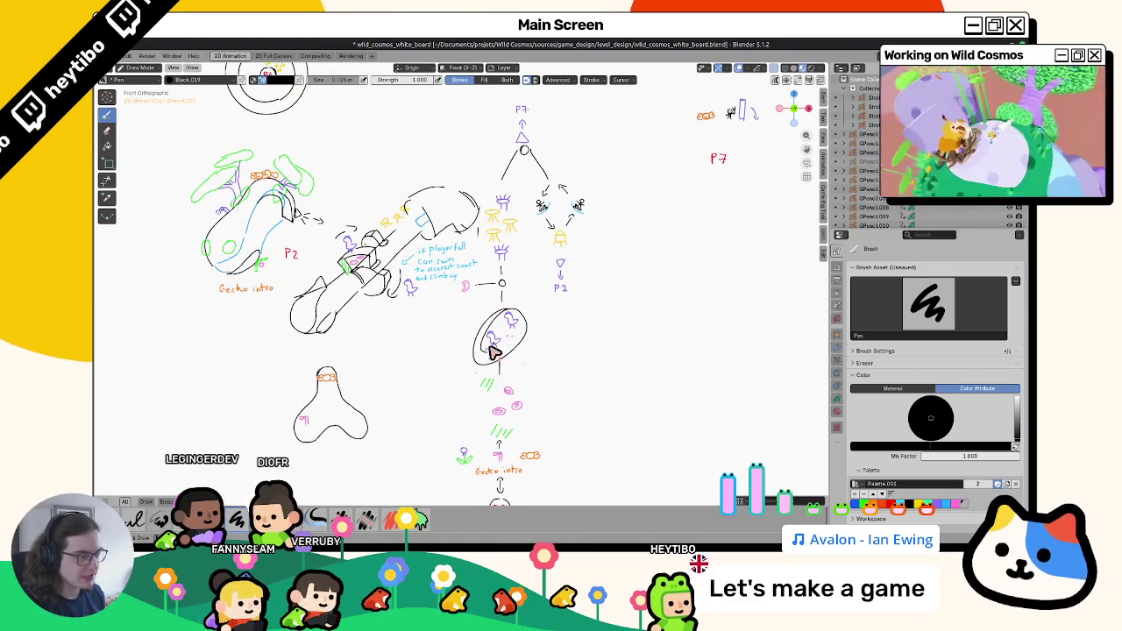
key(alt+Tab)
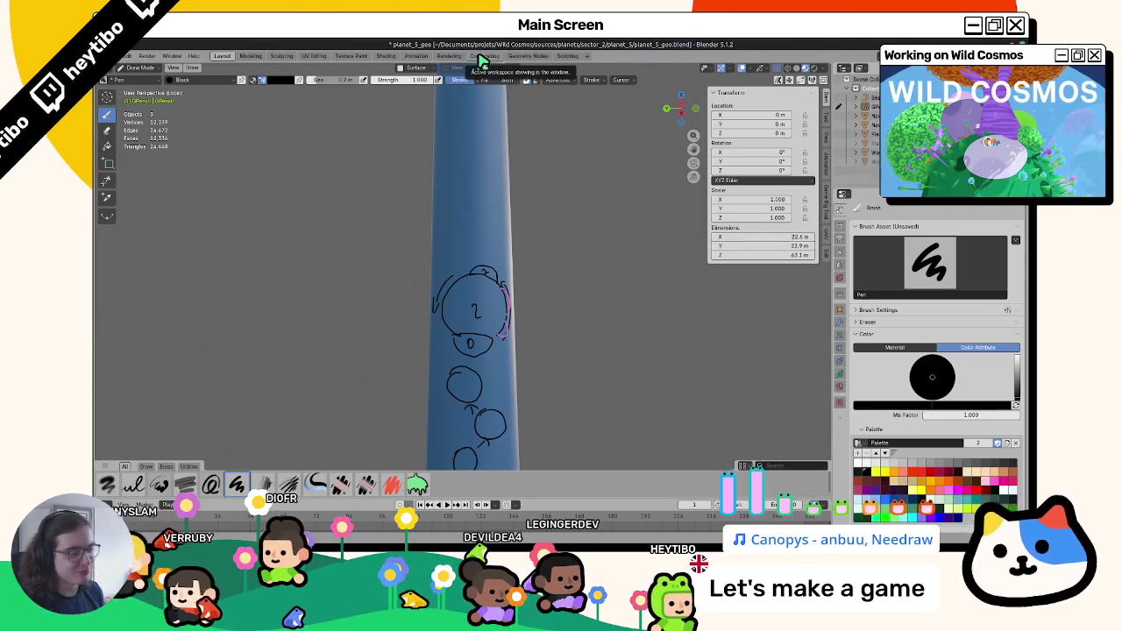
Trace green strokes along the head's upper-left and left side, redrawing one stroke.
middle_drag(454, 404, 614, 386)
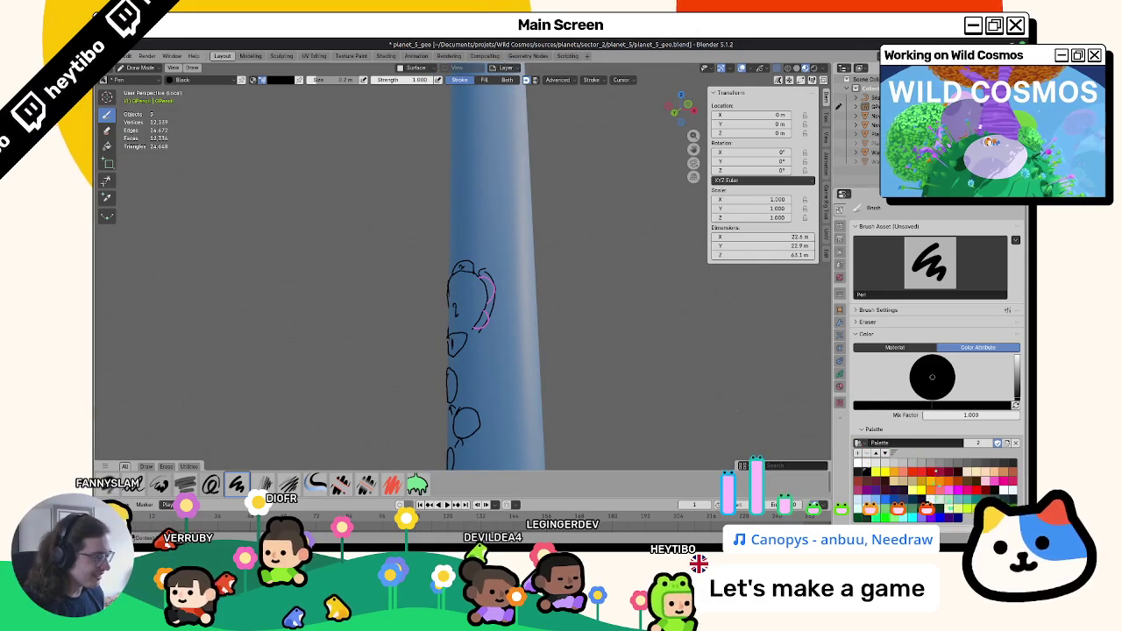
click(884, 515)
mouse_move(514, 325)
middle_down()
mouse_move(481, 272)
mouse_move(463, 284)
middle_up()
drag(424, 305, 472, 277)
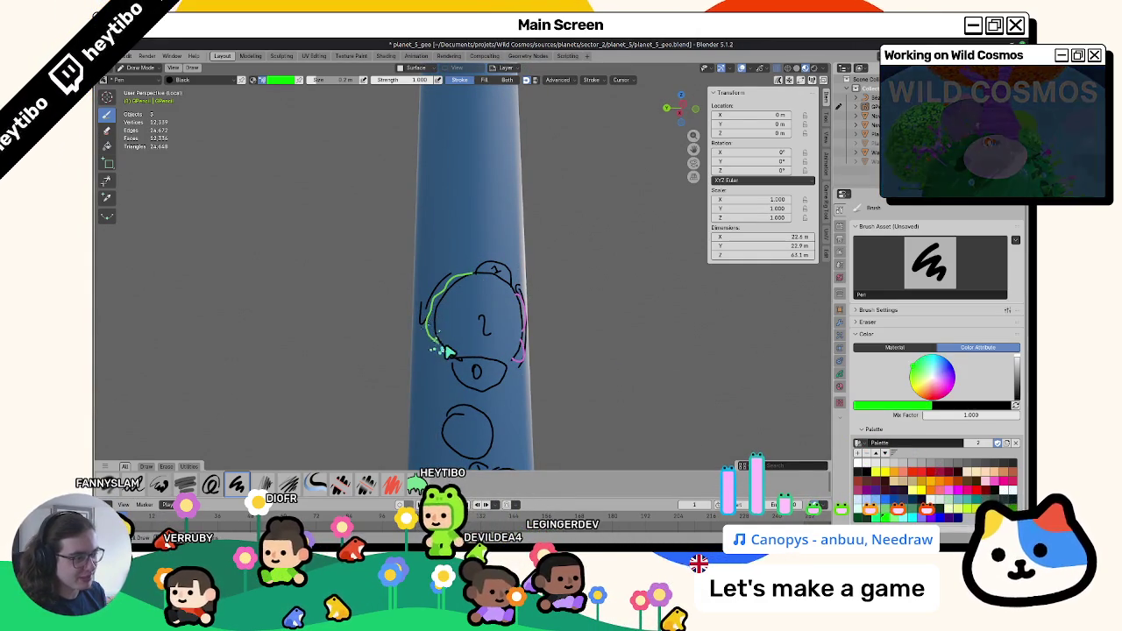
key(ctrl+z)
mouse_move(447, 352)
mouse_down()
mouse_move(438, 298)
mouse_move(441, 351)
mouse_up()
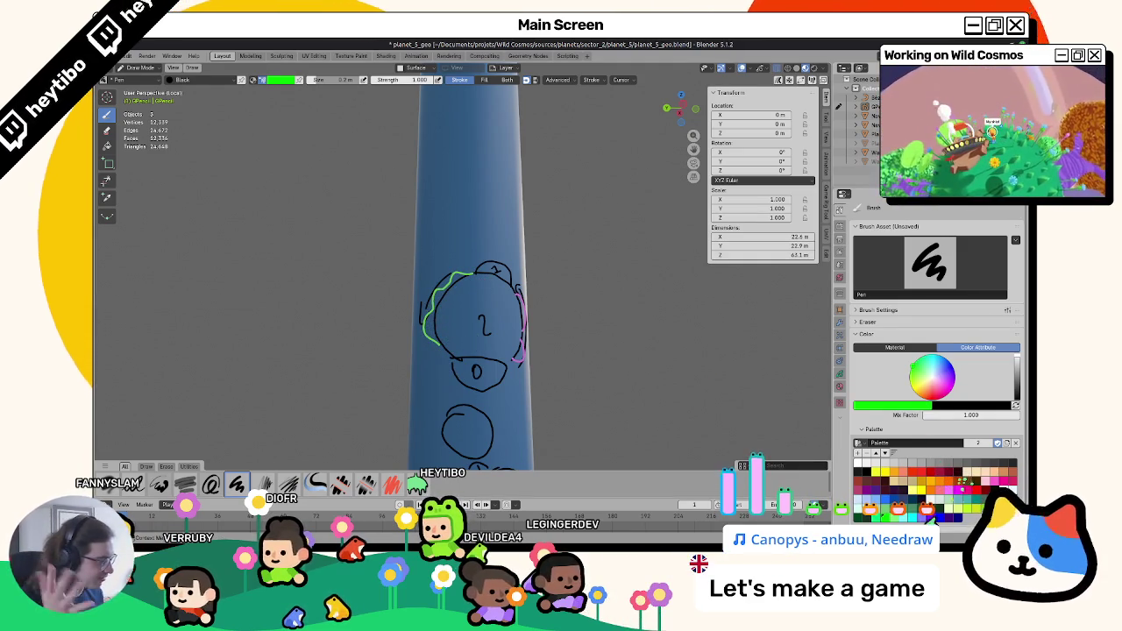
Add purple marks along the head's left side and top-left, then save the file.
click(919, 517)
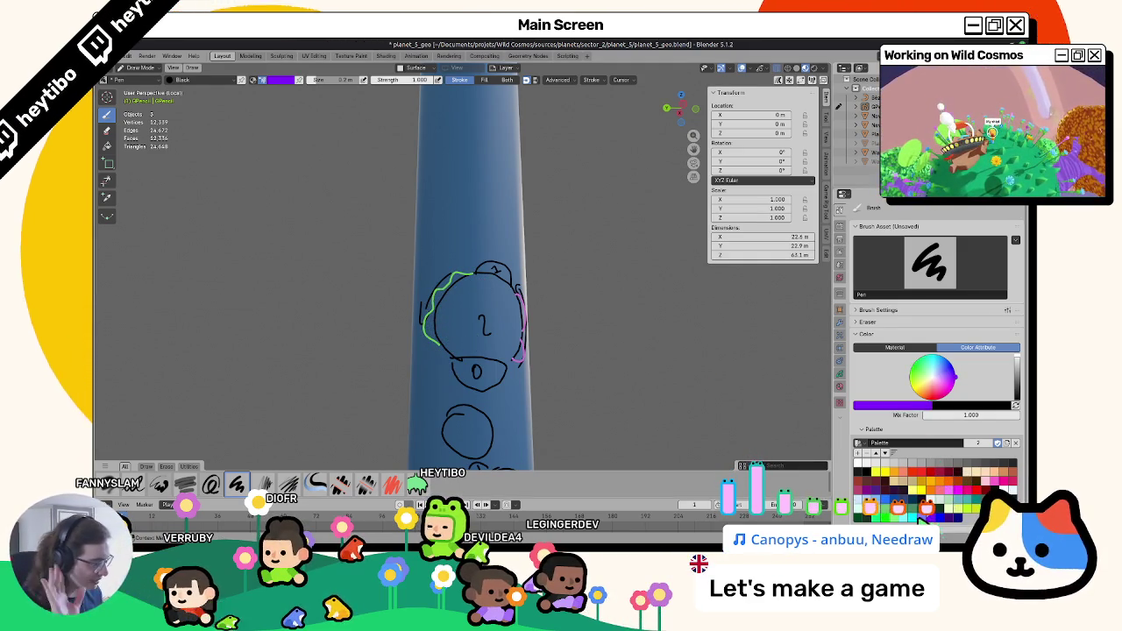
click(437, 323)
mouse_move(448, 318)
middle_down()
mouse_move(454, 327)
mouse_move(441, 305)
middle_up()
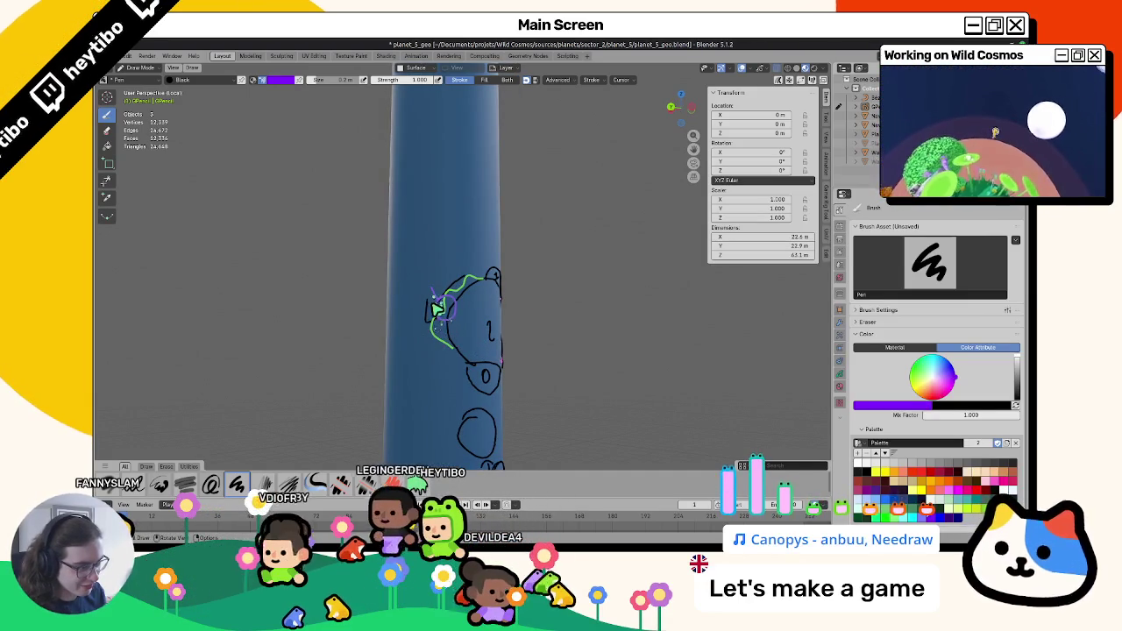
drag(441, 305, 447, 325)
middle_drag(445, 319, 463, 301)
drag(463, 289, 482, 292)
key(ctrl+s)
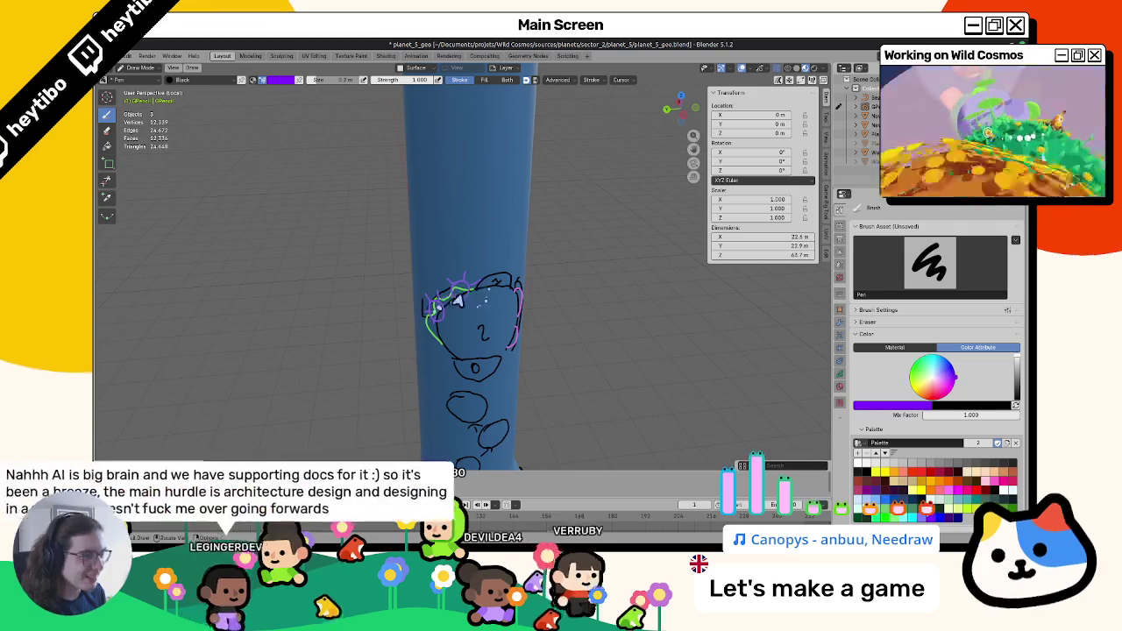
Add a small purple mark to the head and re-check the drawing from the side.
middle_drag(442, 314, 447, 326)
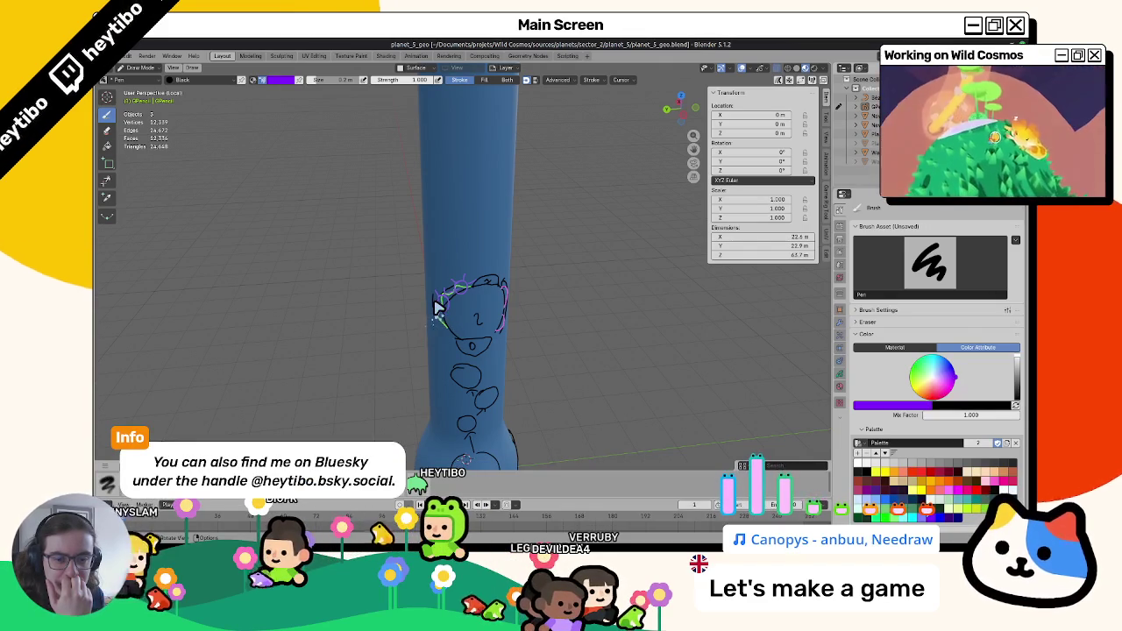
middle_drag(438, 309, 467, 294)
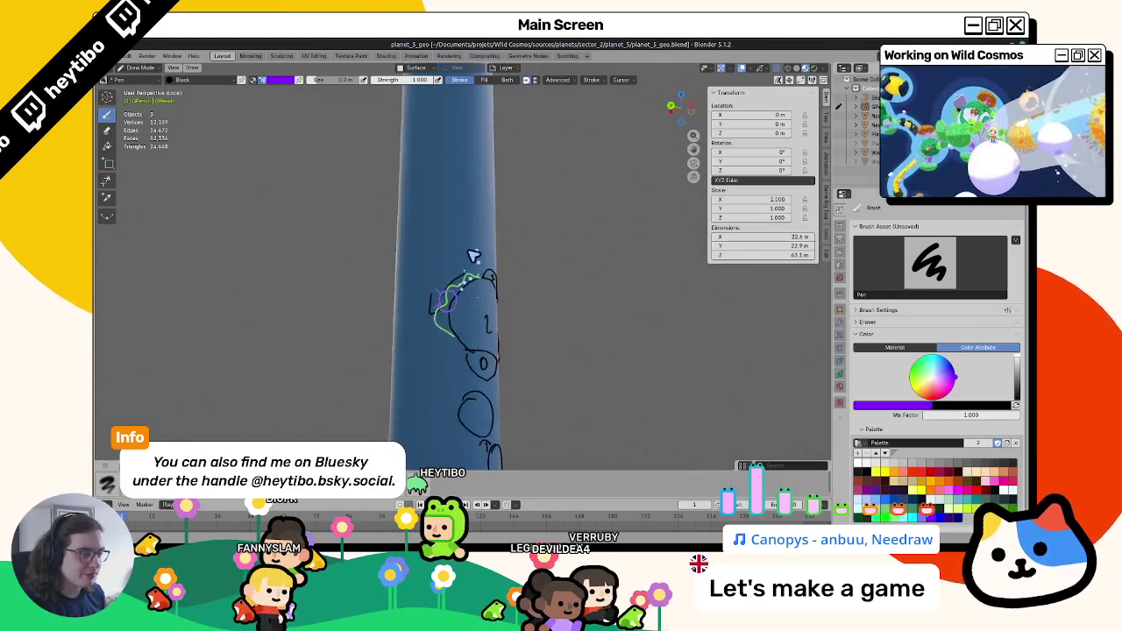
click(458, 278)
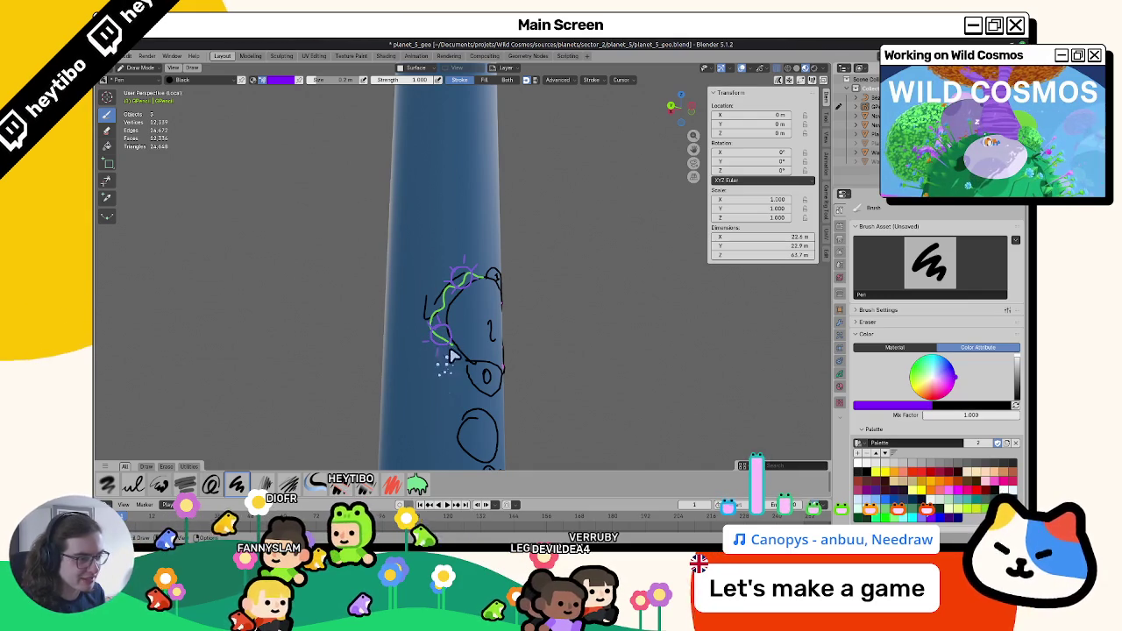
middle_drag(455, 377, 421, 384)
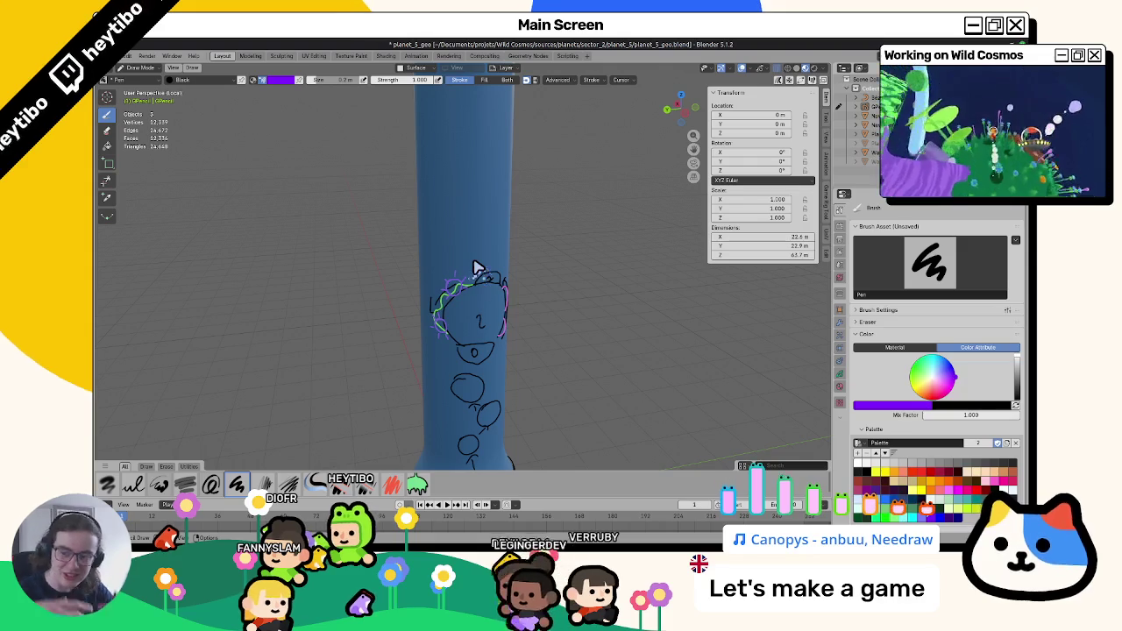
mouse_move(478, 267)
middle_down()
mouse_move(459, 293)
mouse_move(482, 318)
mouse_move(606, 321)
middle_up()
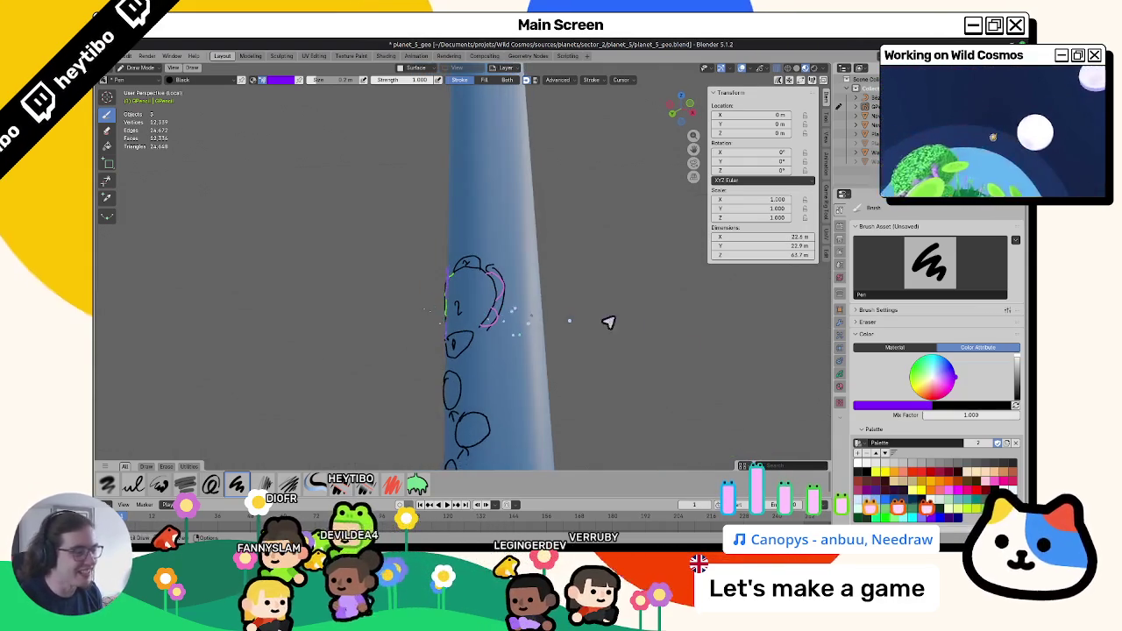
Switch back to black and draw an oval on the column beside the head.
click(859, 472)
mouse_move(544, 386)
middle_down()
mouse_move(513, 376)
mouse_move(496, 456)
middle_up()
mouse_move(518, 320)
middle_down()
mouse_move(523, 273)
mouse_move(476, 278)
mouse_move(486, 303)
mouse_move(478, 284)
middle_up()
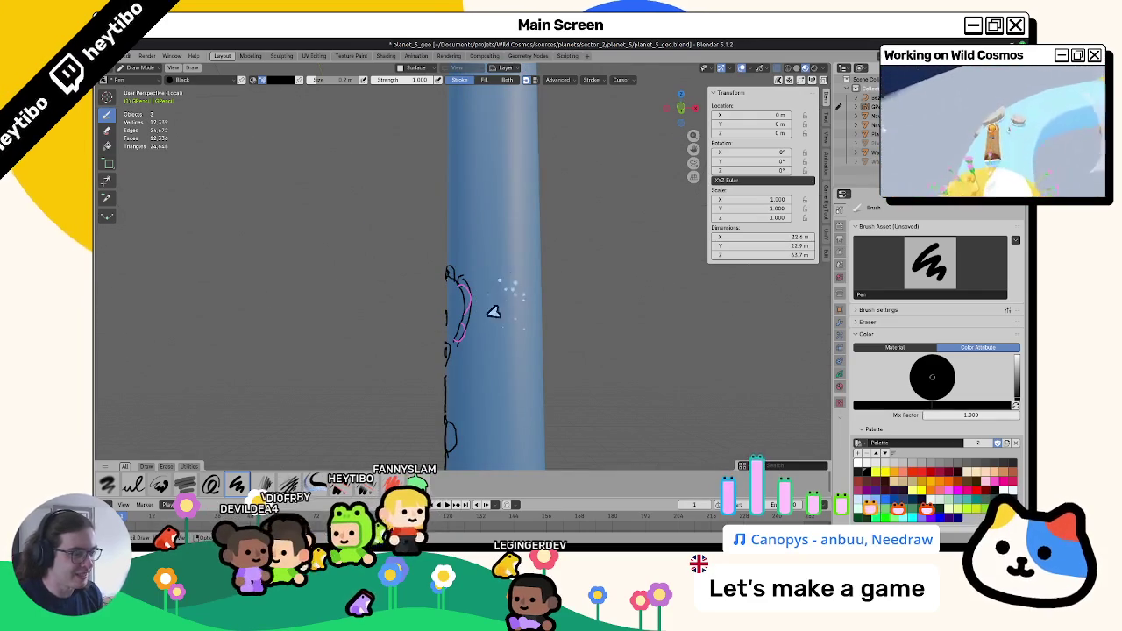
mouse_move(553, 325)
middle_down()
mouse_move(584, 328)
mouse_move(536, 311)
mouse_move(593, 333)
mouse_move(521, 362)
mouse_move(541, 325)
middle_up()
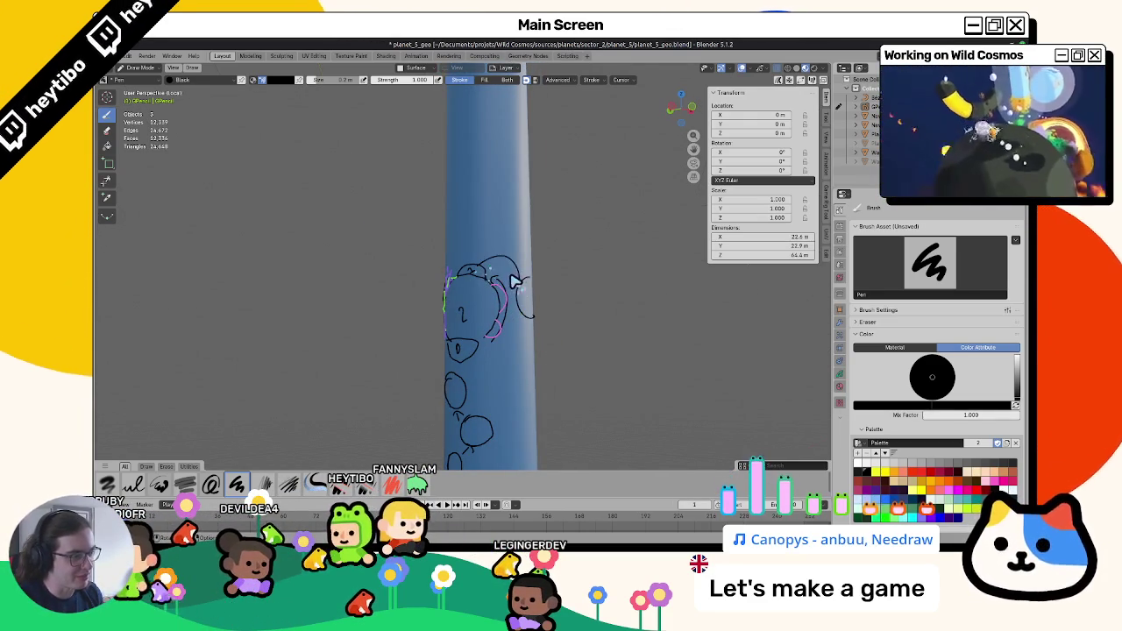
mouse_move(503, 299)
middle_down()
mouse_move(514, 286)
mouse_move(383, 338)
middle_up()
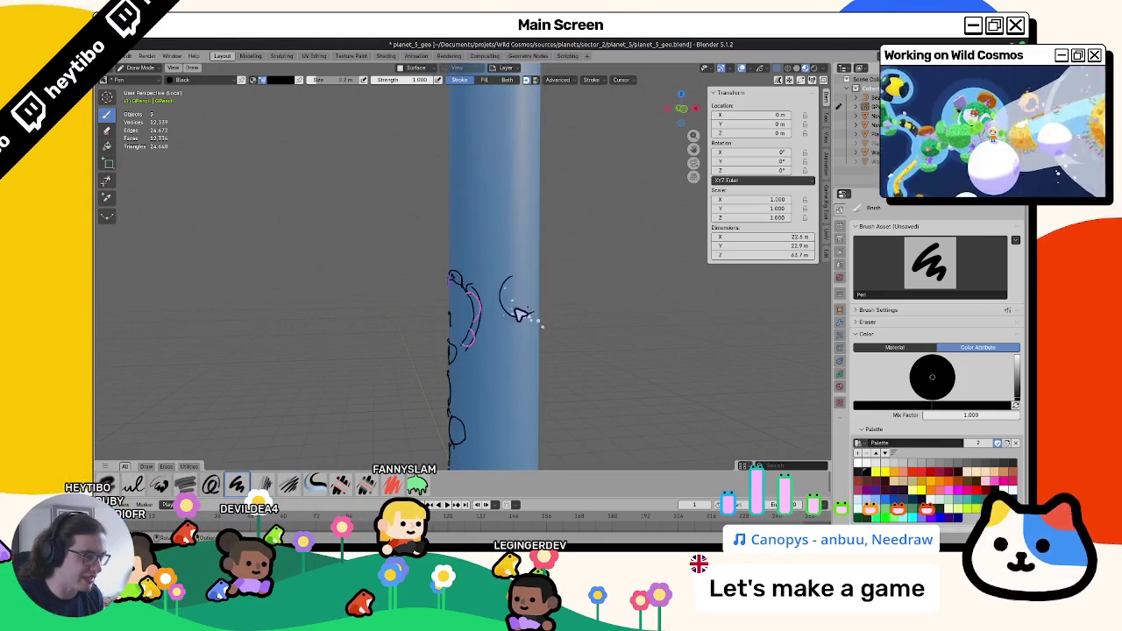
middle_drag(506, 309, 497, 269)
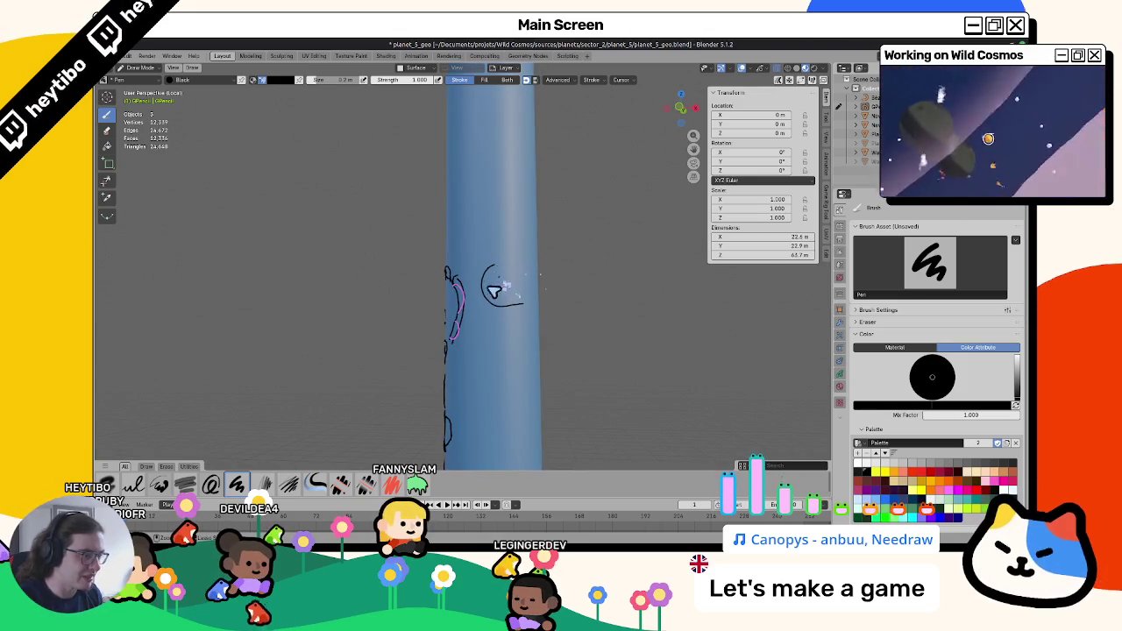
mouse_move(526, 292)
middle_down()
mouse_move(571, 292)
mouse_move(451, 293)
mouse_move(581, 303)
mouse_move(523, 287)
mouse_move(435, 311)
middle_up()
drag(491, 303, 502, 274)
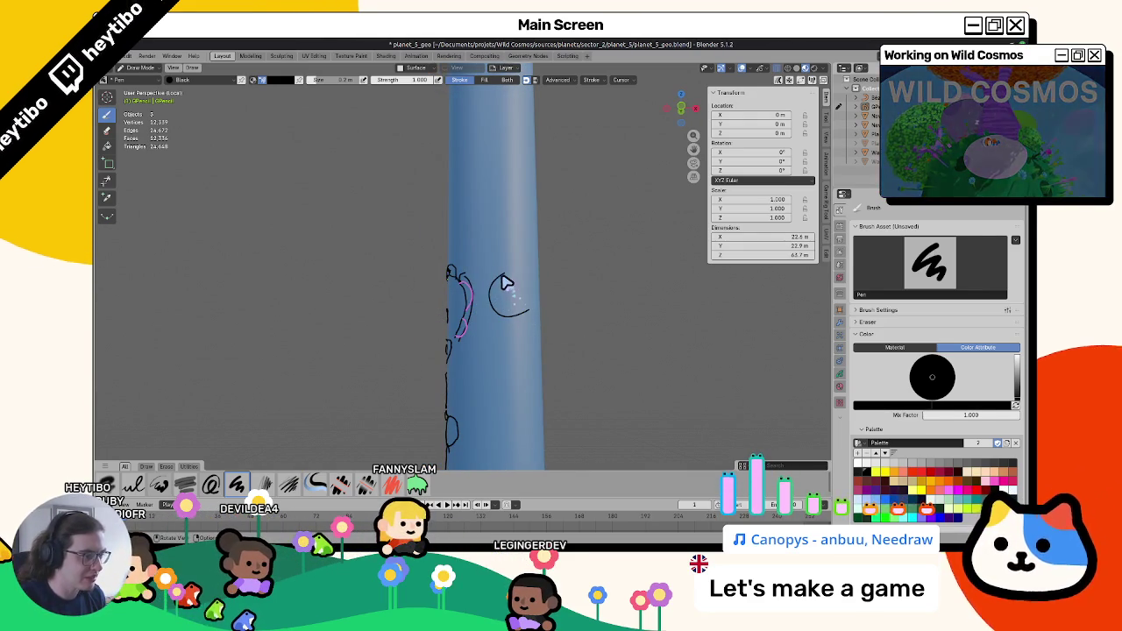
drag(505, 271, 507, 315)
Replace the old circle with an open curved black stroke.
mouse_move(497, 298)
middle_down()
mouse_move(526, 288)
mouse_move(500, 294)
middle_up()
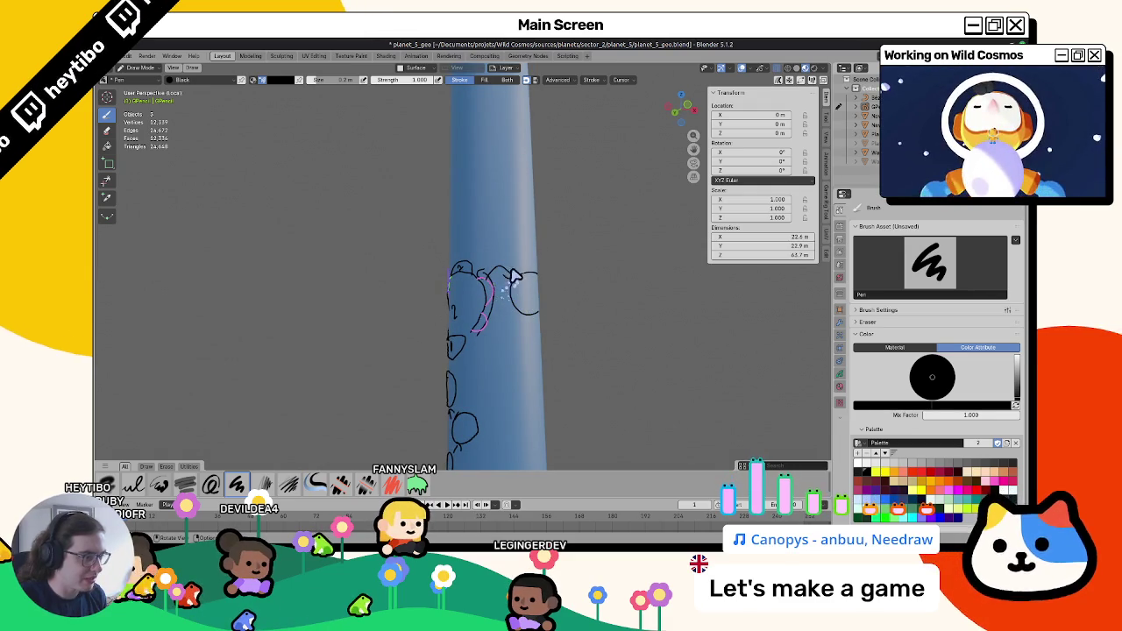
mouse_move(491, 296)
middle_down()
mouse_move(518, 283)
mouse_move(506, 283)
middle_up()
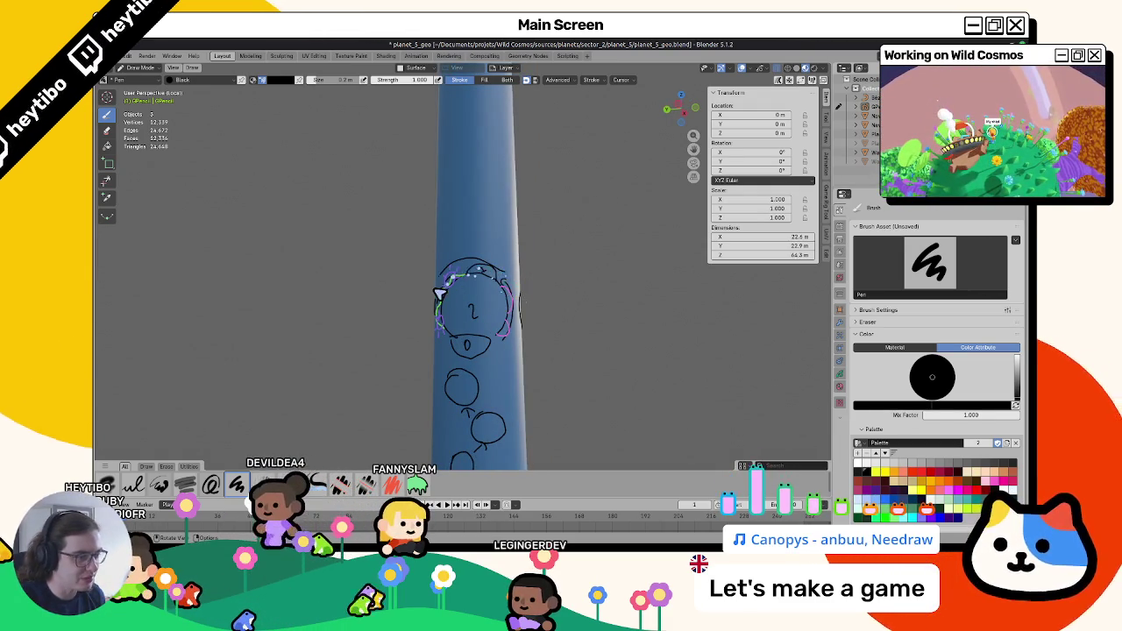
mouse_move(446, 310)
middle_down()
mouse_move(488, 318)
mouse_move(416, 371)
mouse_move(446, 300)
mouse_move(414, 311)
mouse_move(433, 296)
mouse_move(483, 301)
mouse_move(491, 278)
mouse_move(500, 301)
mouse_move(564, 307)
mouse_move(490, 307)
middle_up()
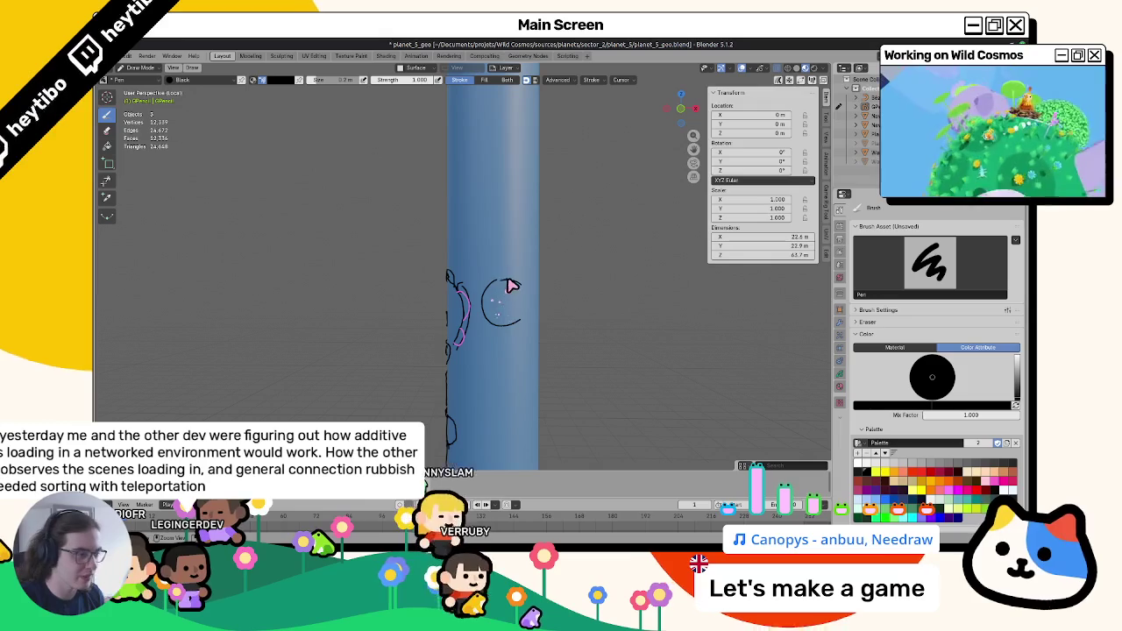
key(ctrl+z)
drag(503, 272, 529, 304)
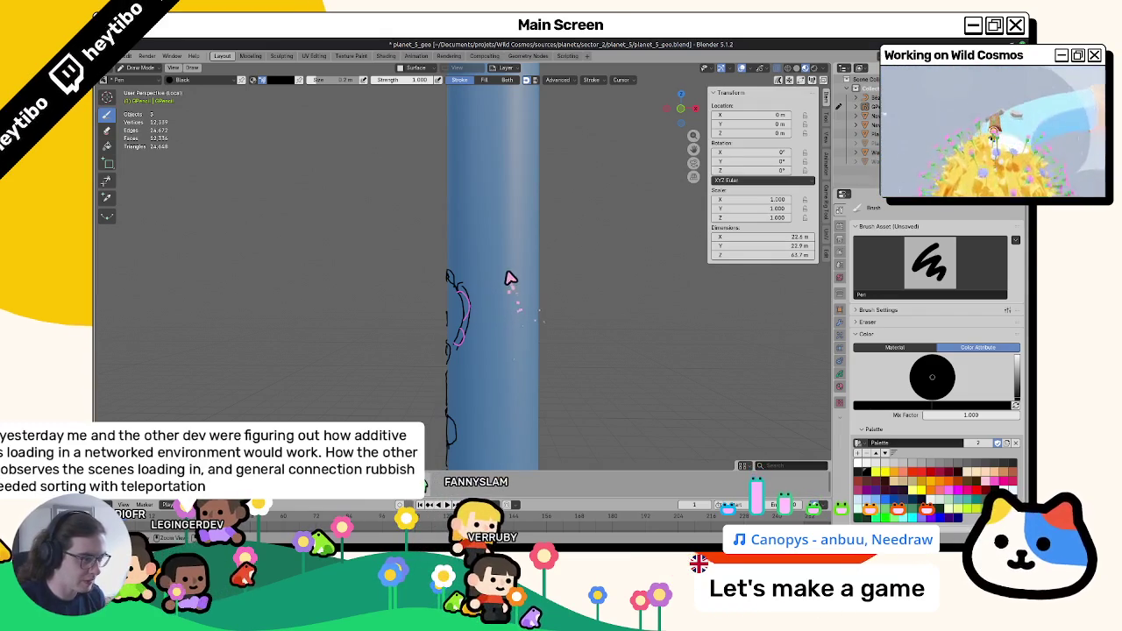
Draw a trial curved stroke on the pillar, then undo it.
middle_drag(524, 309, 465, 328)
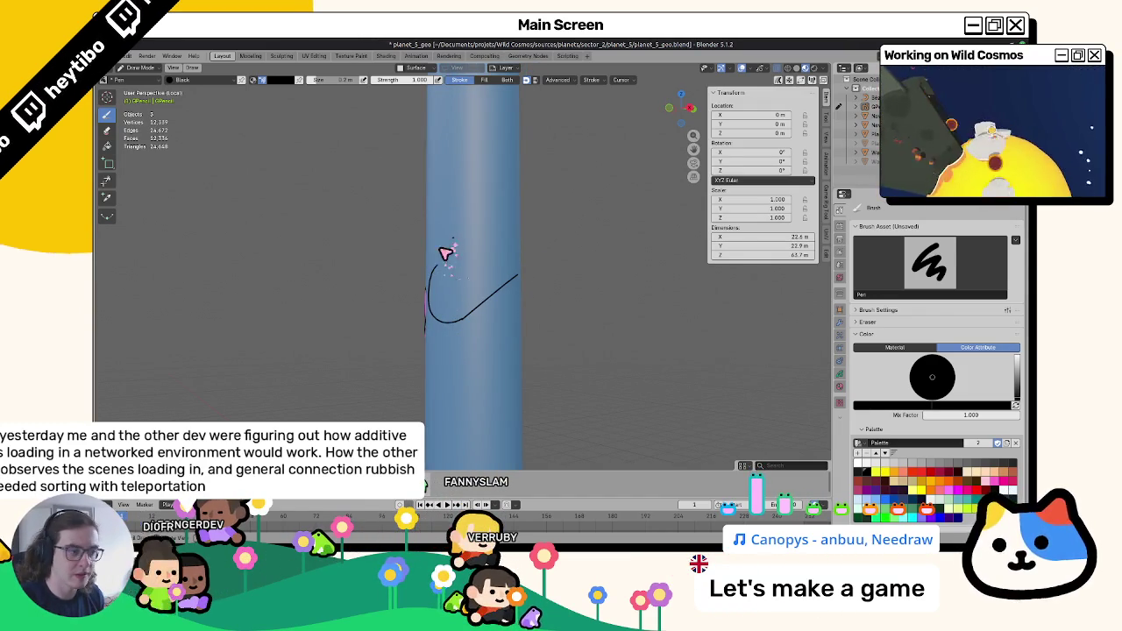
mouse_move(514, 225)
middle_down()
mouse_move(354, 275)
mouse_move(463, 233)
middle_up()
drag(401, 246, 483, 195)
key(ctrl+z)
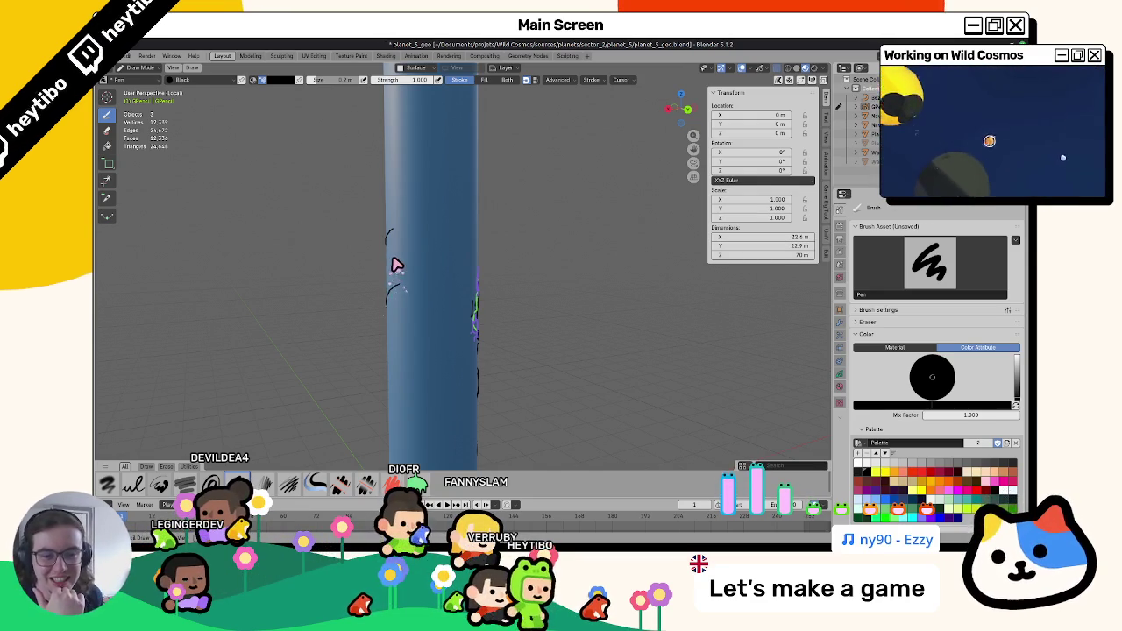
Orbit around the pillar to reveal its hidden strokes, then switch to wild_cosmos_white_board.blend.
mouse_move(395, 263)
middle_down()
mouse_move(447, 281)
mouse_move(500, 271)
middle_up()
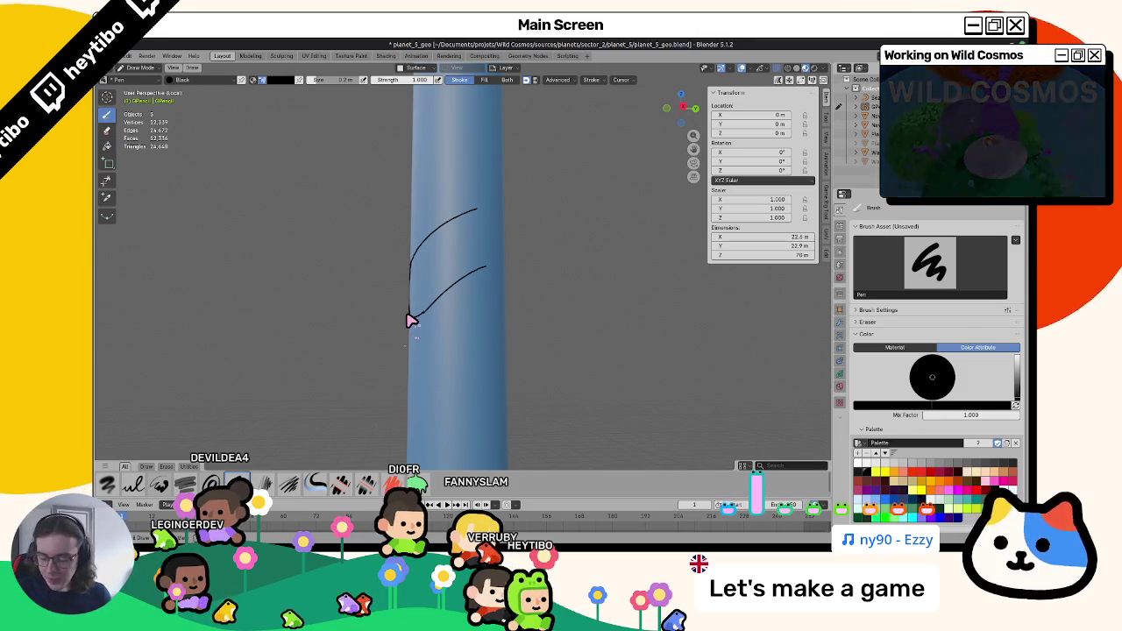
mouse_move(411, 320)
middle_down()
mouse_move(538, 301)
mouse_move(514, 319)
mouse_move(500, 313)
mouse_move(500, 284)
mouse_move(456, 276)
mouse_move(501, 306)
mouse_move(459, 271)
mouse_move(556, 301)
middle_up()
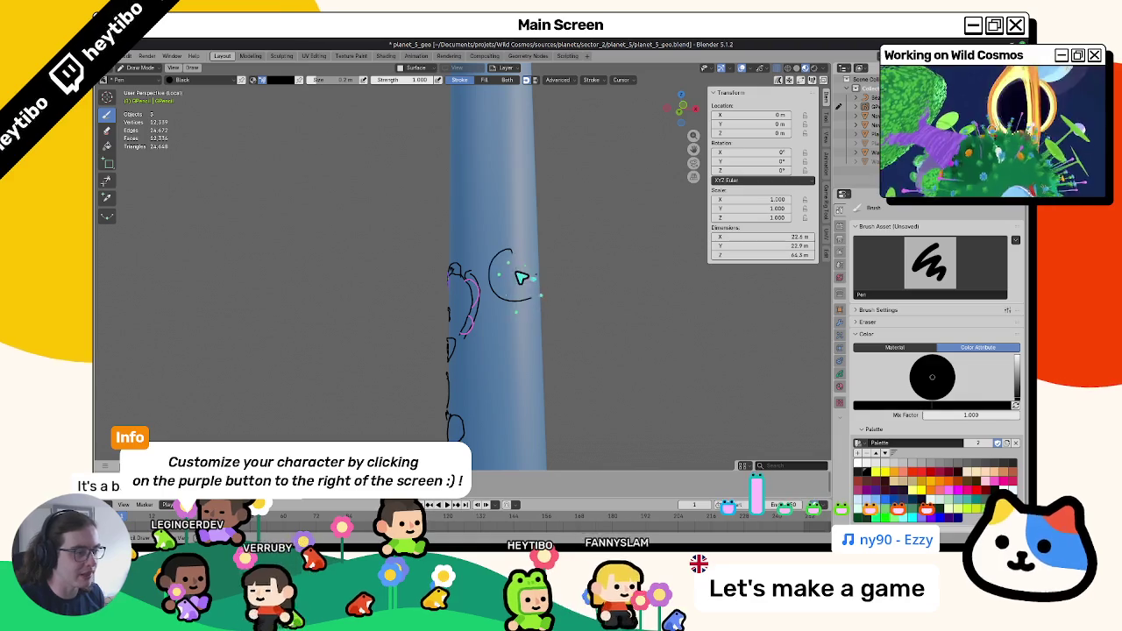
mouse_move(521, 266)
middle_down()
mouse_move(585, 283)
mouse_move(513, 296)
mouse_move(521, 275)
mouse_move(552, 283)
mouse_move(498, 279)
middle_up()
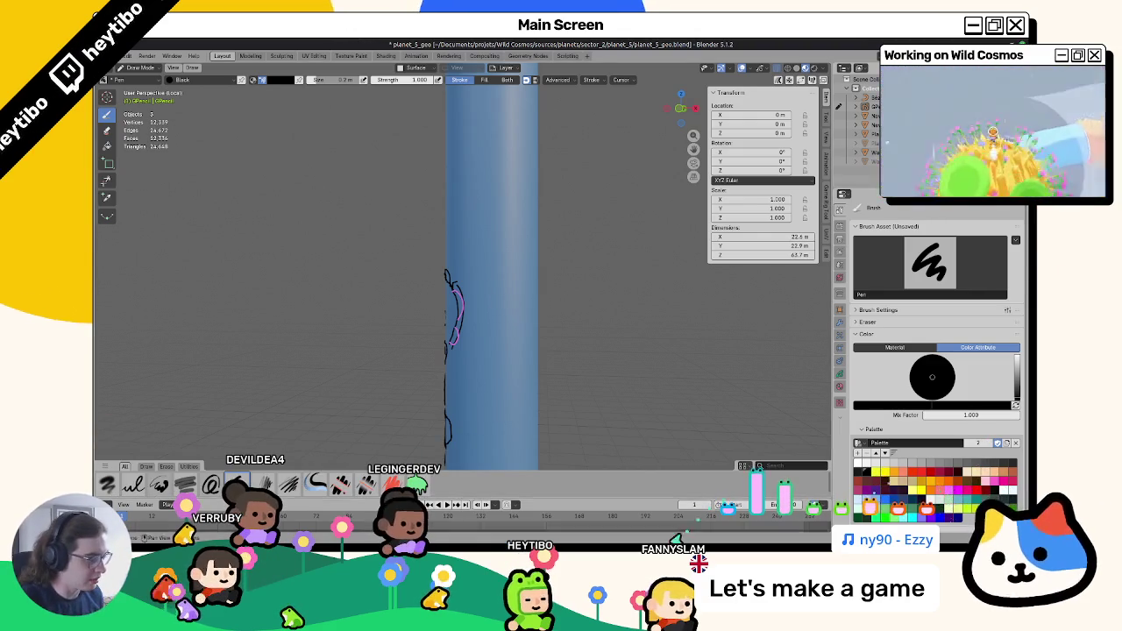
key(alt+Tab)
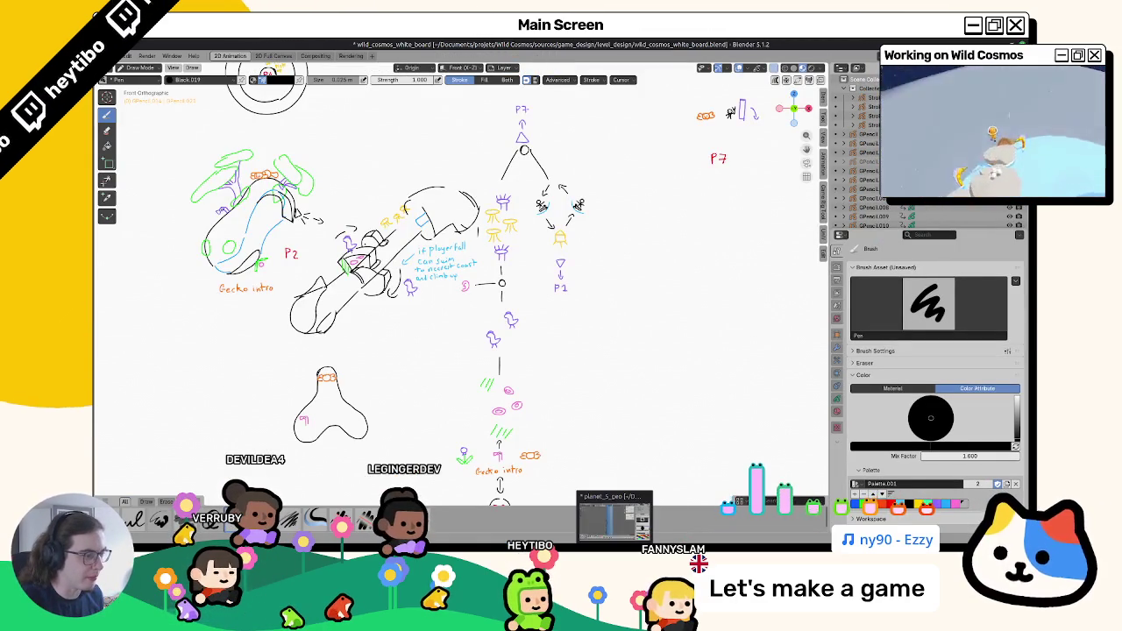
Return to the planet sketch, adjust strokes around the head, and set the colour to magenta.
click(614, 517)
mouse_move(616, 435)
middle_down()
mouse_move(538, 356)
mouse_move(450, 345)
mouse_move(562, 336)
mouse_move(544, 337)
middle_up()
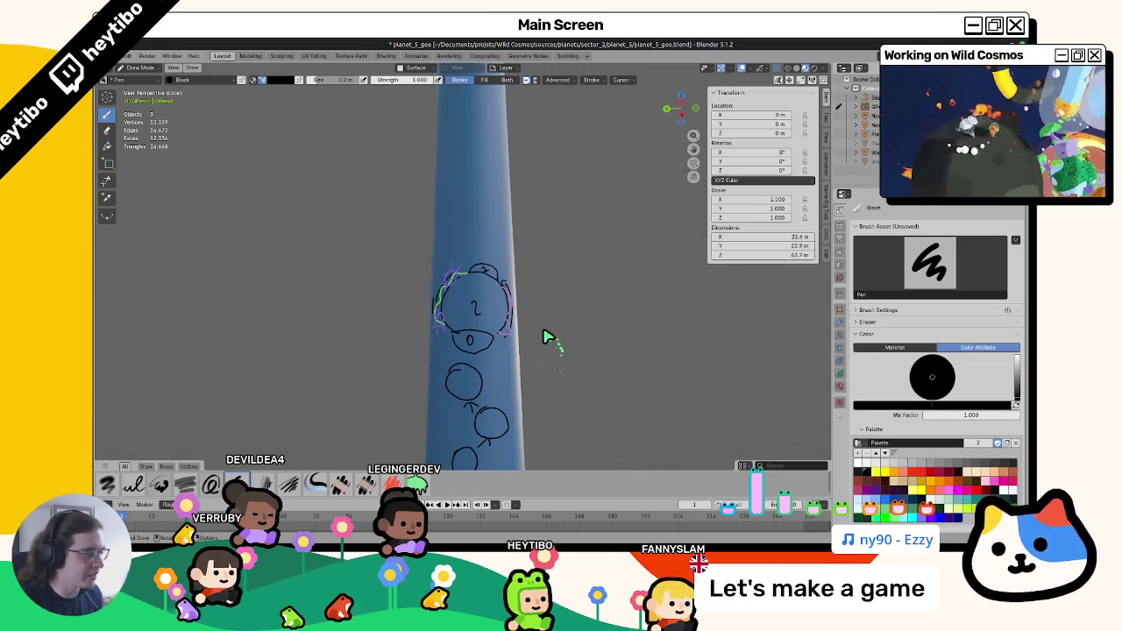
middle_drag(914, 436, 474, 324)
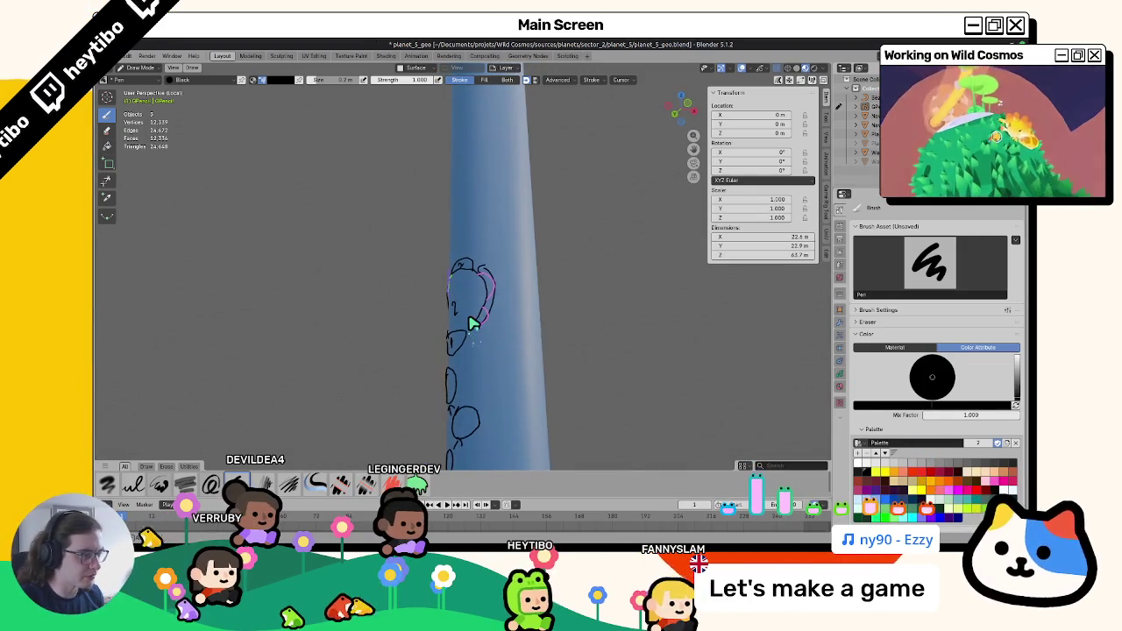
drag(474, 325, 554, 342)
click(954, 497)
middle_drag(544, 377, 479, 307)
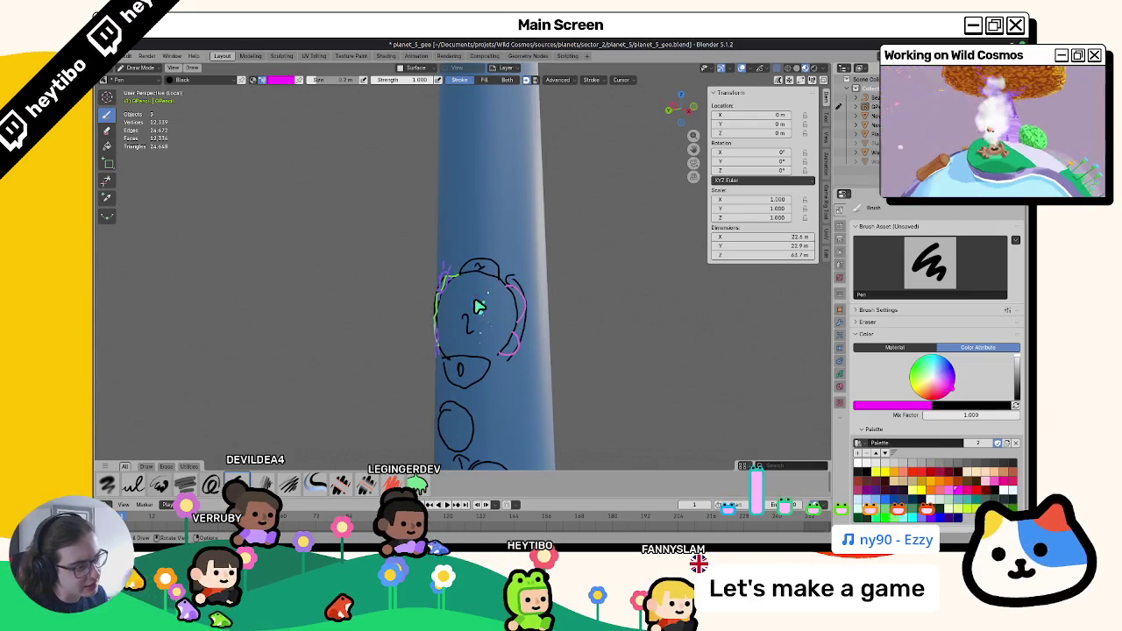
Draw a small magenta curl on the face, checking it against the whiteboard map.
key(alt+Tab)
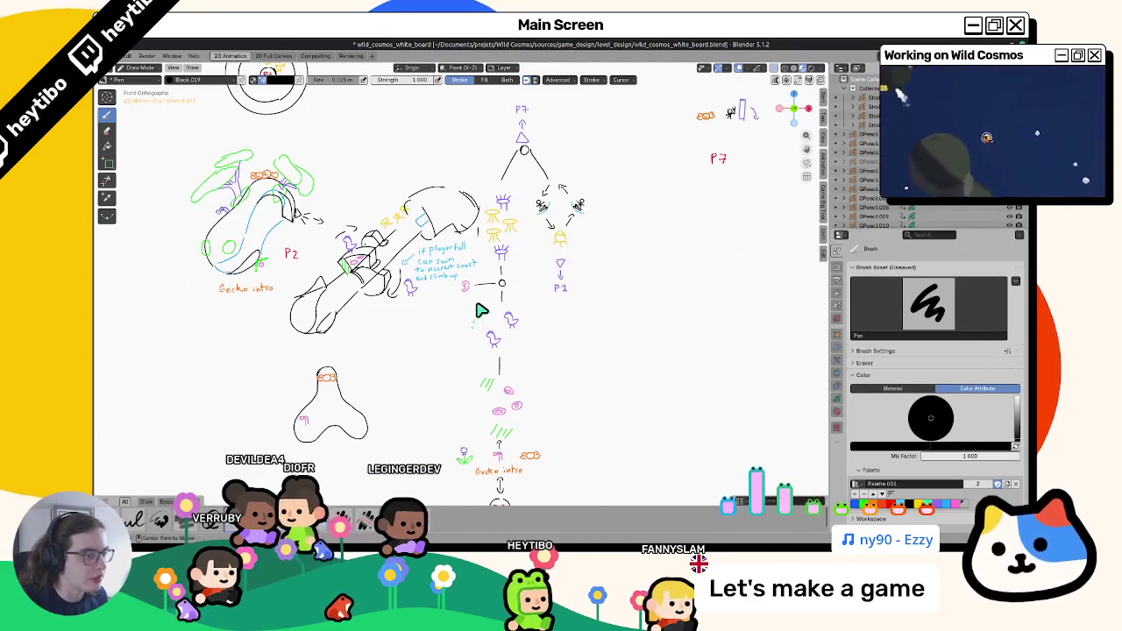
key(alt+Tab)
scroll(478, 314, up, 1)
drag(481, 313, 495, 312)
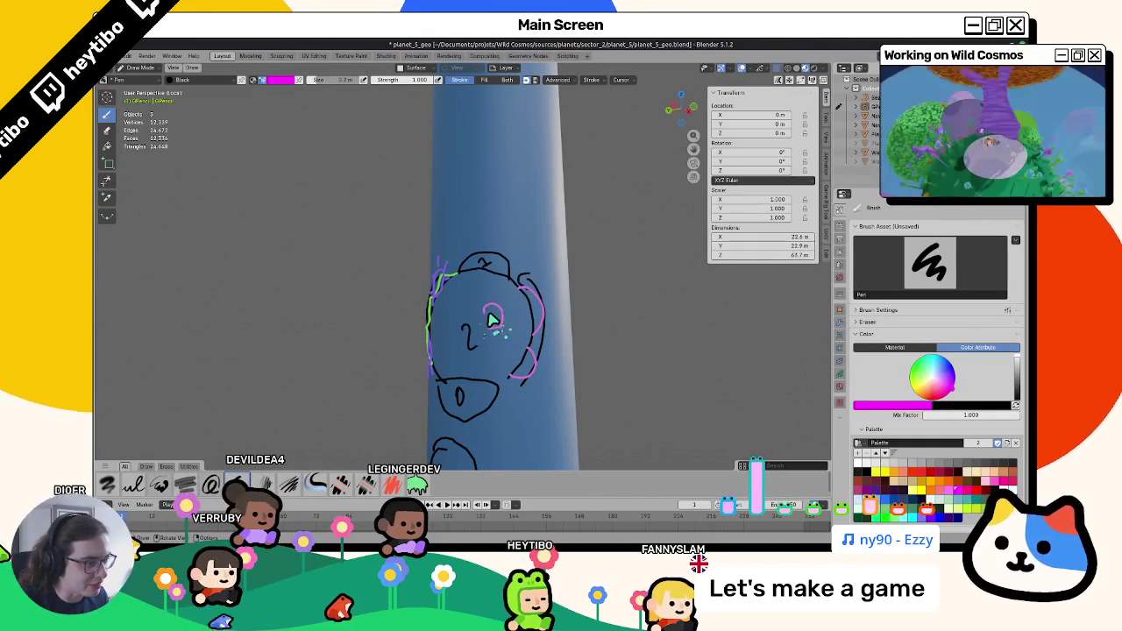
key(alt+Tab)
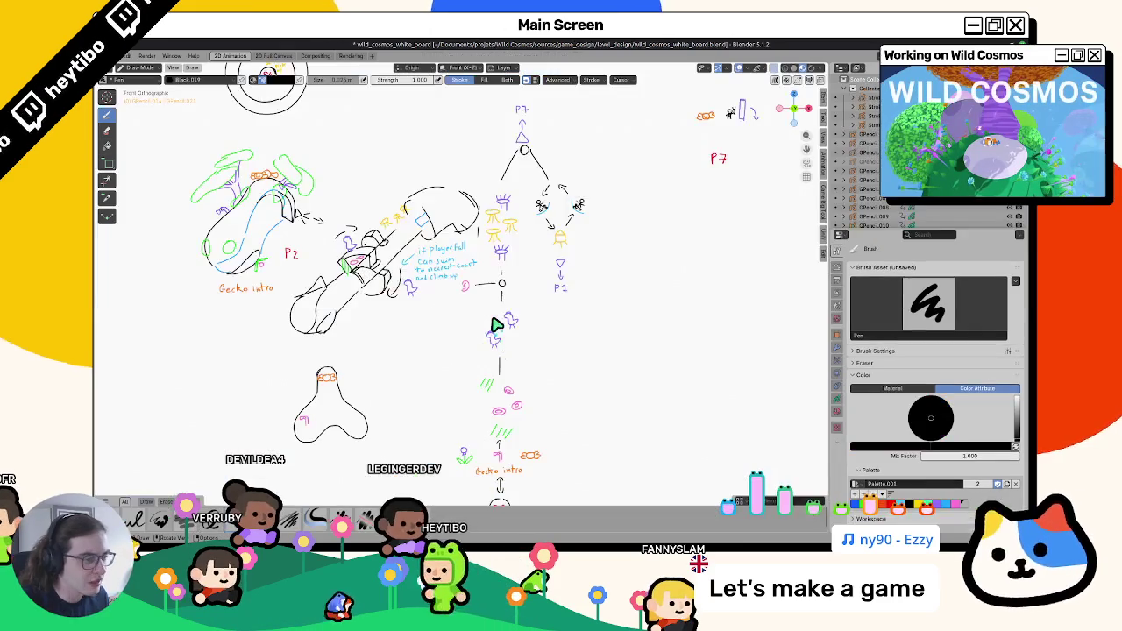
key(alt+Tab)
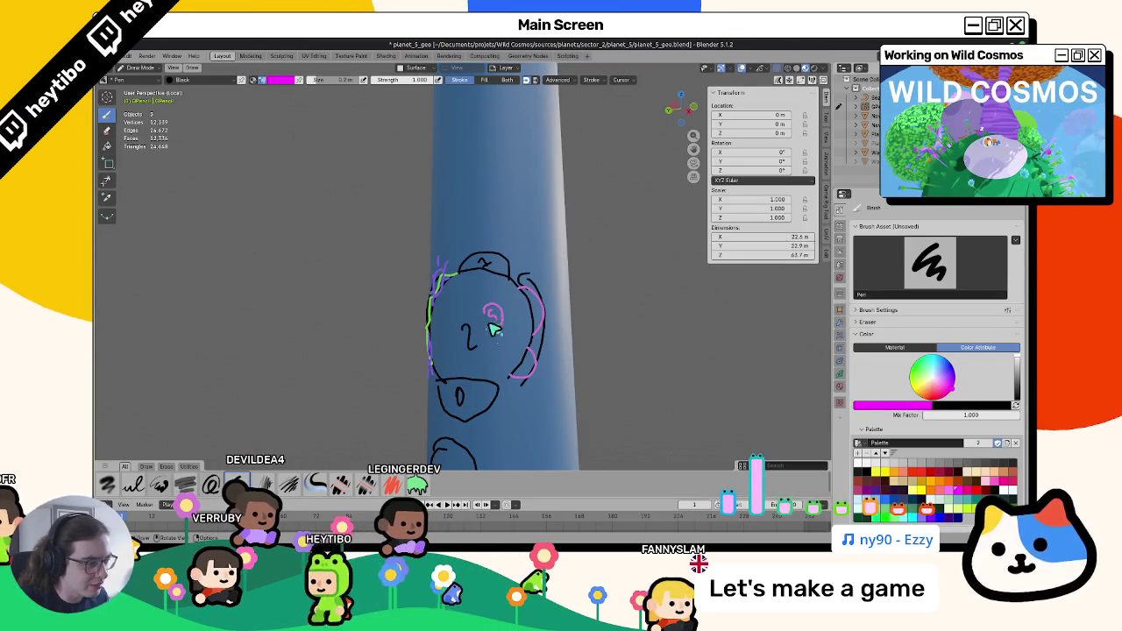
Toggle the drawing colour to black and back to magenta while orbiting the face.
mouse_move(488, 306)
middle_down()
mouse_move(427, 307)
mouse_move(533, 299)
middle_up()
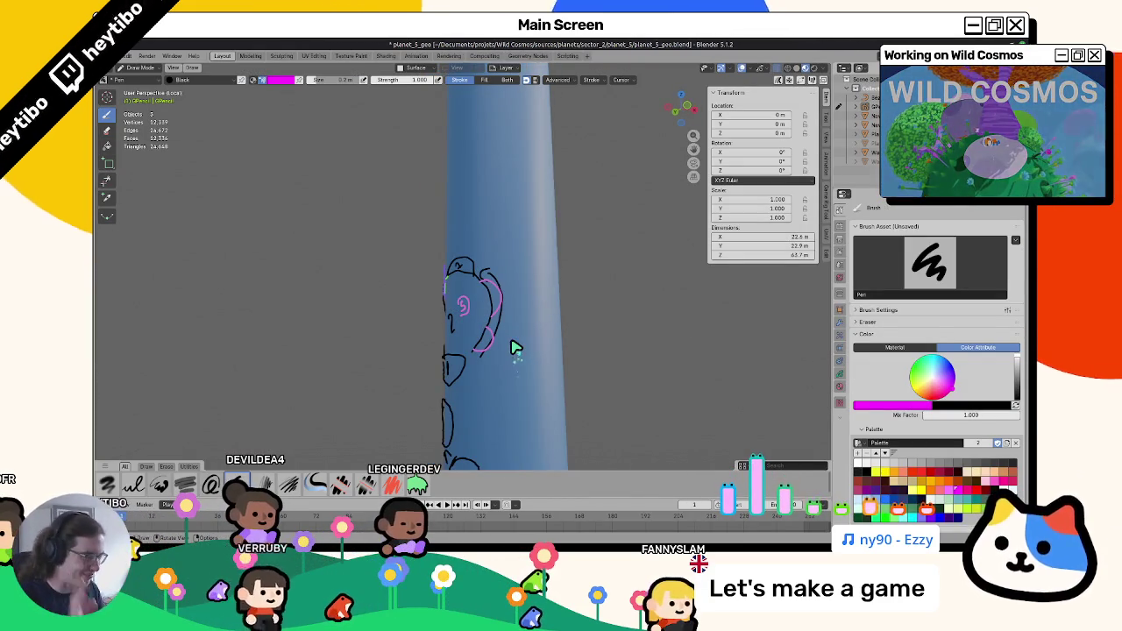
key(x)
middle_drag(518, 355, 606, 362)
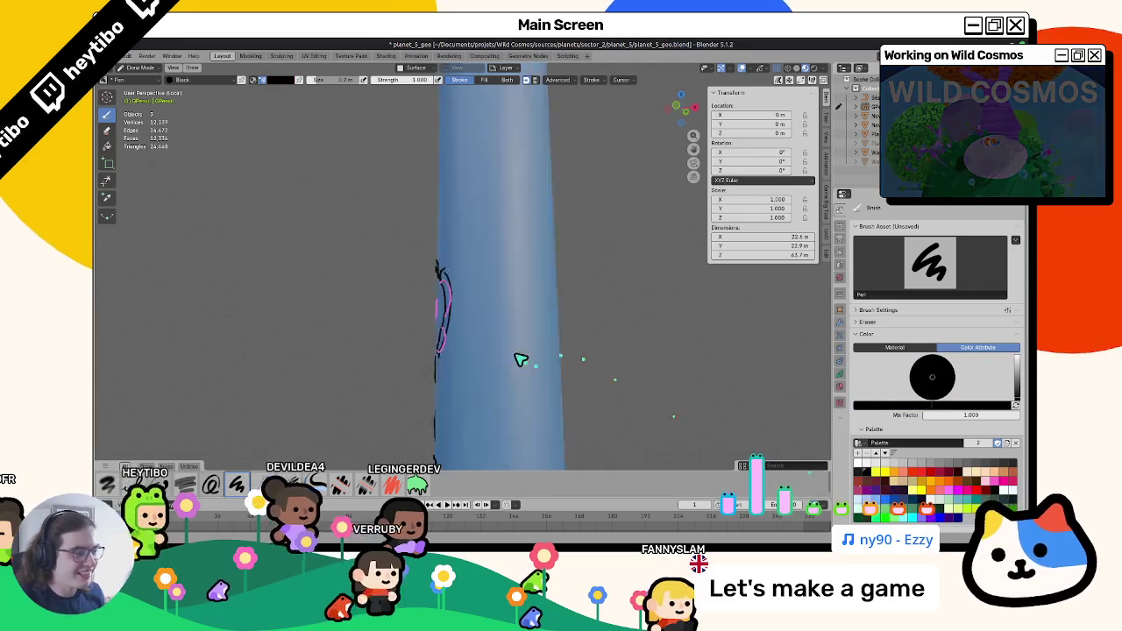
key(x)
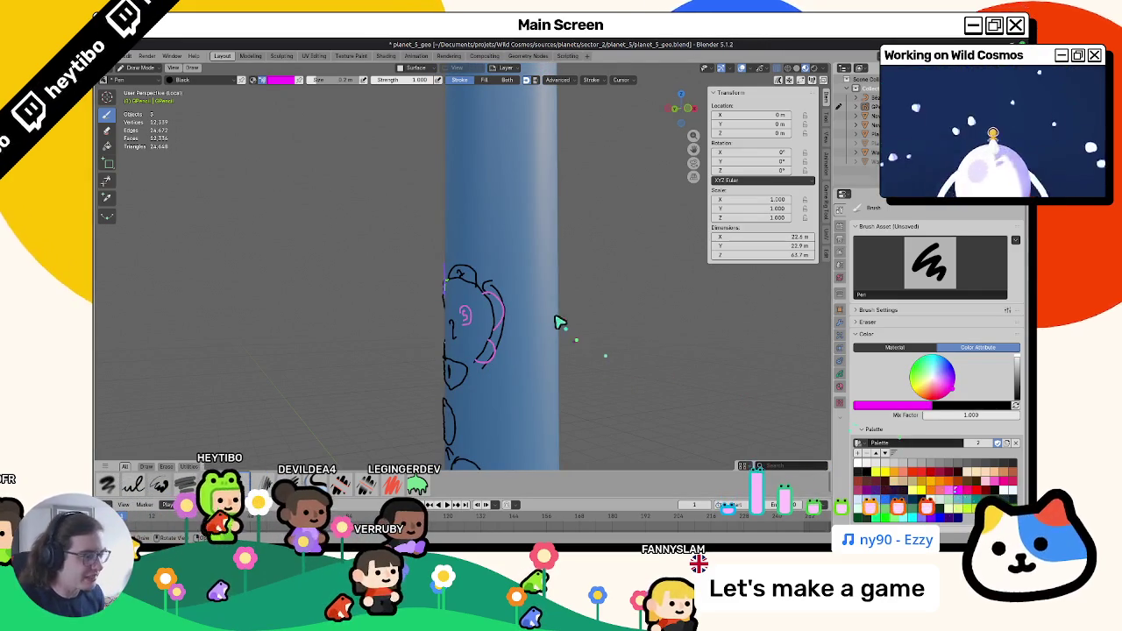
middle_drag(564, 321, 543, 342)
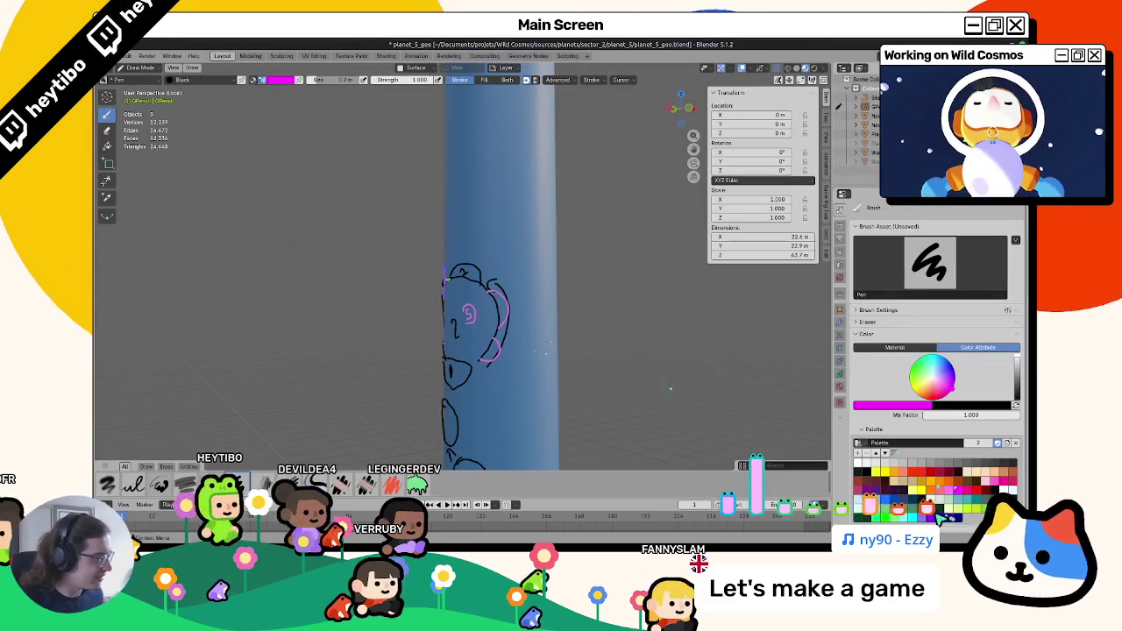
Draw a lavender scribble beside the face, then pick saturated purple and compare with the whiteboard.
click(922, 518)
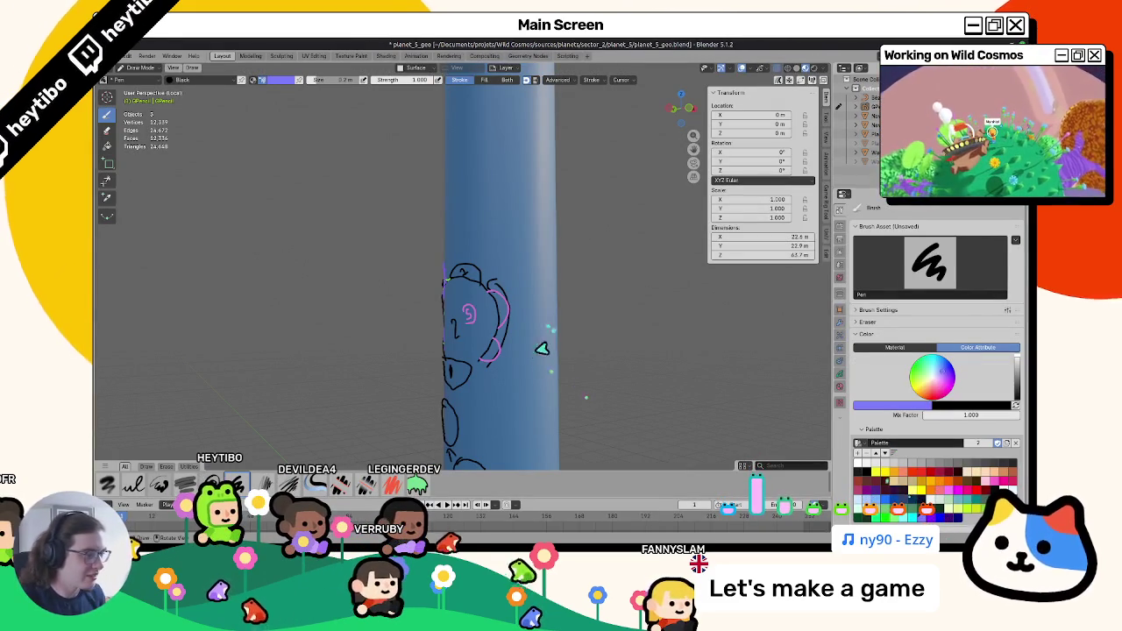
drag(550, 329, 575, 359)
click(868, 476)
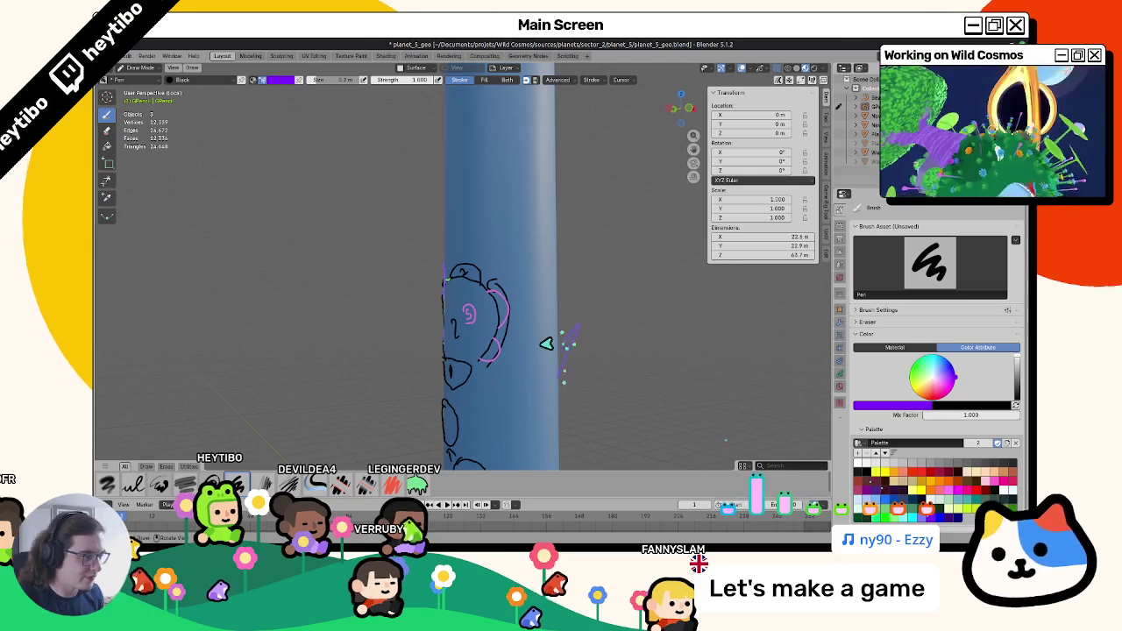
middle_drag(498, 337, 430, 289)
key(alt+Tab)
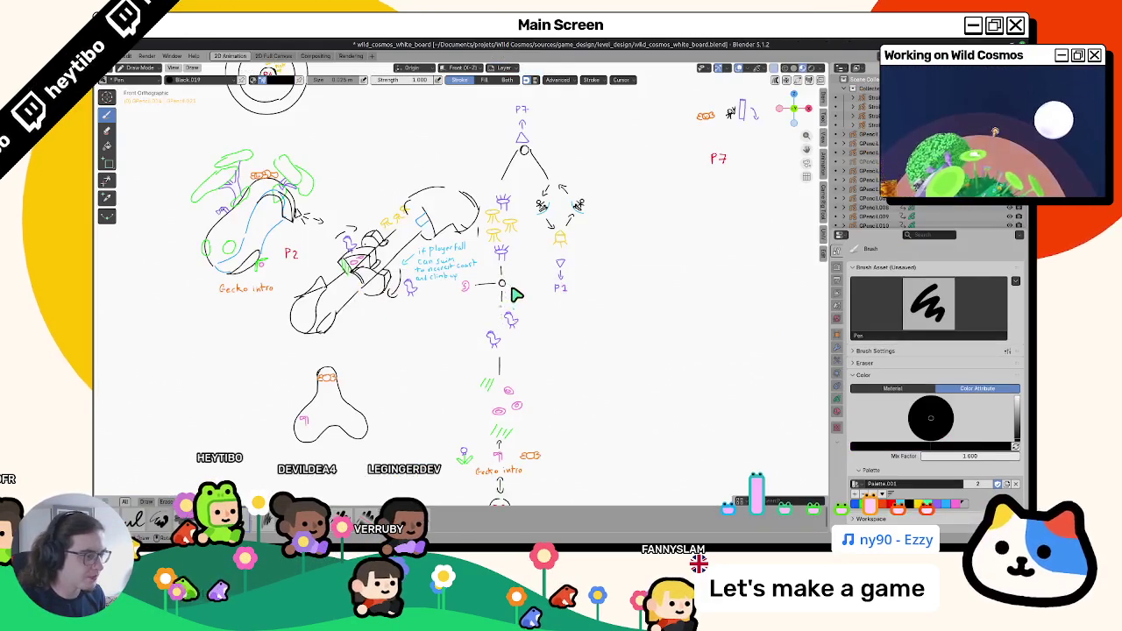
key(alt+Tab)
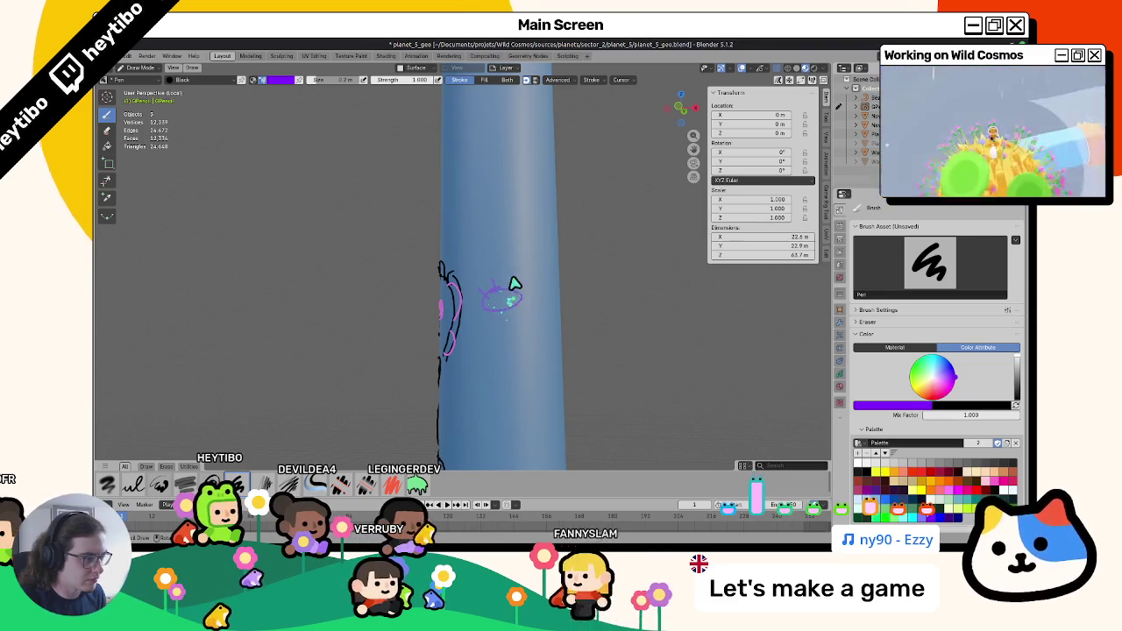
Orbit around the pillar to bring the face and the purple creature outline into view.
mouse_move(515, 300)
middle_down()
mouse_move(672, 306)
mouse_move(579, 296)
mouse_move(464, 316)
middle_up()
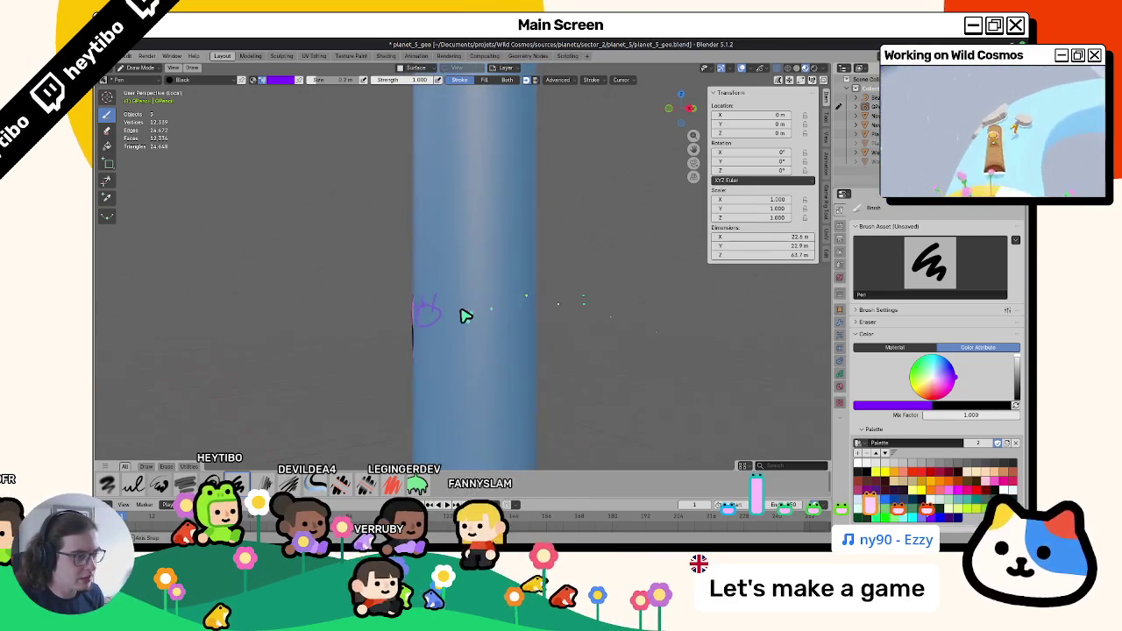
middle_drag(535, 318, 566, 316)
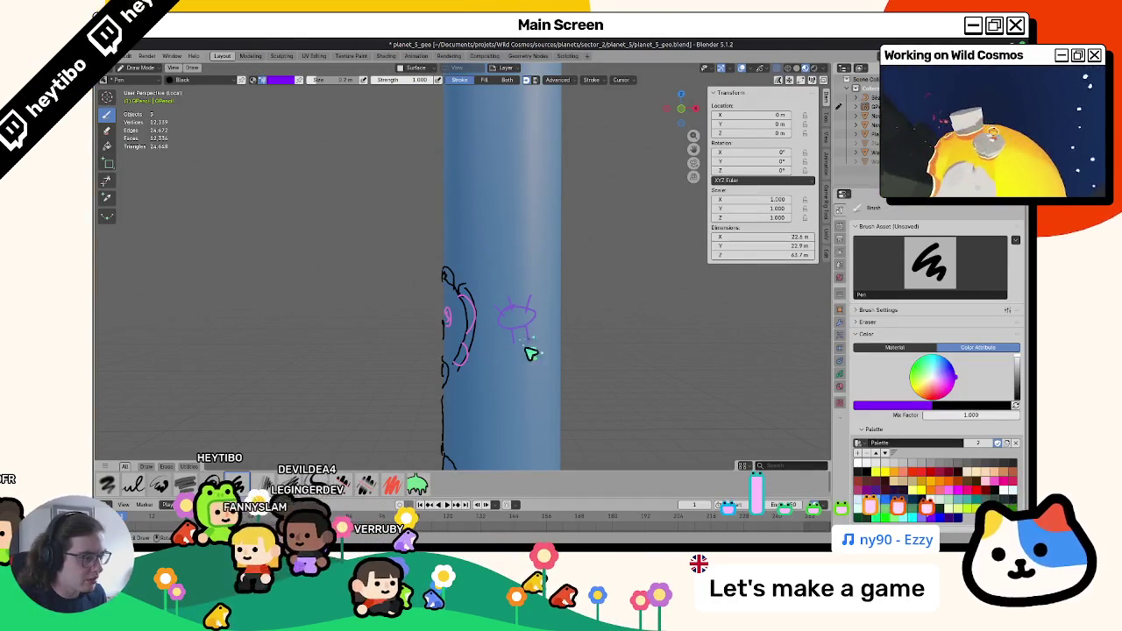
mouse_move(529, 351)
middle_down()
mouse_move(586, 335)
mouse_move(503, 345)
middle_up()
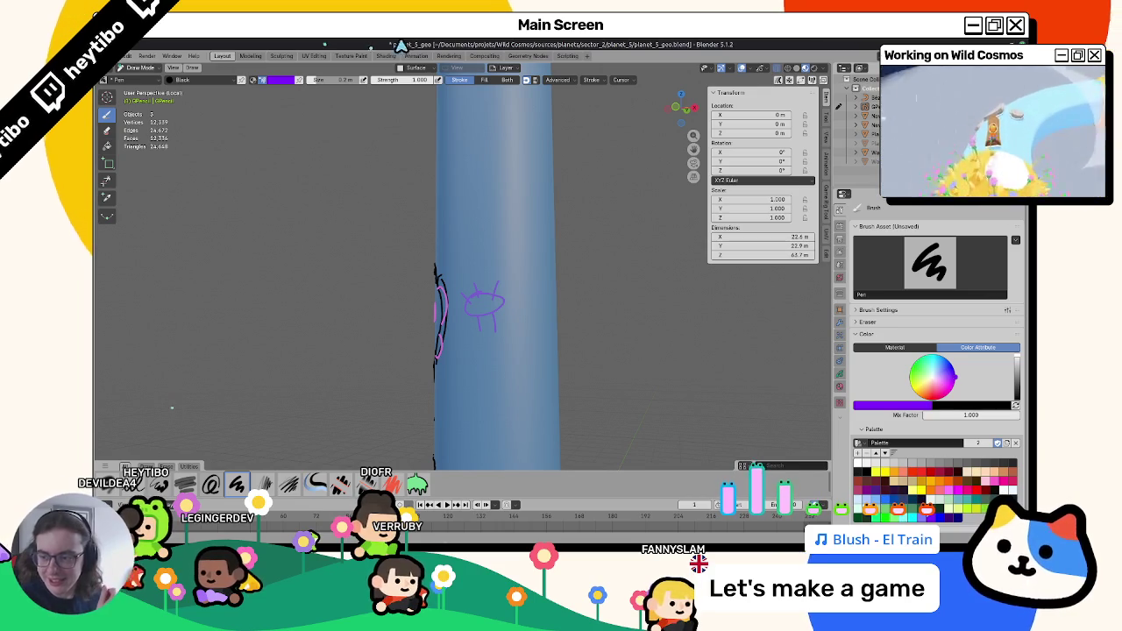
mouse_move(523, 366)
middle_down()
mouse_move(597, 348)
mouse_move(494, 308)
middle_up()
In Edit Mode, select the purple creature's strokes, rotate them slightly, and nudge them into place.
key(Tab)
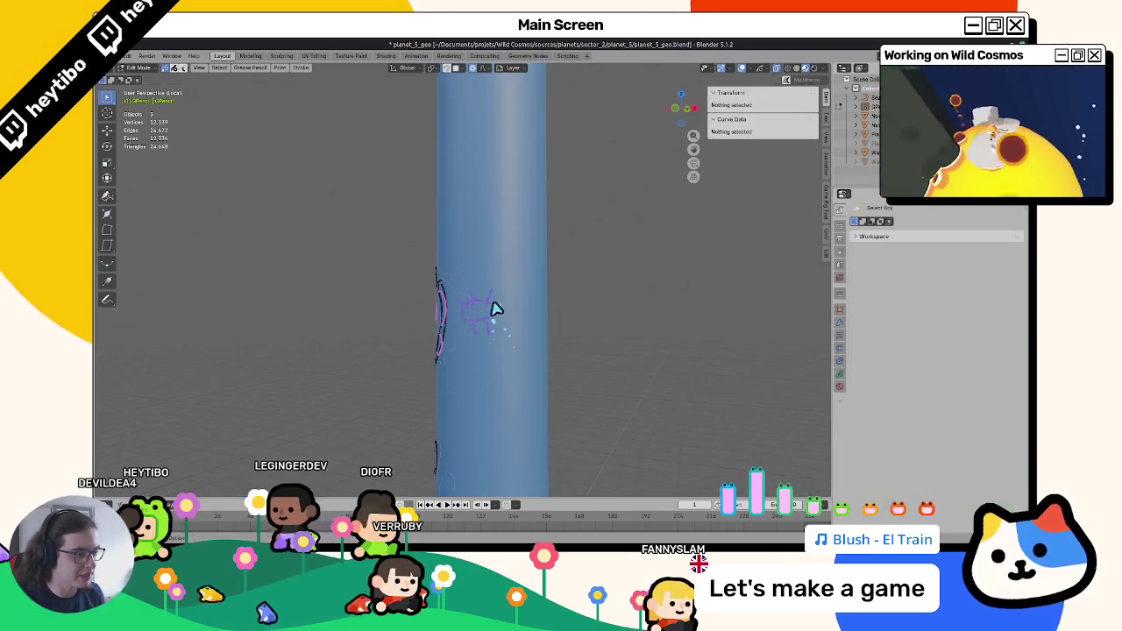
middle_drag(531, 333, 526, 290)
drag(527, 282, 493, 351)
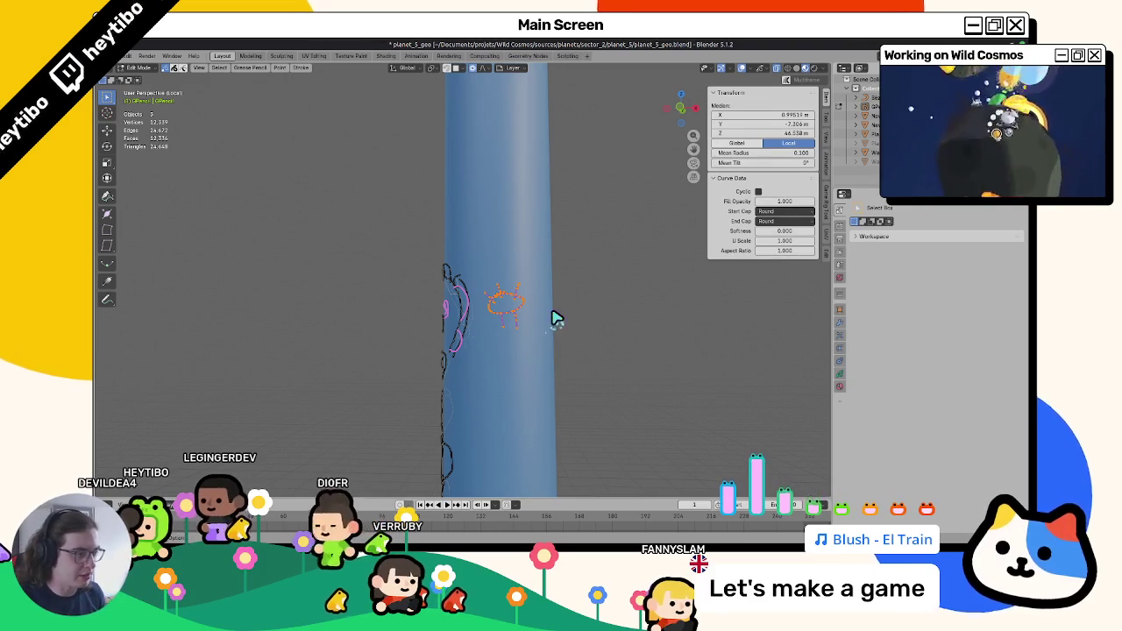
key(r)
click(595, 314)
key(g)
click(518, 345)
key(g)
click(512, 340)
Check the creature's new position, return to Draw Mode, and bring up the whiteboard file.
key(alt+Tab)
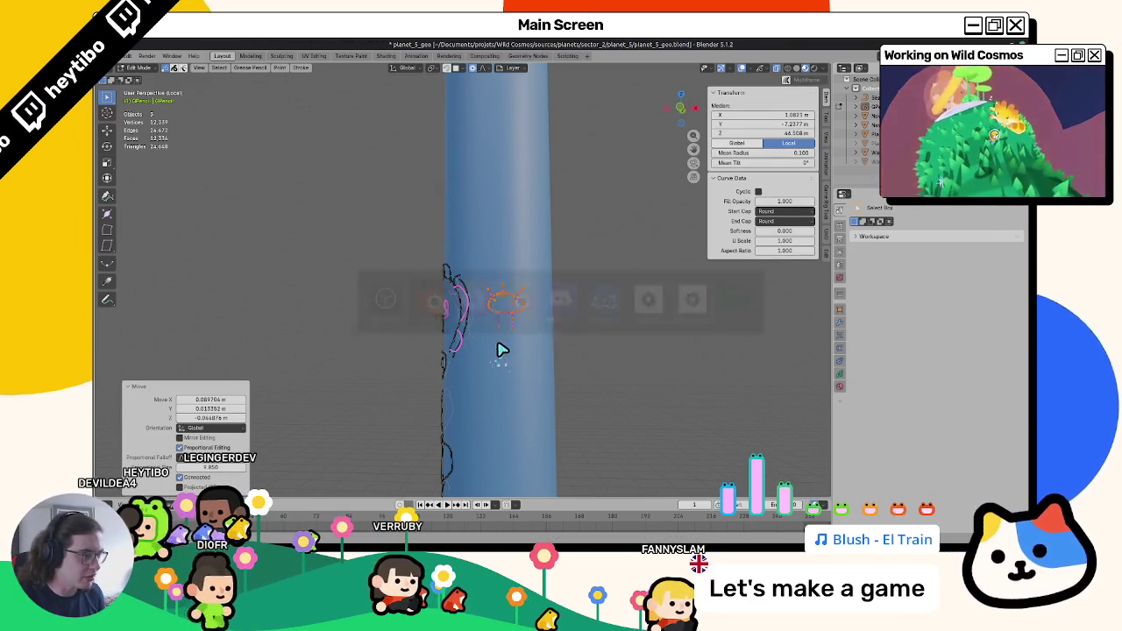
mouse_move(623, 348)
middle_down()
mouse_move(769, 318)
mouse_move(511, 366)
mouse_move(646, 375)
mouse_move(491, 368)
middle_up()
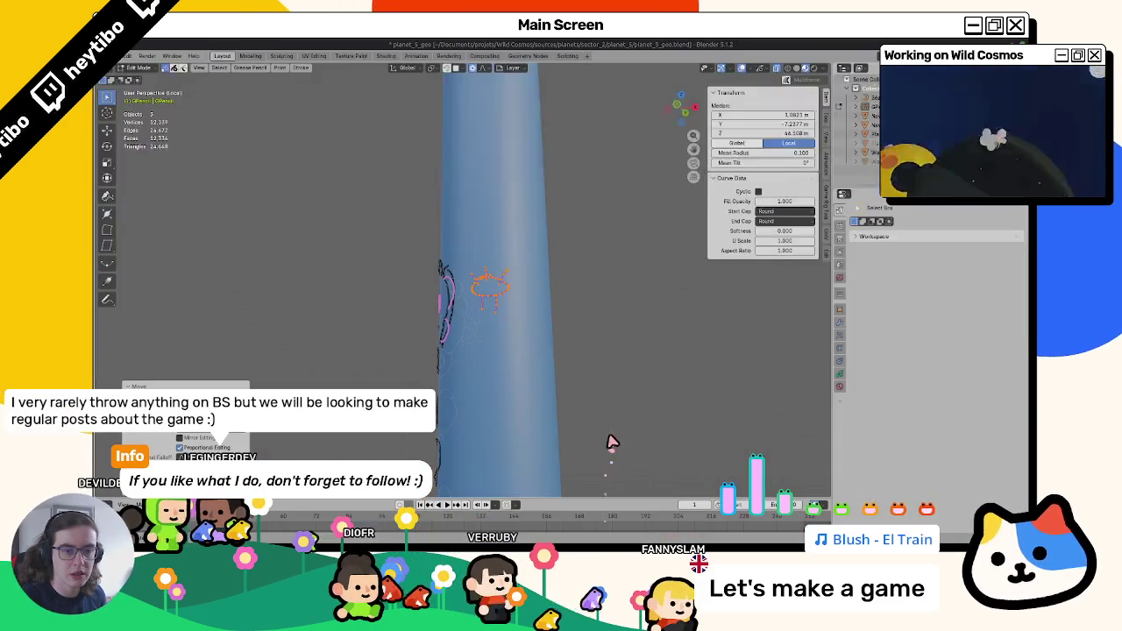
middle_drag(612, 450, 641, 449)
key(Tab)
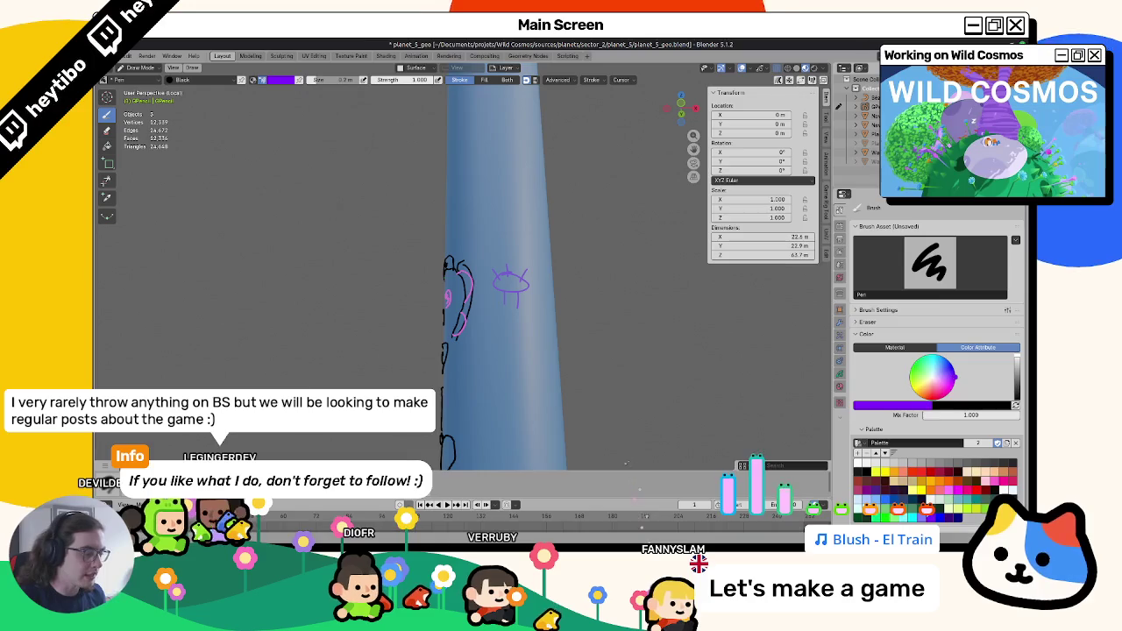
click(622, 525)
Pan, zoom in and orbit the whiteboard sketches, then reset to Front view.
mouse_move(507, 372)
shift+middle_down()
mouse_move(493, 399)
mouse_move(497, 440)
shift+middle_up()
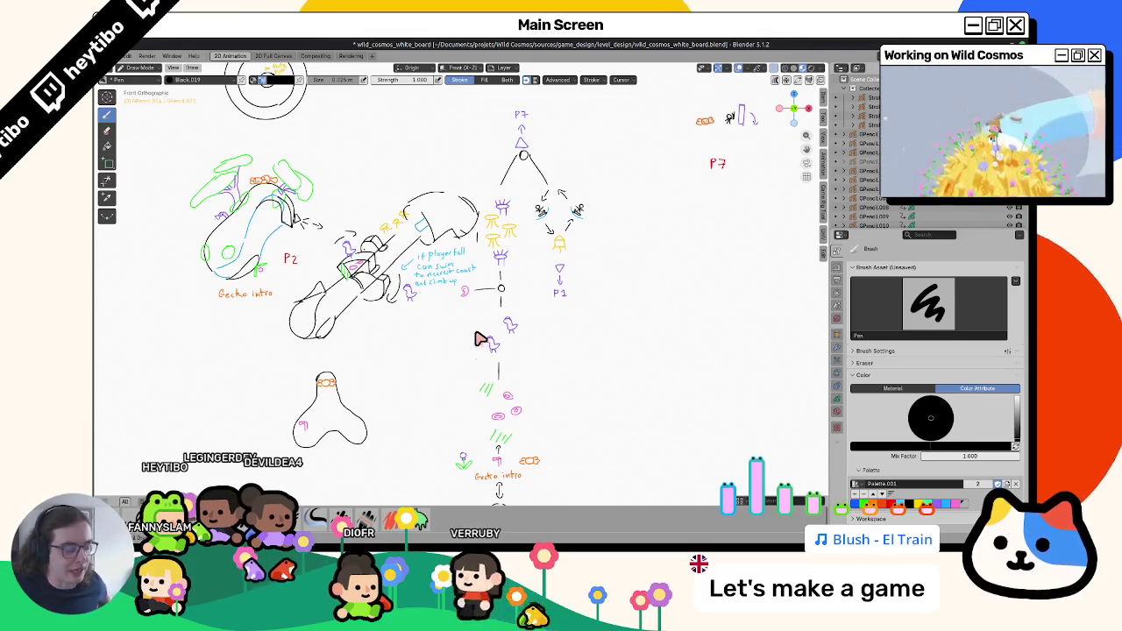
scroll(491, 324, up, 1)
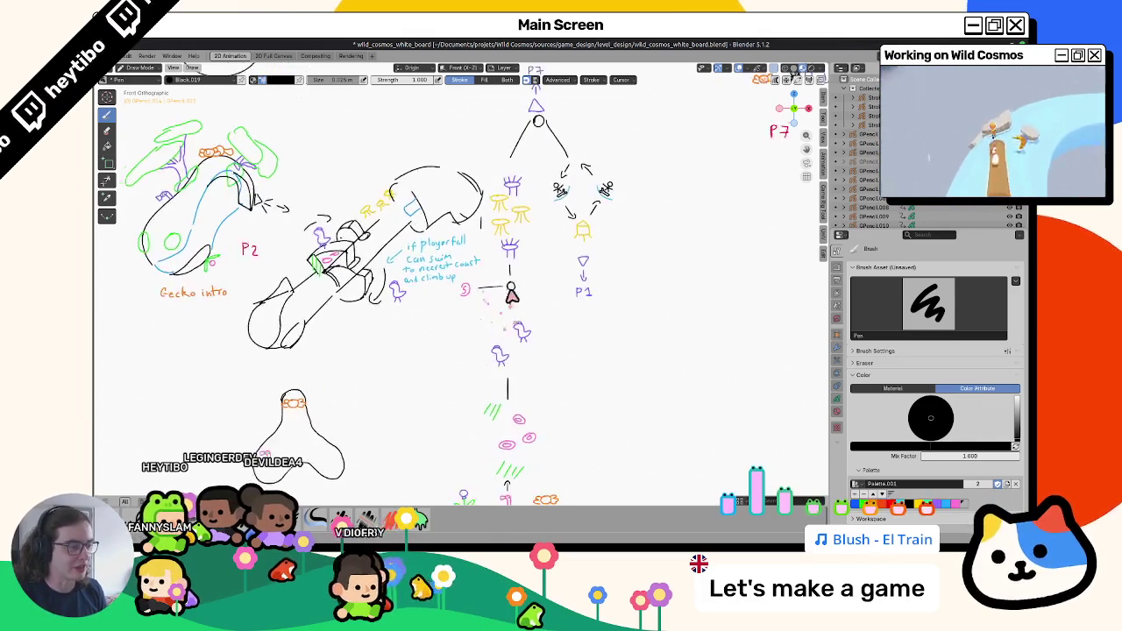
scroll(509, 303, up, 1)
scroll(518, 284, up, 1)
middle_drag(519, 284, 539, 300)
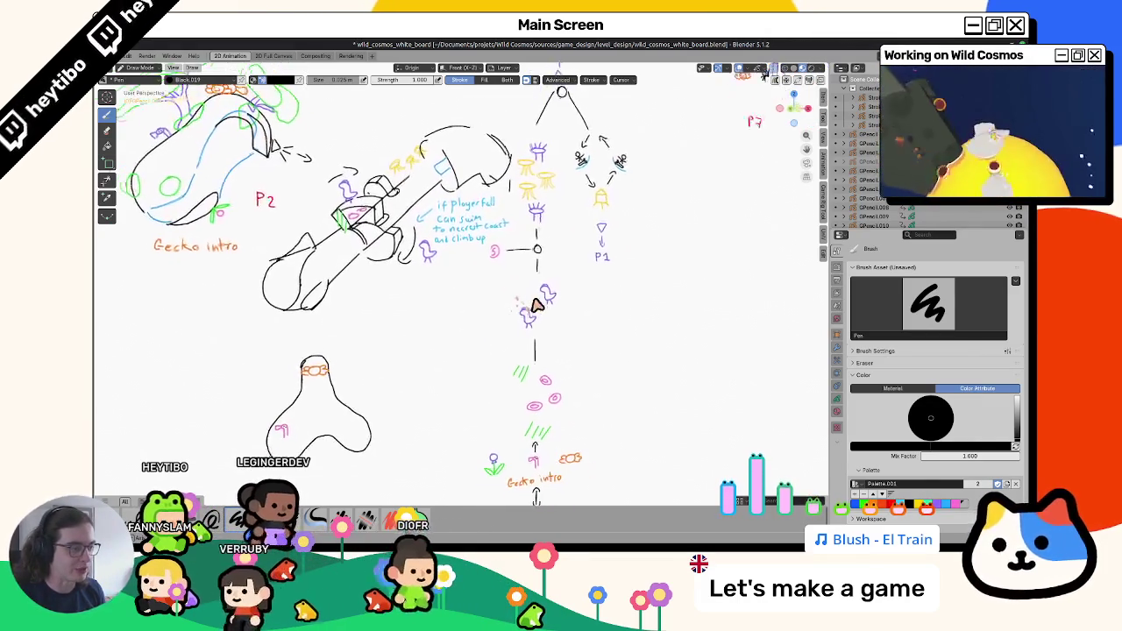
key(KP_1)
Zoom and pan the whiteboard sketches again, reset to Front view, and return to planet_5_geo.blend.
scroll(533, 301, up, 1)
scroll(456, 316, up, 1)
scroll(449, 289, up, 2)
shift+middle_drag(449, 287, 474, 400)
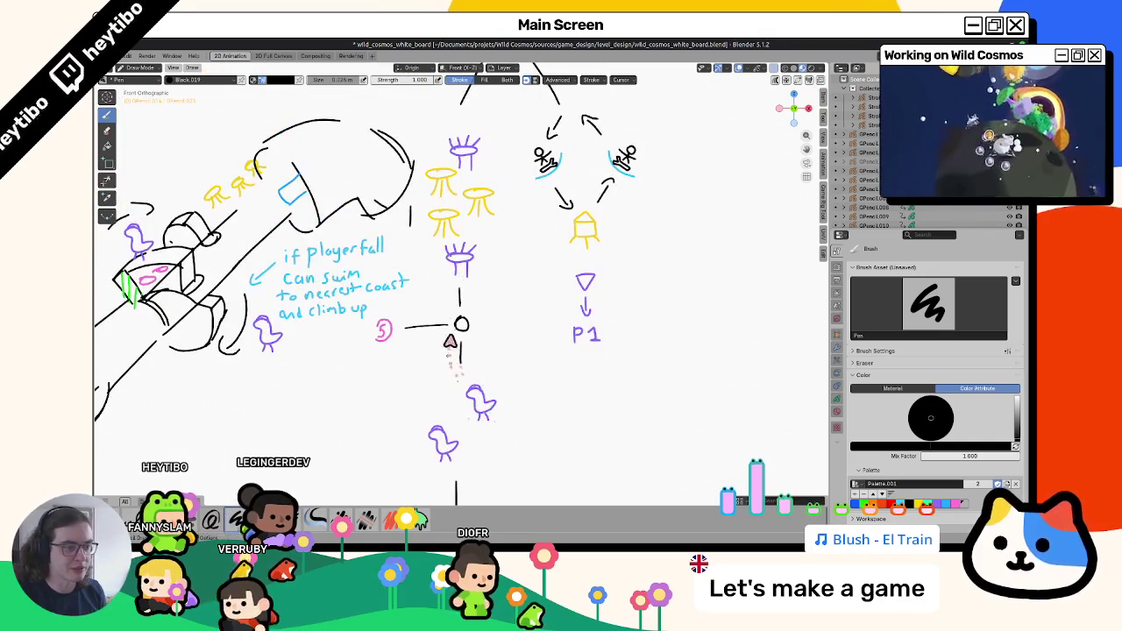
middle_drag(449, 346, 449, 374)
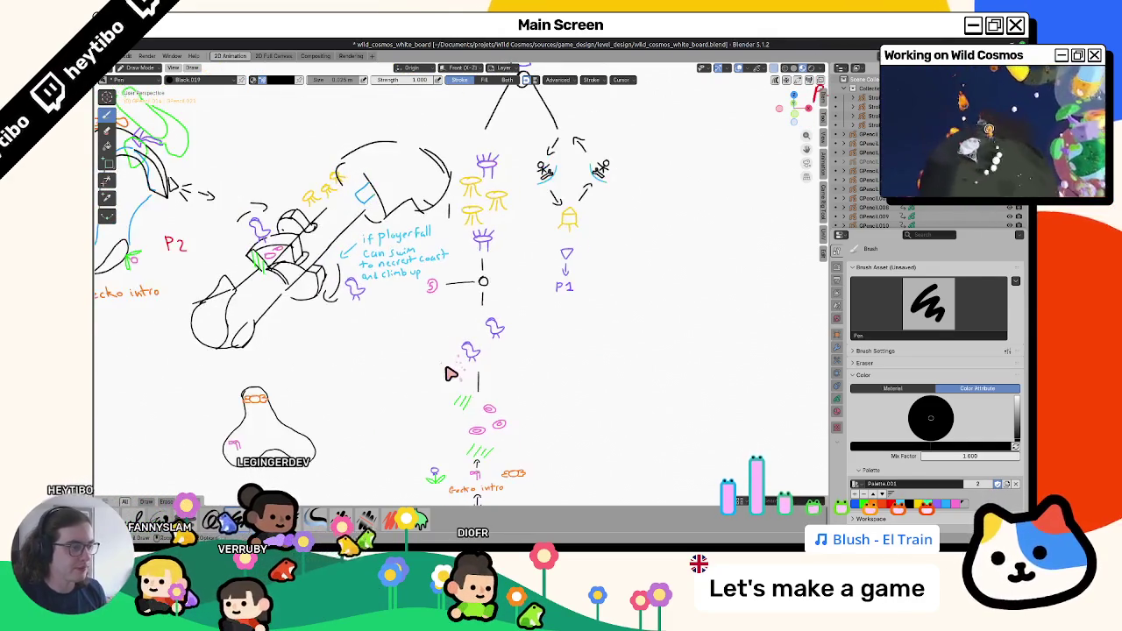
key(KP_1)
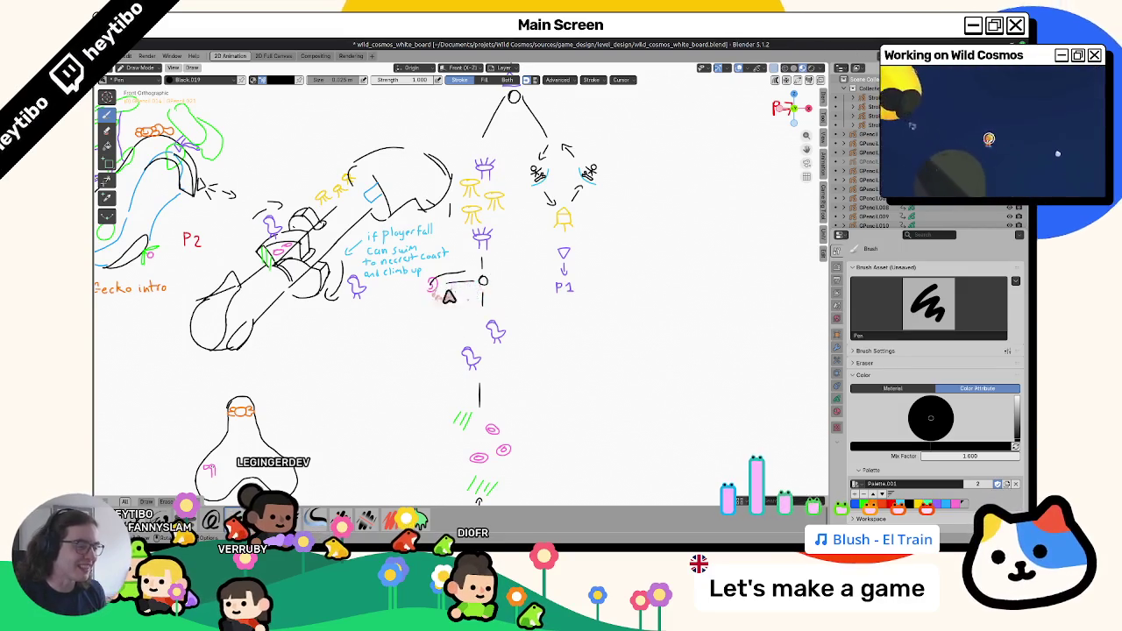
key(alt+Tab)
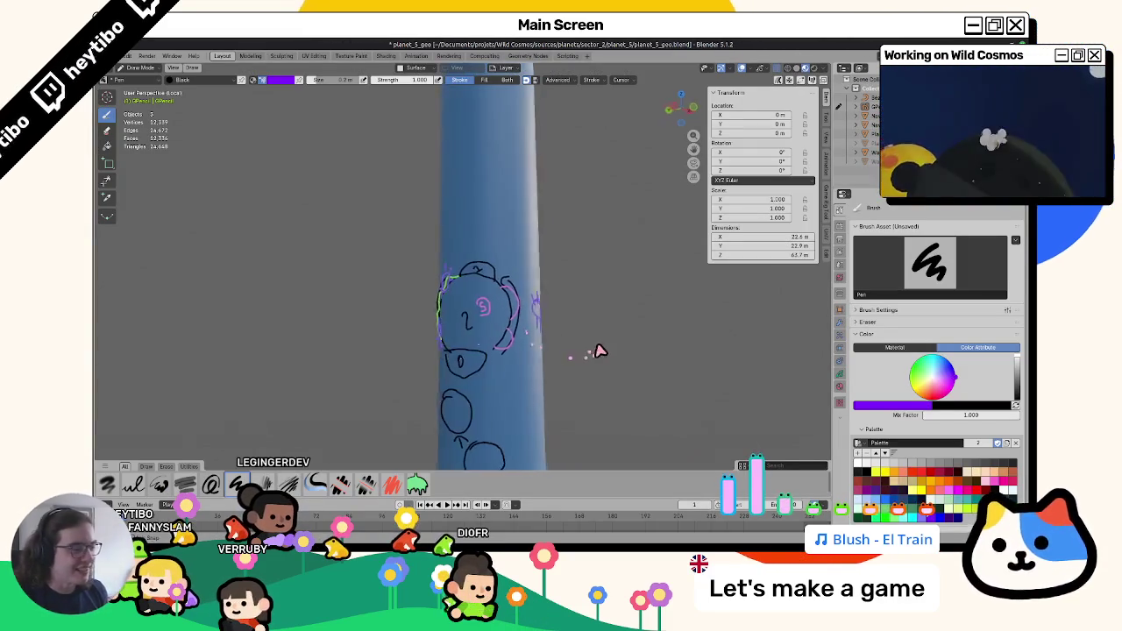
Undo the stray arc above the figure, then switch to Left Orthographic view.
mouse_move(504, 289)
middle_down()
mouse_move(513, 313)
mouse_move(554, 303)
middle_up()
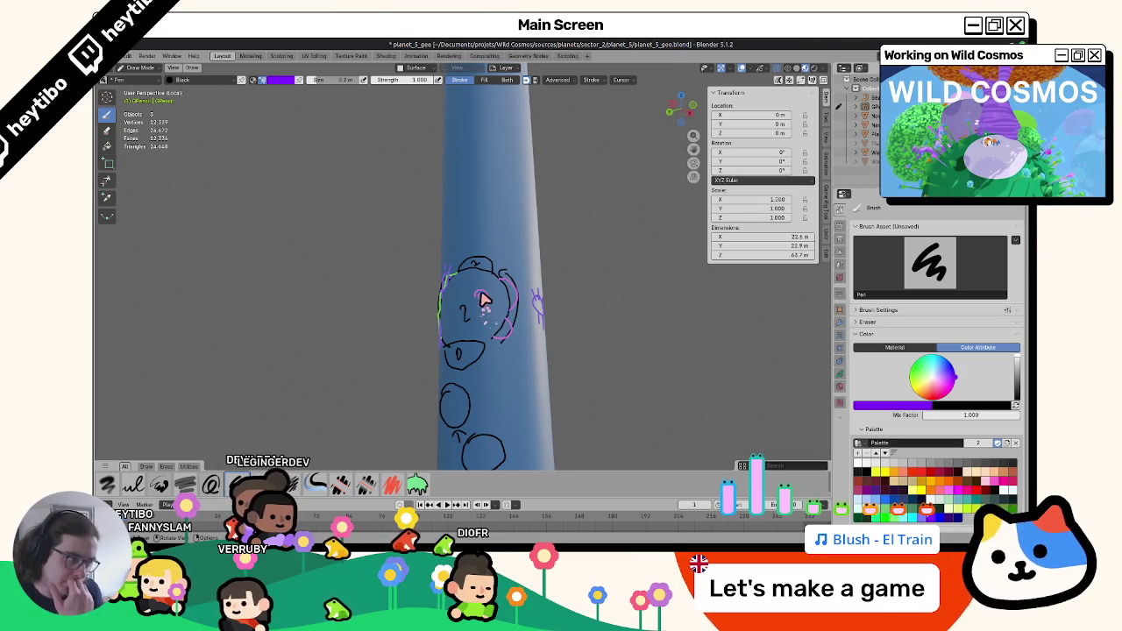
mouse_move(493, 306)
middle_down()
mouse_move(499, 324)
mouse_move(461, 316)
mouse_move(493, 307)
mouse_move(720, 338)
mouse_move(530, 333)
mouse_move(634, 365)
mouse_move(604, 328)
mouse_move(497, 280)
middle_up()
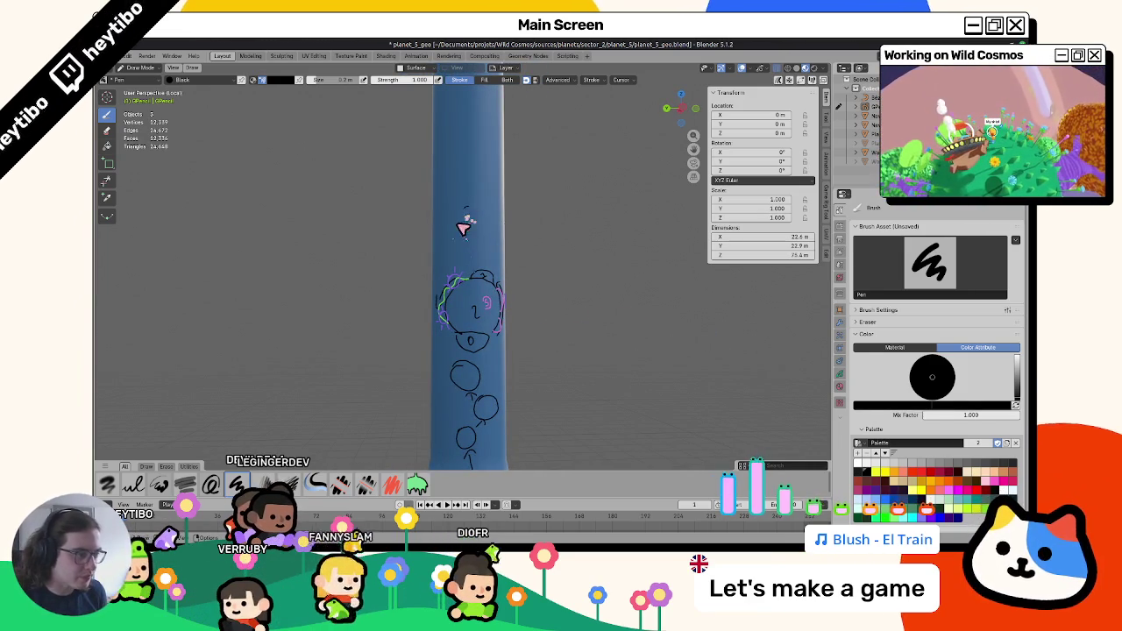
key(ctrl+z)
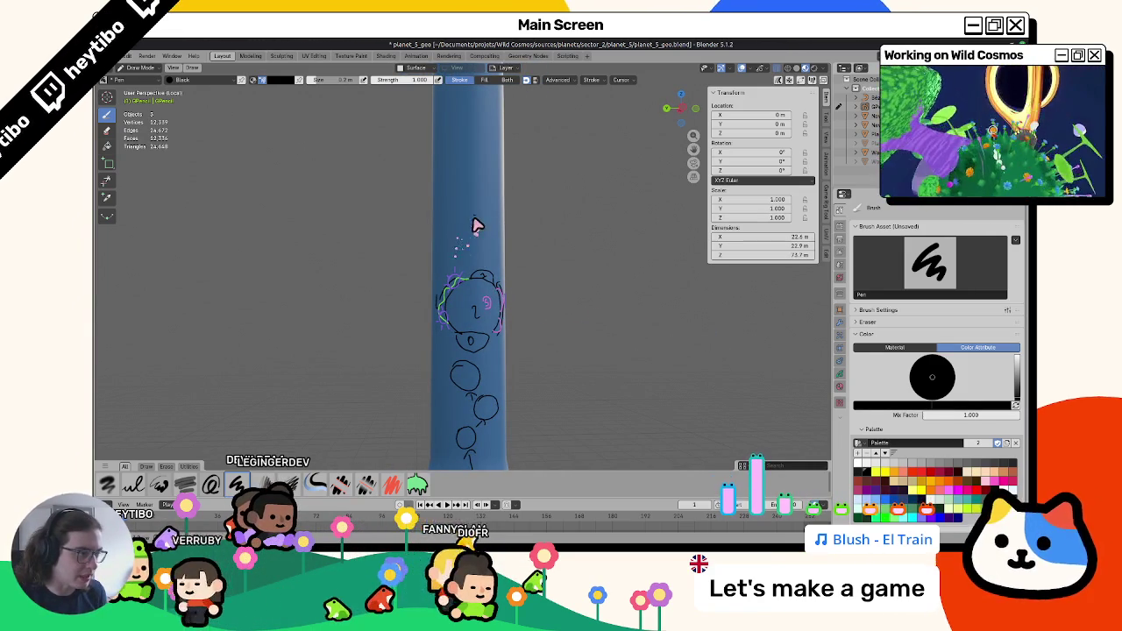
key(KP_6)
key(KP_6)
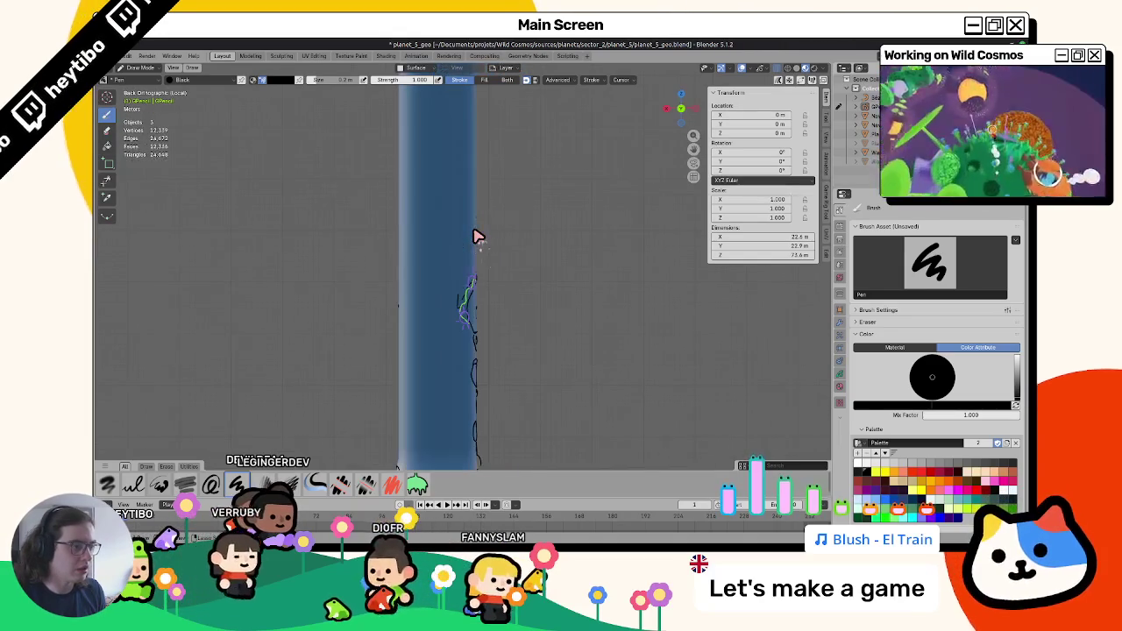
key(KP_6)
key(ctrl+KP_3)
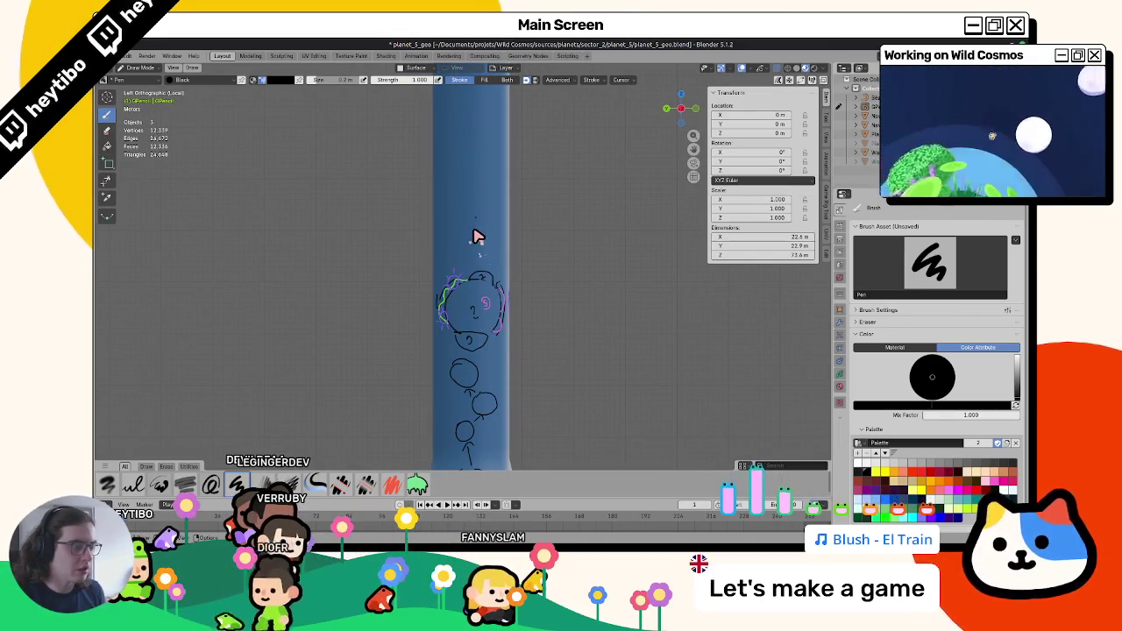
Cycle the numpad views around the column, settling on Back Orthographic.
key(KP_3)
key(ctrl+KP_3)
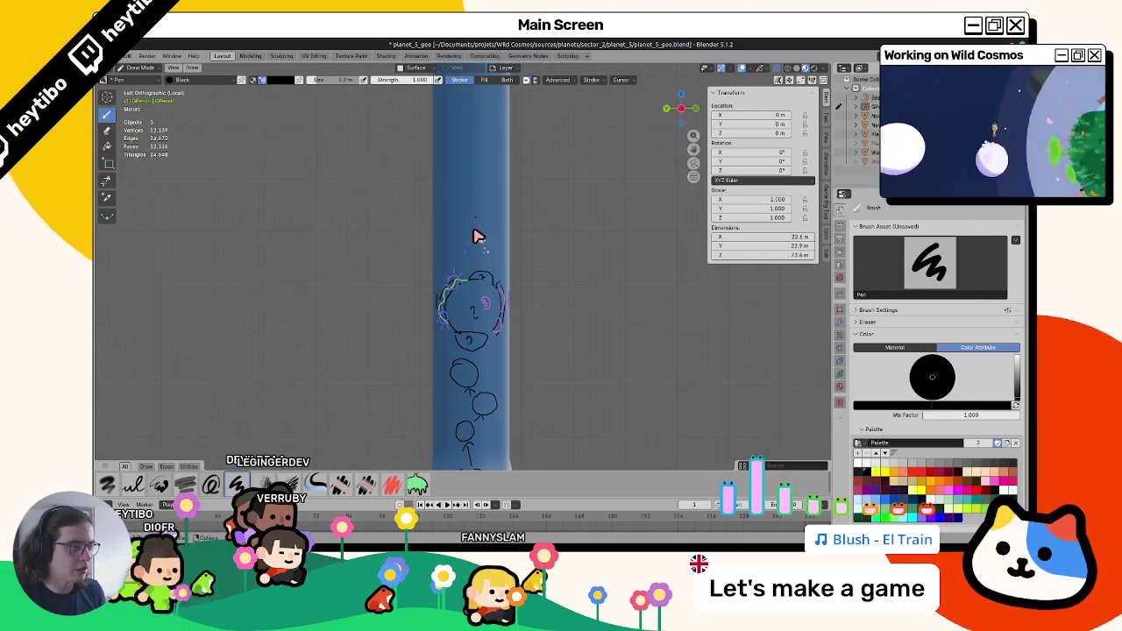
key(KP_3)
key(KP_1)
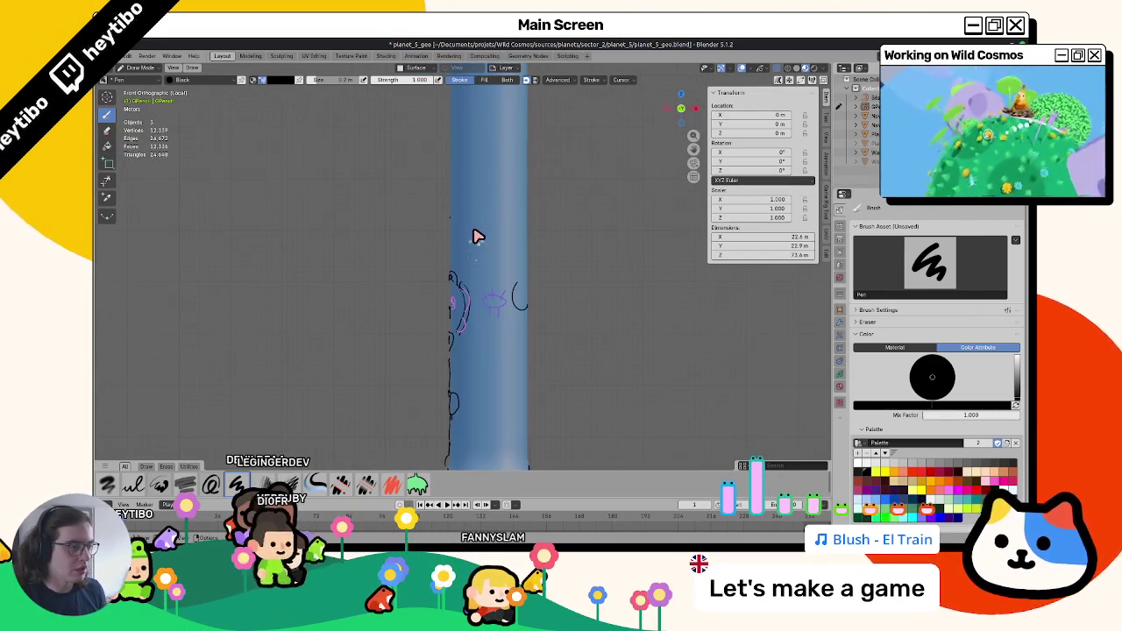
key(ctrl+KP_1)
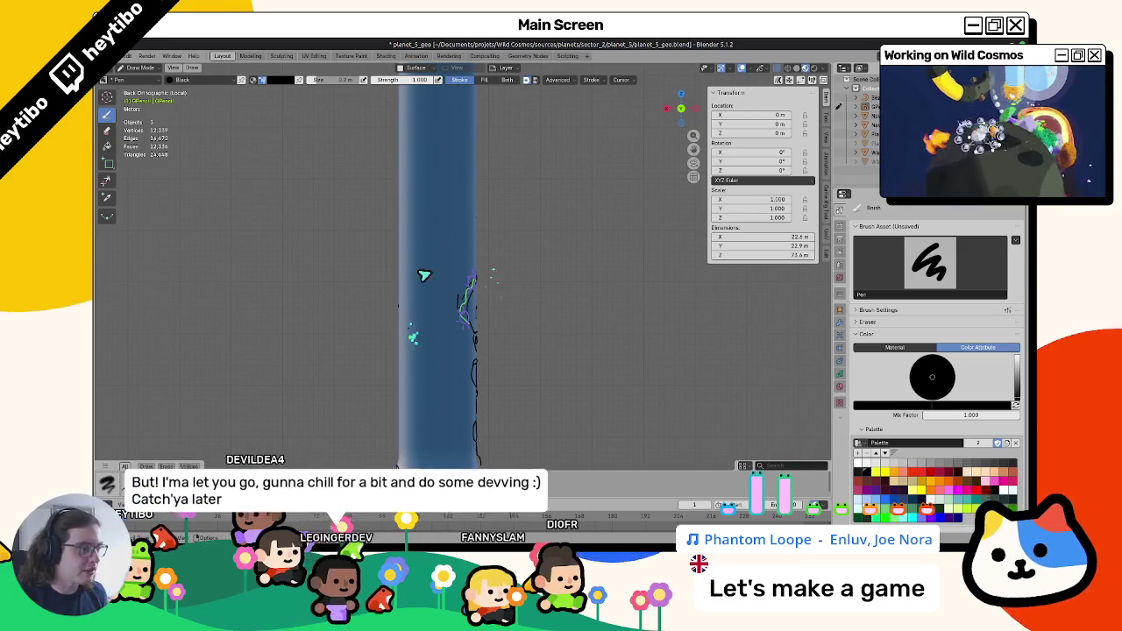
mouse_move(488, 321)
middle_down()
mouse_move(544, 306)
mouse_move(581, 314)
middle_up()
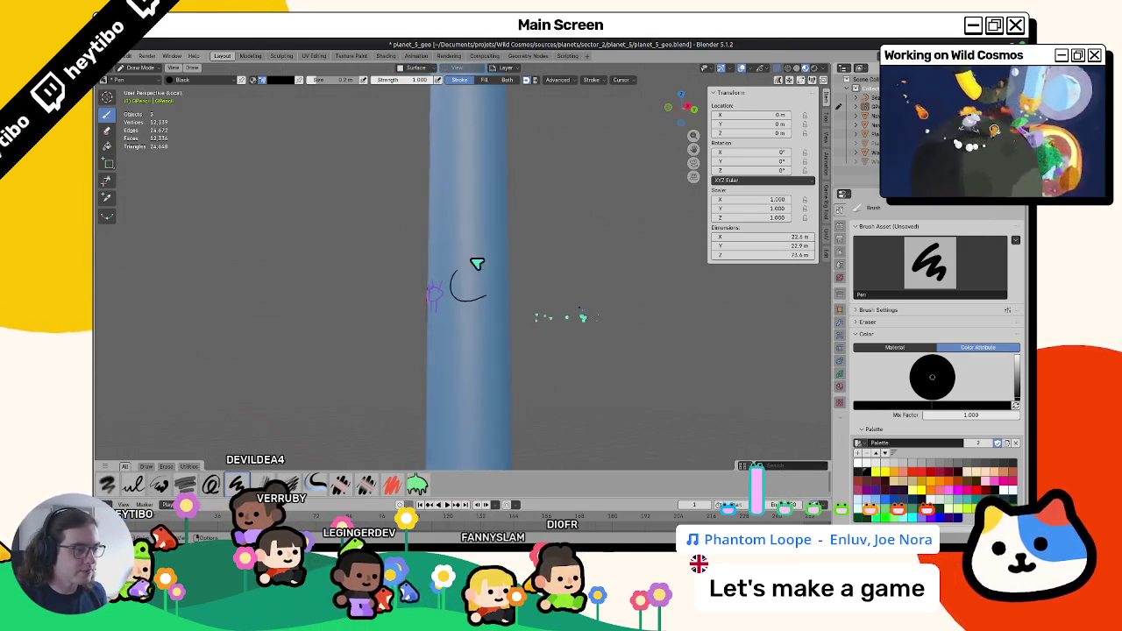
mouse_move(399, 282)
middle_down()
mouse_move(354, 295)
mouse_move(296, 291)
middle_up()
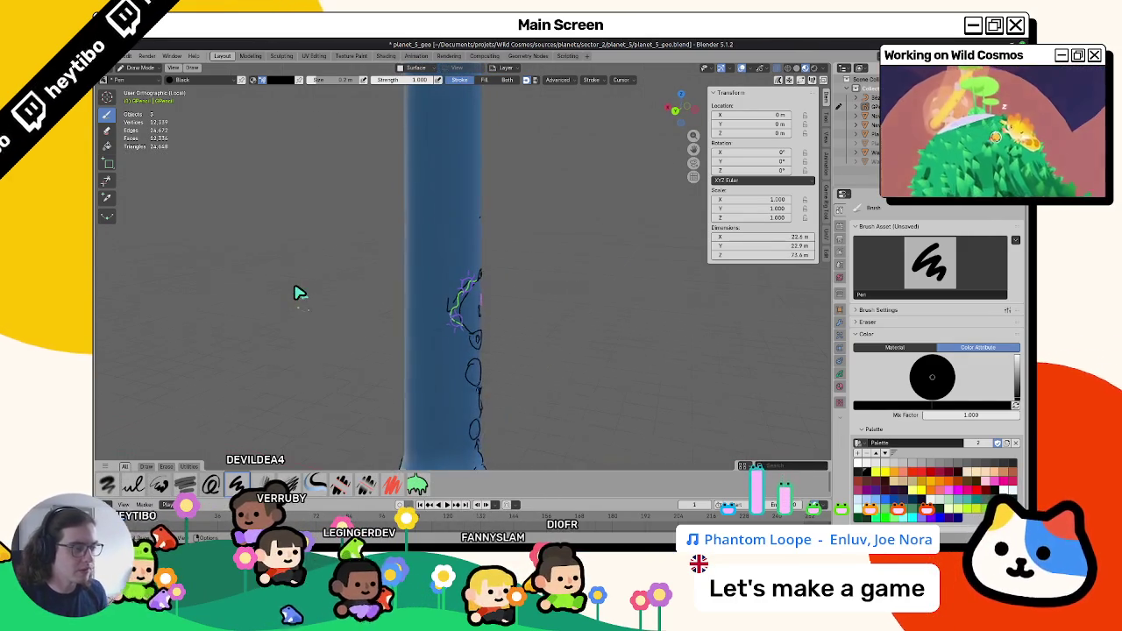
key(KP_3)
key(ctrl+KP_3)
key(KP_1)
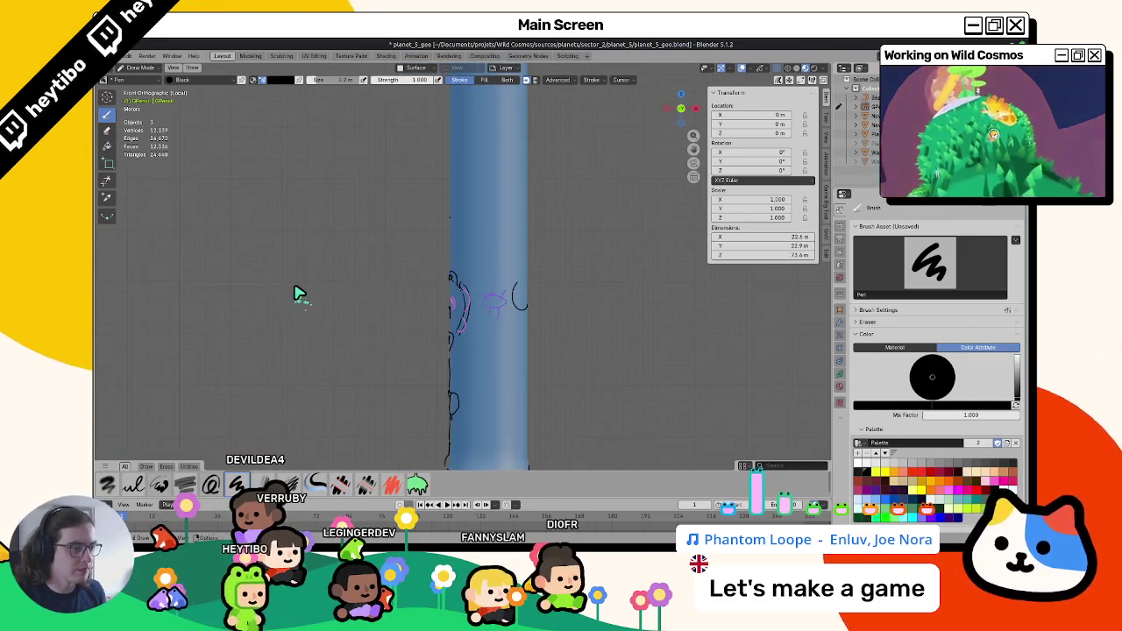
key(ctrl+KP_1)
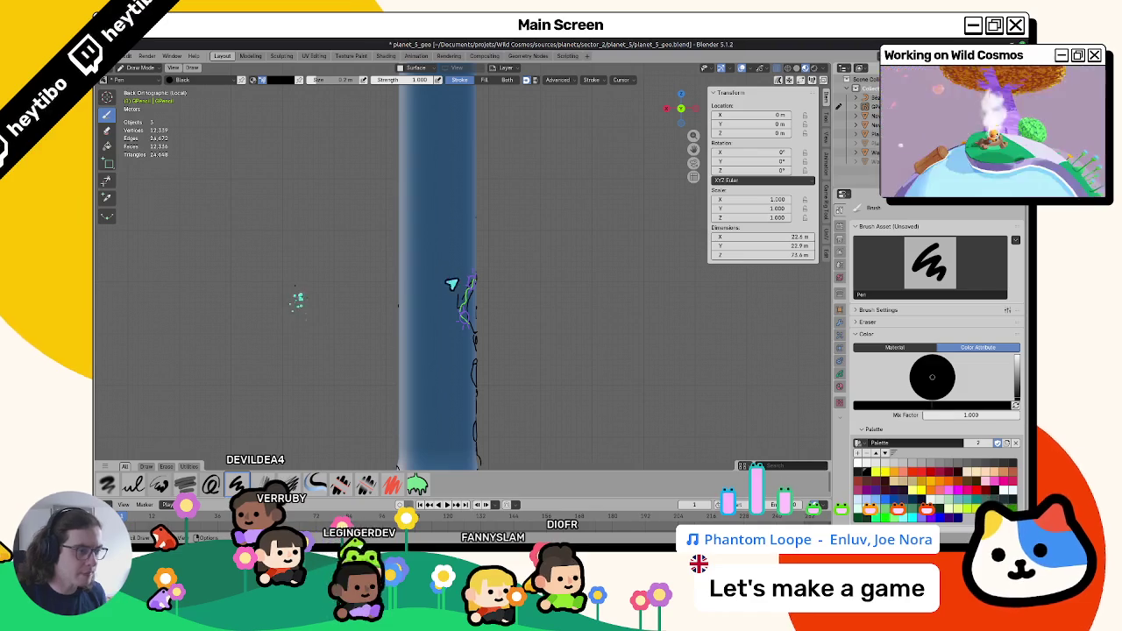
Draw a curved black stroke on the column's back, redoing it shorter, and check it in perspective.
drag(400, 308, 443, 278)
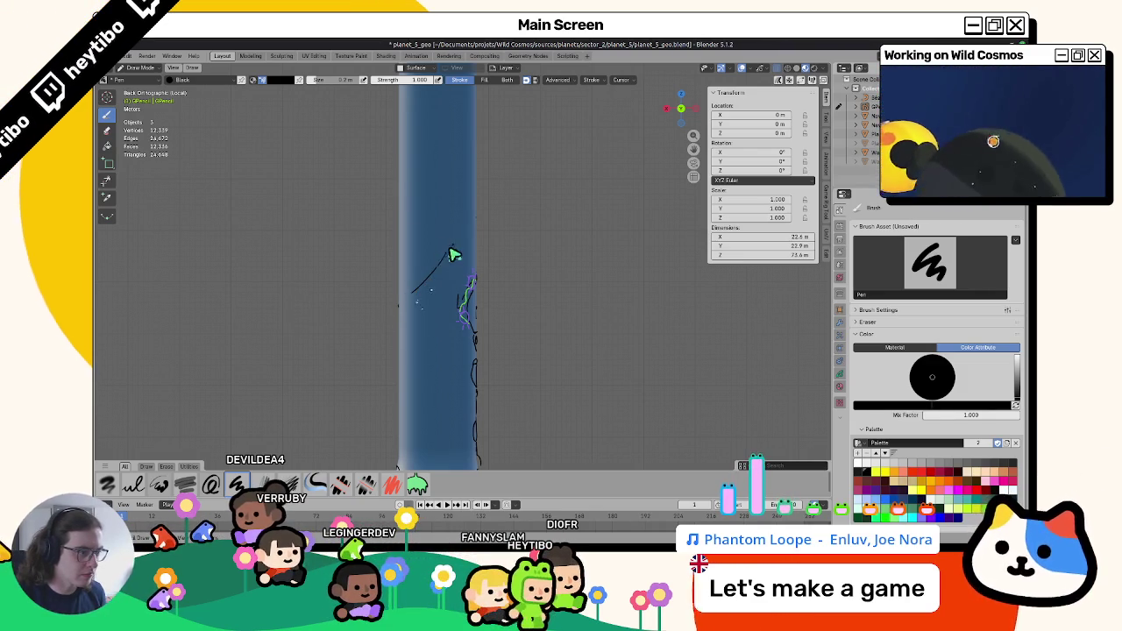
key(ctrl+z)
drag(409, 306, 465, 248)
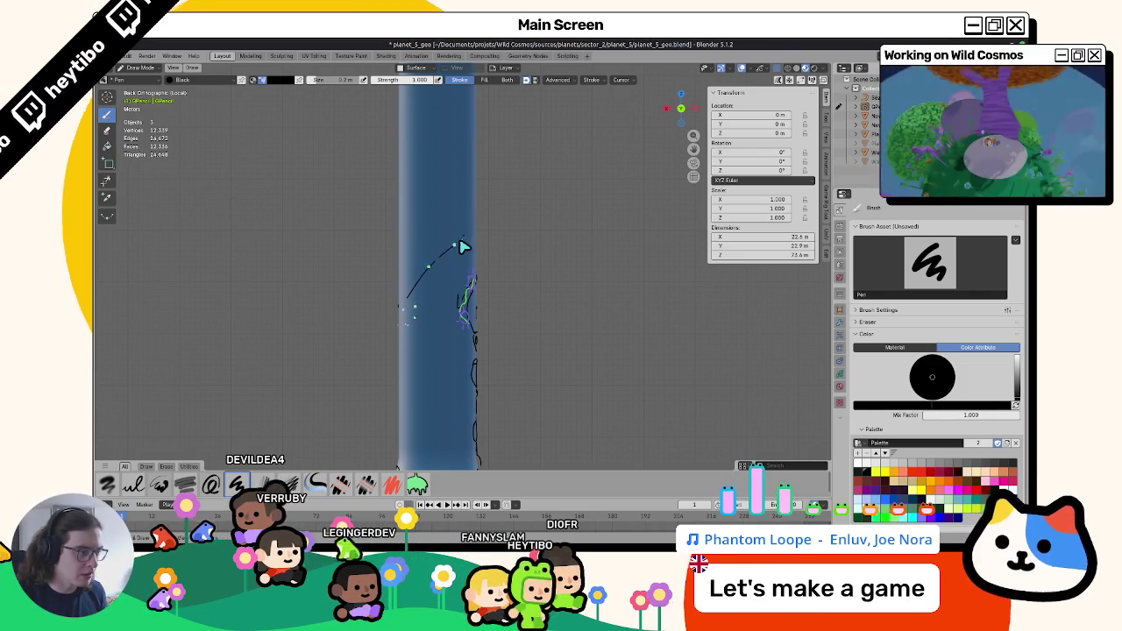
mouse_move(467, 247)
middle_down()
mouse_move(394, 283)
mouse_move(508, 251)
mouse_move(535, 263)
middle_up()
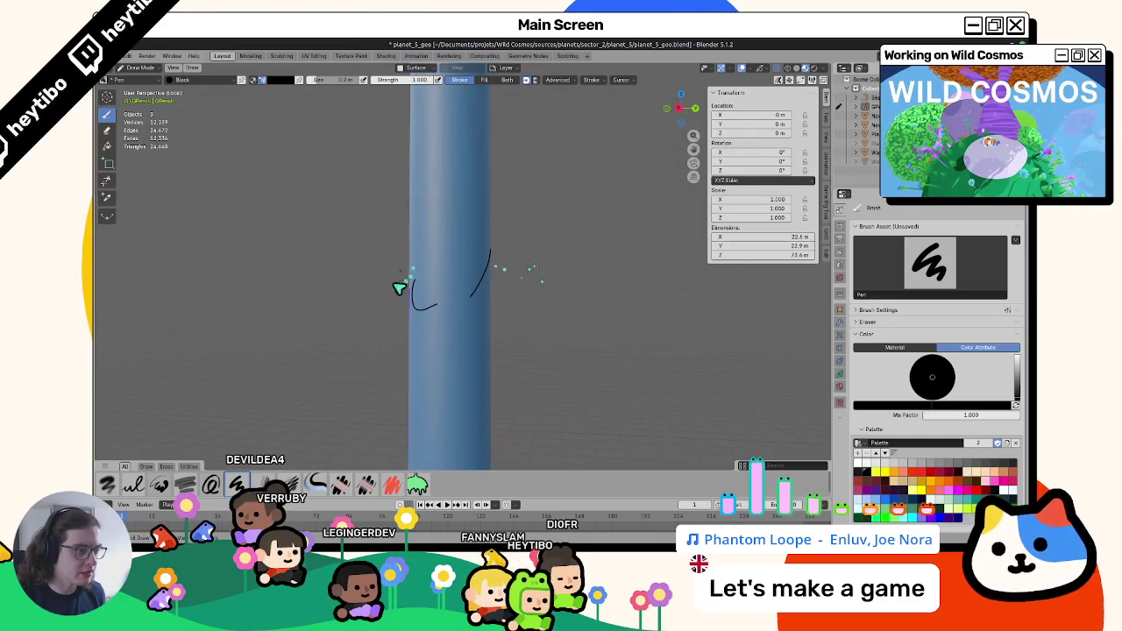
mouse_move(491, 209)
middle_down()
mouse_move(403, 271)
mouse_move(491, 254)
mouse_move(420, 292)
middle_up()
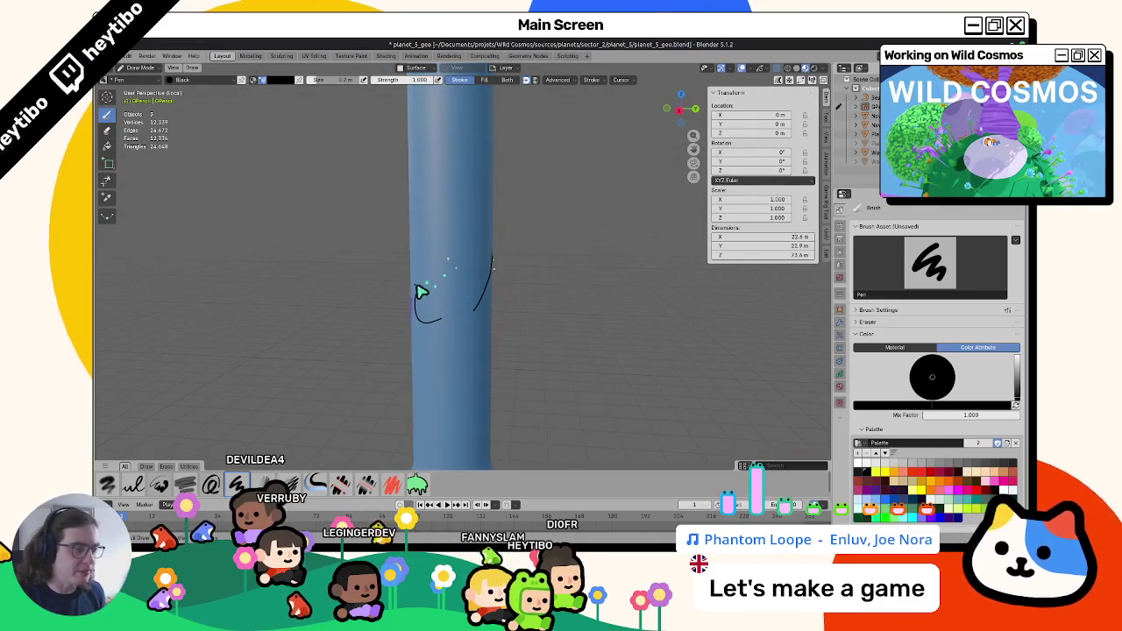
middle_drag(482, 230, 430, 246)
middle_drag(483, 201, 381, 196)
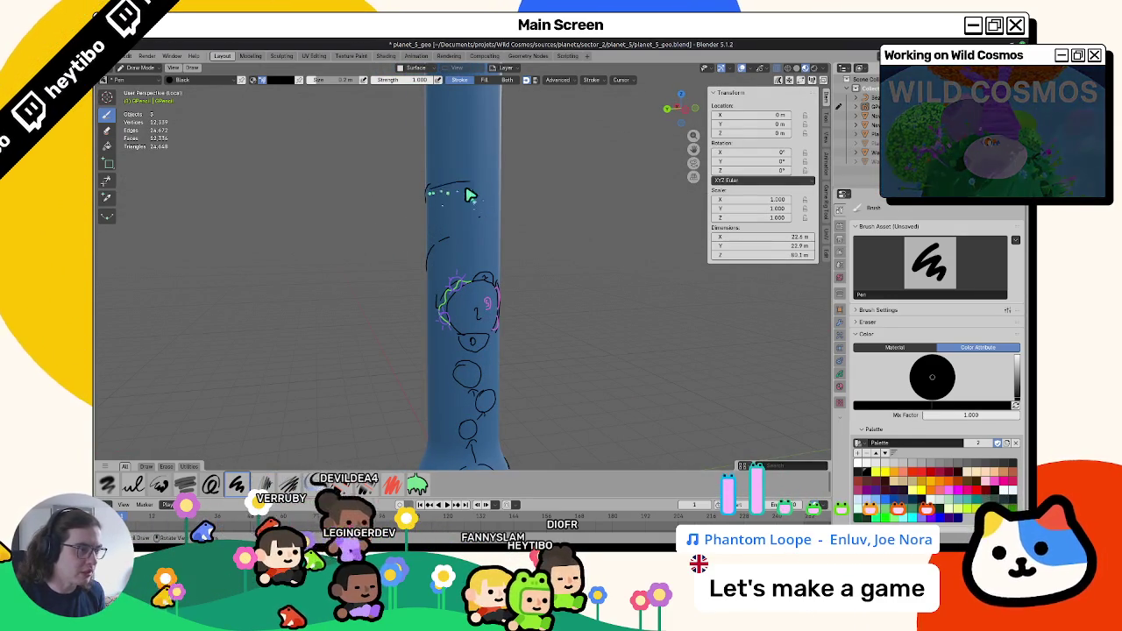
mouse_move(446, 243)
middle_down()
mouse_move(650, 255)
mouse_move(564, 271)
mouse_move(667, 321)
mouse_move(564, 325)
mouse_move(615, 290)
mouse_move(636, 296)
mouse_move(491, 310)
mouse_move(499, 331)
mouse_move(567, 295)
mouse_move(604, 313)
mouse_move(587, 306)
middle_up()
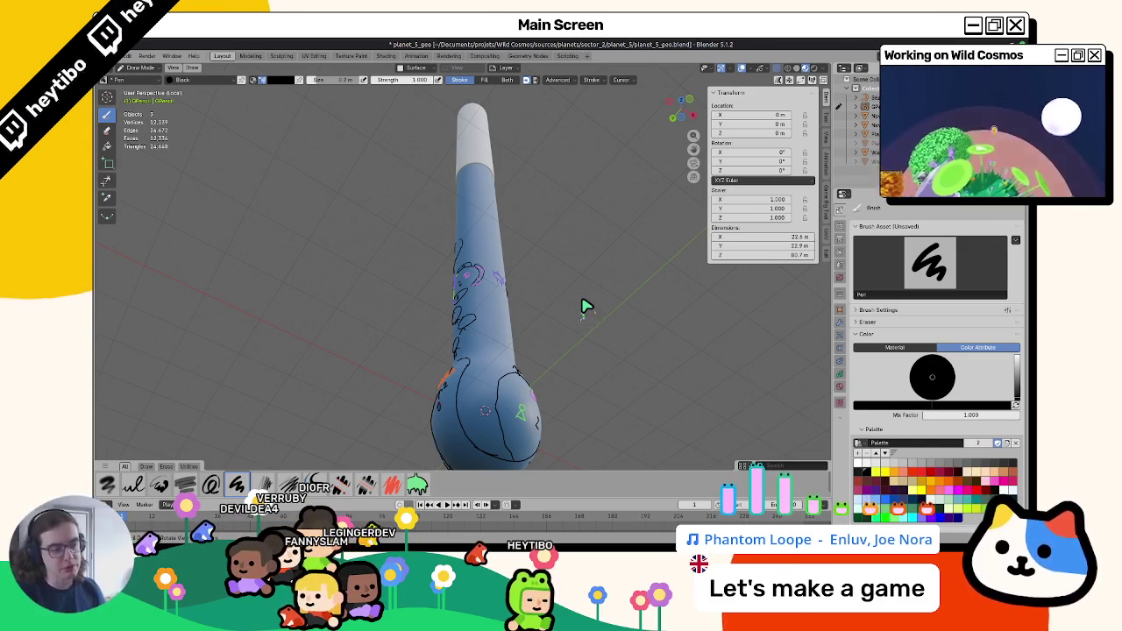
scroll(584, 306, up, 2)
scroll(579, 342, up, 2)
scroll(539, 382, up, 2)
middle_drag(539, 382, 518, 380)
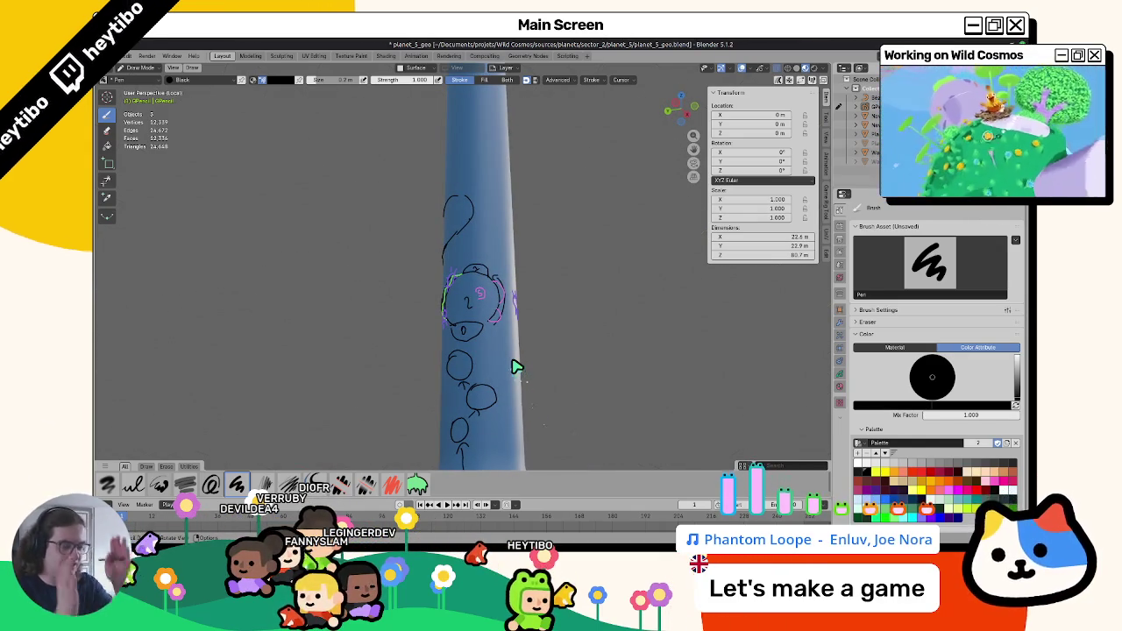
mouse_move(515, 366)
middle_down()
mouse_move(545, 295)
mouse_move(631, 336)
mouse_move(514, 353)
mouse_move(458, 314)
middle_up()
mouse_move(465, 237)
middle_down()
mouse_move(466, 331)
mouse_move(465, 318)
mouse_move(493, 351)
middle_up()
key(ctrl+Tab)
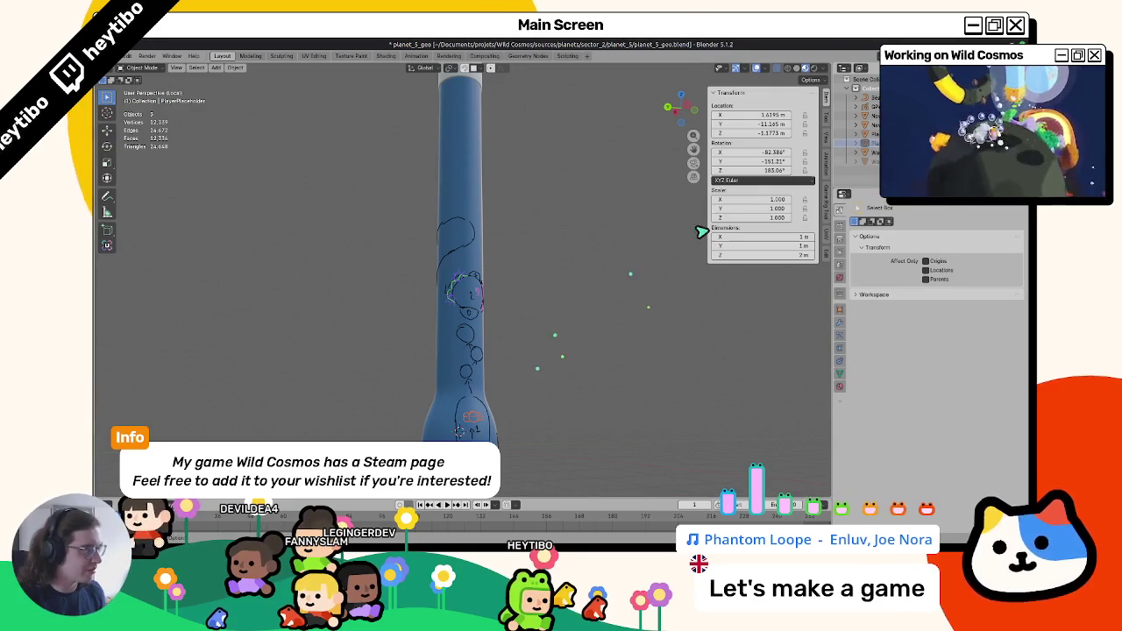
Select the planet geometry, then the player placeholder object, and orbit to the column's bulb end.
key(a)
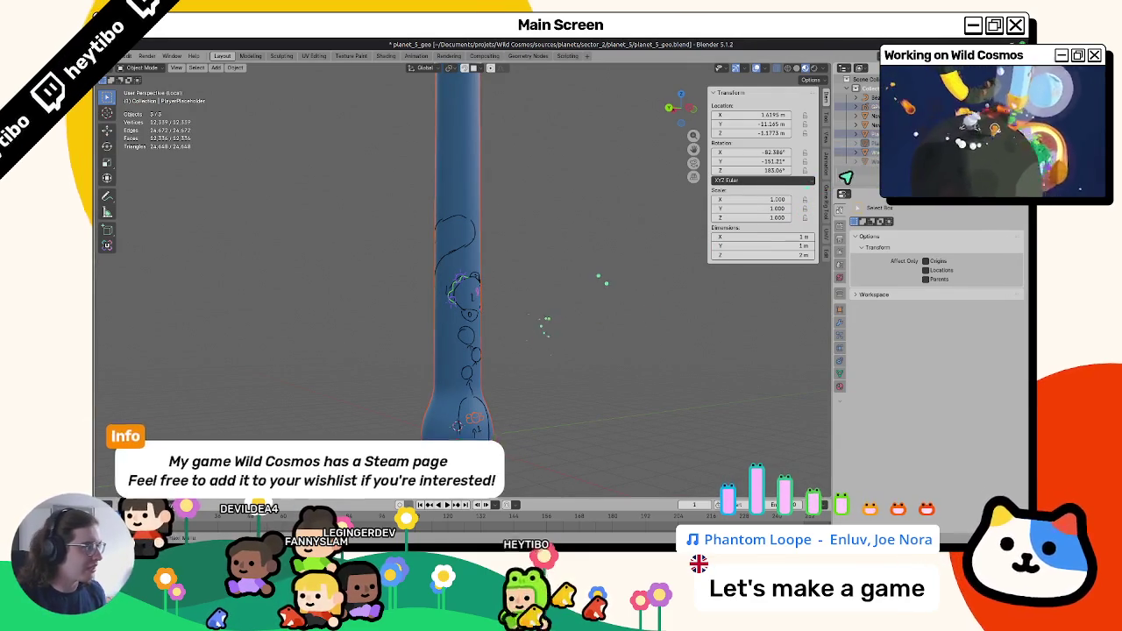
scroll(501, 345, down, 2)
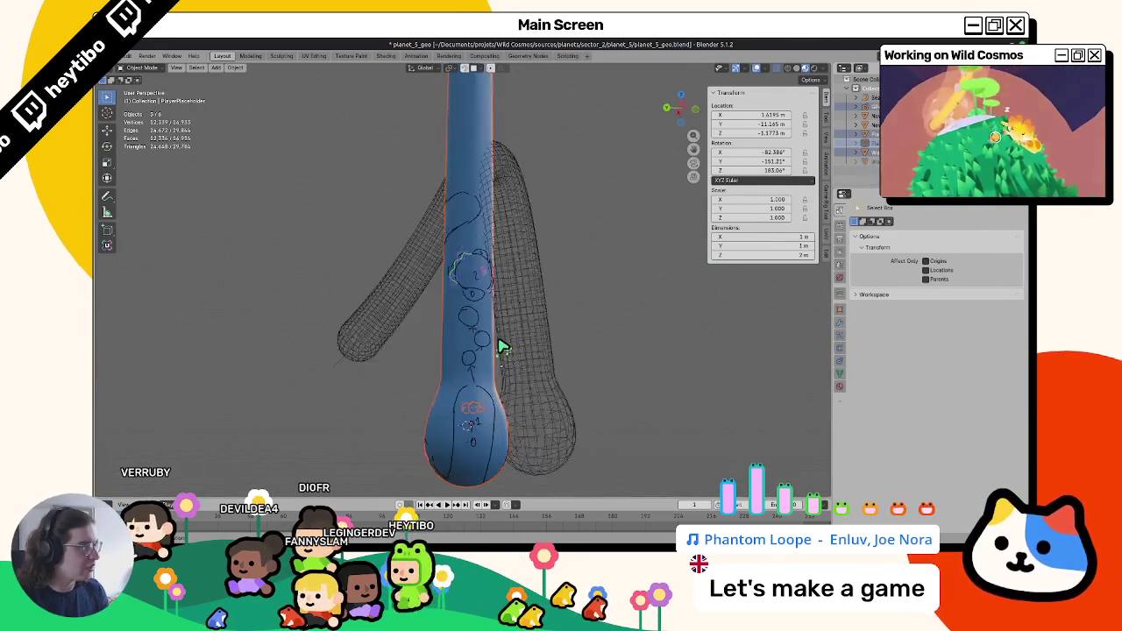
scroll(501, 345, down, 3)
click(873, 133)
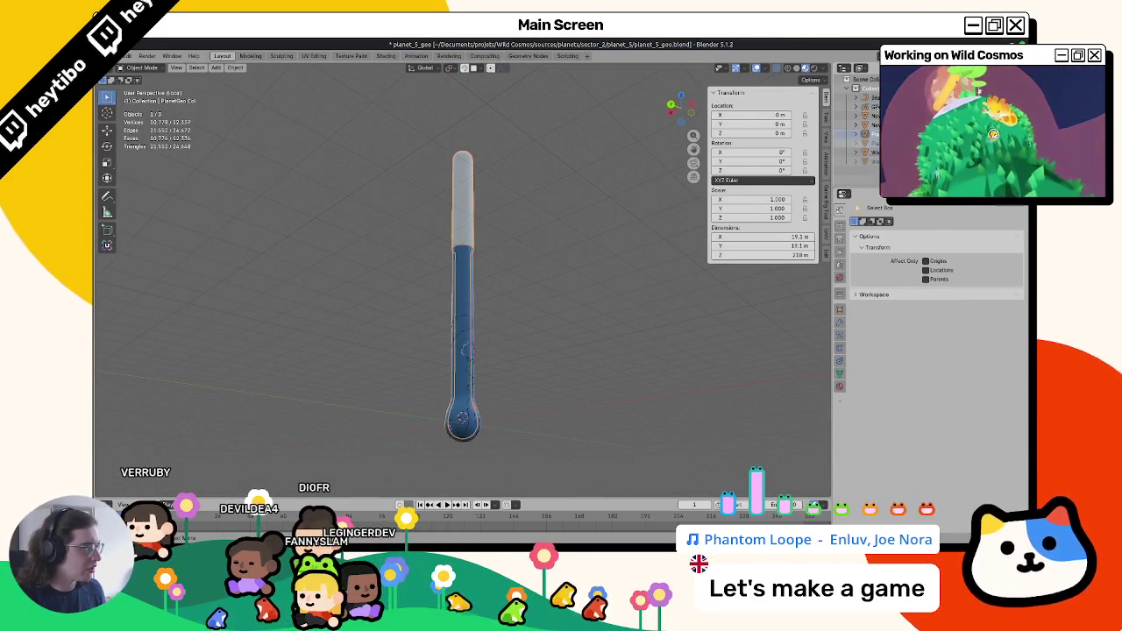
click(474, 421)
scroll(483, 396, up, 4)
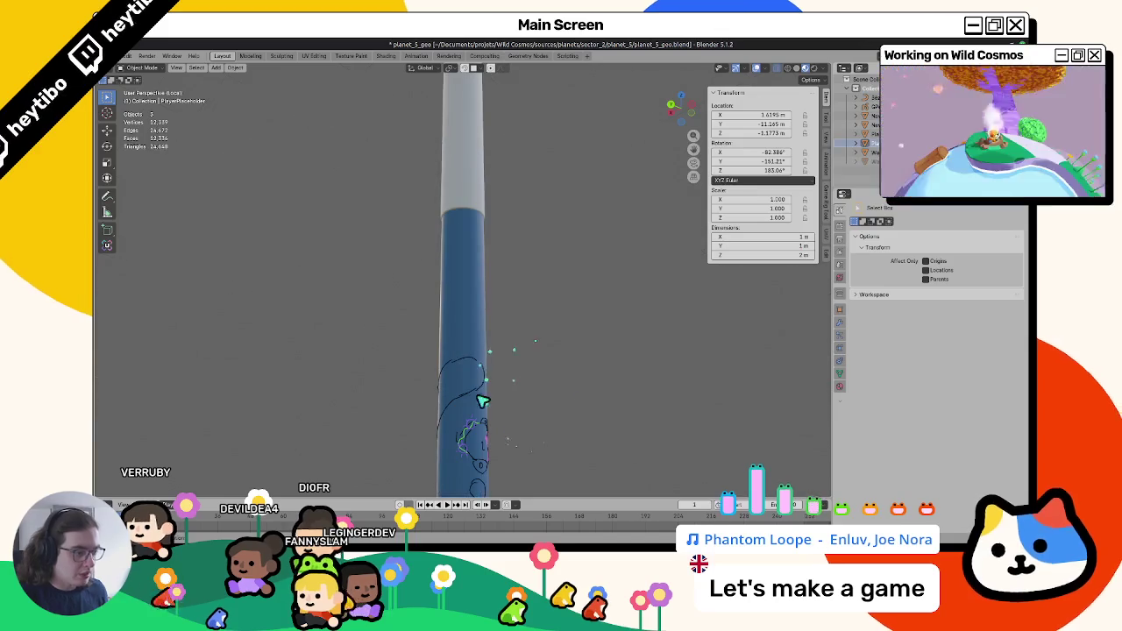
middle_drag(489, 339, 441, 357)
In wireframe, select the column and placeholder, frame all objects, then keep just the placeholder selected.
key(shift+z)
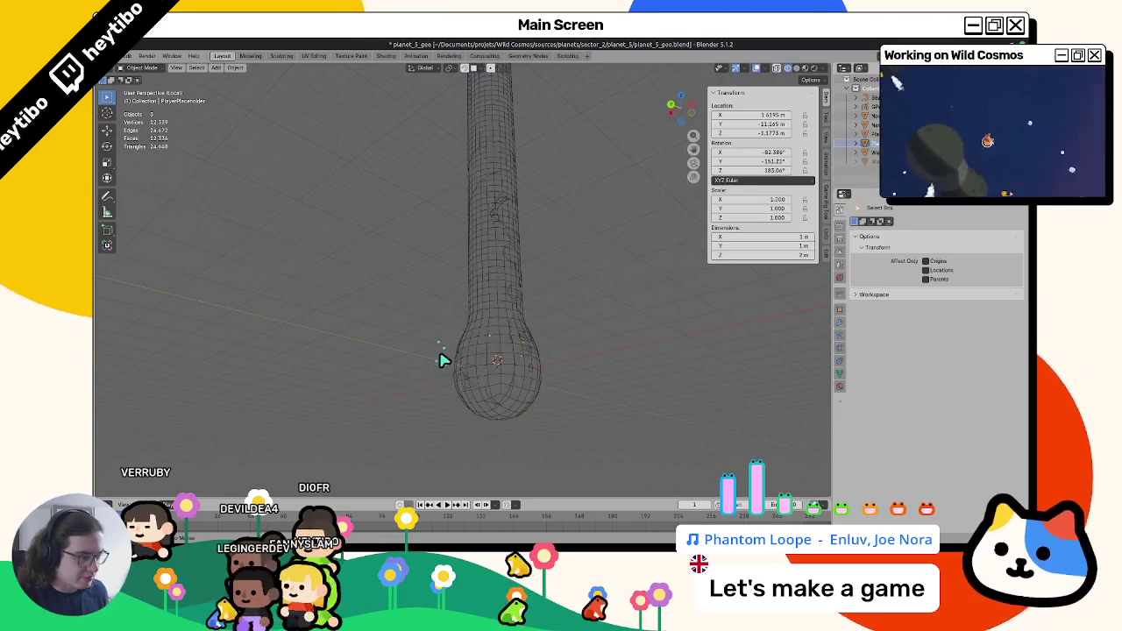
ctrl+click(864, 151)
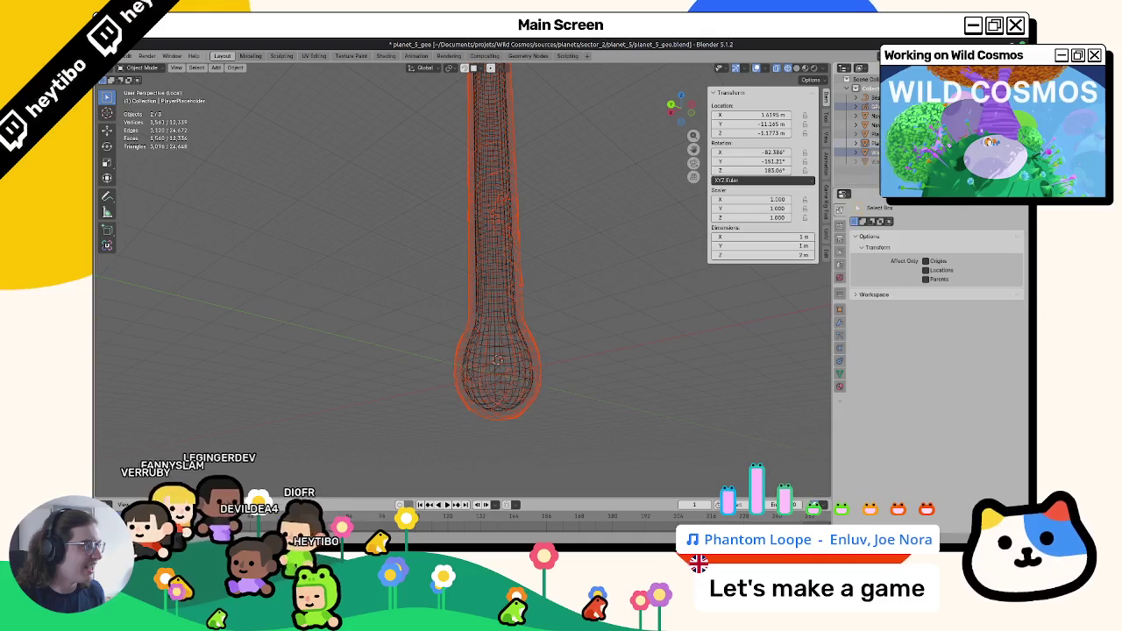
click(671, 340)
key(a)
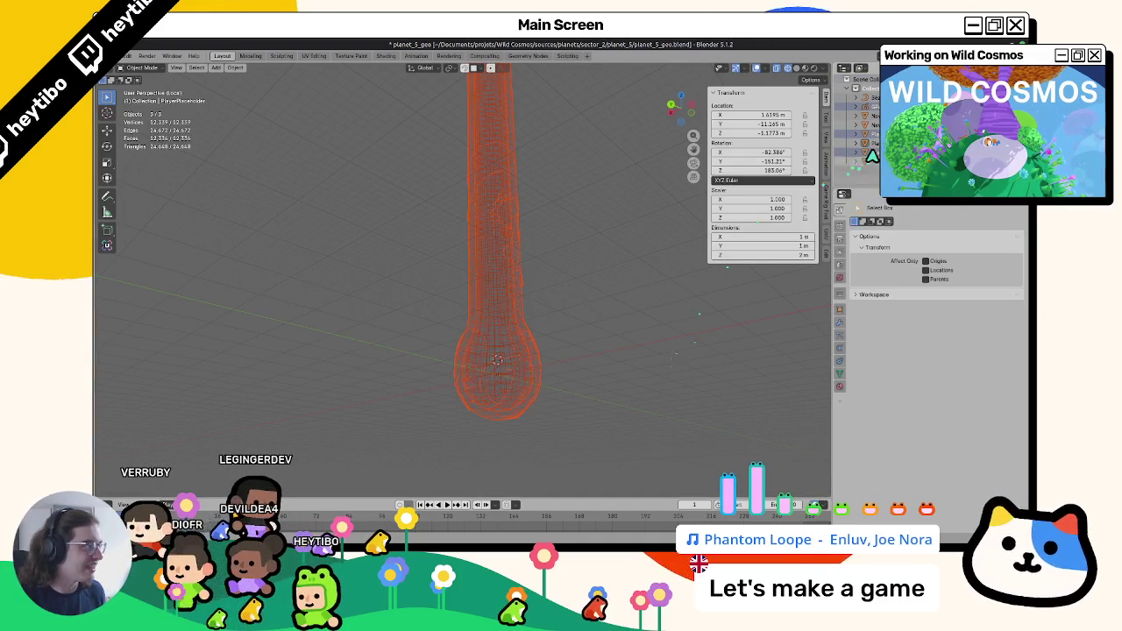
key(KP_Divide)
key(KP_Divide)
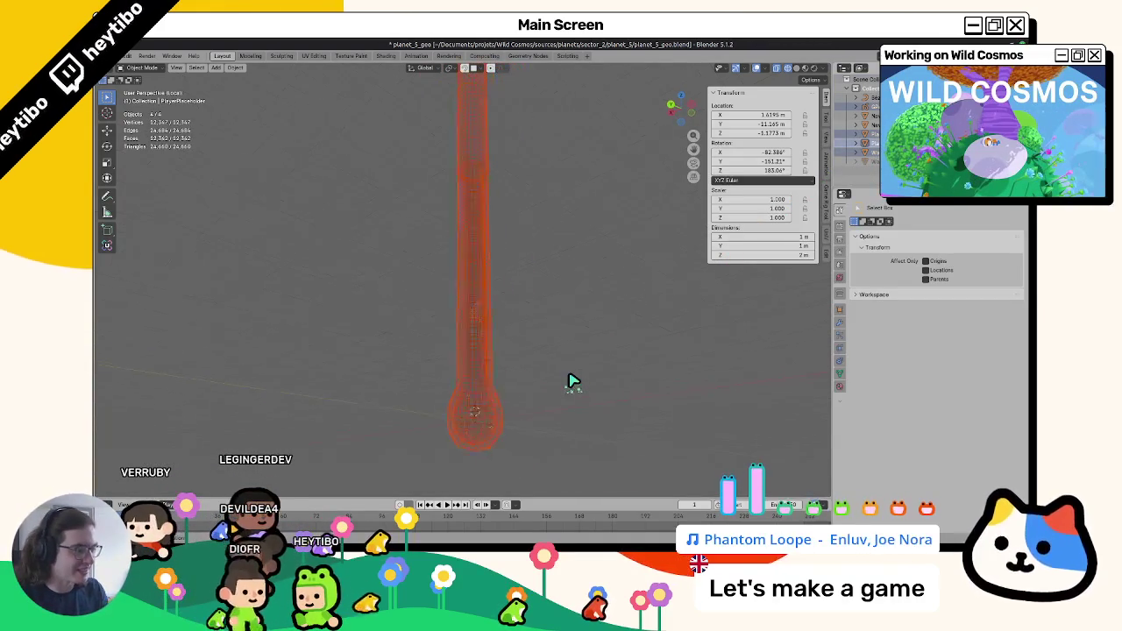
click(537, 400)
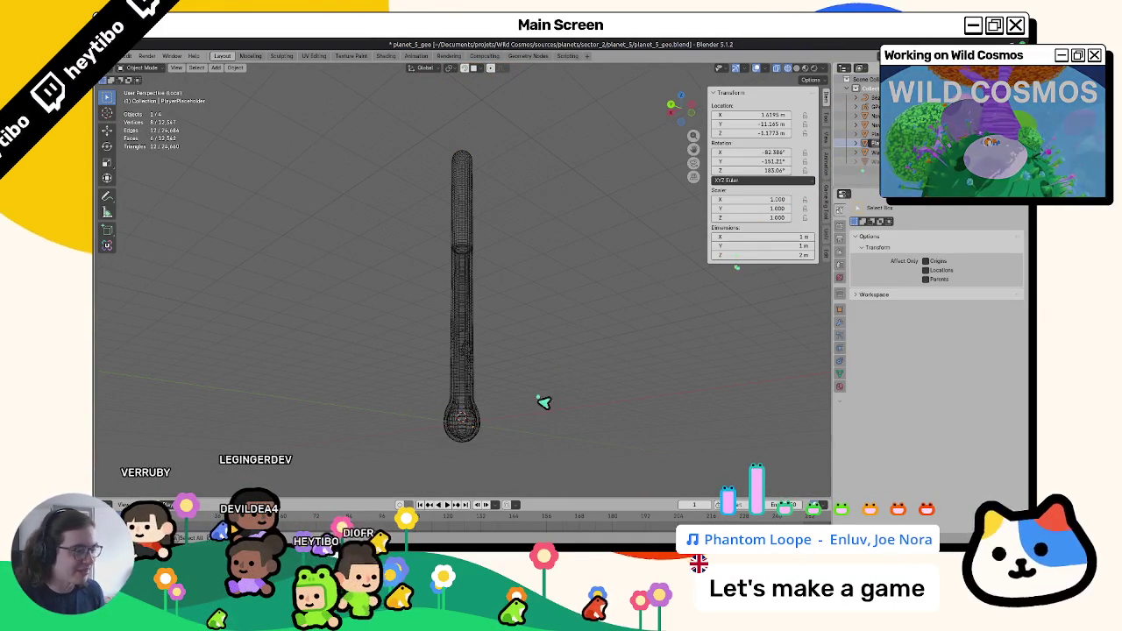
Switch to Material Preview shading and move the placeholder up to about X -5.62, Y 4.68, Z 63.69 m.
key(shift+z)
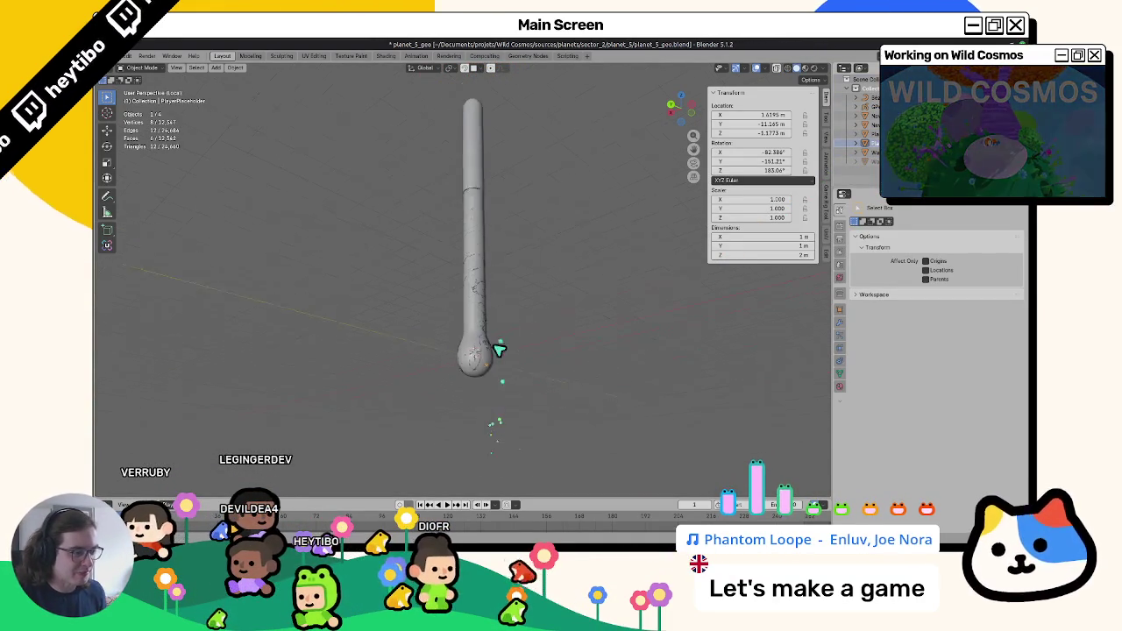
key(z)
click(497, 428)
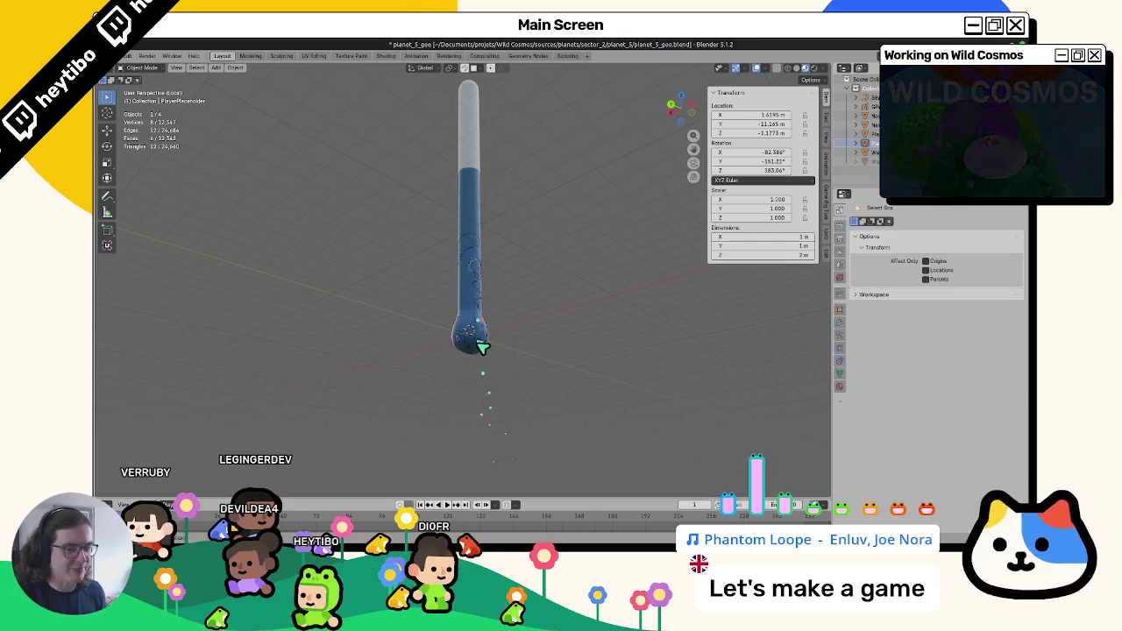
click(480, 292)
Move PlayerPlaceholder down the blue column toward the circled sketch figure.
scroll(491, 220, up, 5)
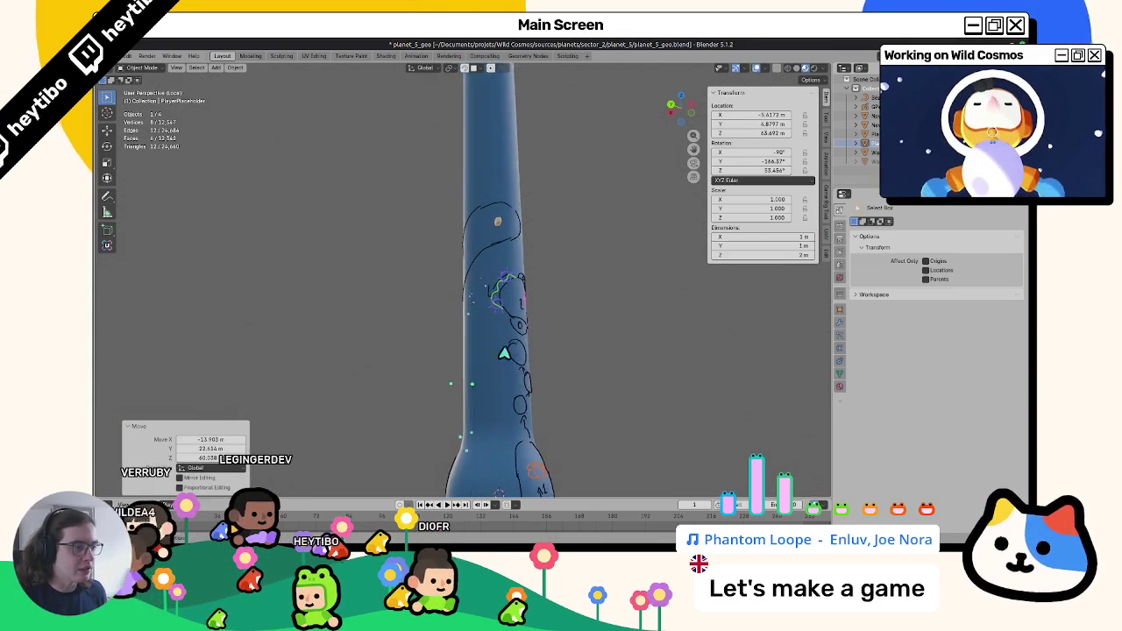
middle_drag(480, 333, 447, 335)
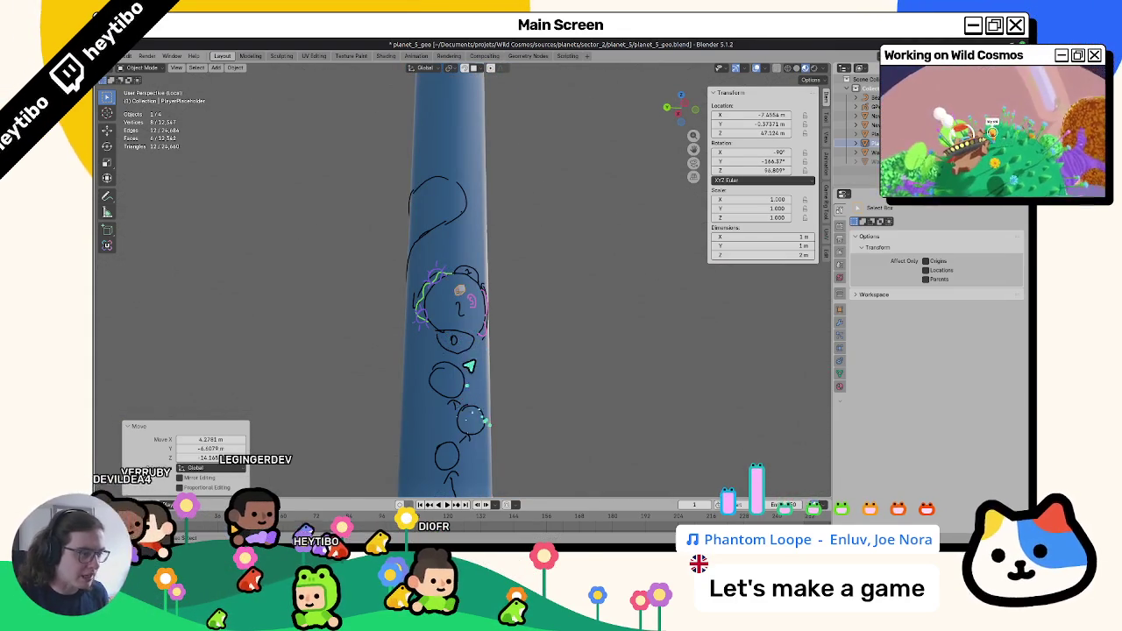
key(shift+z)
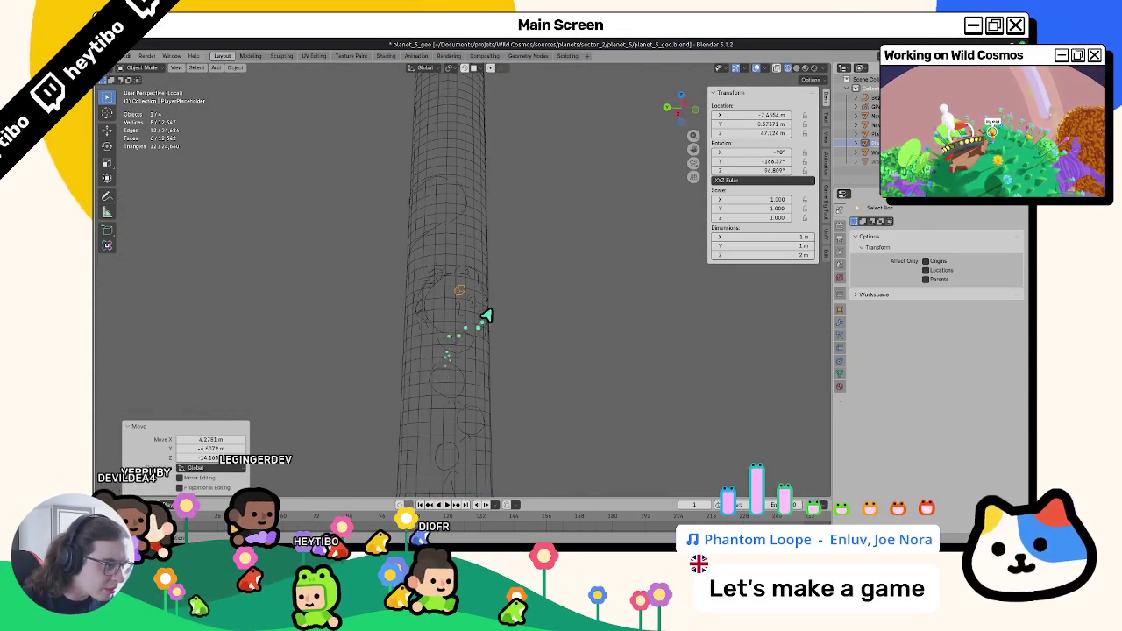
key(shift+z)
key(g)
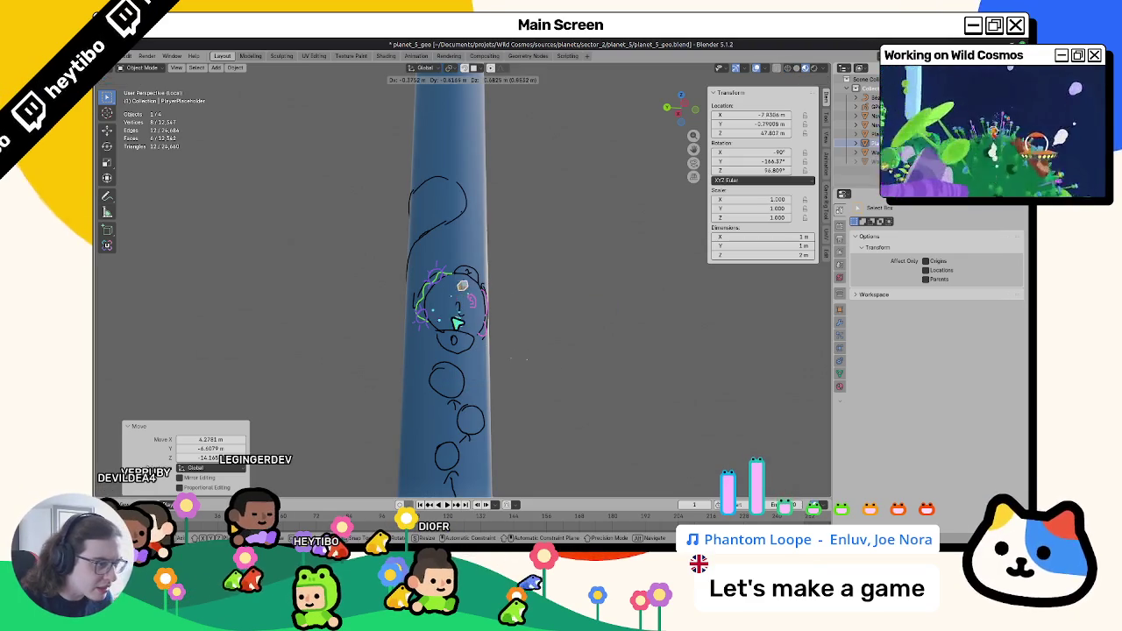
middle_drag(455, 328, 348, 352)
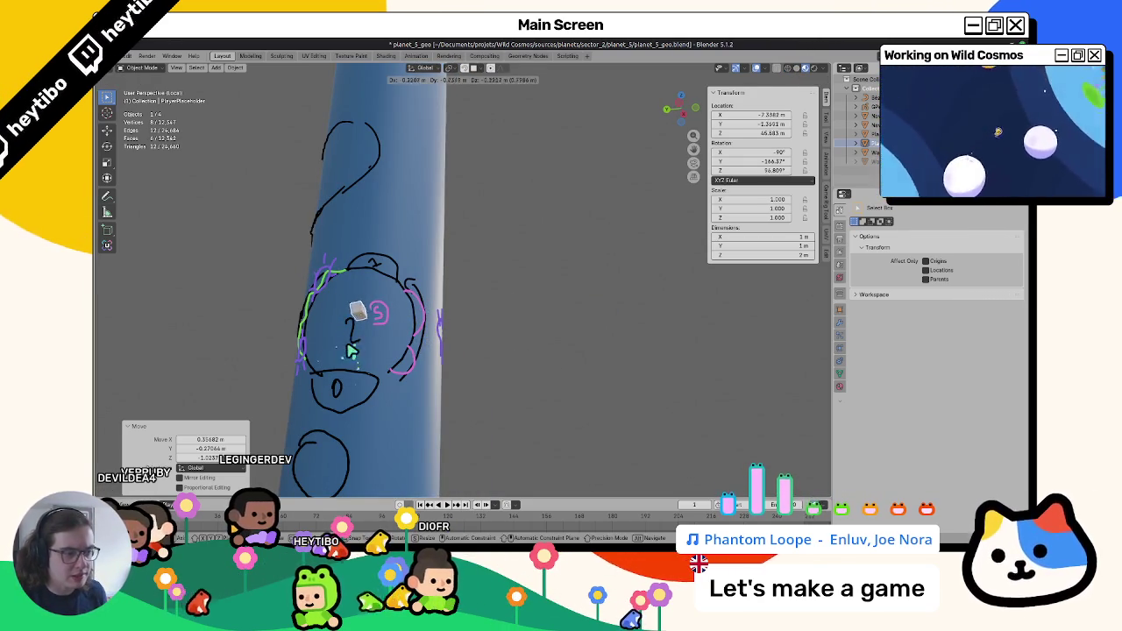
mouse_move(348, 351)
middle_down()
mouse_move(349, 372)
mouse_move(283, 392)
mouse_move(403, 380)
mouse_move(489, 409)
mouse_move(469, 353)
mouse_move(305, 416)
middle_up()
click(408, 389)
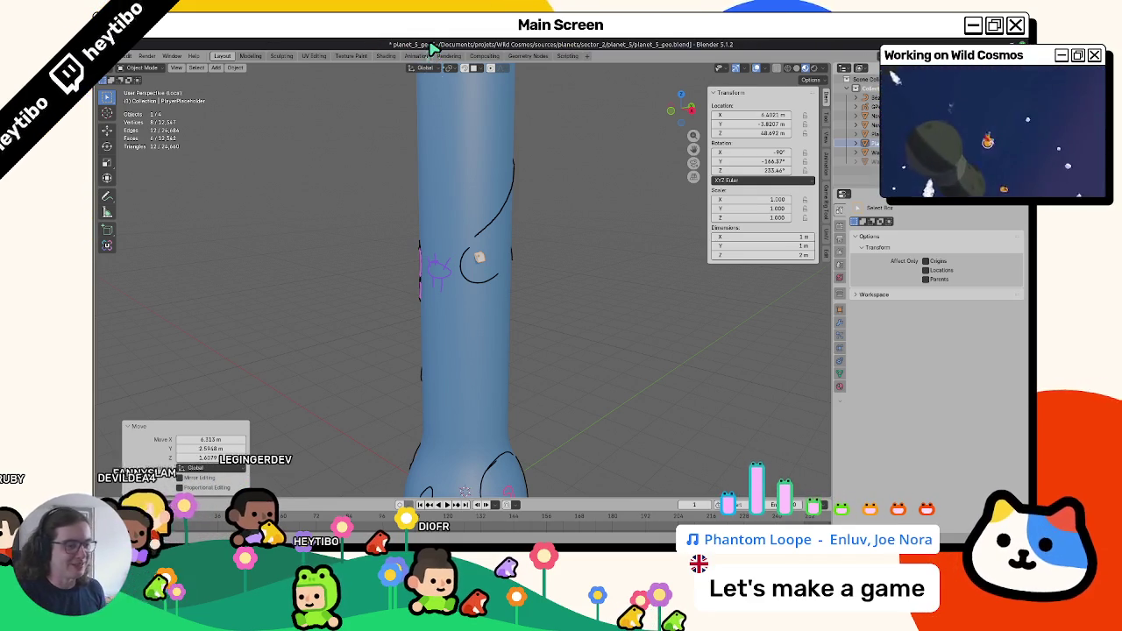
Settle the placeholder inside the circled figure (about X -7.5, Z 48.3 m), then select the sketch.
key(g)
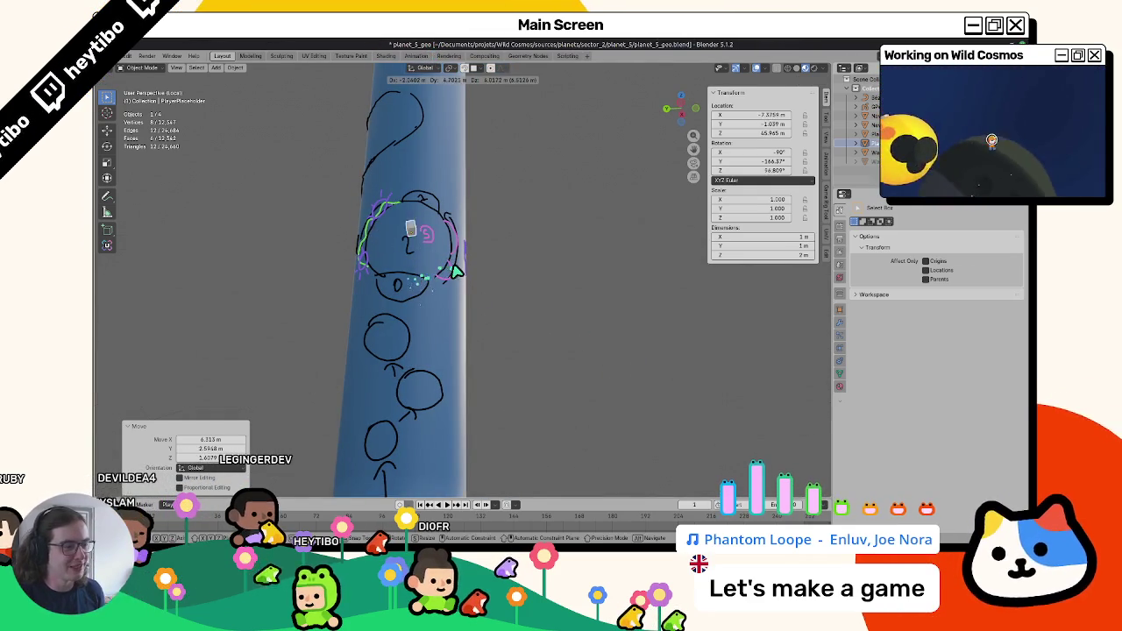
middle_drag(457, 304, 447, 333)
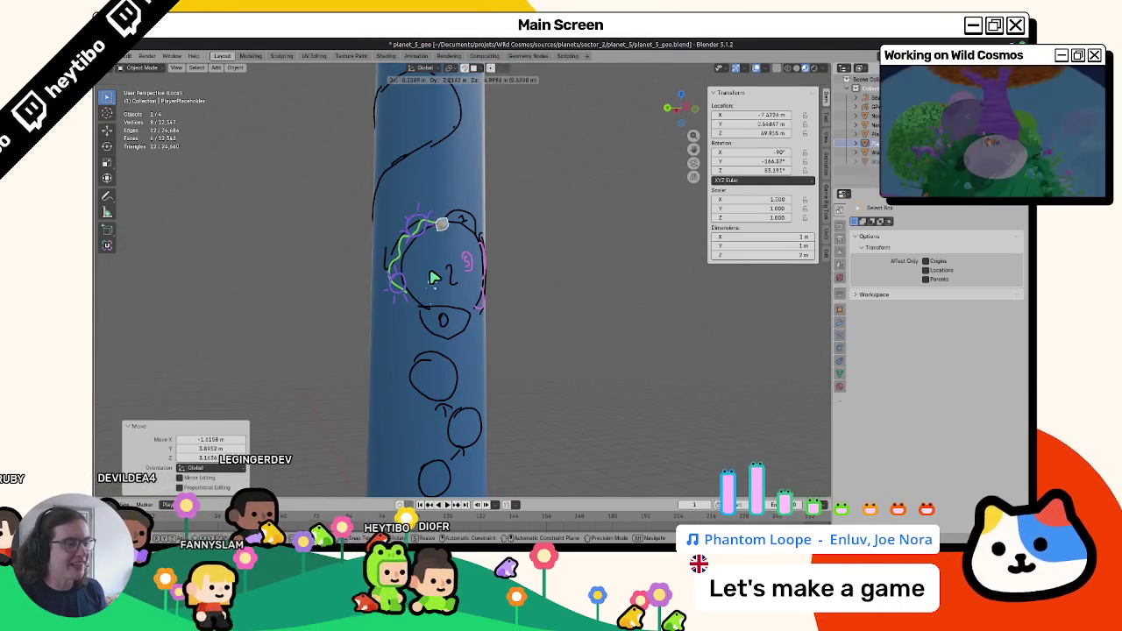
key(g)
click(444, 354)
key(g)
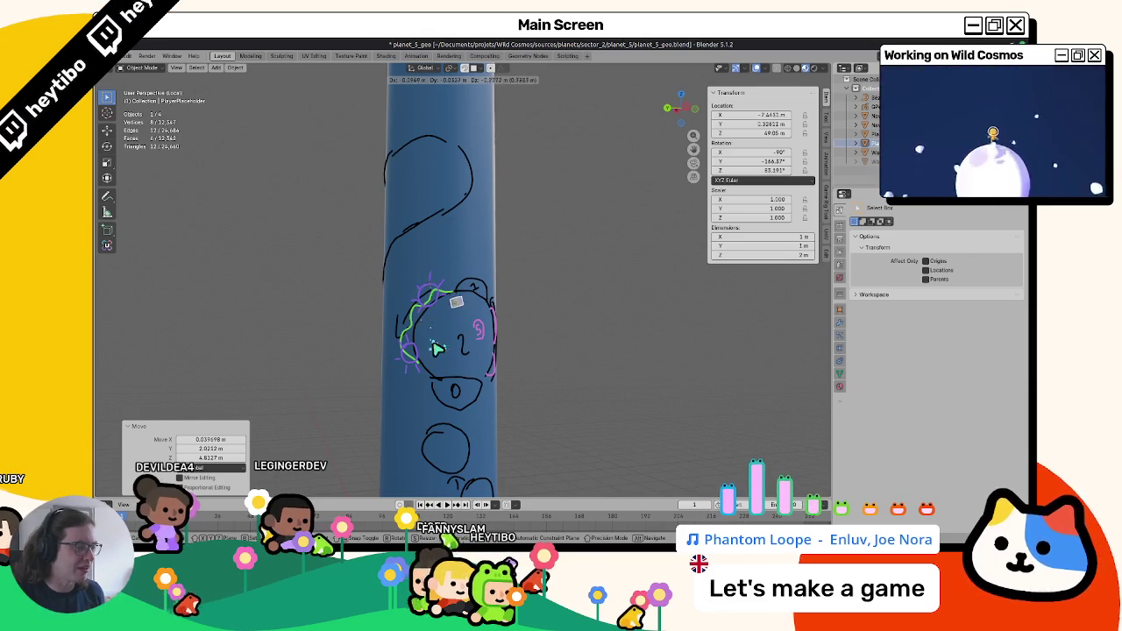
click(436, 347)
mouse_move(436, 346)
middle_down()
mouse_move(428, 336)
mouse_move(445, 326)
middle_up()
click(428, 336)
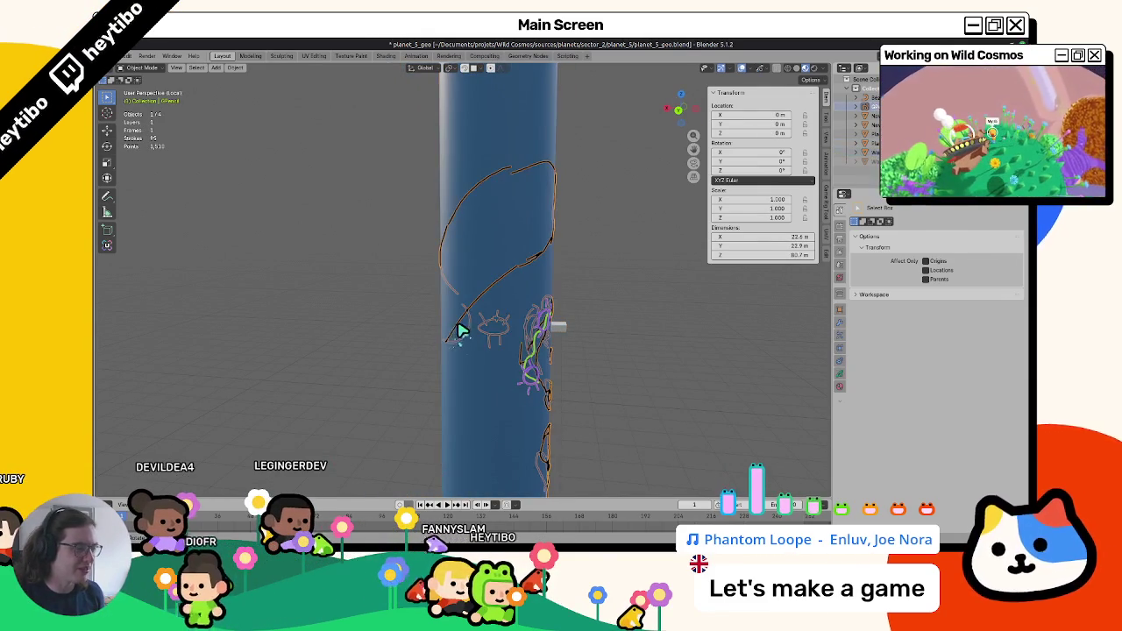
Try moving a coastline stroke point along Z, then undo it and deselect all points.
key(ctrl+Tab)
mouse_move(439, 306)
middle_down()
mouse_move(576, 321)
mouse_move(533, 293)
middle_up()
key(Tab)
middle_drag(556, 242, 495, 305)
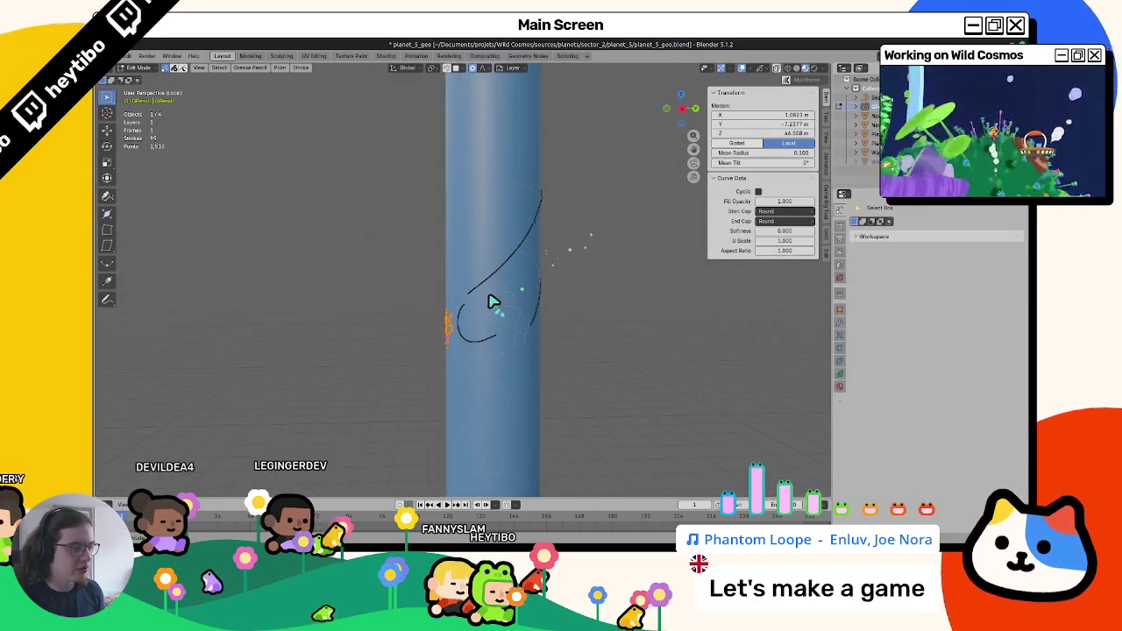
click(483, 290)
middle_drag(527, 255, 494, 249)
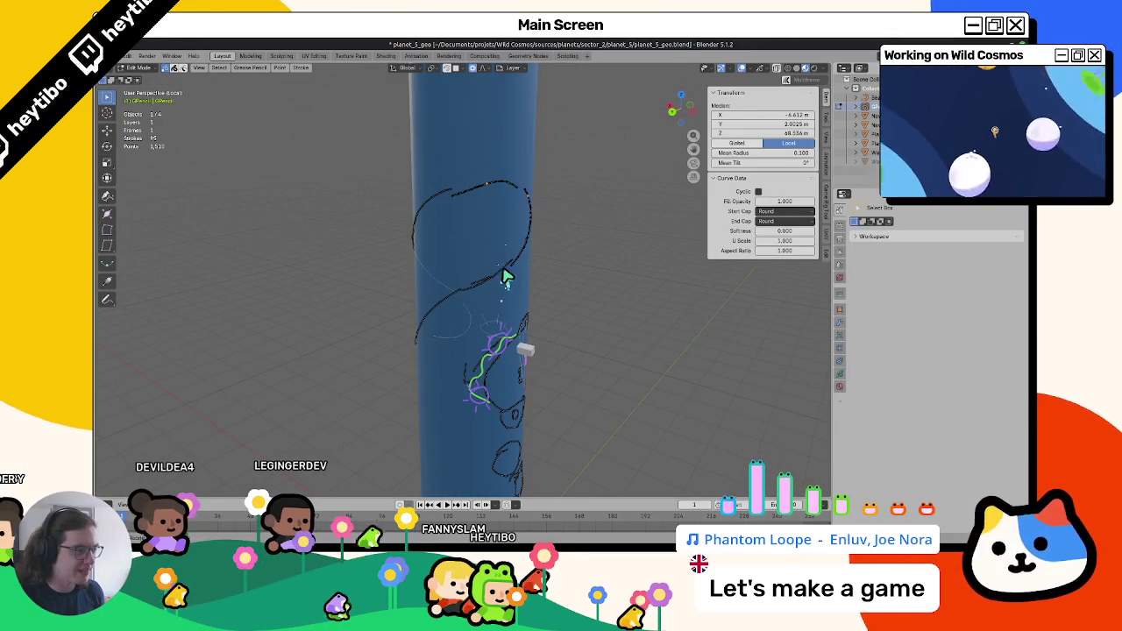
middle_drag(504, 277, 529, 252)
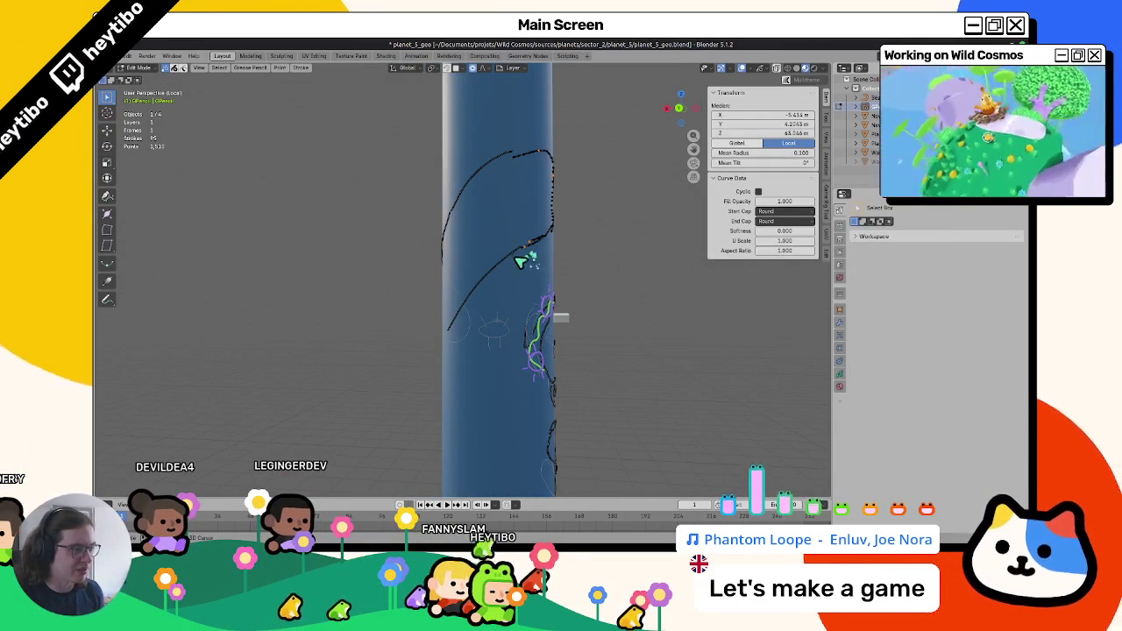
middle_drag(470, 191, 536, 220)
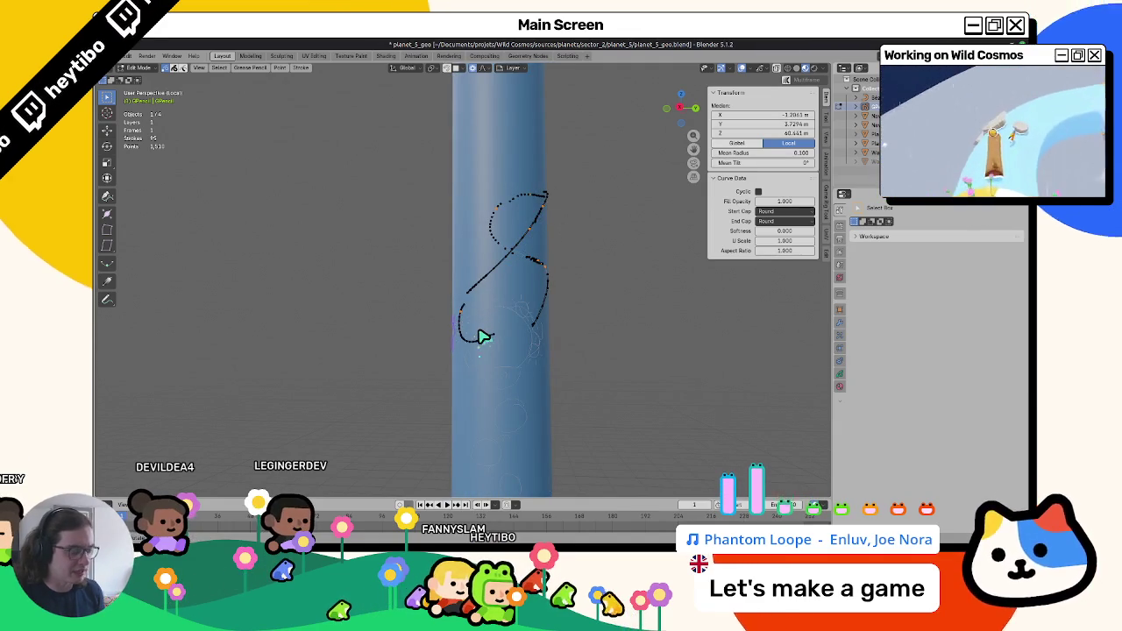
key(g)
key(z)
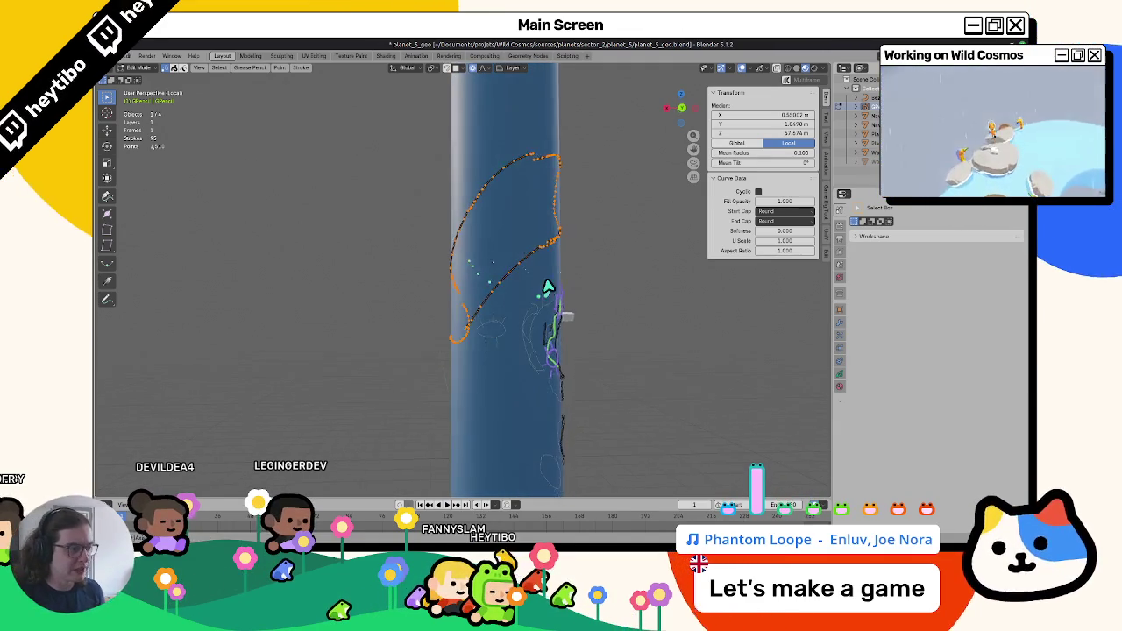
click(508, 269)
key(ctrl+z)
middle_drag(508, 269, 475, 263)
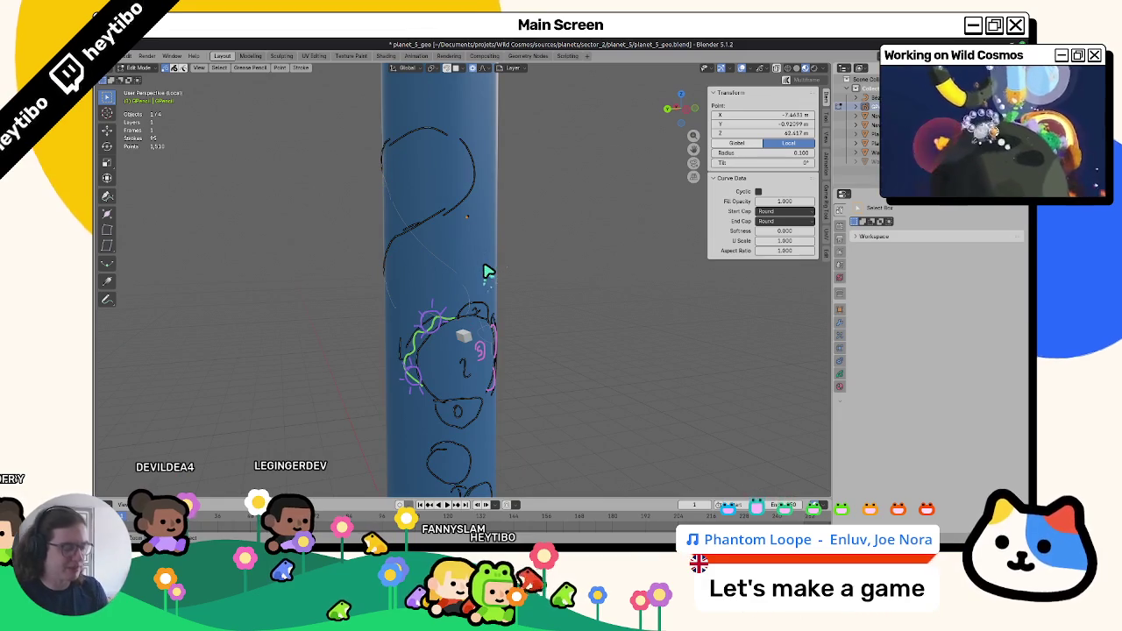
key(alt+a)
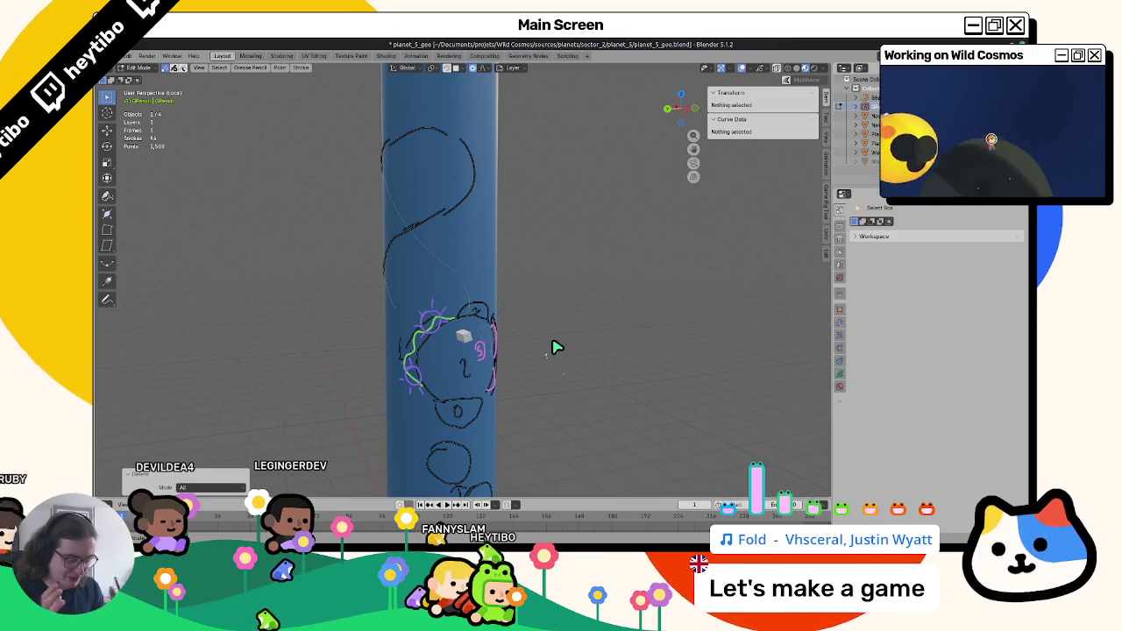
Reshape a coastline stroke section: stretch it vertically, scale it to 1.2, and move it proportionally.
middle_drag(557, 348, 513, 368)
key(Tab)
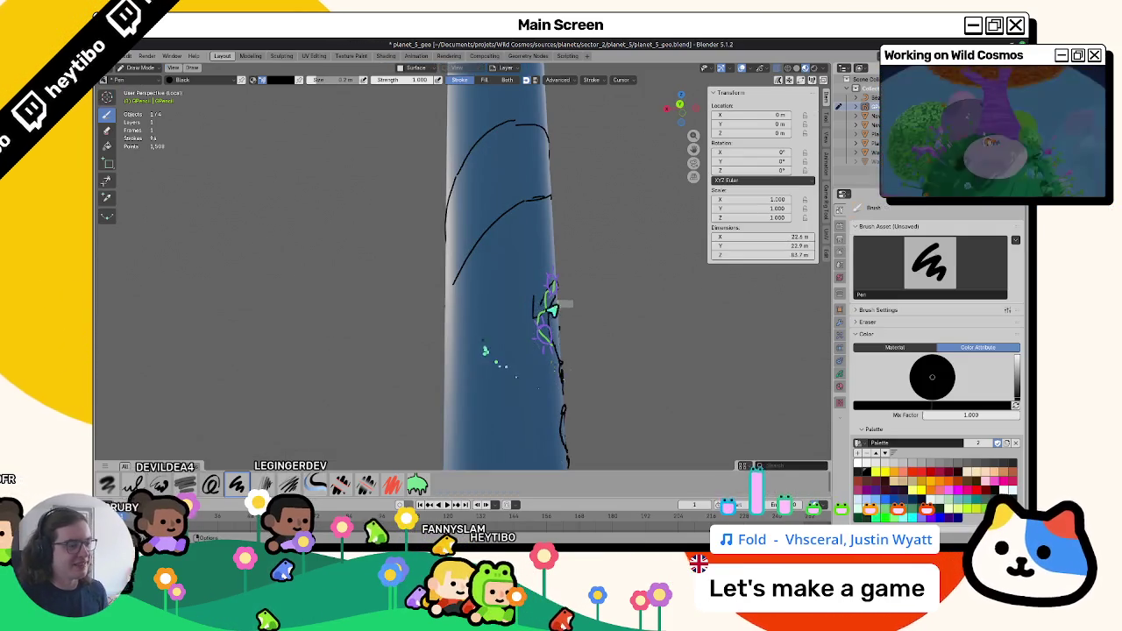
middle_drag(547, 306, 752, 301)
middle_drag(491, 355, 438, 351)
key(Tab)
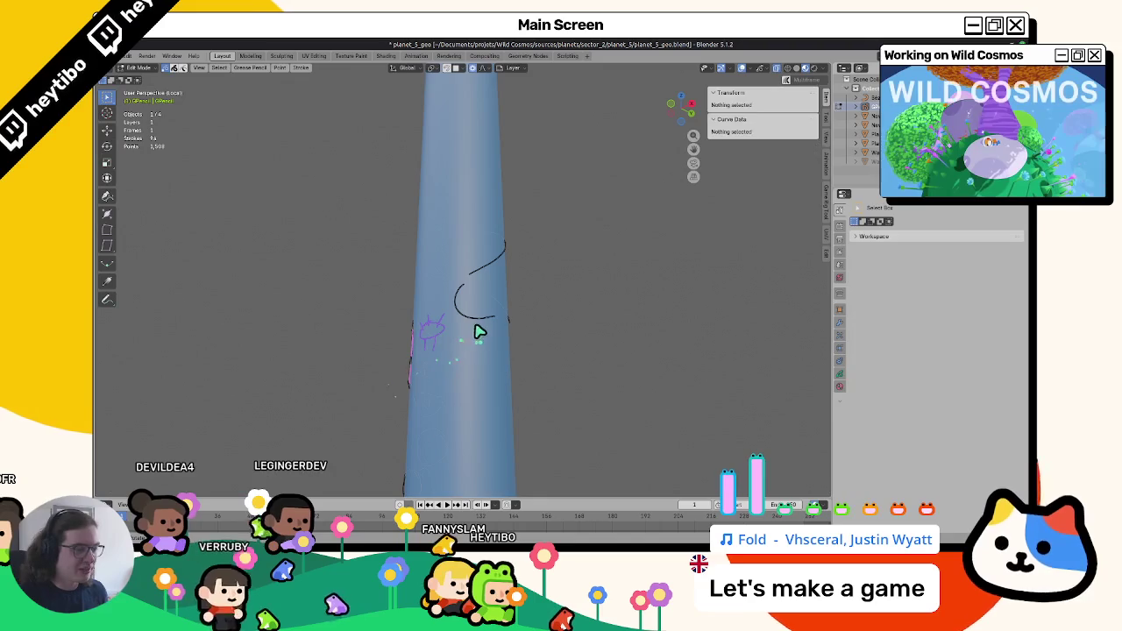
click(476, 325)
key(s)
key(z)
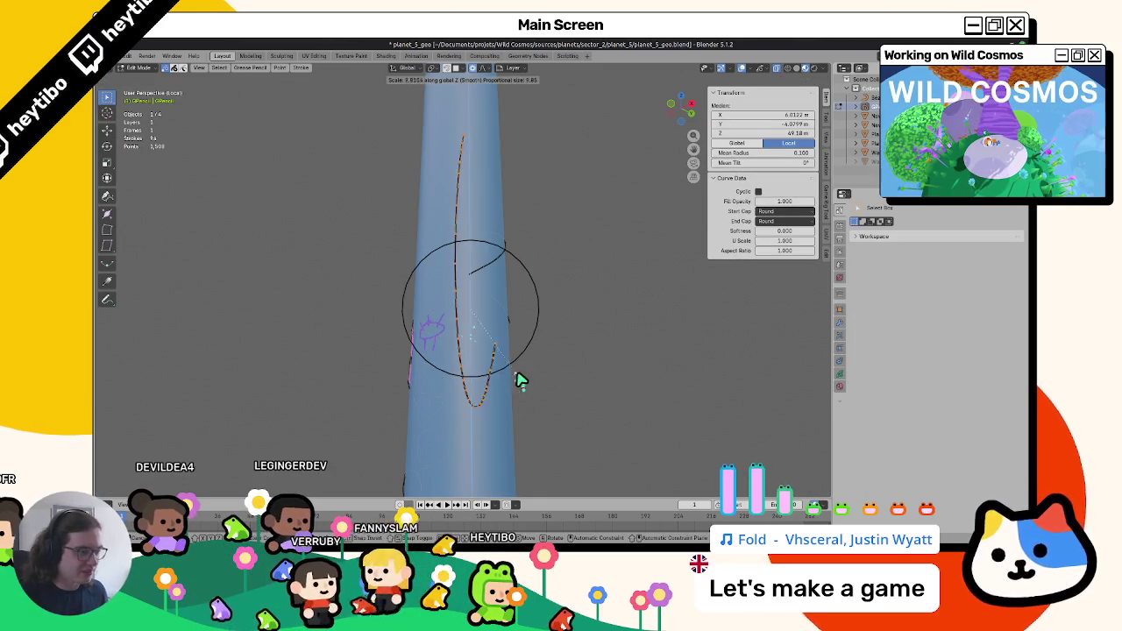
click(476, 371)
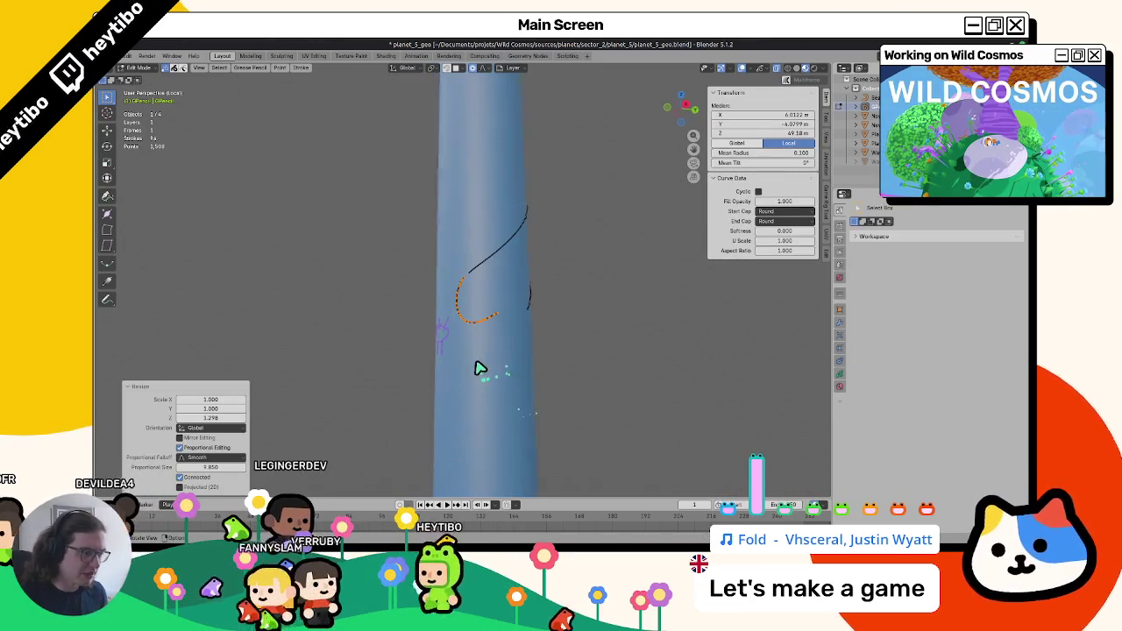
key(g)
click(486, 376)
key(s)
click(491, 379)
key(g)
click(504, 393)
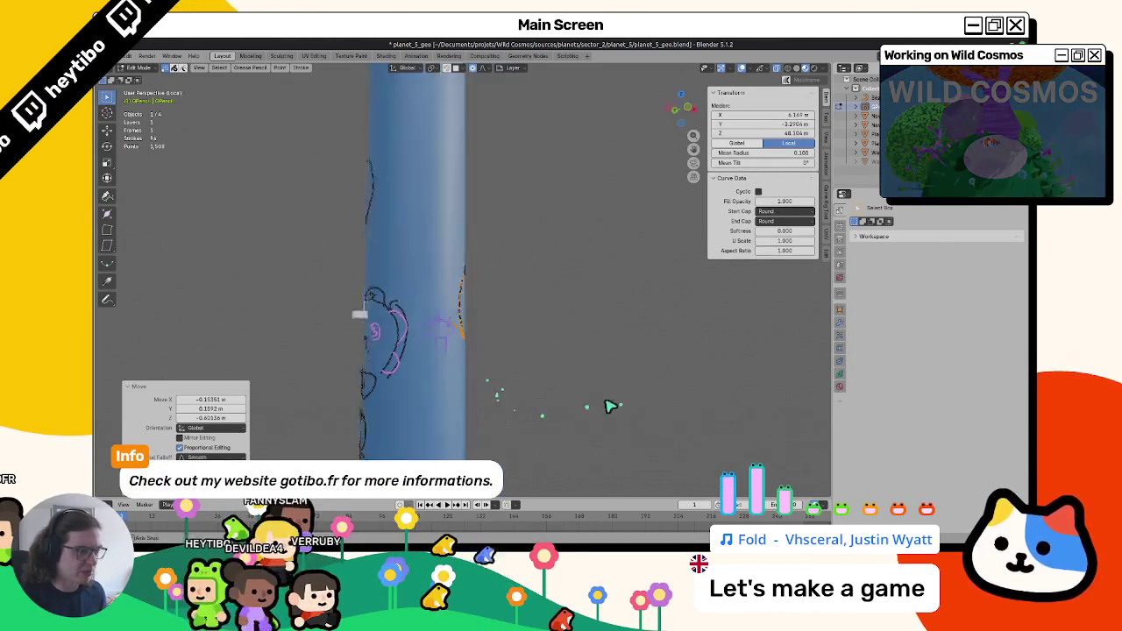
key(Tab)
From the side view, box-select the upper tube strokes and rotate them -90° around Z.
scroll(543, 368, down, 3)
mouse_move(580, 355)
middle_down()
mouse_move(498, 377)
mouse_move(514, 386)
middle_up()
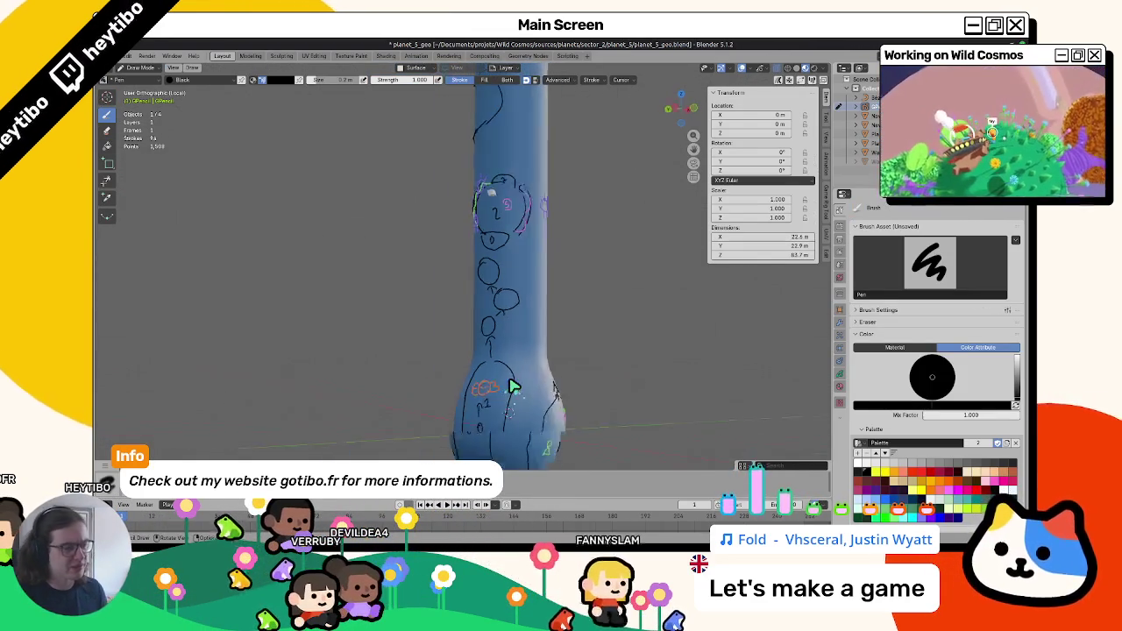
key(ctrl+KP_3)
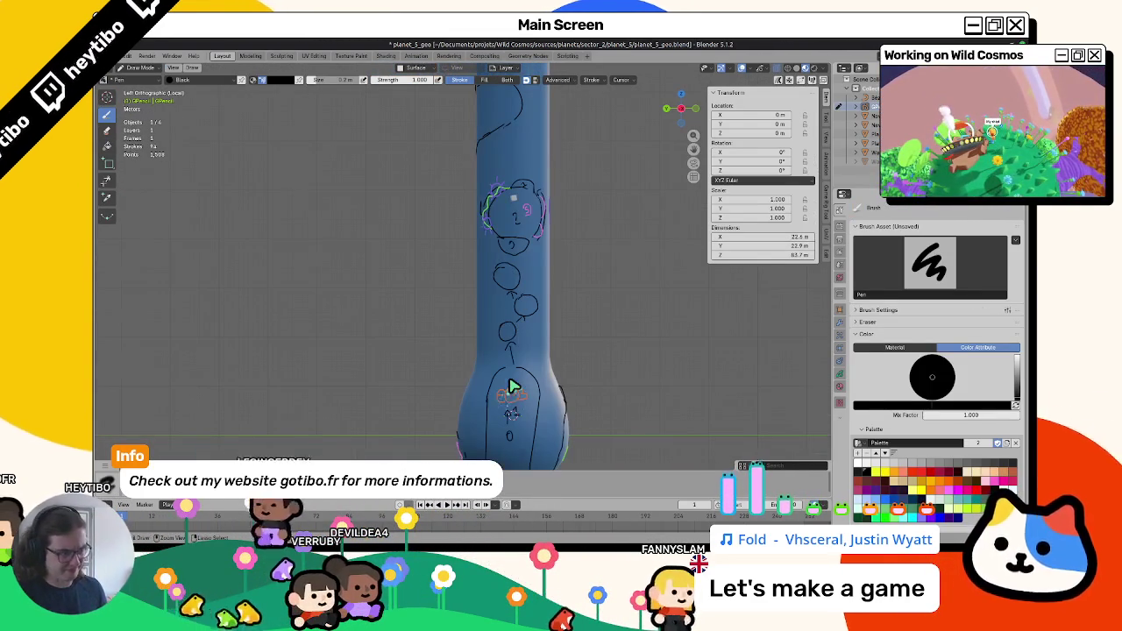
key(Tab)
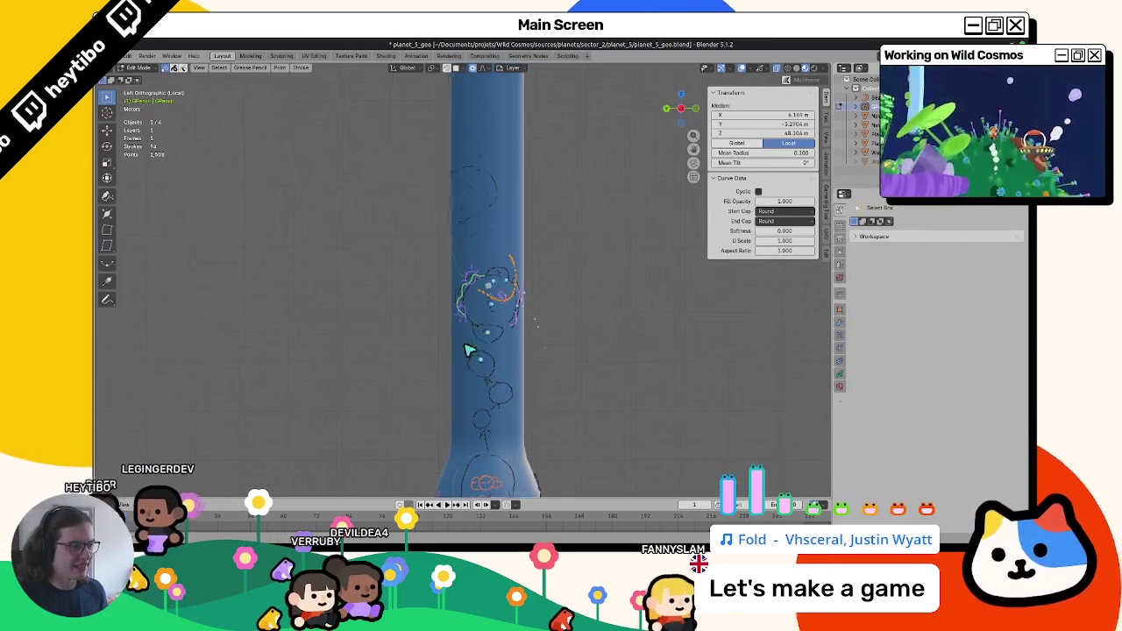
mouse_move(389, 151)
mouse_down()
mouse_move(582, 382)
mouse_move(579, 367)
mouse_up()
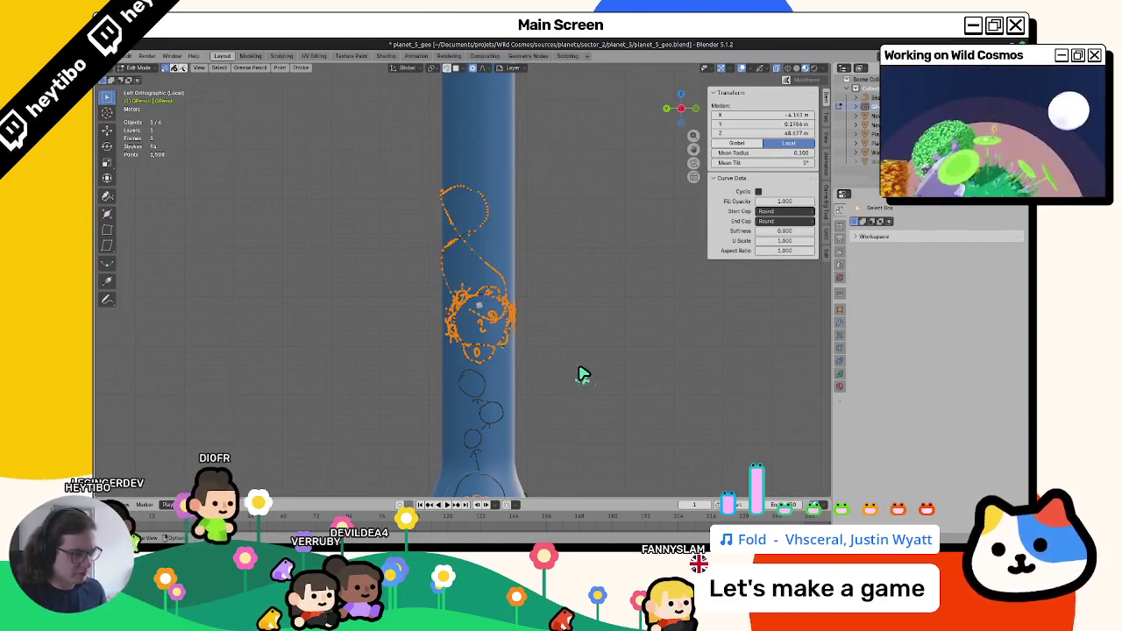
key(r)
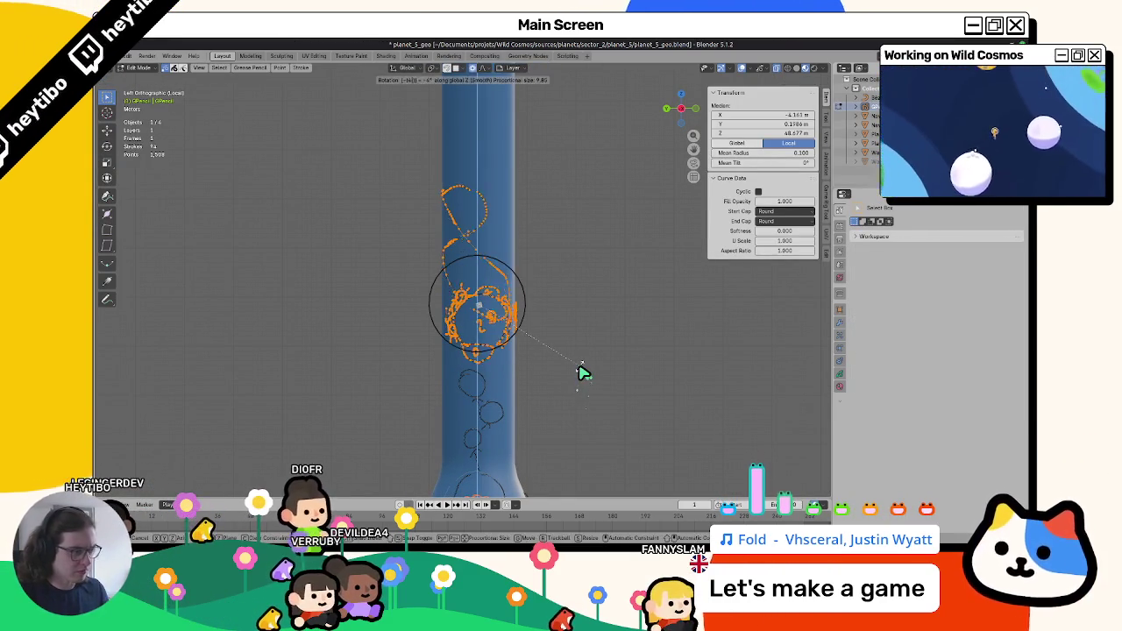
click(581, 373)
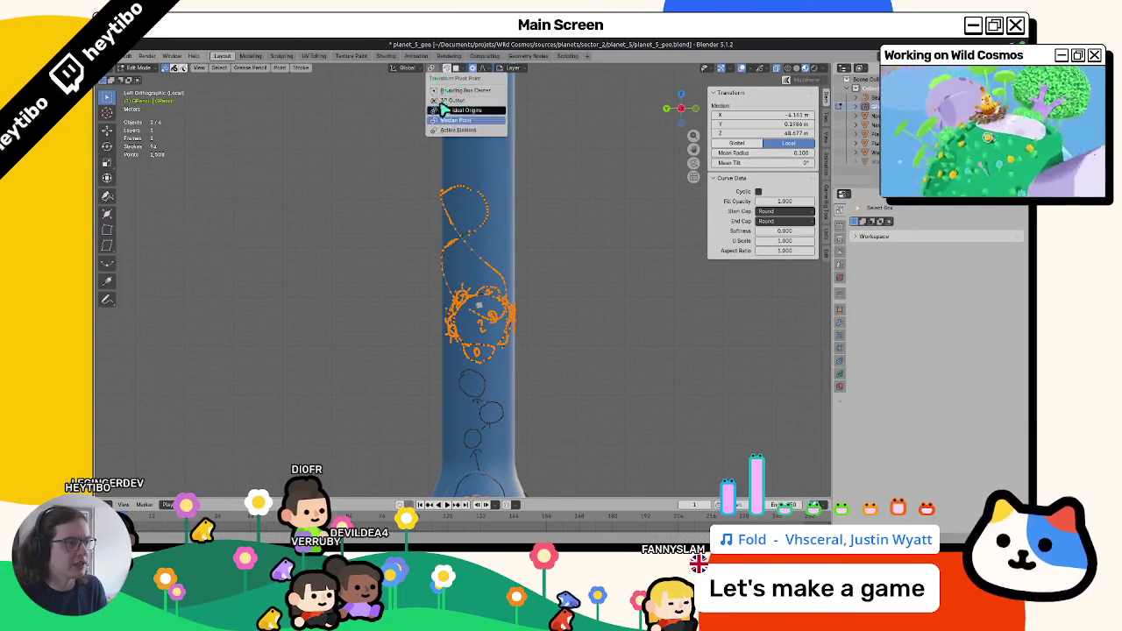
key(r)
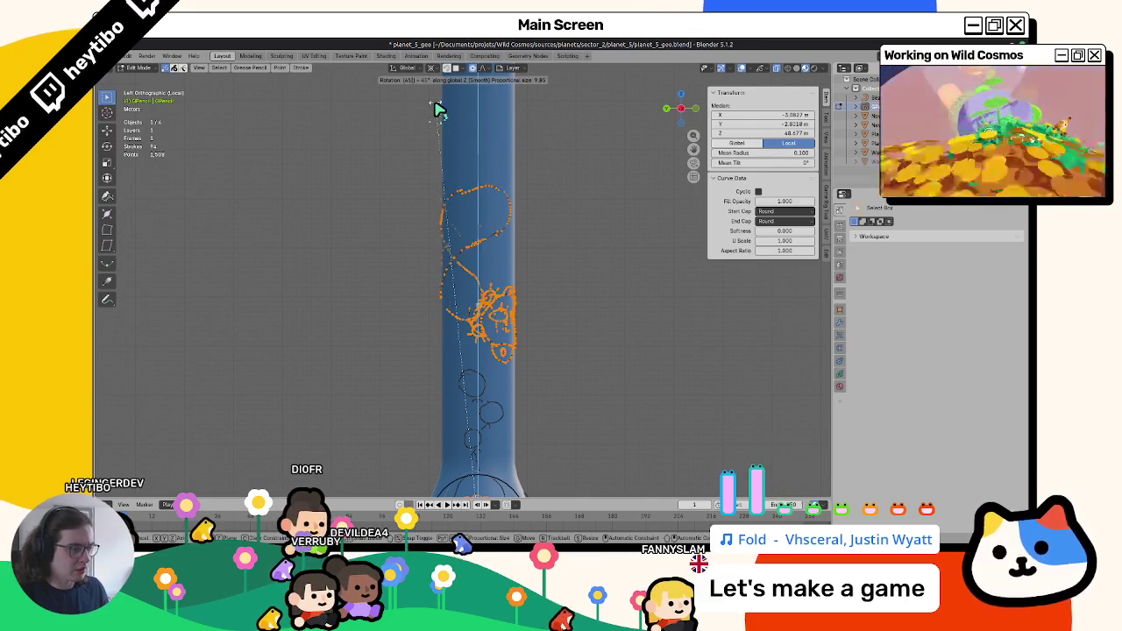
text(-90)
key(Return)
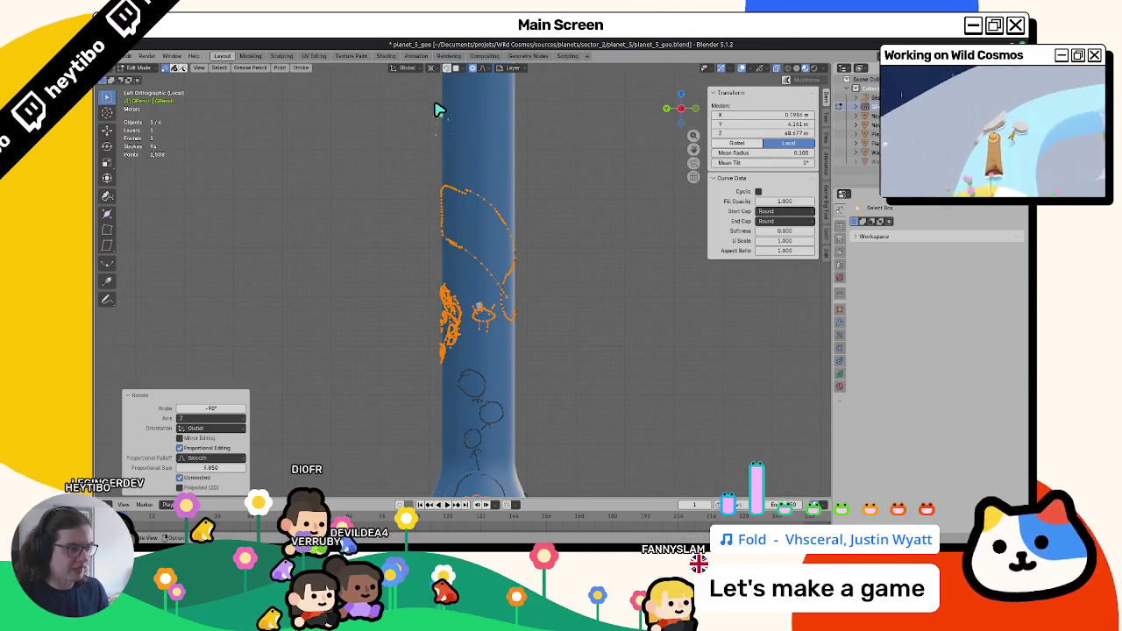
mouse_move(564, 401)
middle_down()
mouse_move(604, 406)
mouse_move(541, 277)
mouse_move(474, 344)
middle_up()
key(Tab)
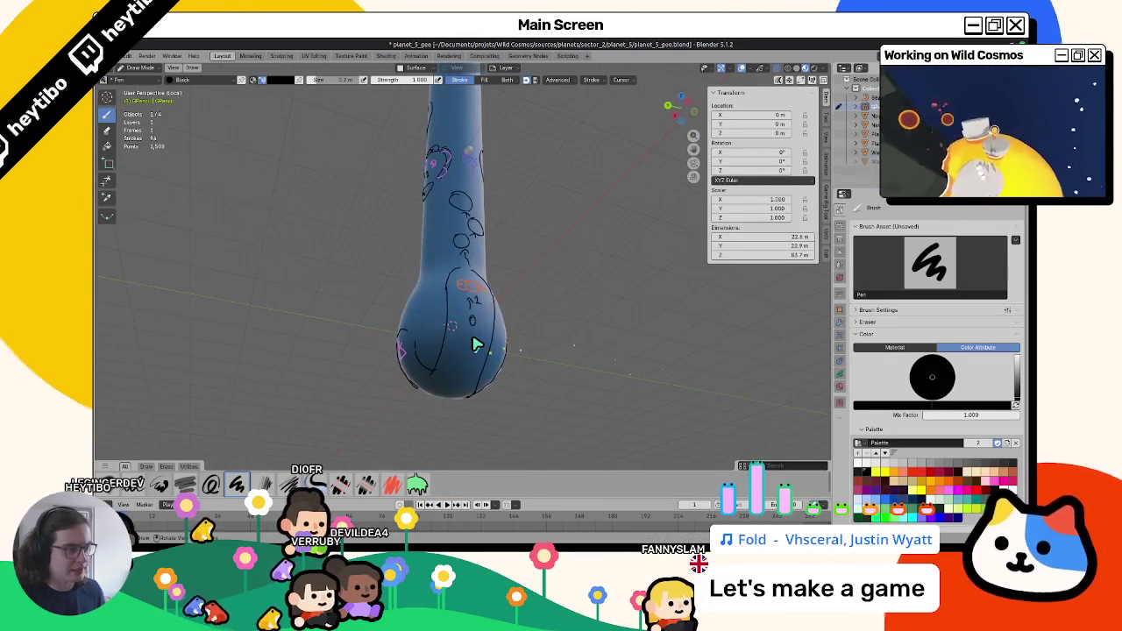
Nudge the sketch strokes on the tube with a smooth proportional move.
key(ctrl+KP_3)
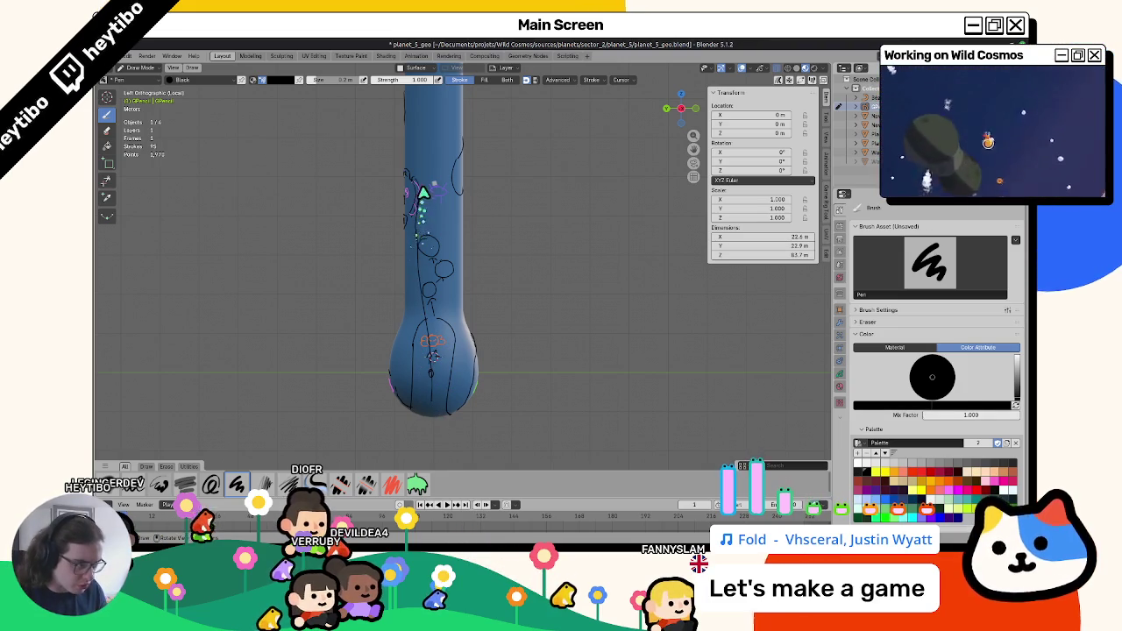
middle_drag(398, 322, 478, 267)
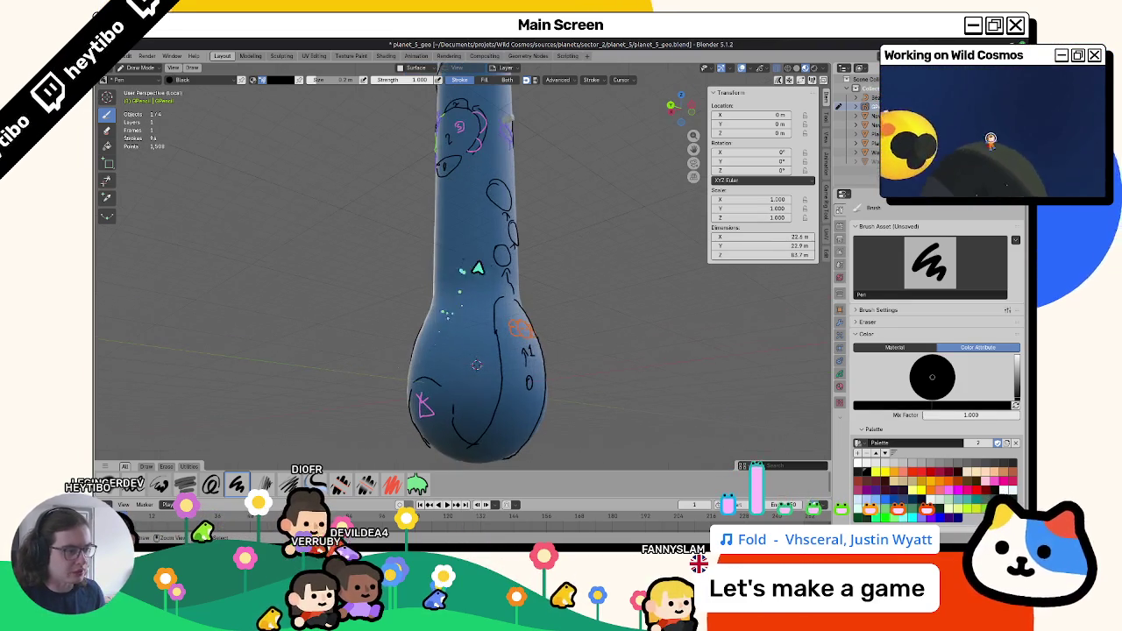
middle_drag(456, 307, 473, 277)
scroll(473, 277, up, 2)
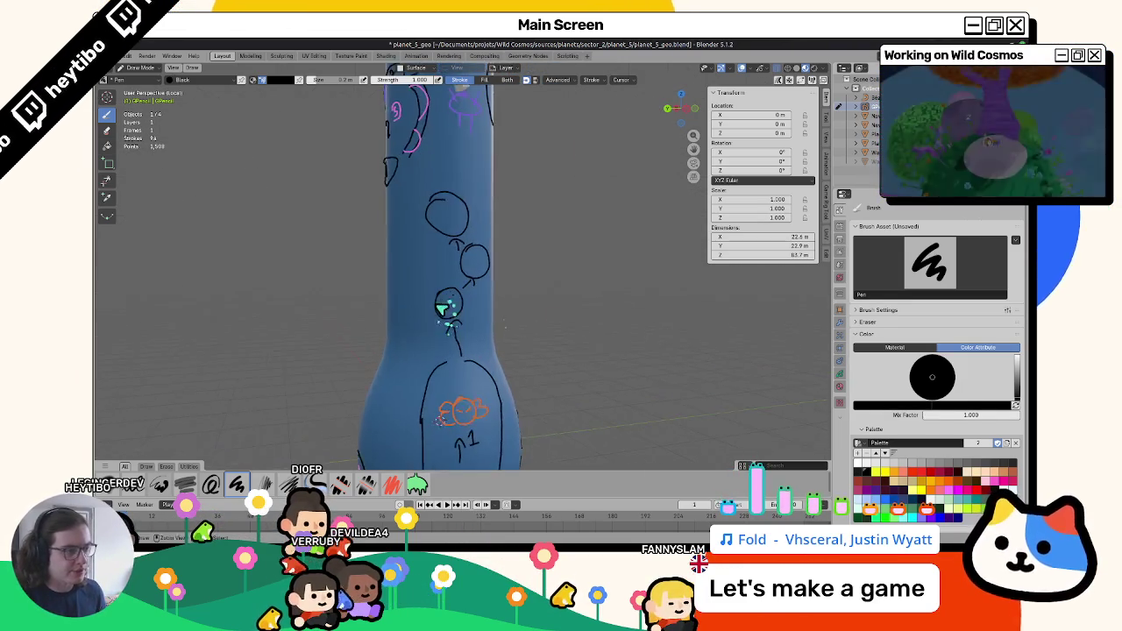
key(Tab)
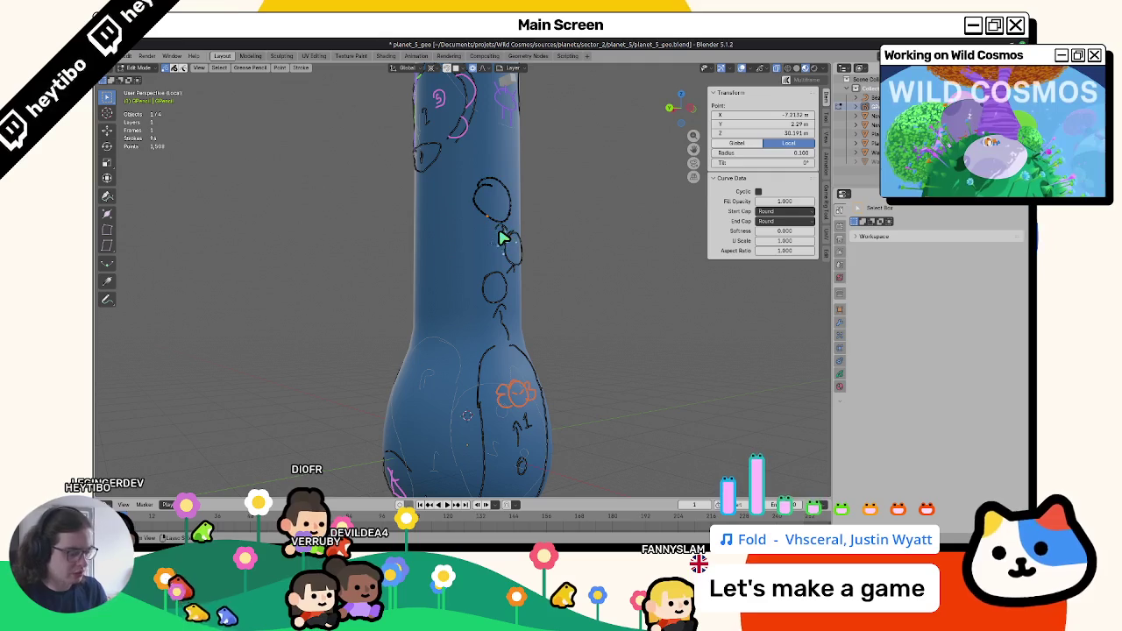
key(g)
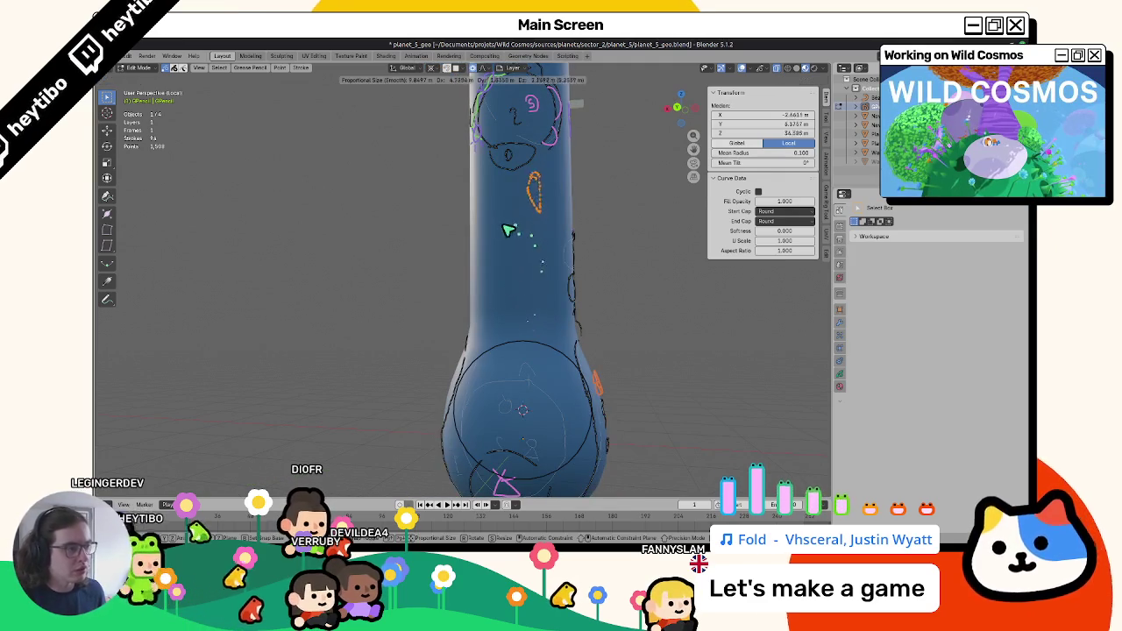
click(506, 252)
Select the linked chain of circles on the neck and delete its points, leaving 65 strokes.
middle_drag(506, 258, 438, 263)
click(436, 261)
key(ctrl+l)
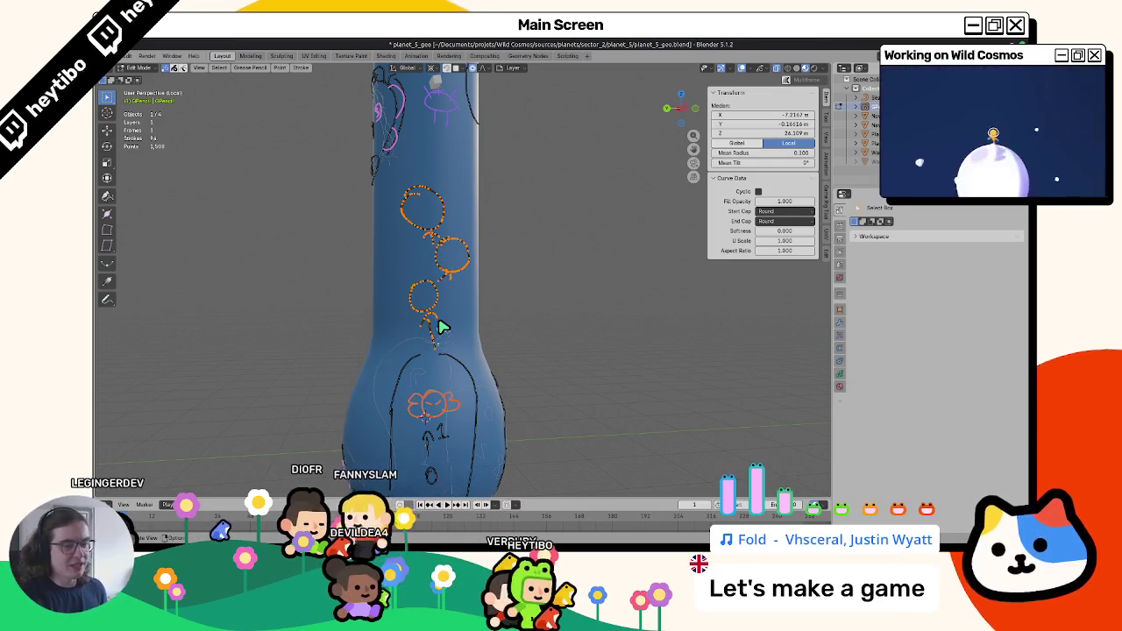
key(x)
click(443, 323)
key(Tab)
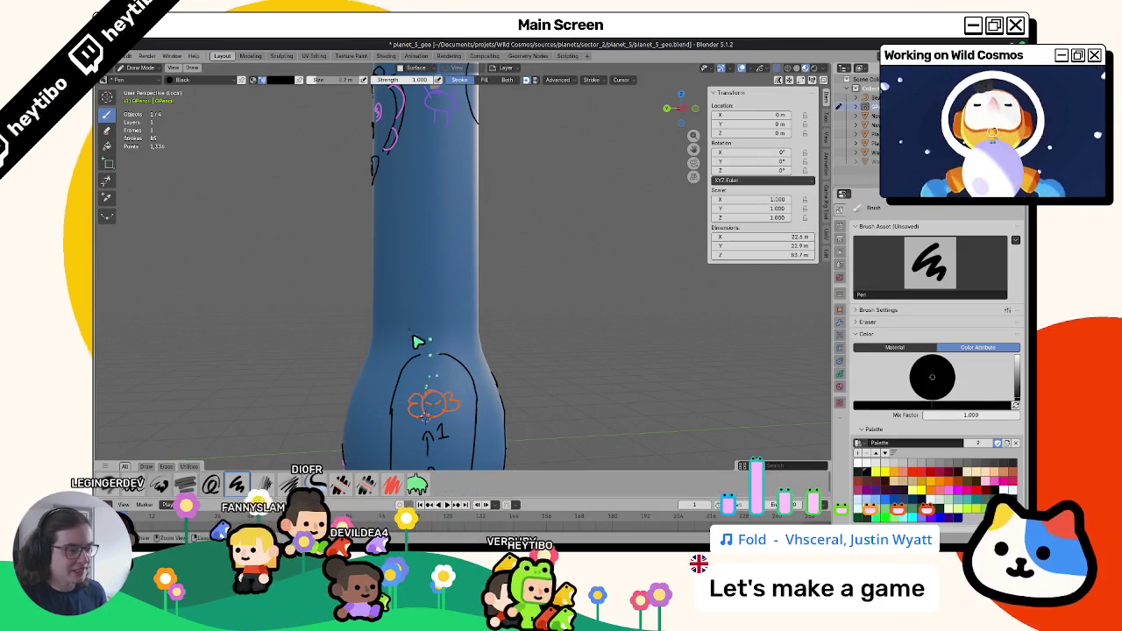
Draw a black round head above the figure's body and more circles higher up the tube.
drag(417, 341, 416, 333)
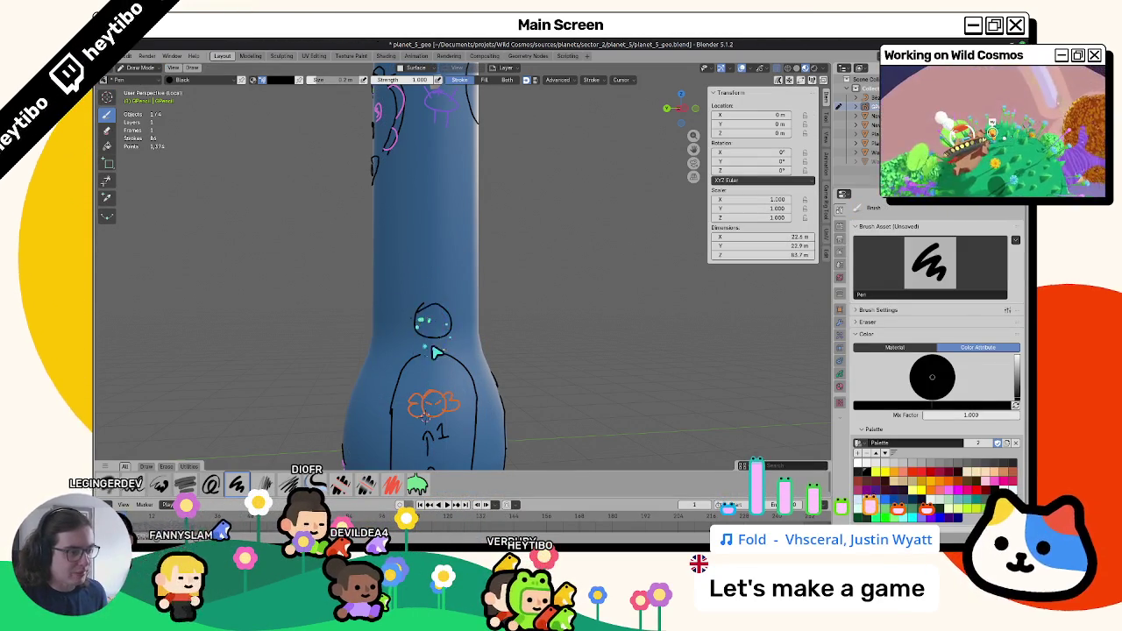
middle_drag(415, 333, 439, 295)
middle_drag(501, 326, 505, 320)
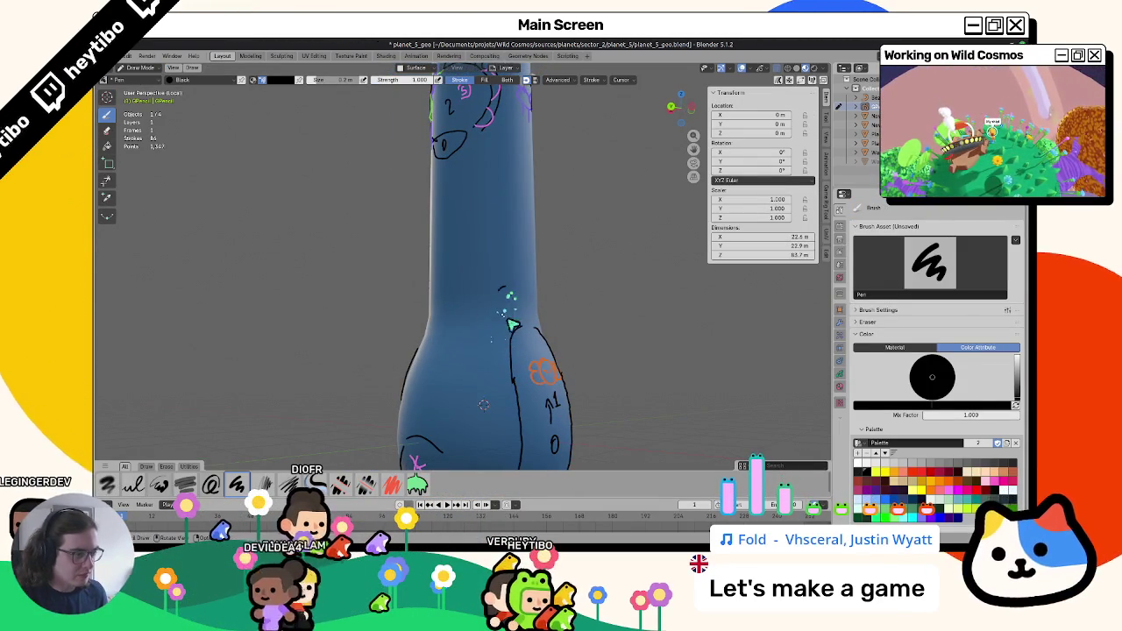
drag(504, 320, 506, 316)
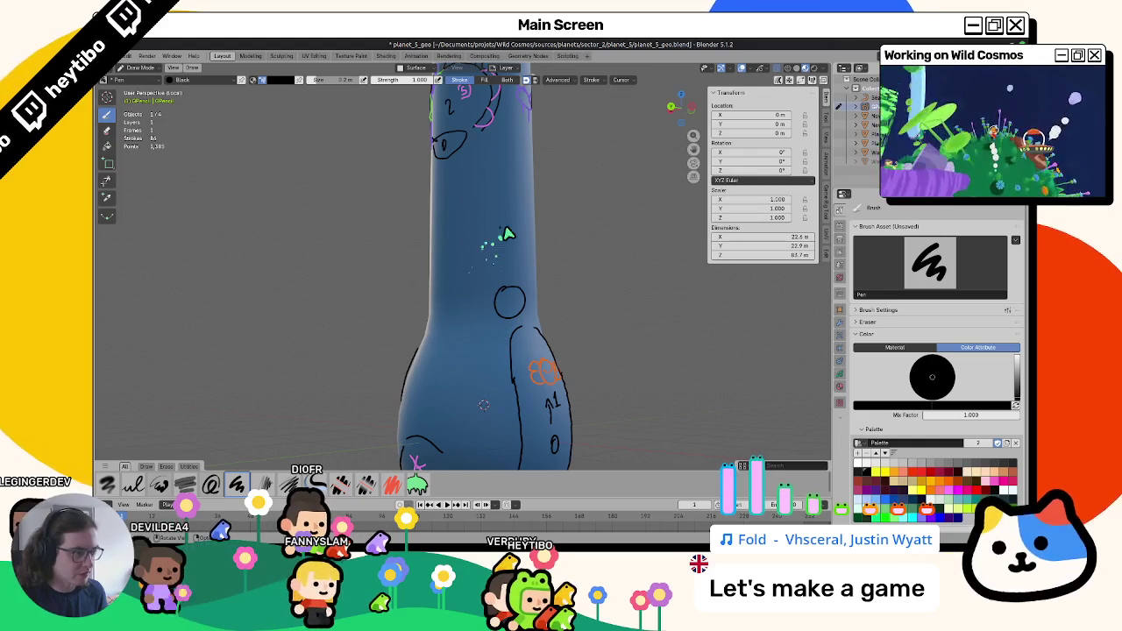
drag(506, 234, 504, 230)
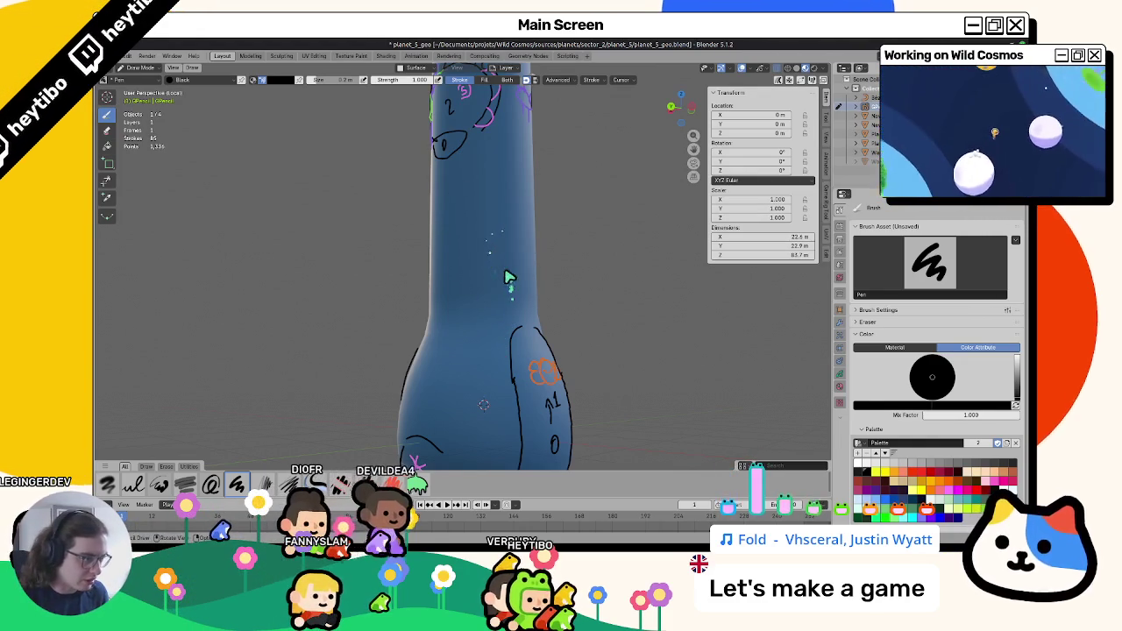
mouse_move(492, 227)
middle_down()
mouse_move(492, 304)
mouse_move(476, 263)
middle_up()
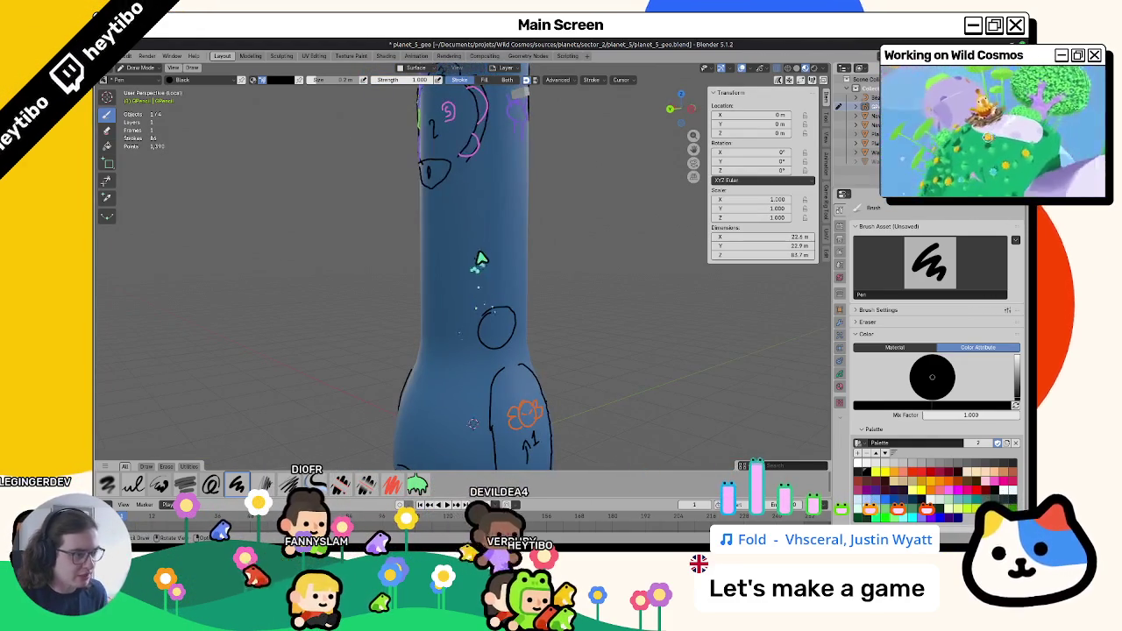
drag(491, 254, 492, 248)
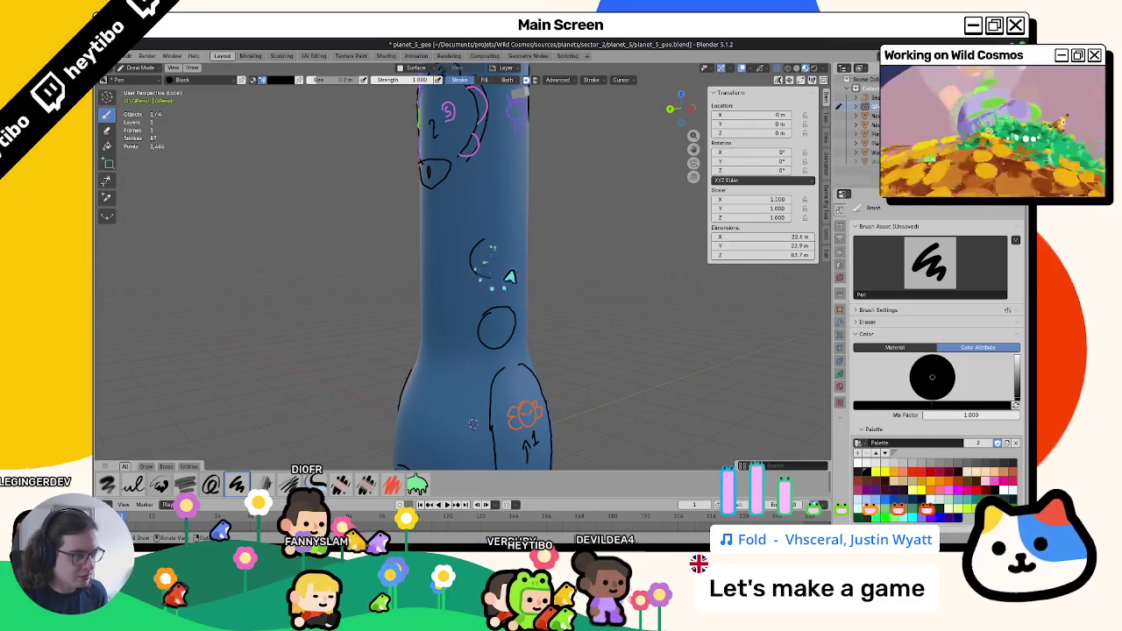
mouse_move(492, 249)
middle_down()
mouse_move(507, 208)
mouse_move(491, 245)
middle_up()
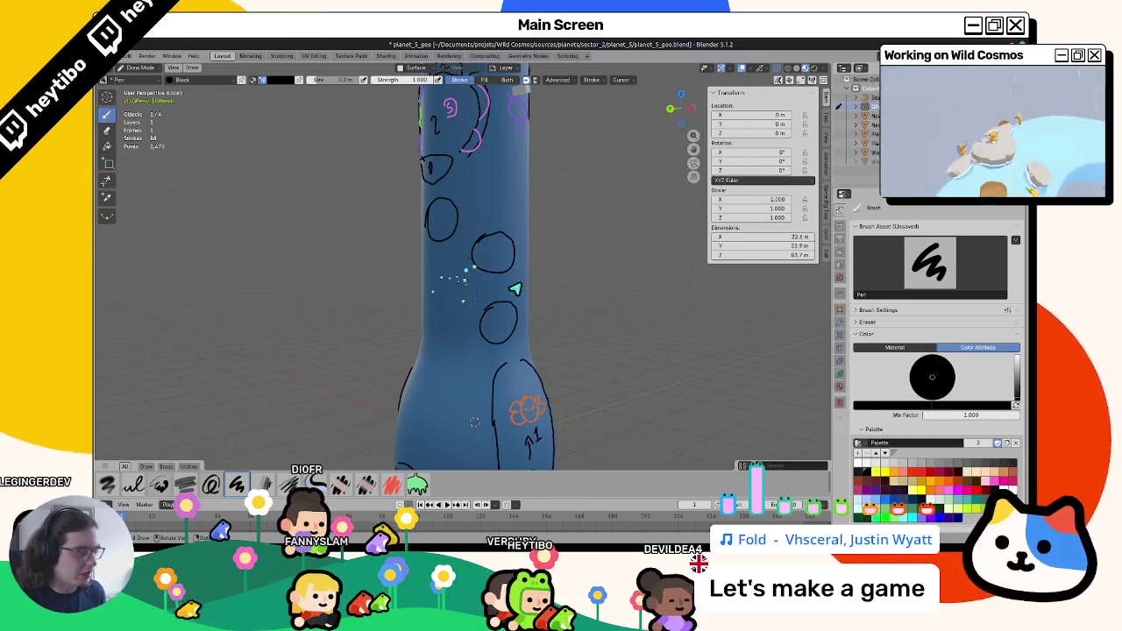
middle_drag(569, 371, 499, 245)
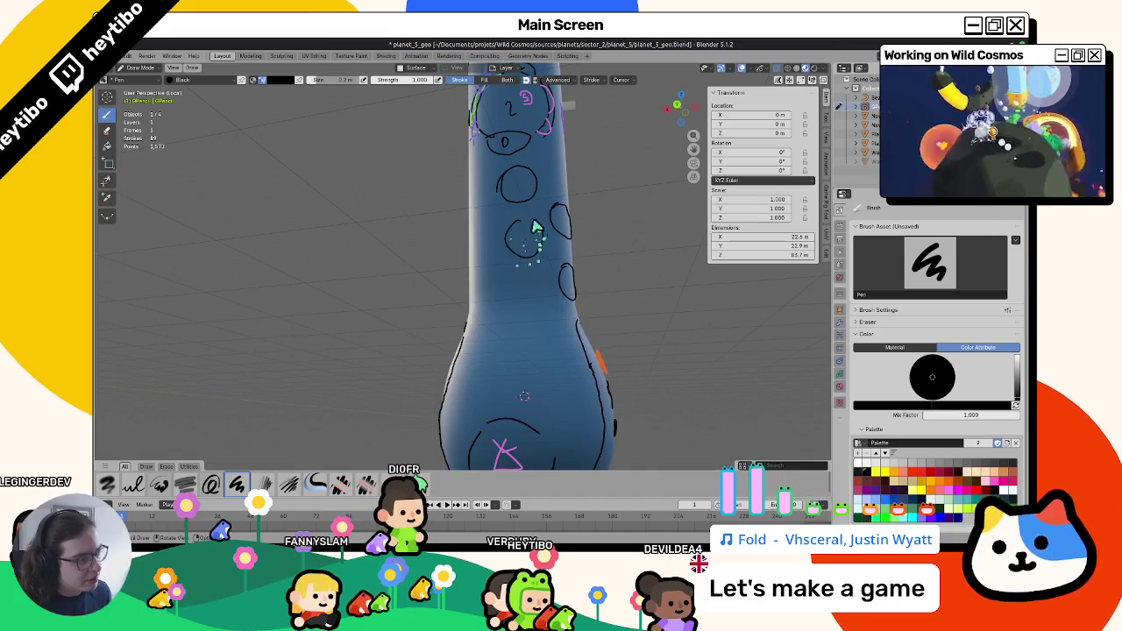
scroll(509, 243, down, 3)
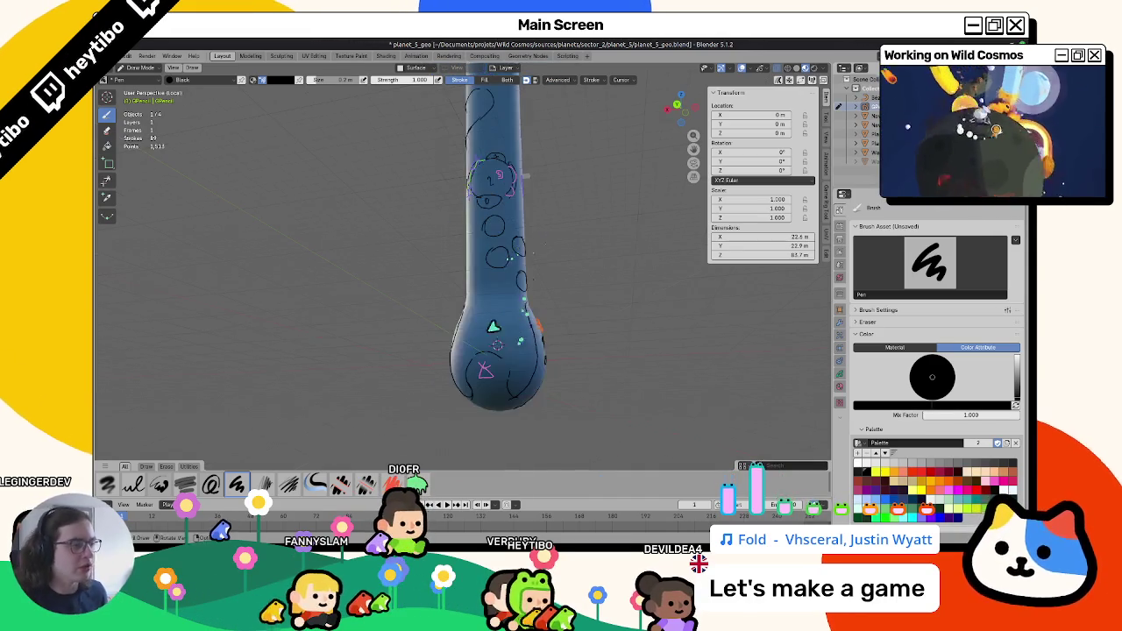
middle_drag(513, 325, 521, 371)
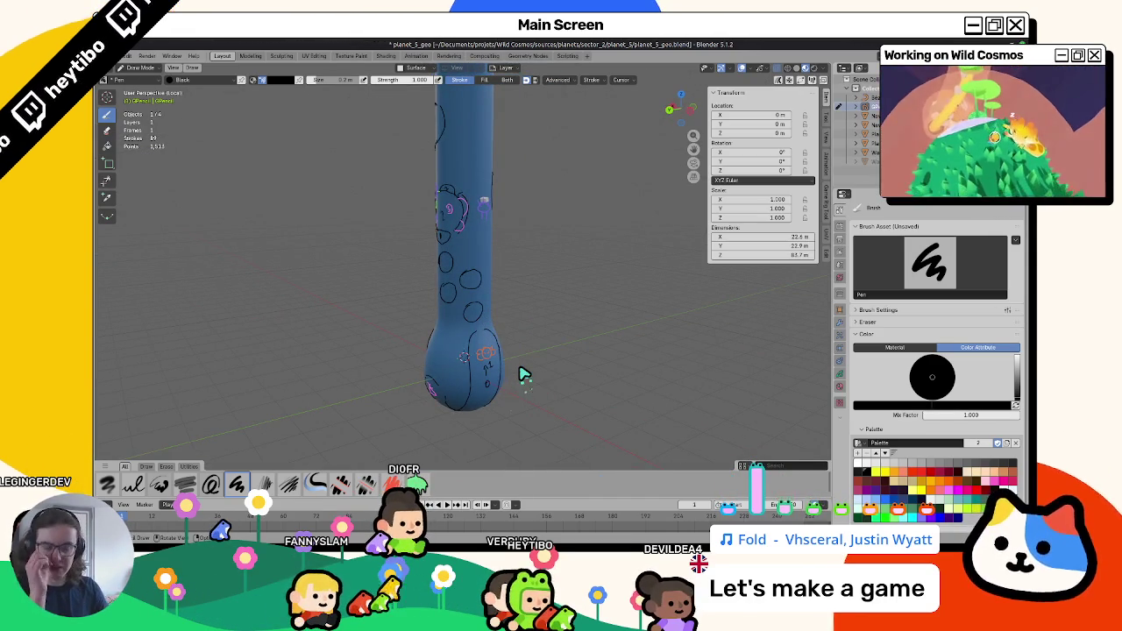
mouse_move(586, 265)
middle_down()
mouse_move(812, 261)
mouse_move(532, 291)
mouse_move(514, 270)
mouse_move(584, 246)
mouse_move(541, 275)
mouse_move(529, 304)
mouse_move(636, 288)
mouse_move(465, 306)
mouse_move(501, 298)
mouse_move(447, 290)
mouse_move(609, 283)
mouse_move(676, 253)
mouse_move(606, 280)
mouse_move(388, 289)
mouse_move(532, 328)
mouse_move(406, 298)
mouse_move(462, 221)
mouse_move(426, 243)
mouse_move(316, 255)
mouse_move(421, 231)
mouse_move(604, 256)
mouse_move(727, 233)
mouse_move(514, 326)
mouse_move(521, 307)
middle_up()
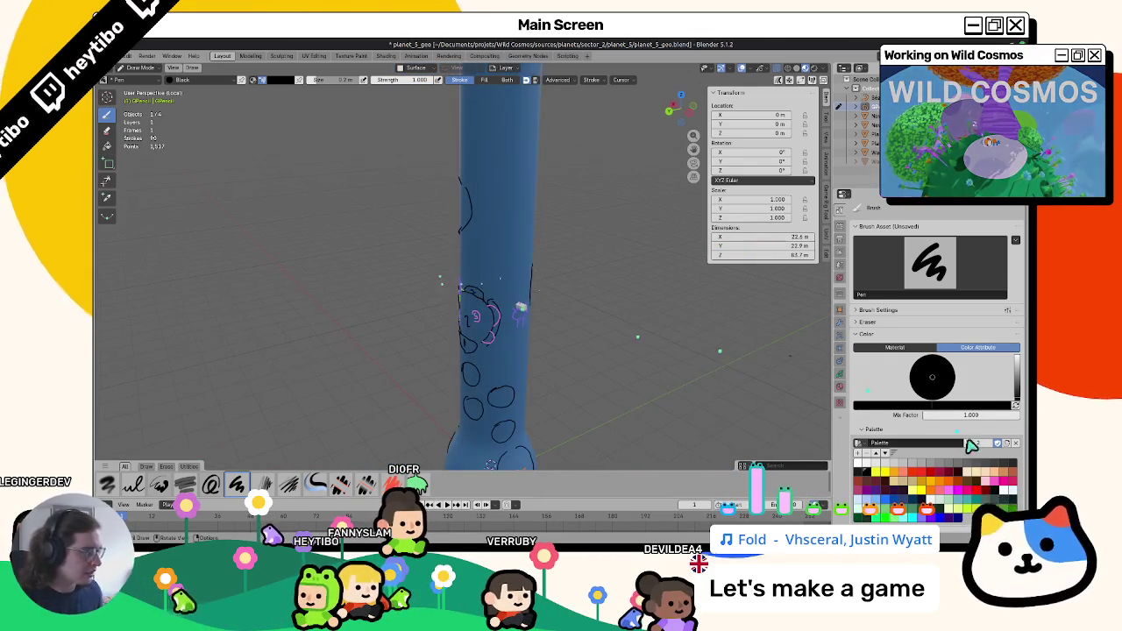
In yellow, erase the 9-shaped doodle and redraw a creature outline with a dotted eye.
click(884, 473)
mouse_move(464, 371)
middle_down()
mouse_move(508, 274)
mouse_move(538, 243)
mouse_move(500, 263)
middle_up()
mouse_move(500, 263)
mouse_down()
mouse_move(538, 267)
mouse_move(539, 293)
mouse_move(520, 284)
mouse_up()
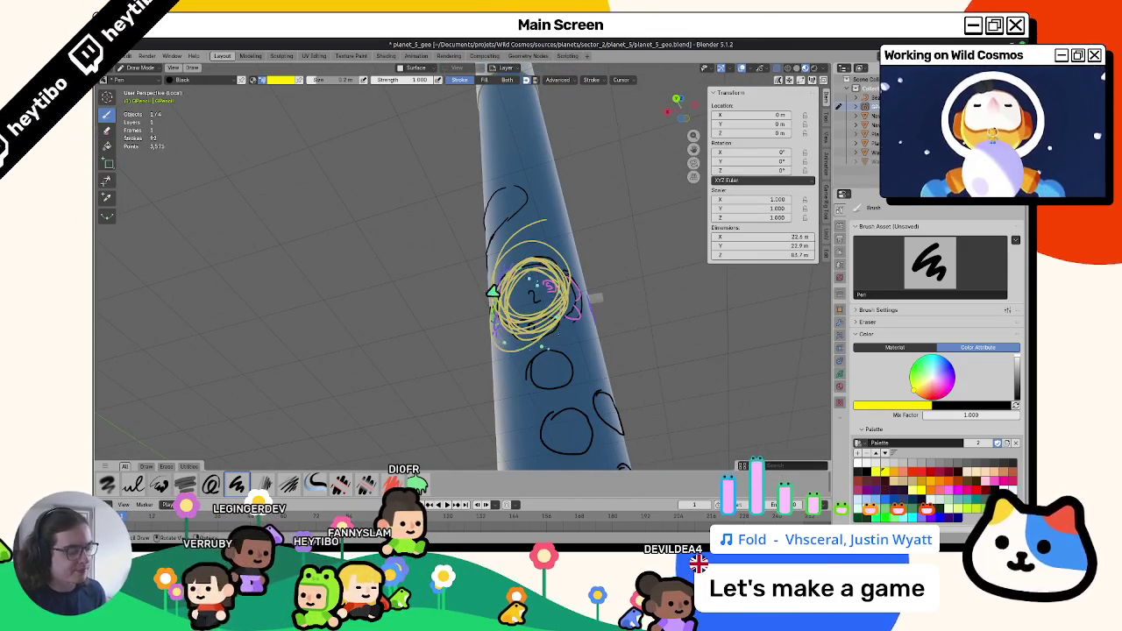
key(ctrl+z)
key(ctrl+z)
middle_drag(522, 369, 595, 341)
mouse_move(562, 306)
middle_down()
mouse_move(547, 306)
mouse_move(579, 315)
middle_up()
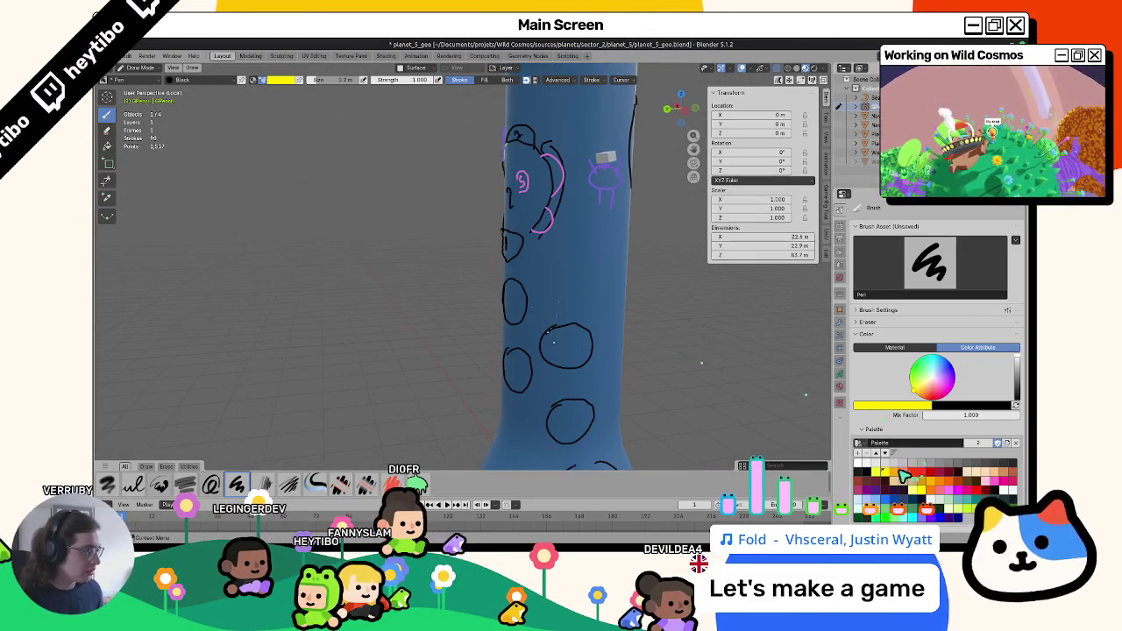
shift+middle_drag(481, 334, 864, 454)
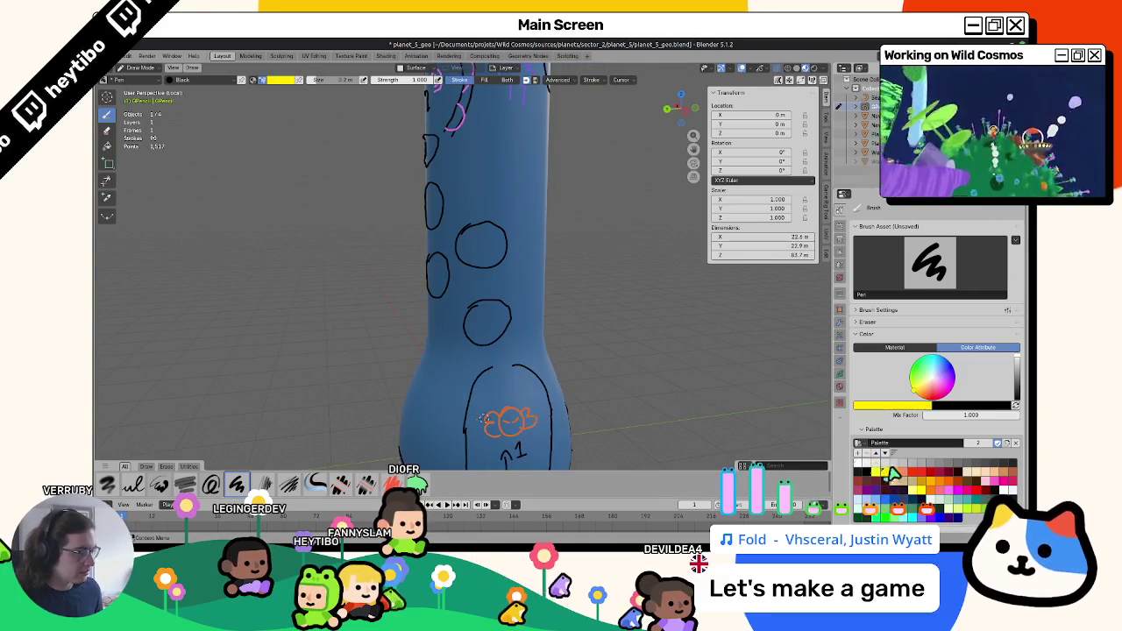
middle_drag(521, 303, 467, 235)
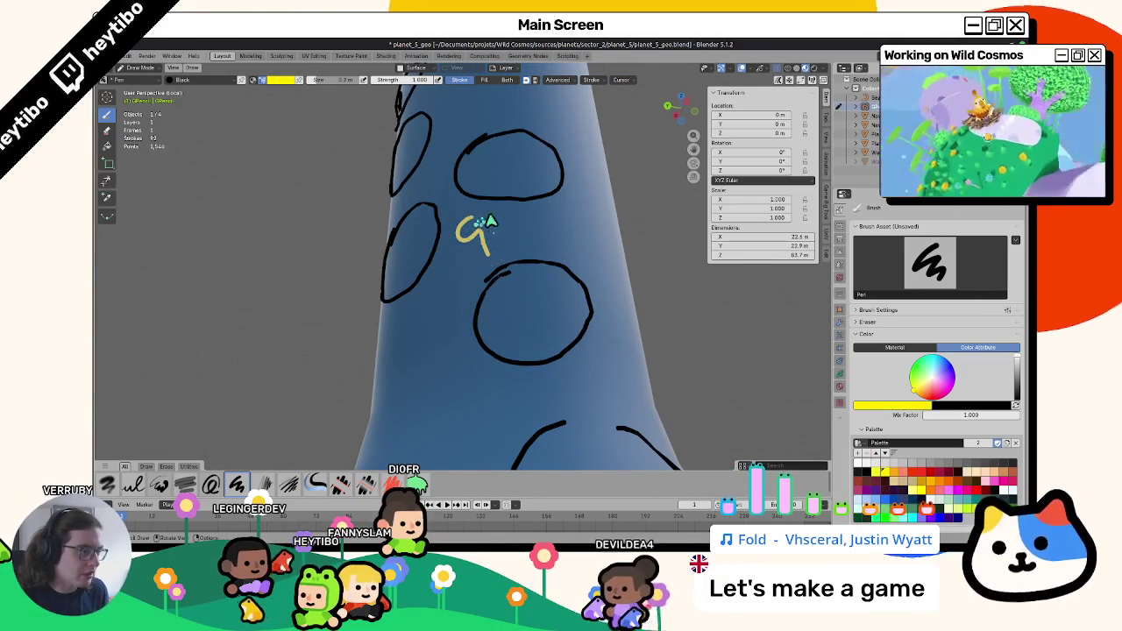
middle_drag(499, 247, 531, 313)
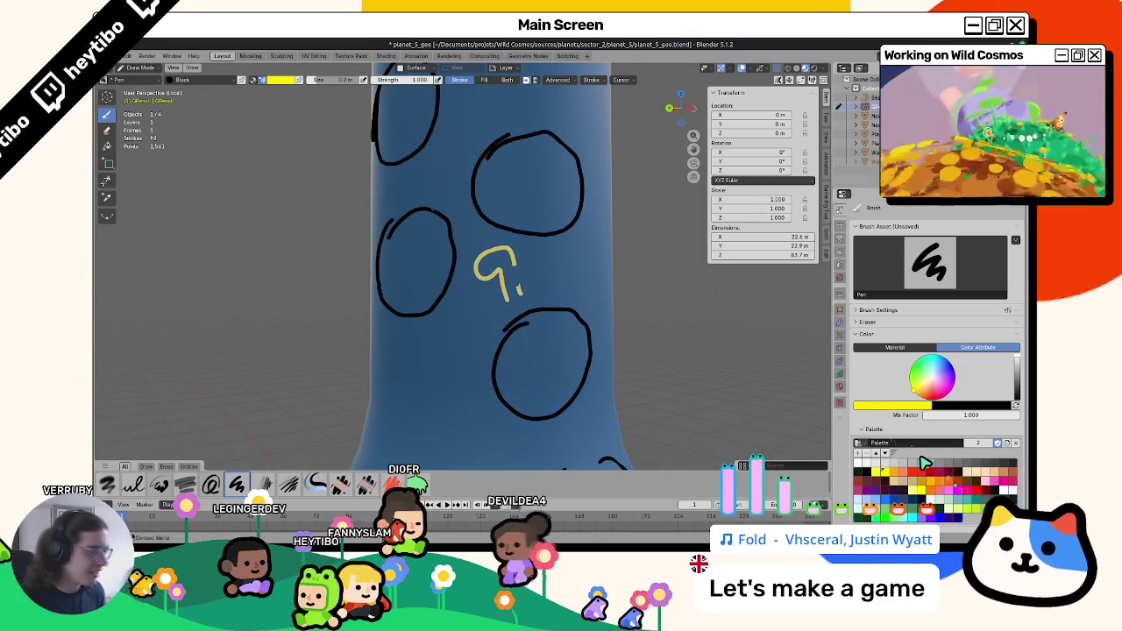
ctrl+drag(530, 313, 488, 263)
drag(504, 300, 488, 265)
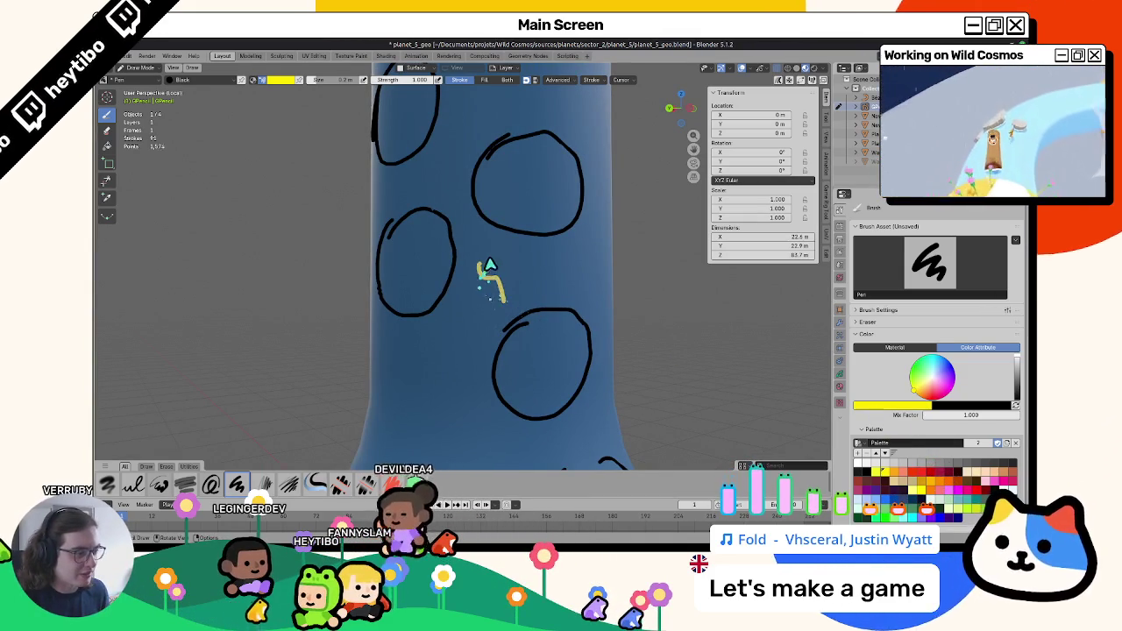
click(495, 271)
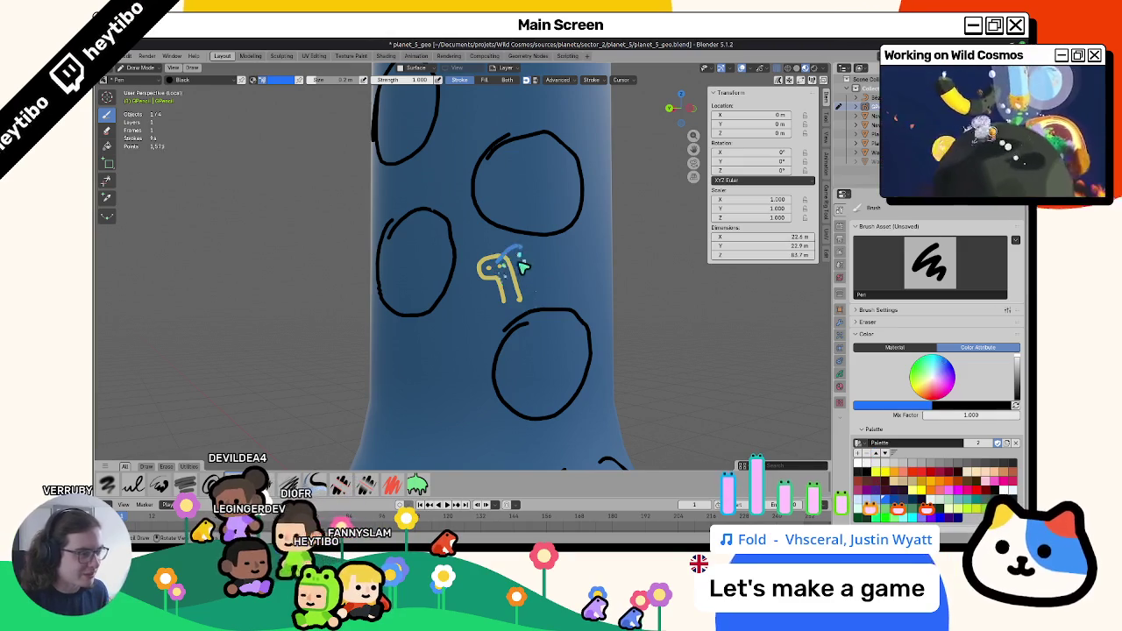
Switch to blue and add blue strokes and circles around the yellow doodles.
mouse_move(524, 309)
middle_down()
mouse_move(608, 381)
mouse_move(547, 395)
middle_up()
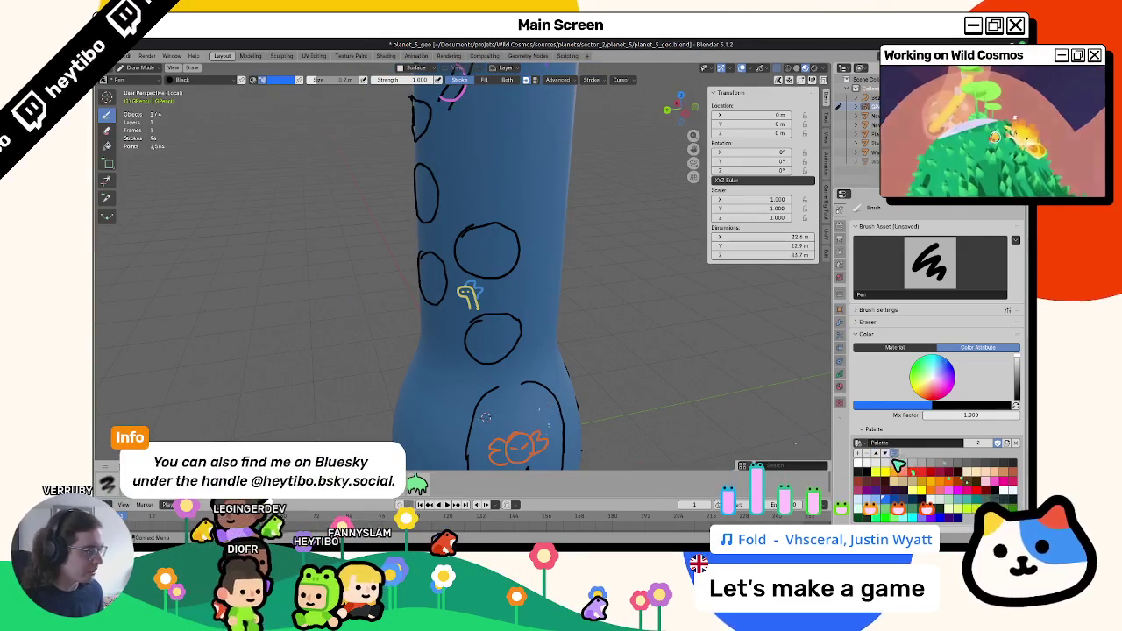
middle_drag(433, 256, 465, 263)
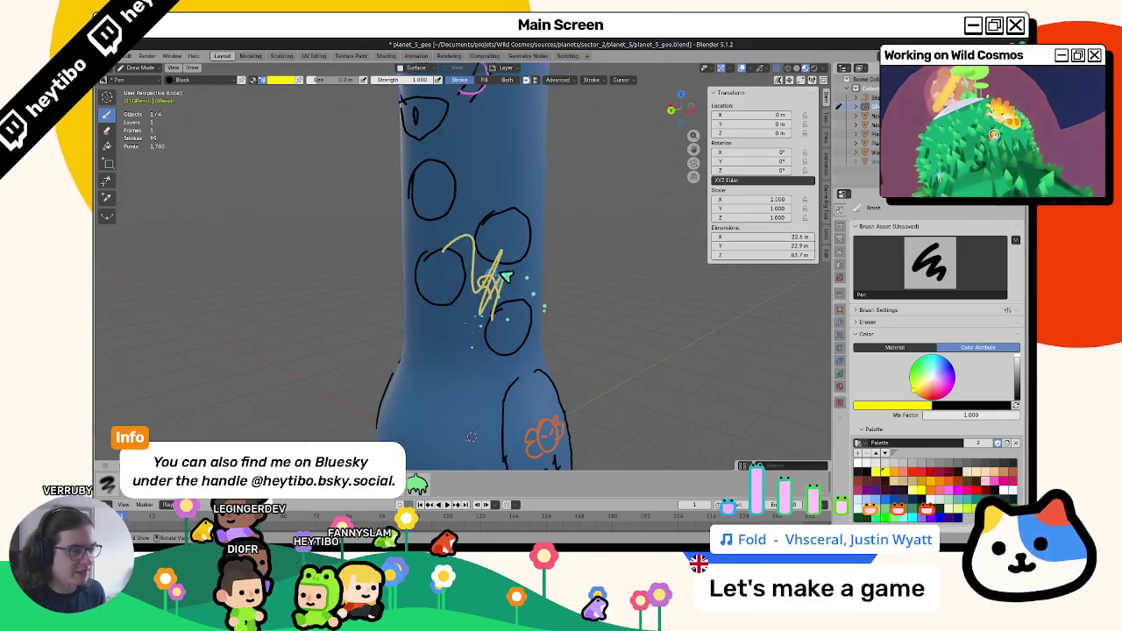
scroll(474, 186, up, 3)
middle_drag(474, 186, 476, 235)
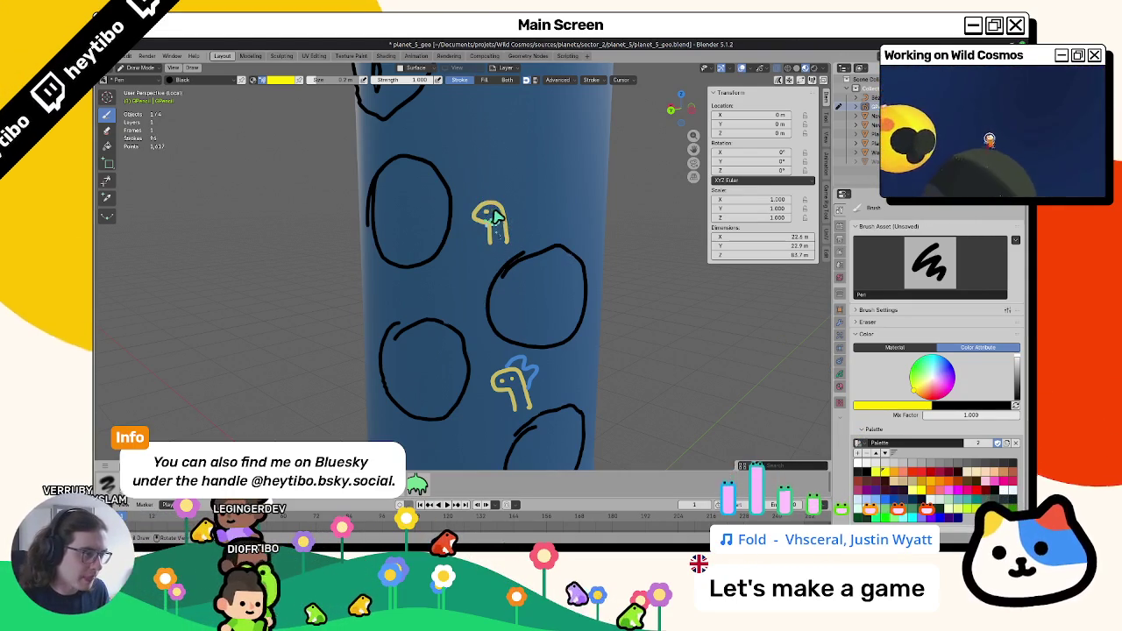
click(896, 483)
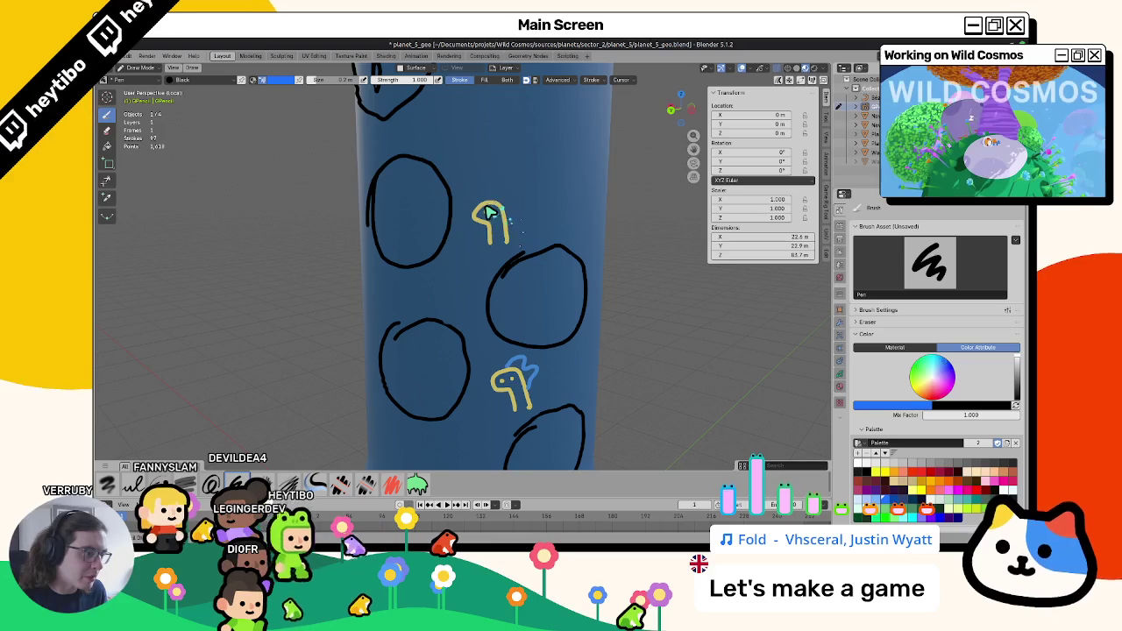
drag(487, 212, 504, 225)
mouse_move(505, 224)
middle_down()
mouse_move(491, 300)
mouse_move(518, 366)
mouse_move(562, 316)
mouse_move(602, 321)
mouse_move(539, 339)
mouse_move(570, 303)
mouse_move(489, 301)
middle_up()
mouse_move(488, 300)
mouse_down()
mouse_move(482, 257)
mouse_move(501, 283)
mouse_move(495, 299)
mouse_up()
mouse_move(496, 298)
middle_down()
mouse_move(576, 333)
mouse_move(464, 301)
mouse_move(561, 300)
mouse_move(555, 332)
mouse_move(409, 336)
mouse_move(358, 295)
mouse_move(441, 260)
mouse_move(452, 274)
middle_up()
drag(472, 266, 452, 292)
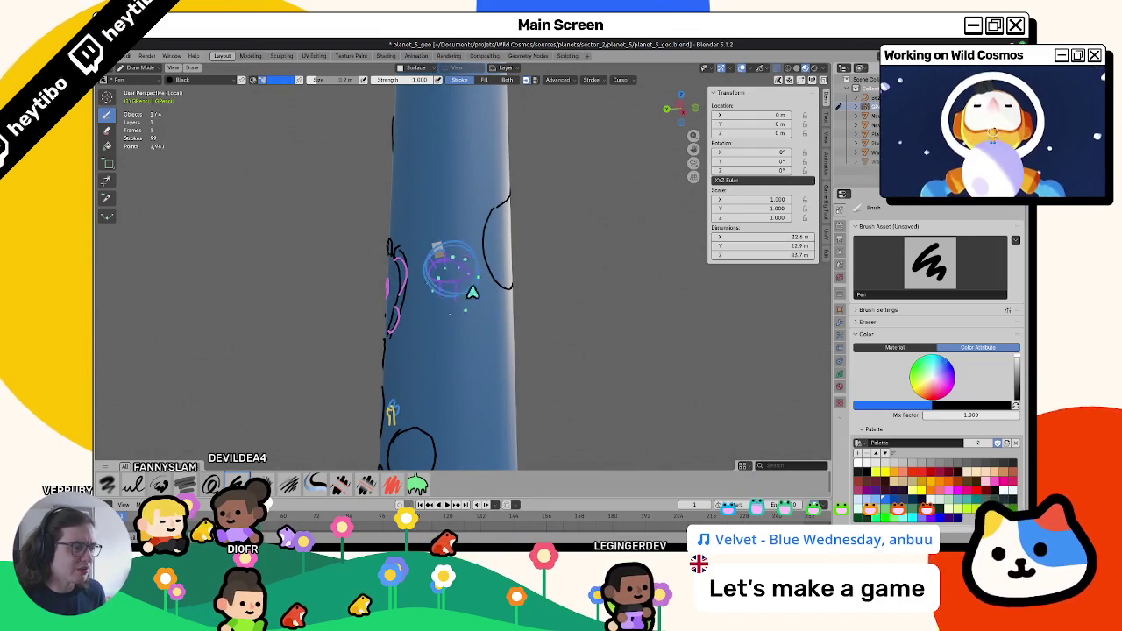
key(Tab)
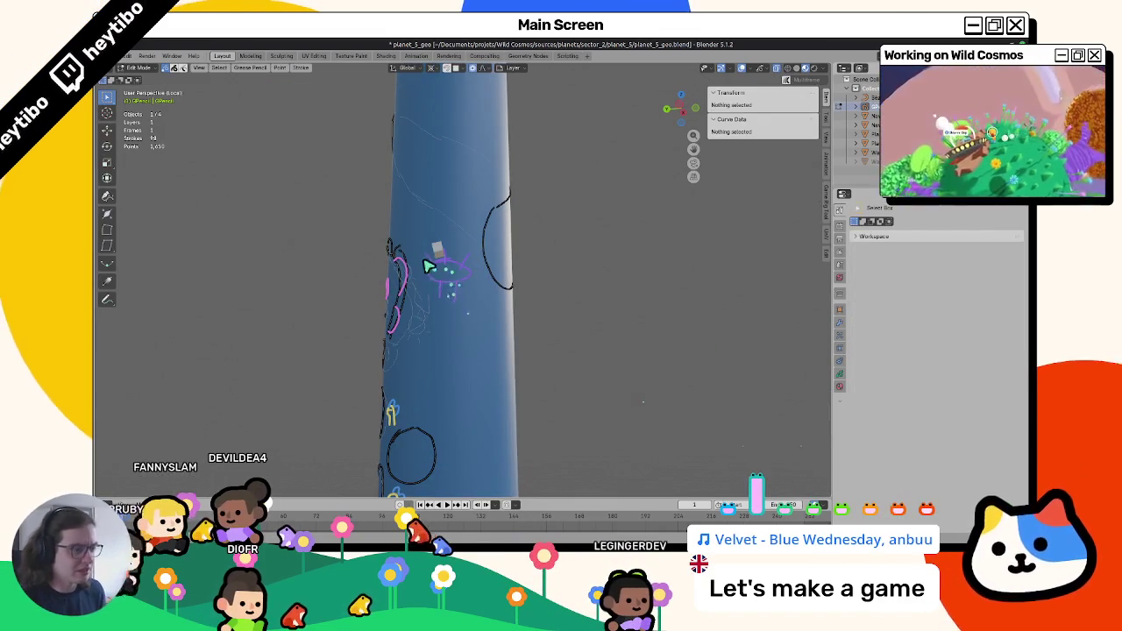
Move the small figure stroke lower on the tube and place a duplicate above it.
click(458, 279)
middle_drag(458, 279, 489, 301)
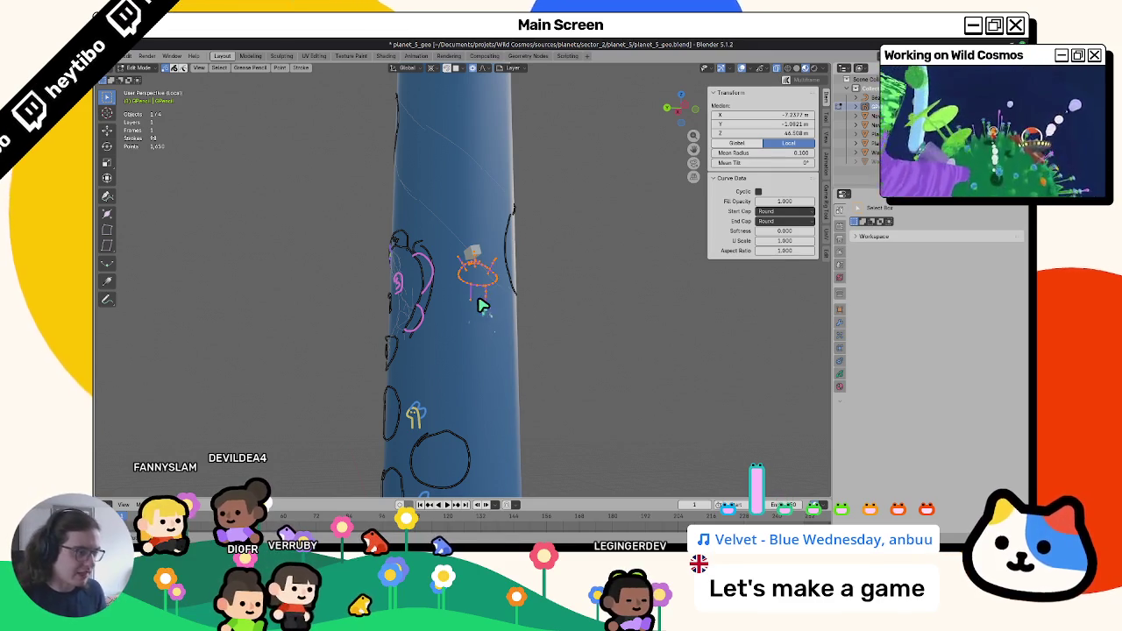
key(g)
click(445, 365)
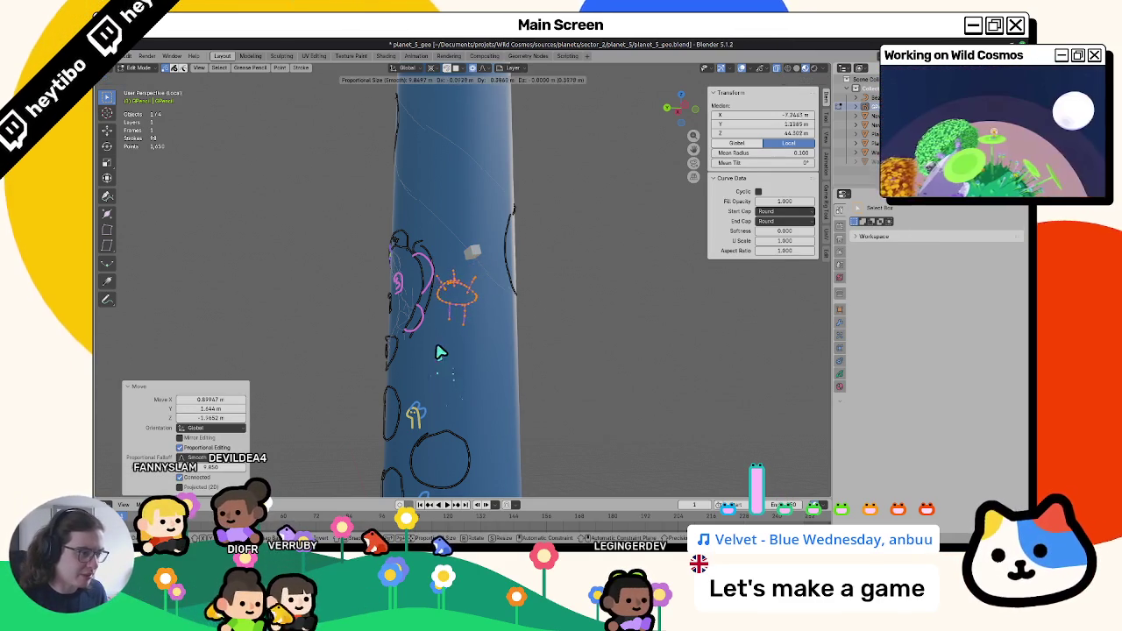
middle_drag(456, 359, 439, 360)
key(shift+d)
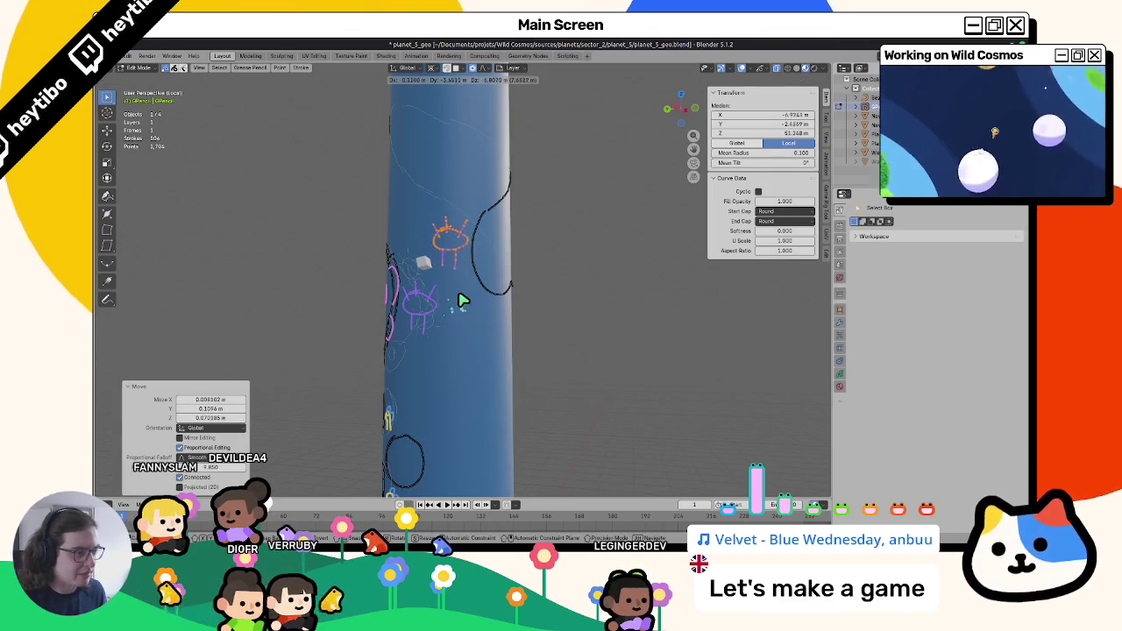
click(462, 301)
Shrink the duplicate to 0.848, reposition it, and add another resized copy to its left.
key(s)
key(g)
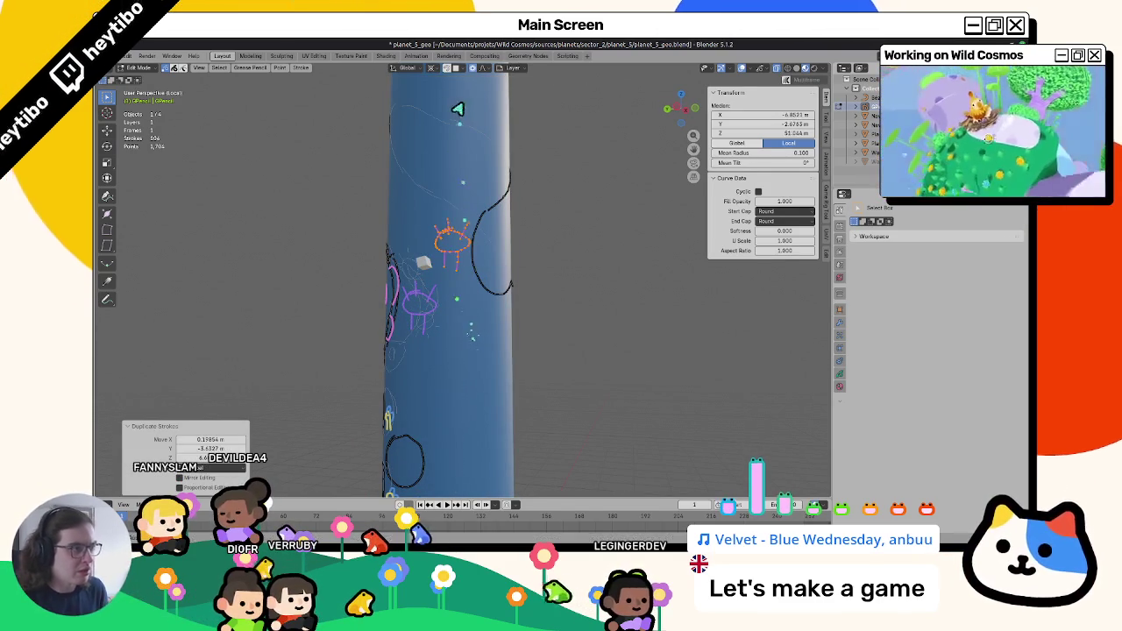
click(432, 68)
click(456, 171)
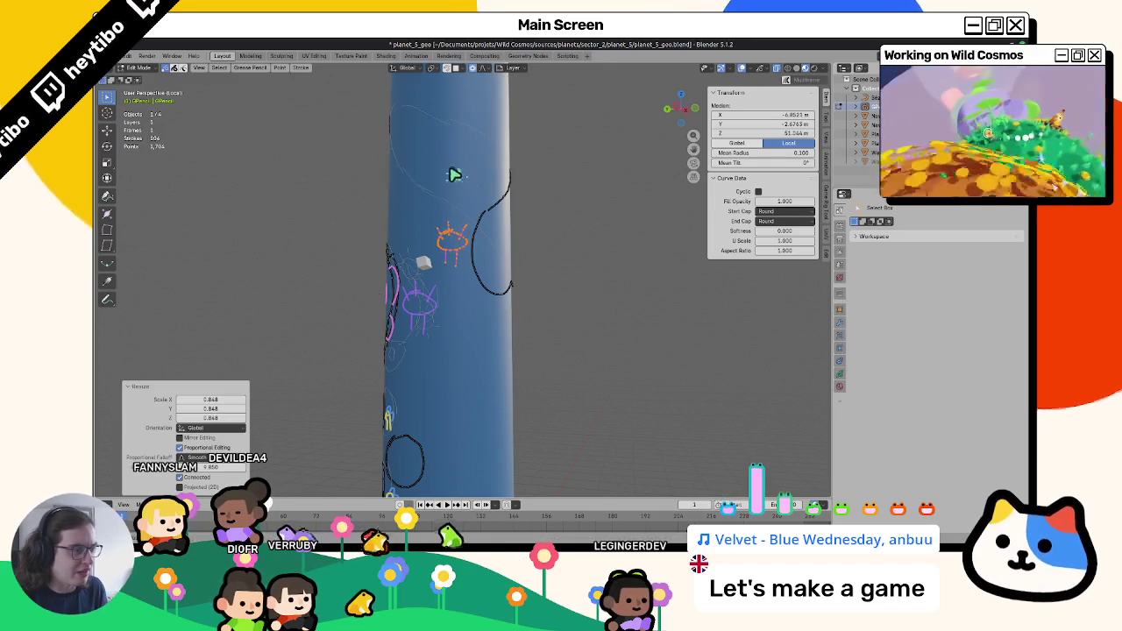
key(g)
click(459, 195)
key(g)
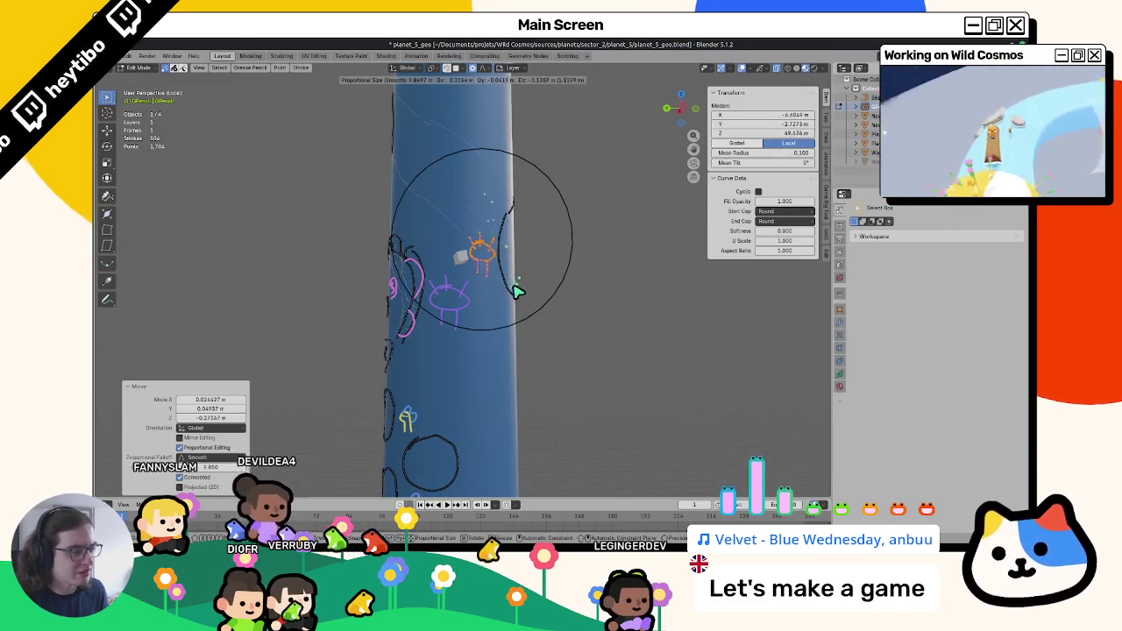
click(508, 283)
key(shift+d)
click(466, 278)
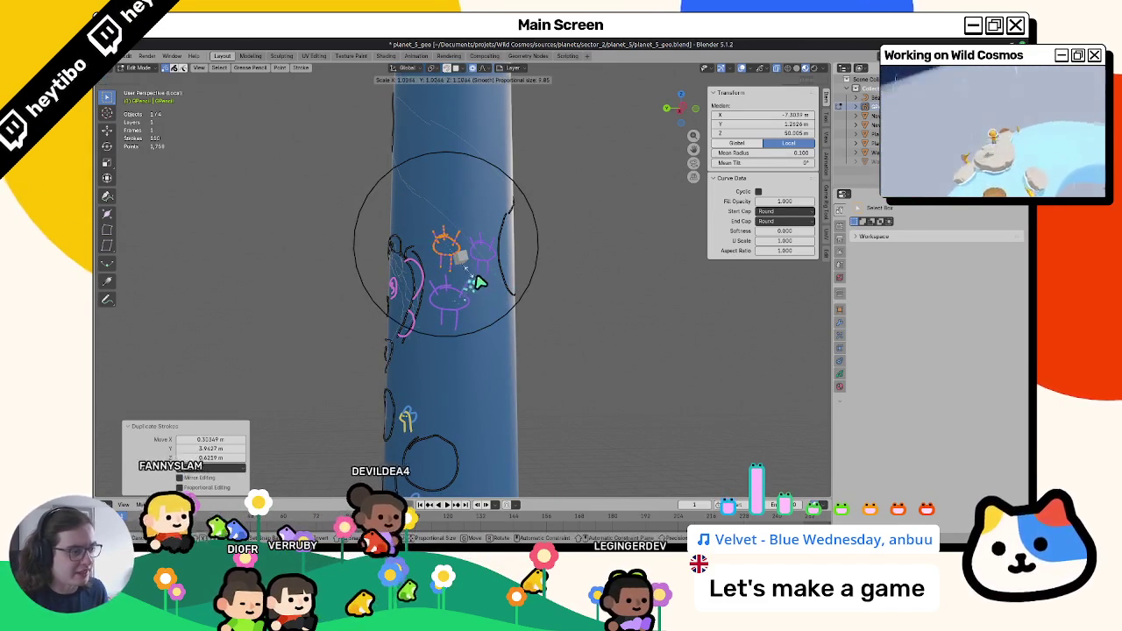
key(s)
click(476, 277)
key(Tab)
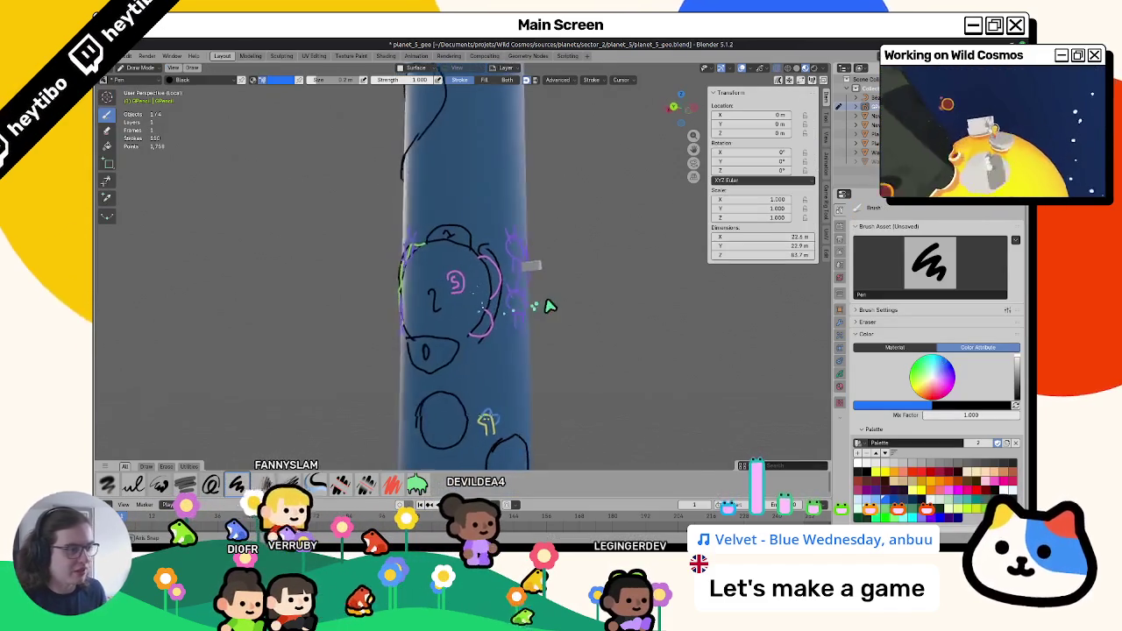
Orbit around the tube to review the drawn strokes, briefly toggling Edit Mode and back.
mouse_move(462, 306)
middle_down()
mouse_move(578, 293)
mouse_move(458, 307)
mouse_move(494, 306)
mouse_move(464, 313)
mouse_move(477, 319)
mouse_move(409, 316)
middle_up()
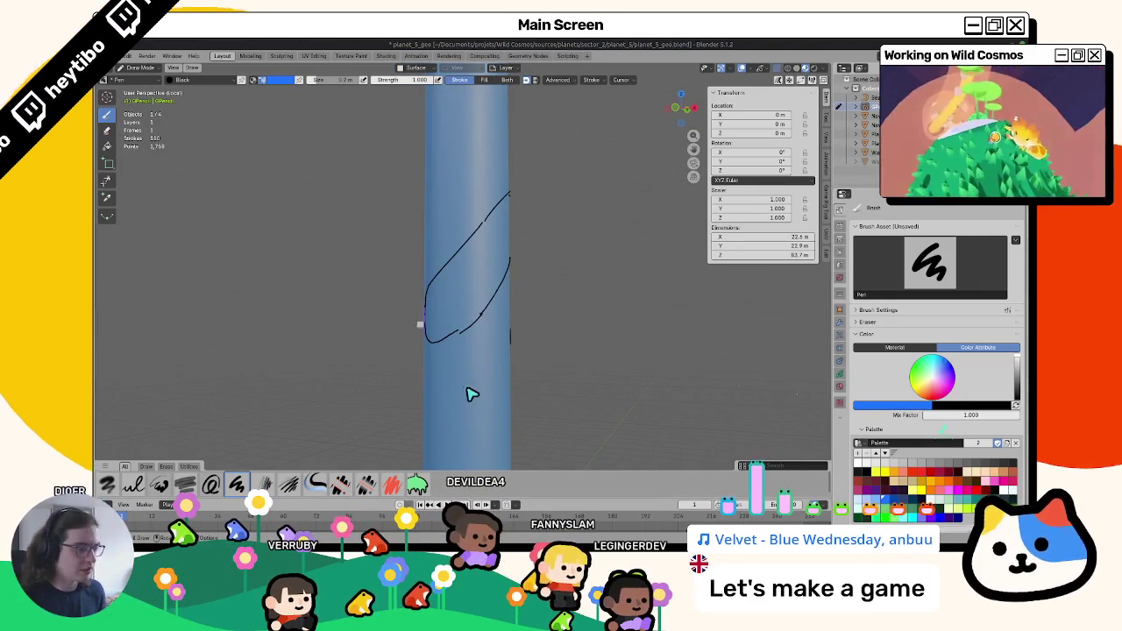
middle_drag(478, 395, 568, 378)
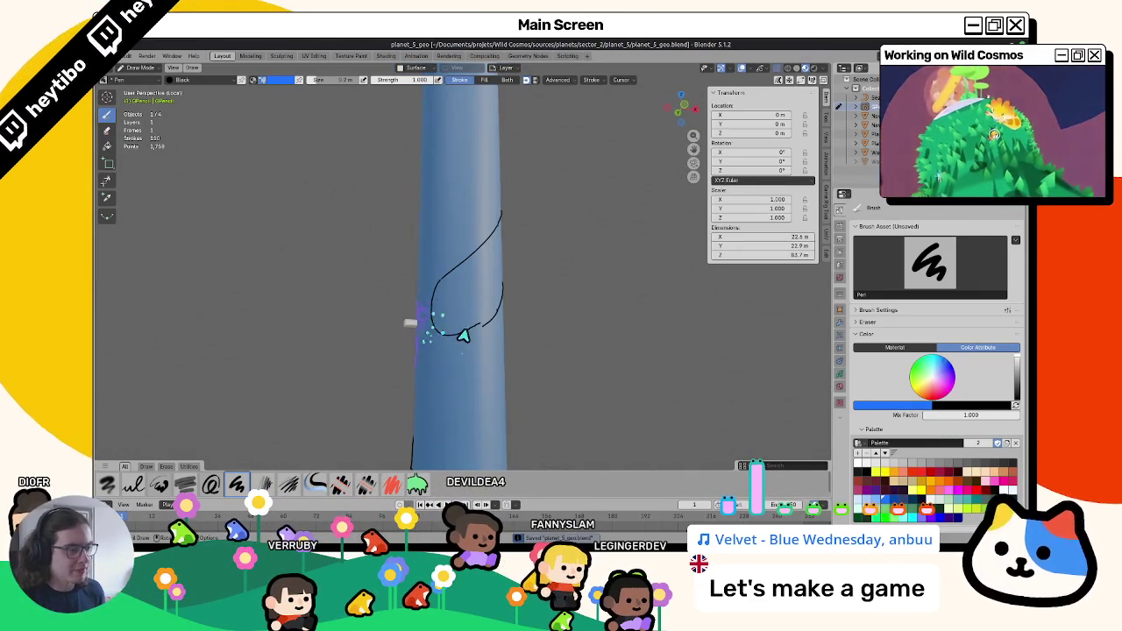
mouse_move(512, 339)
middle_down()
mouse_move(563, 359)
mouse_move(581, 325)
mouse_move(489, 309)
mouse_move(426, 243)
mouse_move(421, 252)
middle_up()
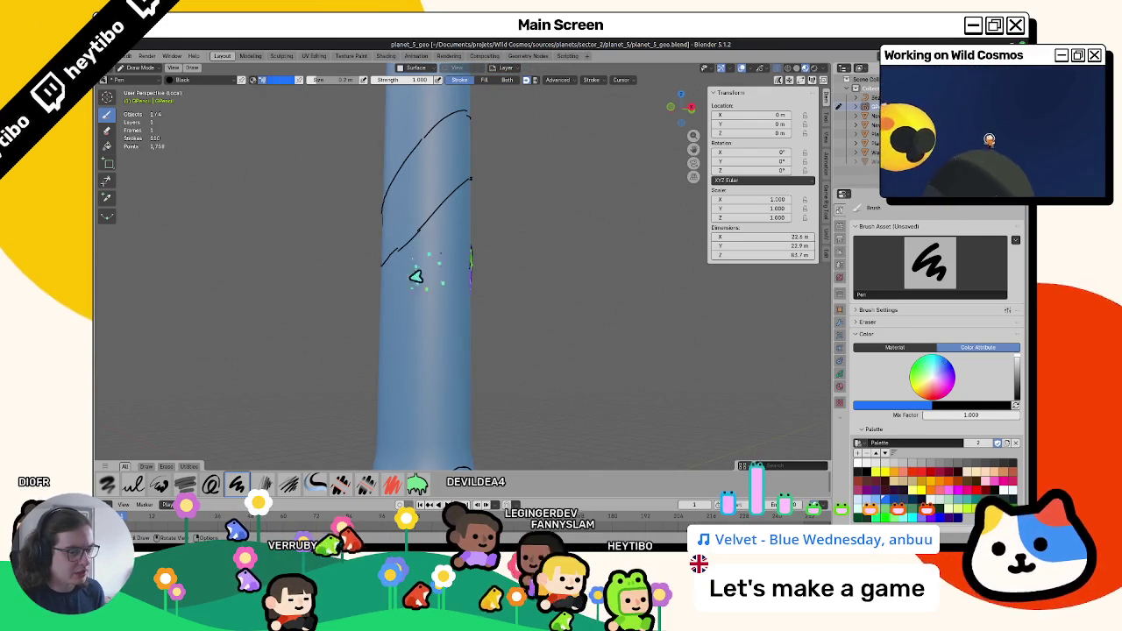
mouse_move(383, 286)
middle_down()
mouse_move(325, 306)
mouse_move(406, 251)
mouse_move(534, 248)
mouse_move(459, 260)
mouse_move(441, 295)
mouse_move(464, 252)
mouse_move(541, 319)
mouse_move(676, 325)
mouse_move(772, 313)
mouse_move(534, 333)
mouse_move(684, 321)
mouse_move(537, 325)
mouse_move(500, 270)
mouse_move(501, 290)
mouse_move(556, 310)
mouse_move(438, 368)
mouse_move(481, 371)
mouse_move(427, 348)
middle_up()
key(Tab)
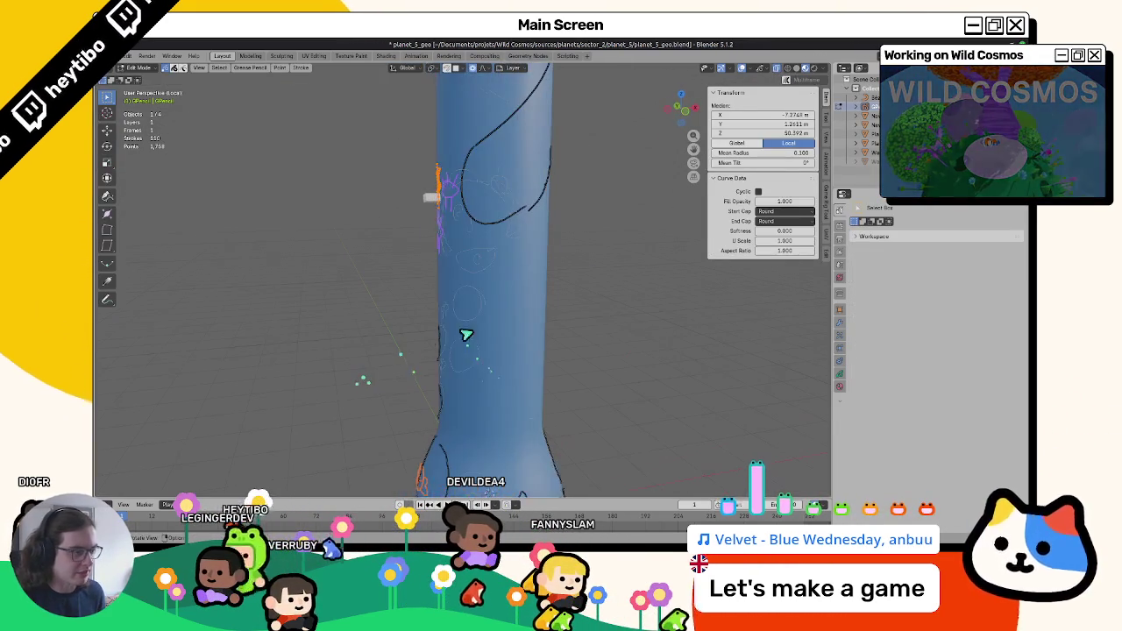
key(Tab)
Draw a yellow question-mark figure, extend the blue arc above it, and save the file.
middle_drag(676, 359, 649, 351)
middle_drag(531, 329, 476, 256)
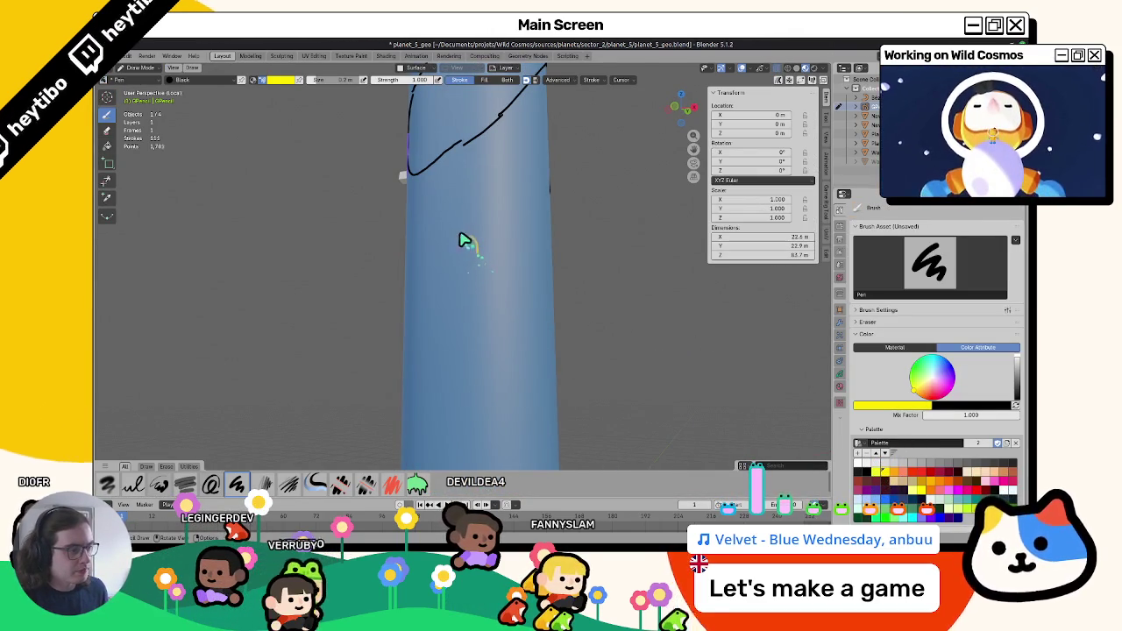
drag(471, 238, 473, 235)
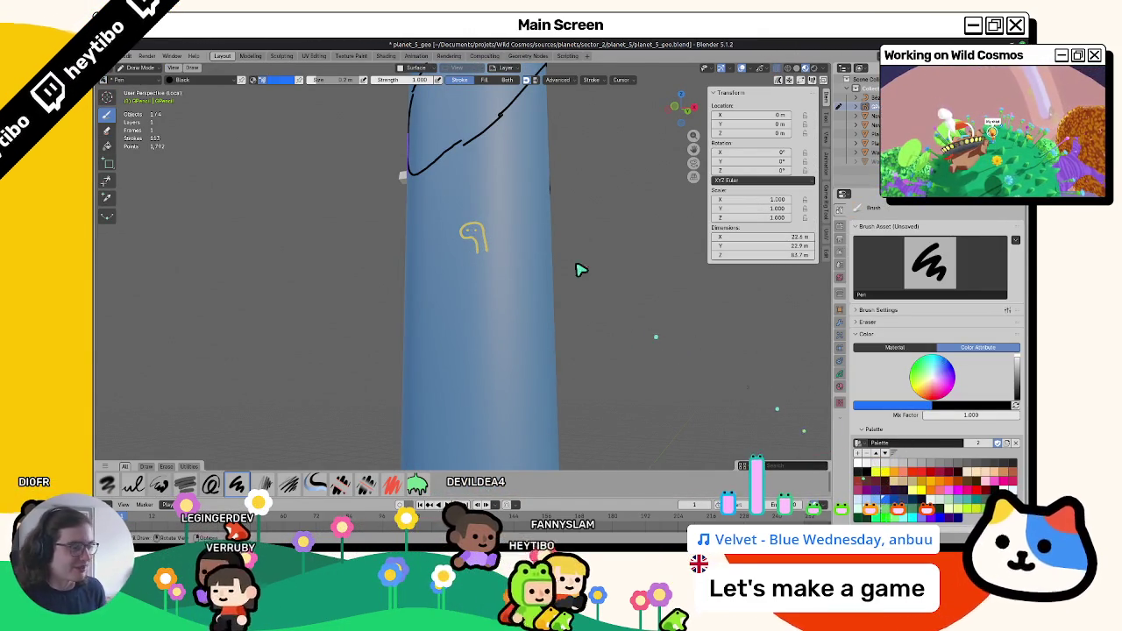
scroll(492, 197, up, 2)
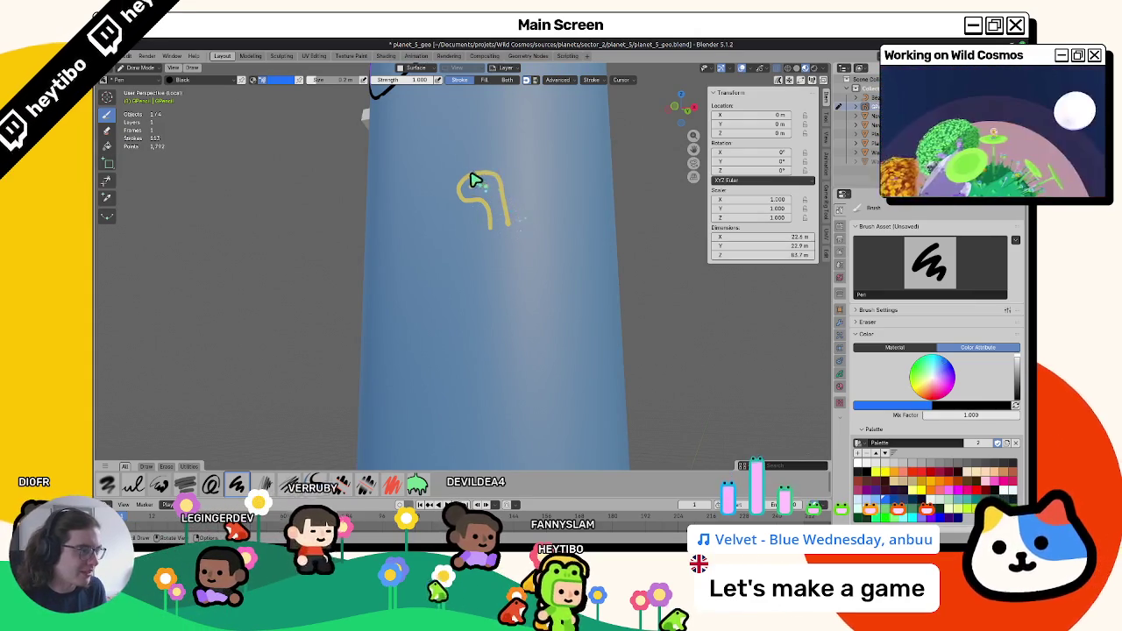
drag(471, 181, 514, 191)
middle_drag(518, 228, 530, 272)
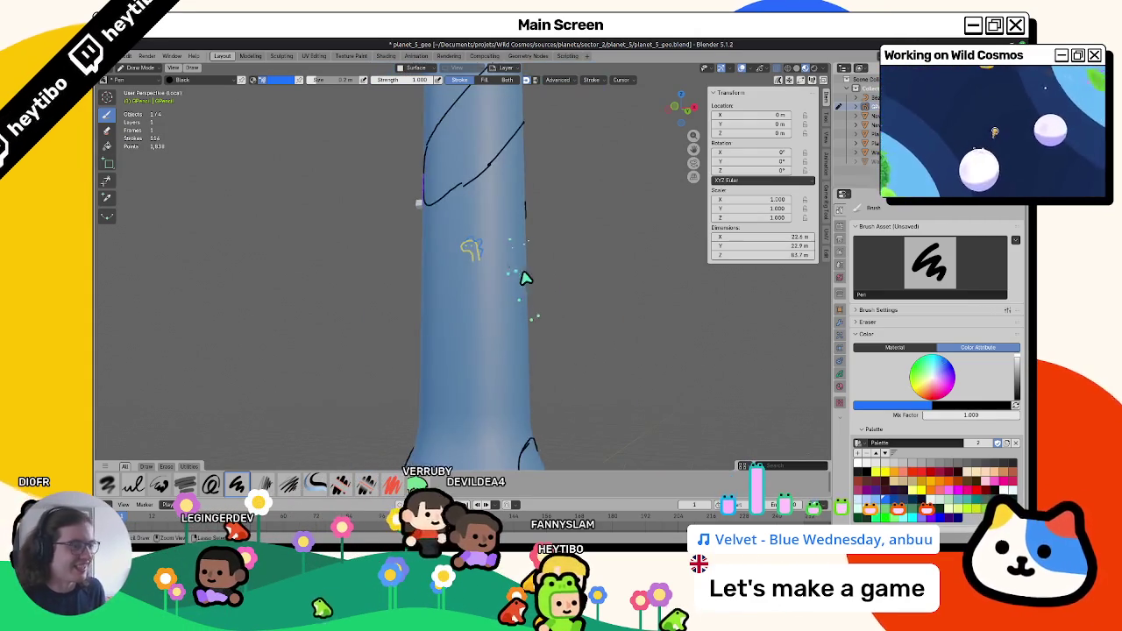
key(ctrl+s)
Add a faint pink stroke on the tube.
mouse_move(402, 353)
middle_down()
mouse_move(375, 316)
mouse_move(353, 316)
mouse_move(406, 371)
mouse_move(421, 304)
mouse_move(456, 310)
mouse_move(462, 279)
middle_up()
drag(483, 296, 475, 246)
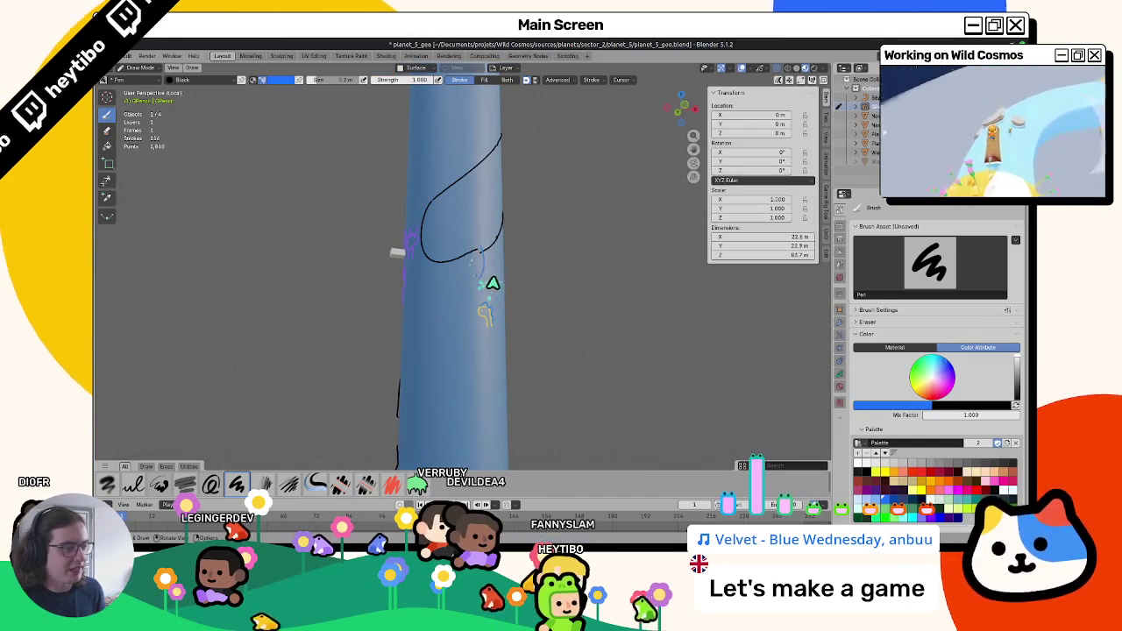
middle_drag(483, 305, 558, 301)
scroll(544, 377, down, 3)
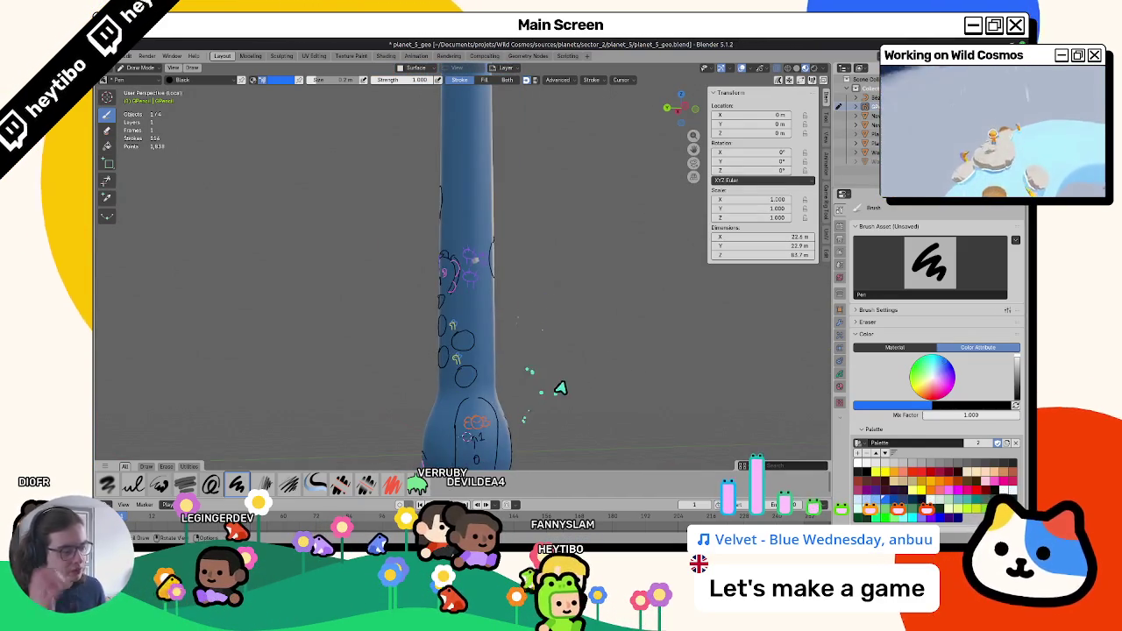
scroll(554, 385, down, 1)
Orbit the tube upright, then bring the wild_cosmos_white_board window to the front.
mouse_move(538, 379)
middle_down()
mouse_move(485, 401)
mouse_move(489, 419)
mouse_move(470, 430)
mouse_move(494, 376)
mouse_move(446, 269)
mouse_move(422, 310)
mouse_move(461, 275)
mouse_move(458, 306)
mouse_move(431, 325)
mouse_move(455, 367)
mouse_move(416, 405)
middle_up()
mouse_move(418, 329)
middle_down()
mouse_move(401, 346)
mouse_move(431, 321)
mouse_move(489, 314)
mouse_move(393, 365)
mouse_move(465, 376)
mouse_move(452, 380)
mouse_move(481, 295)
middle_up()
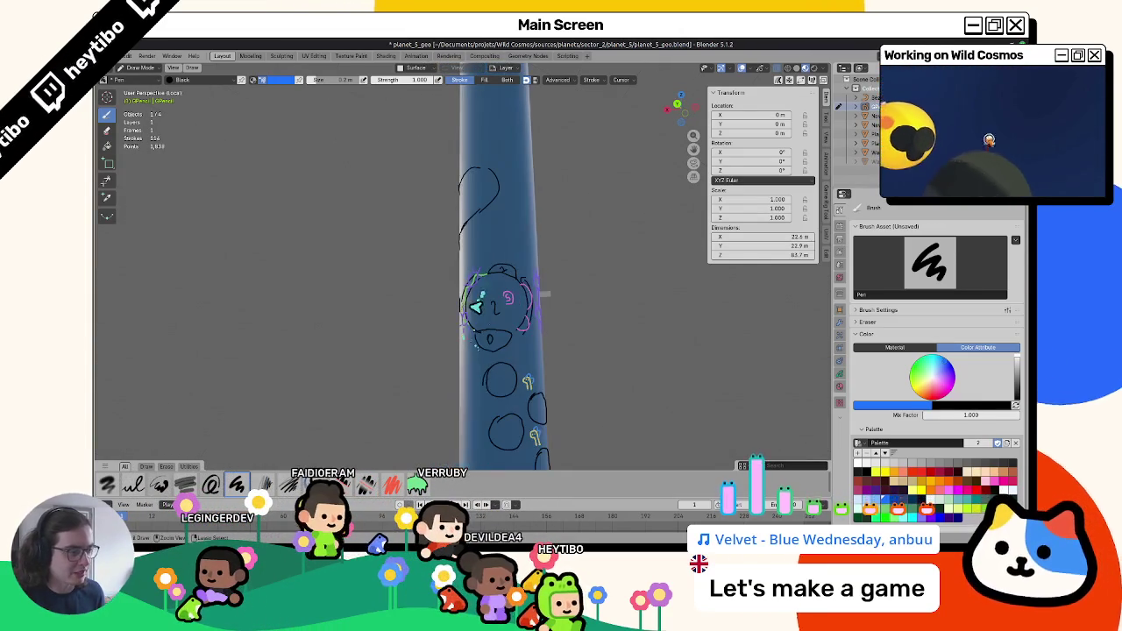
mouse_move(567, 311)
middle_down()
mouse_move(780, 318)
mouse_move(494, 326)
mouse_move(566, 375)
mouse_move(616, 363)
mouse_move(484, 345)
mouse_move(526, 343)
mouse_move(483, 348)
mouse_move(610, 374)
middle_up()
mouse_move(515, 286)
middle_down()
mouse_move(501, 290)
mouse_move(921, 385)
middle_up()
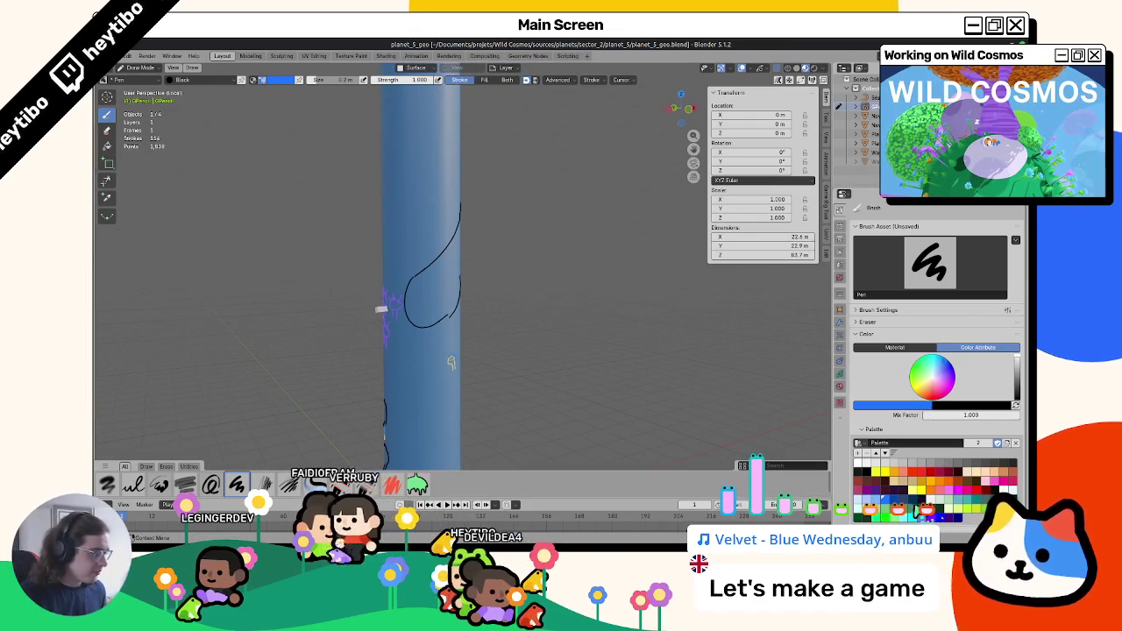
key(alt+Tab)
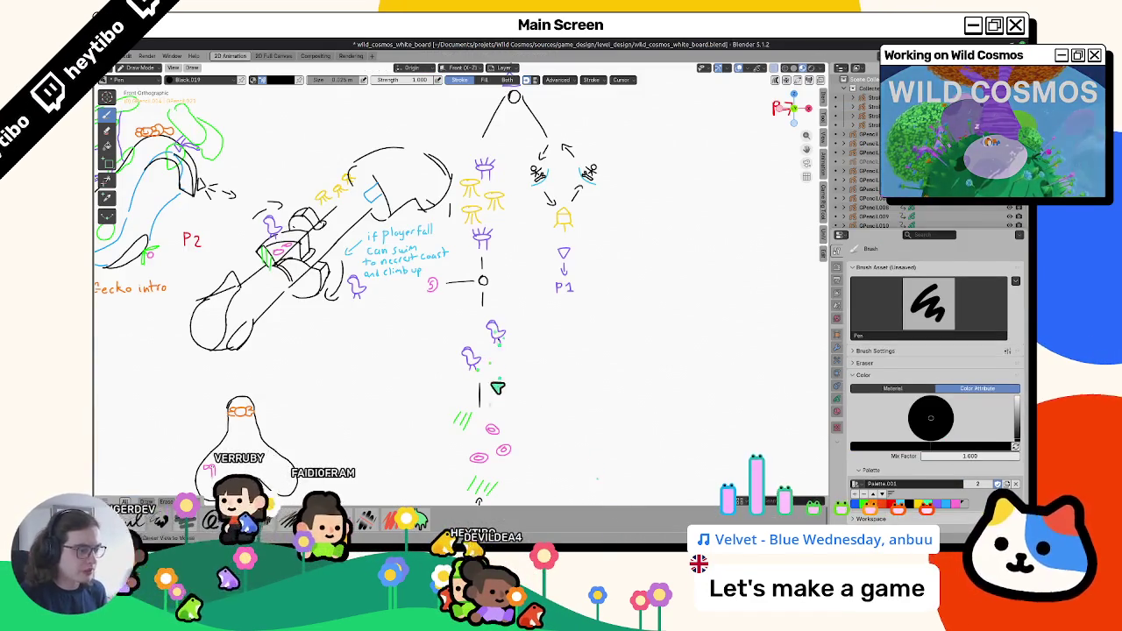
Return to planet_5_geo.blend and choose magenta from the Palette.
key(alt+Tab)
click(926, 514)
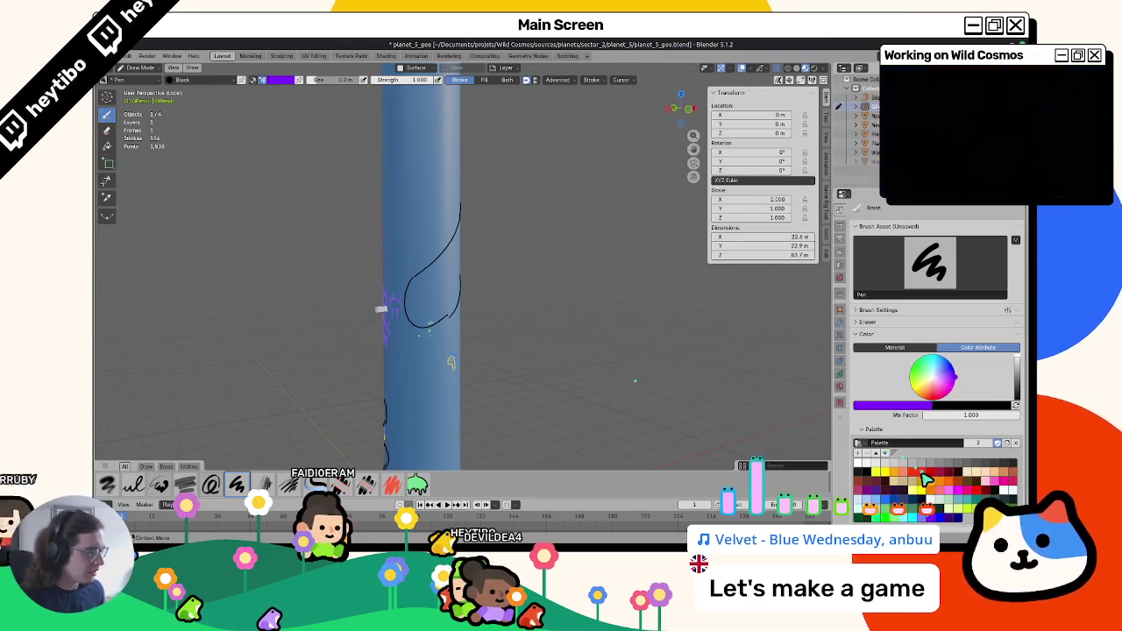
click(960, 491)
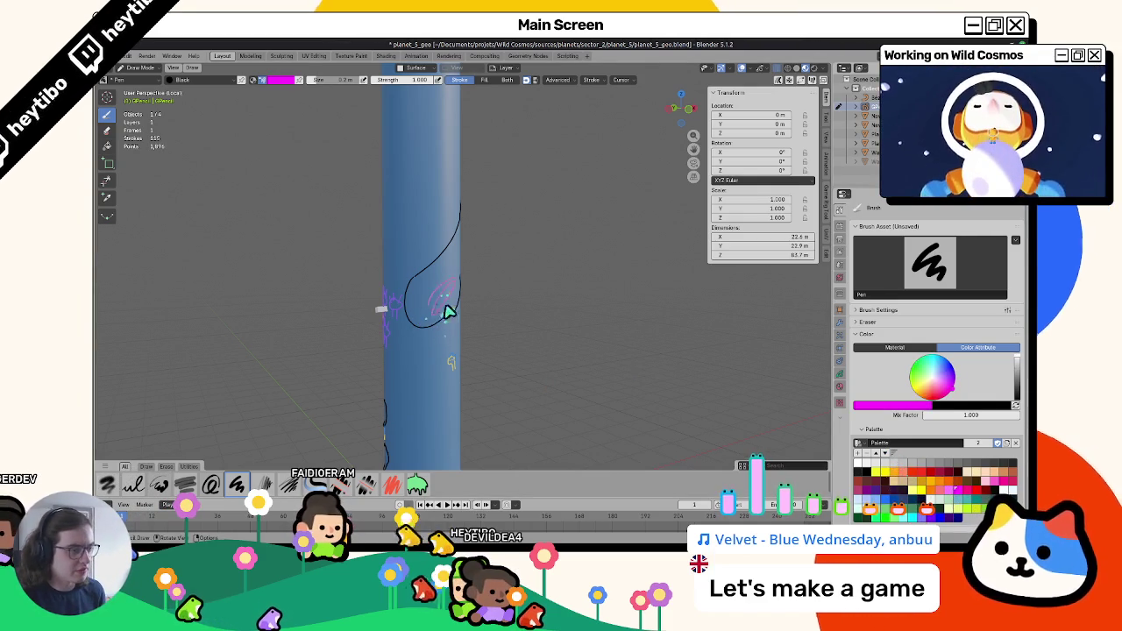
scroll(465, 278, up, 4)
scroll(409, 306, up, 2)
Orbit to face the black coast outline and put the sketch into Edit Mode.
middle_drag(377, 319, 392, 252)
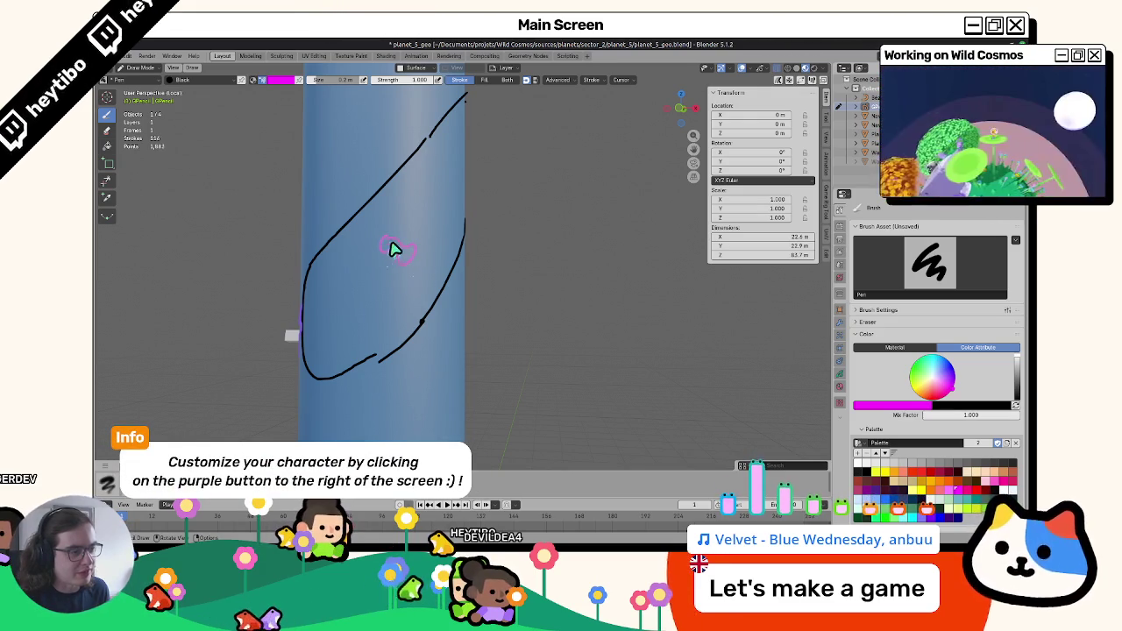
mouse_move(415, 272)
middle_down()
mouse_move(439, 290)
mouse_move(452, 261)
middle_up()
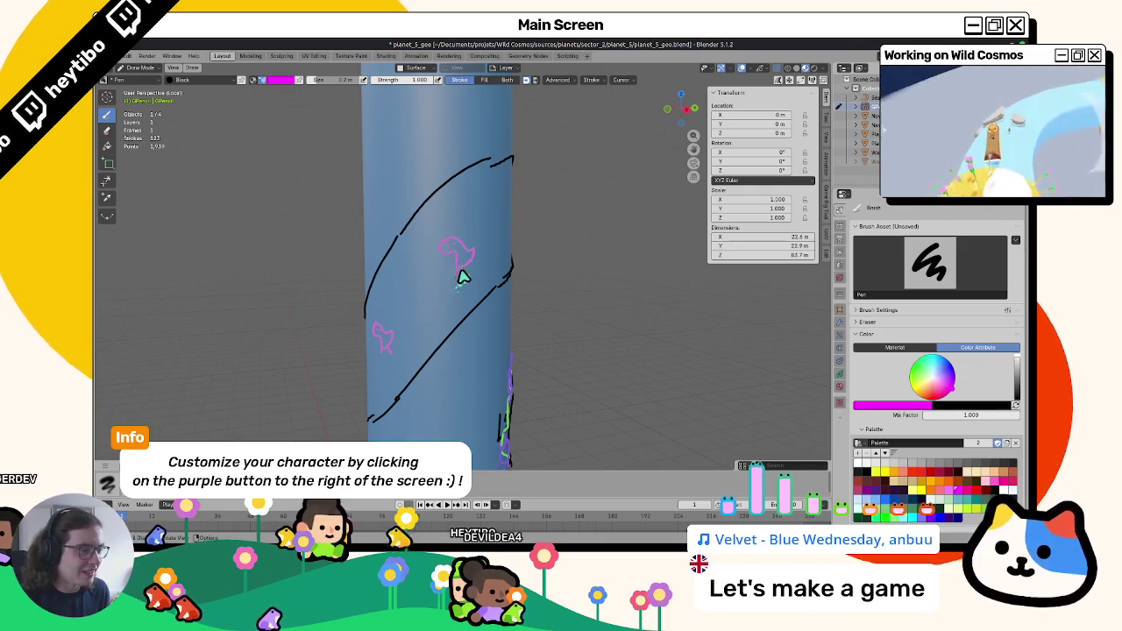
mouse_move(471, 289)
middle_down()
mouse_move(602, 280)
mouse_move(484, 298)
mouse_move(510, 359)
mouse_move(519, 312)
middle_up()
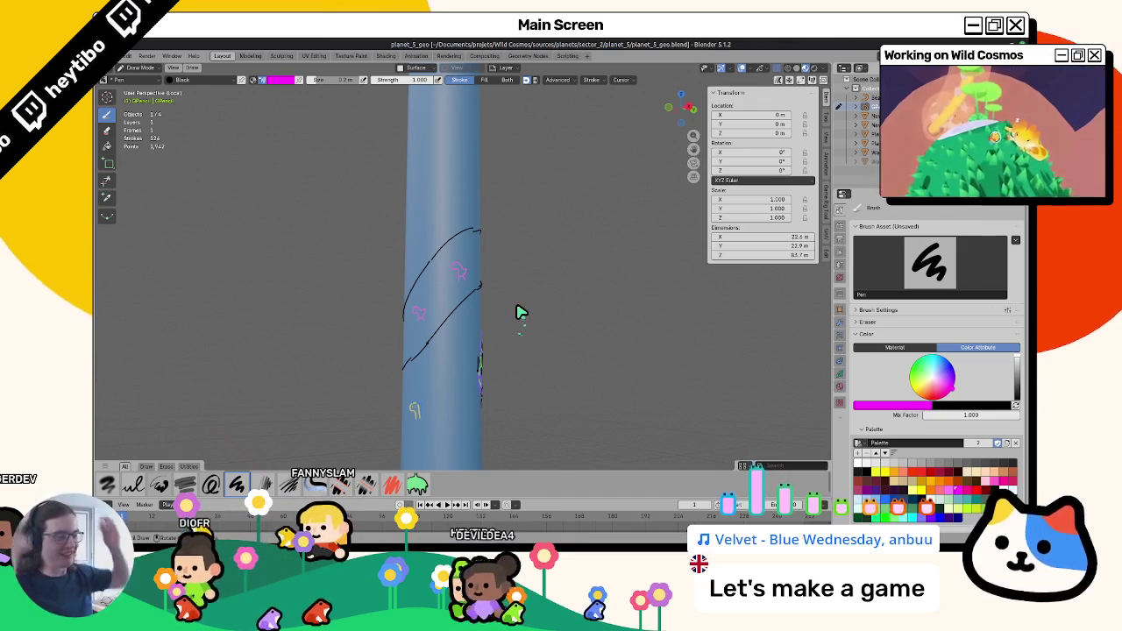
mouse_move(519, 312)
middle_down()
mouse_move(634, 328)
mouse_move(555, 375)
mouse_move(647, 376)
mouse_move(458, 370)
mouse_move(401, 331)
mouse_move(532, 416)
mouse_move(430, 346)
mouse_move(496, 342)
mouse_move(513, 308)
mouse_move(494, 299)
middle_up()
key(Tab)
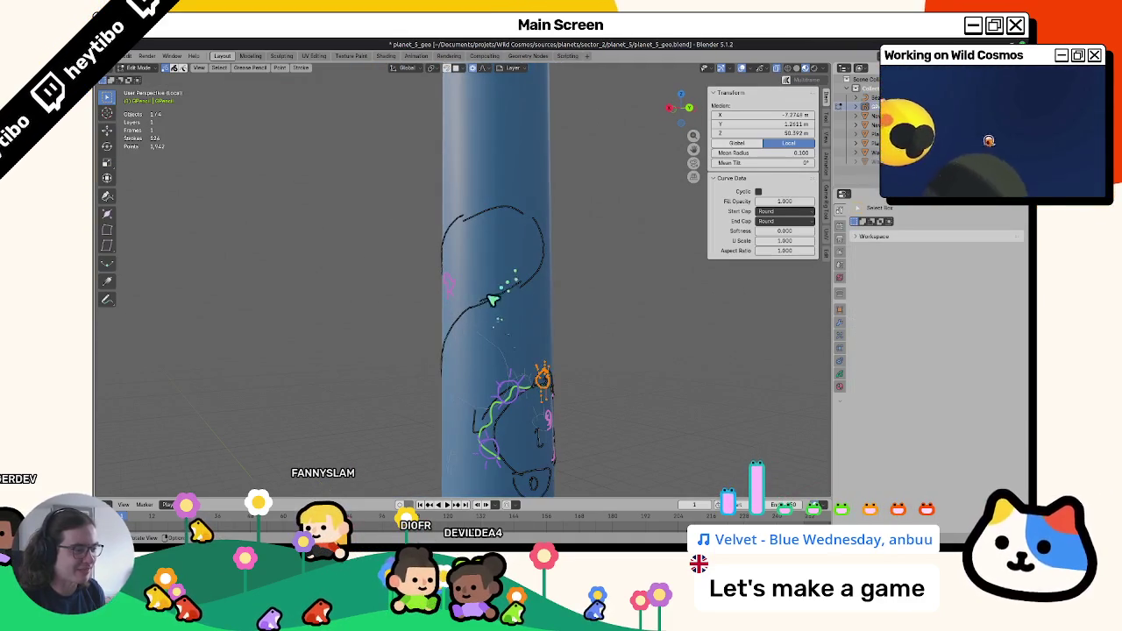
Delete the selected stroke points and nudge a point at the curve's top.
key(x)
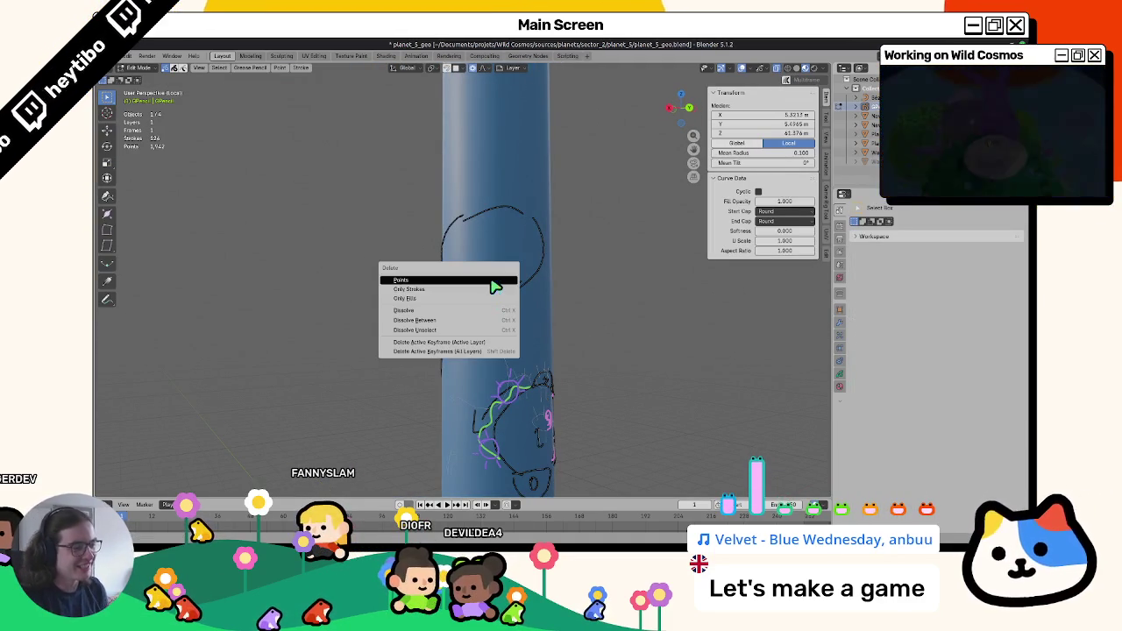
click(504, 281)
key(Tab)
key(Tab)
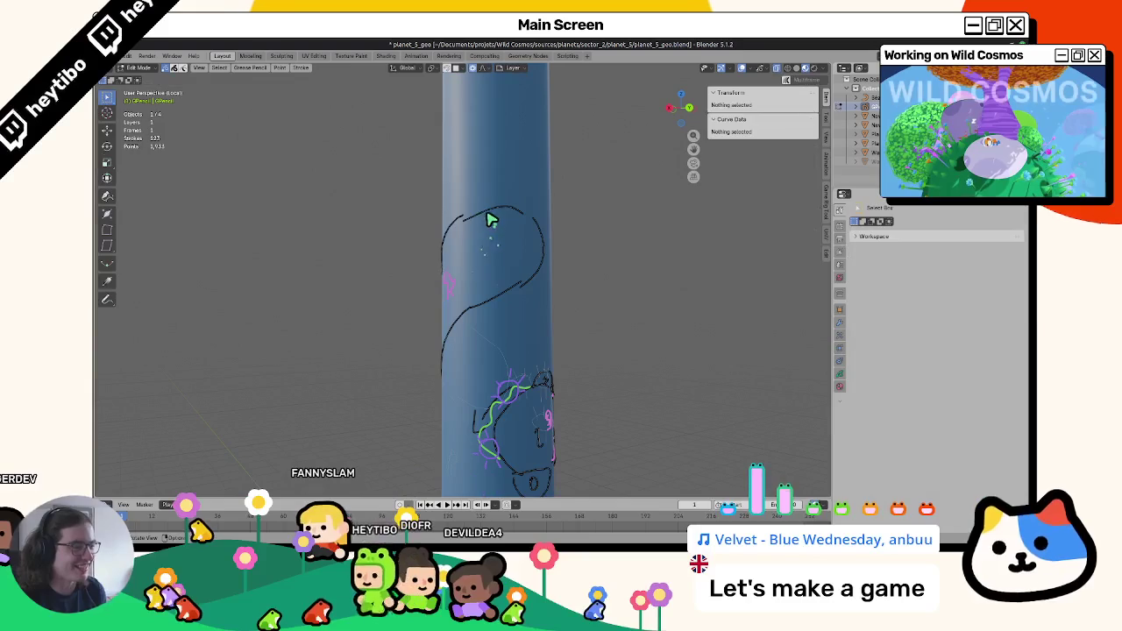
click(496, 243)
key(g)
click(497, 253)
Raise the curve top about 0.8 m along Z with proportional falloff and rotate it 9°.
key(g)
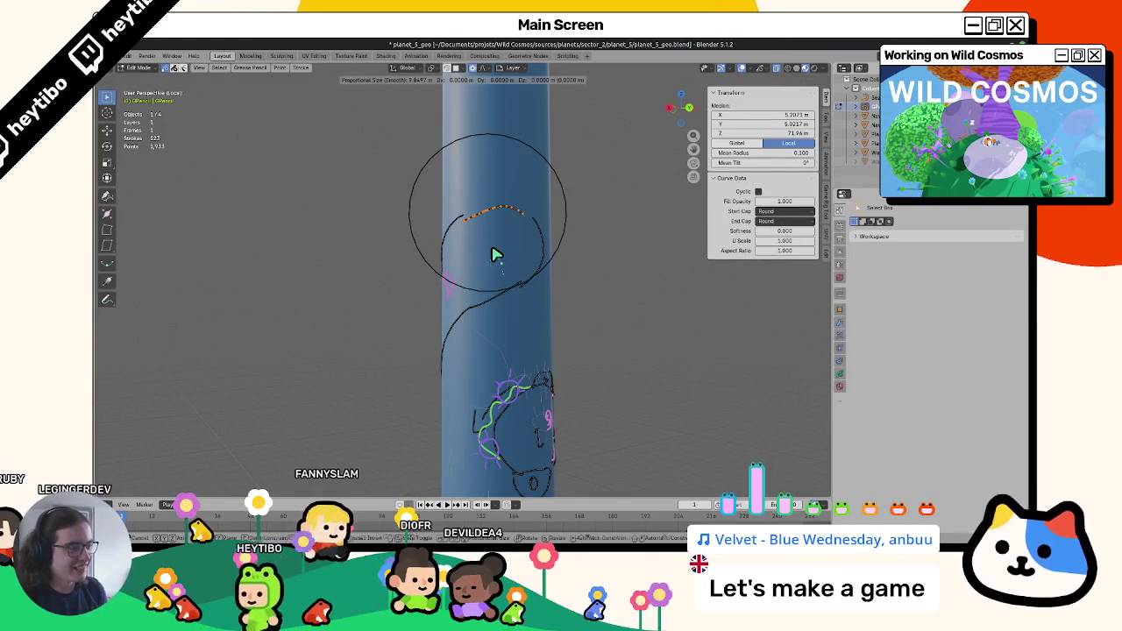
key(z)
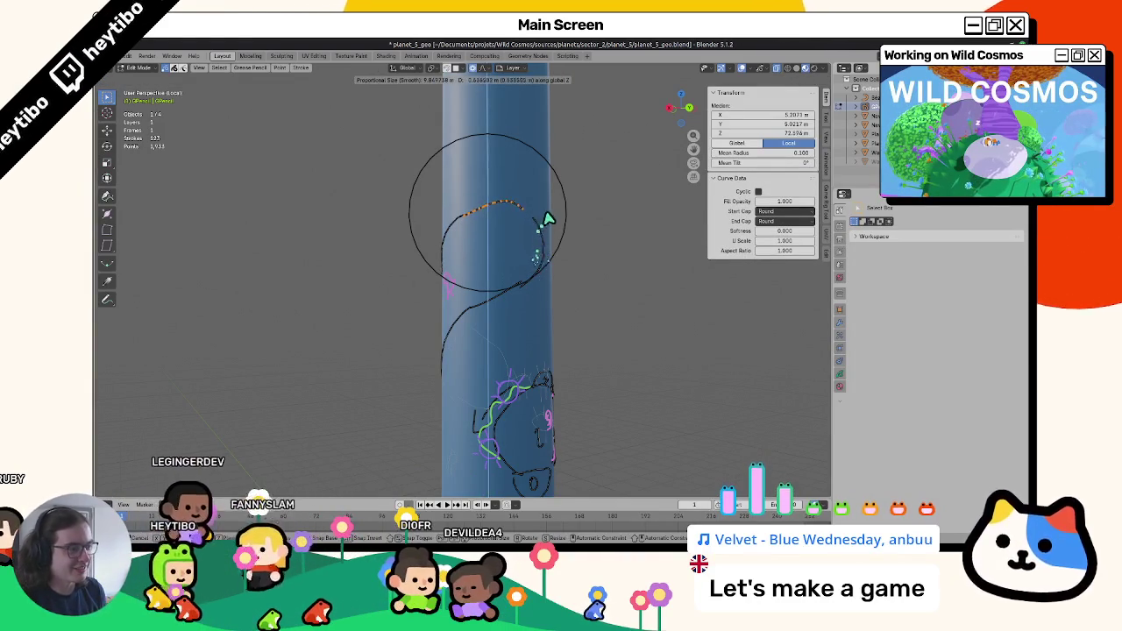
click(551, 214)
key(g)
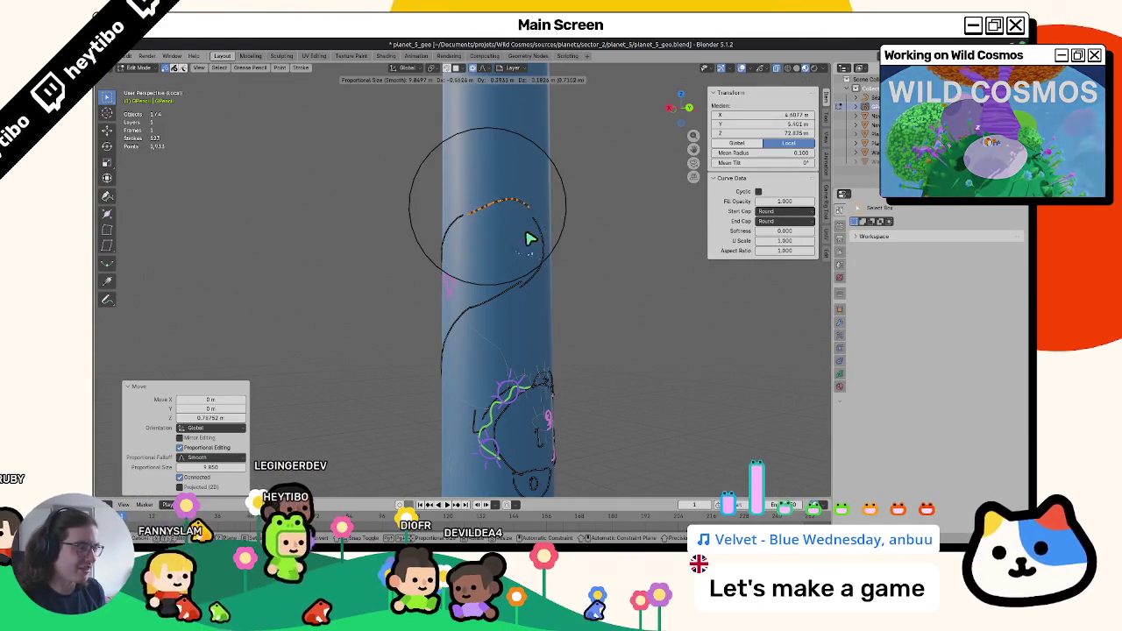
click(539, 237)
key(r)
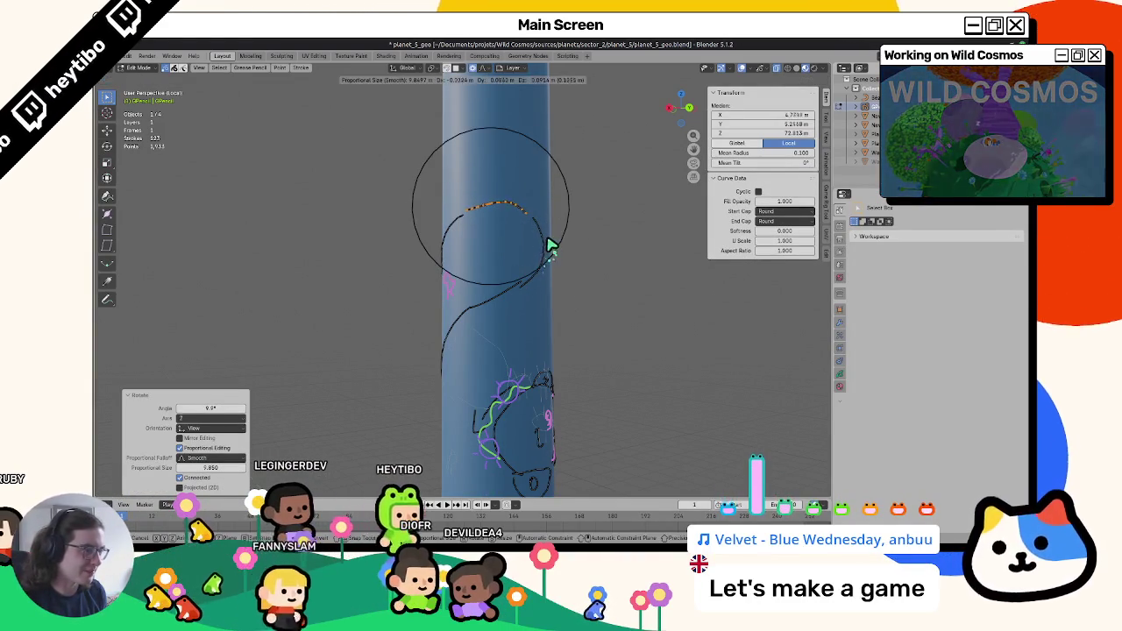
click(549, 246)
Return to Draw Mode, reselect the grease pencil sketch object, and resume drawing.
key(Tab)
mouse_move(541, 251)
middle_down()
mouse_move(601, 326)
mouse_move(664, 282)
mouse_move(468, 251)
mouse_move(561, 226)
mouse_move(512, 266)
mouse_move(518, 300)
mouse_move(538, 241)
mouse_move(534, 376)
mouse_move(584, 417)
mouse_move(594, 359)
mouse_move(500, 333)
mouse_move(491, 318)
middle_up()
key(ctrl+Tab)
click(493, 210)
key(ctrl+Tab)
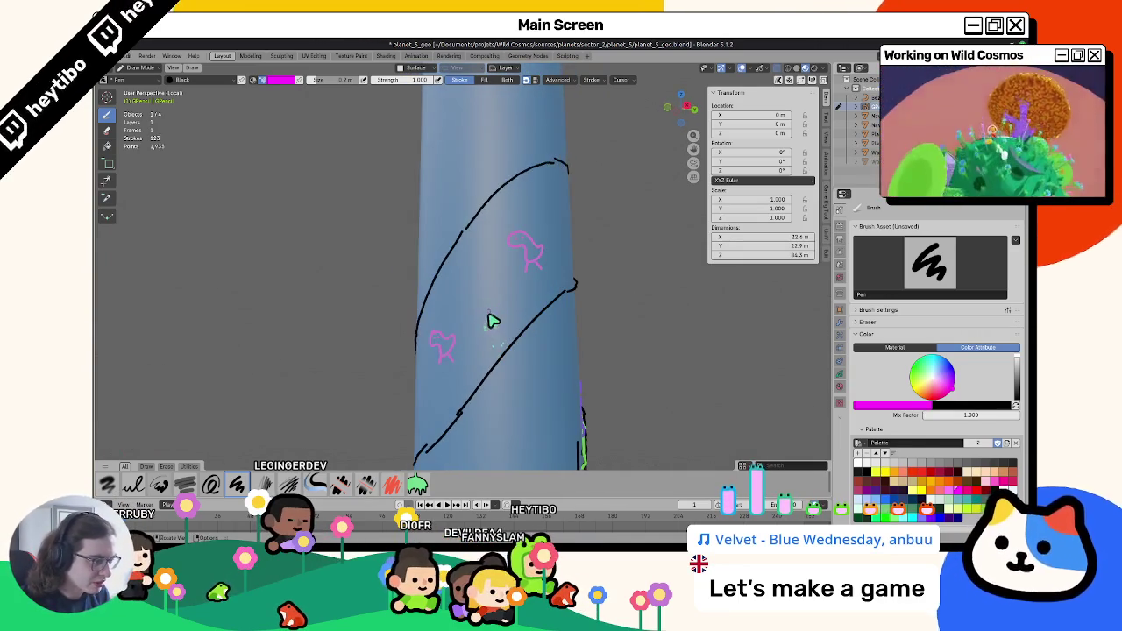
Pick green from the Palette and add small green strokes to the figure sketch.
mouse_move(561, 303)
middle_down()
mouse_move(406, 359)
mouse_move(517, 328)
mouse_move(592, 326)
middle_up()
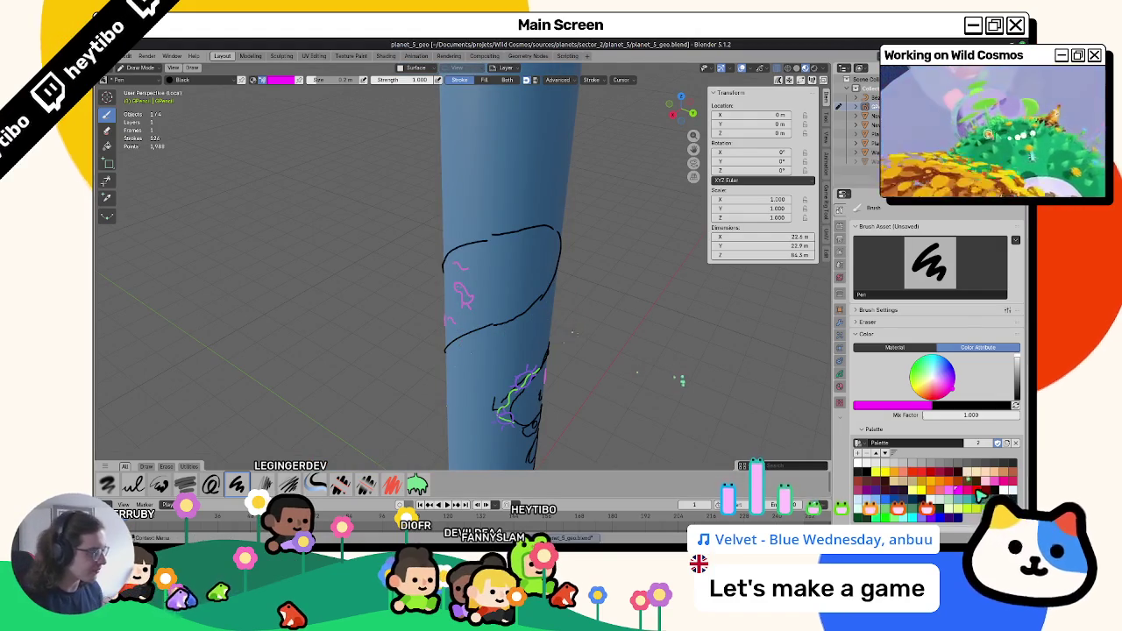
click(889, 519)
mouse_move(482, 276)
middle_down()
mouse_move(432, 250)
mouse_move(459, 358)
mouse_move(357, 443)
middle_up()
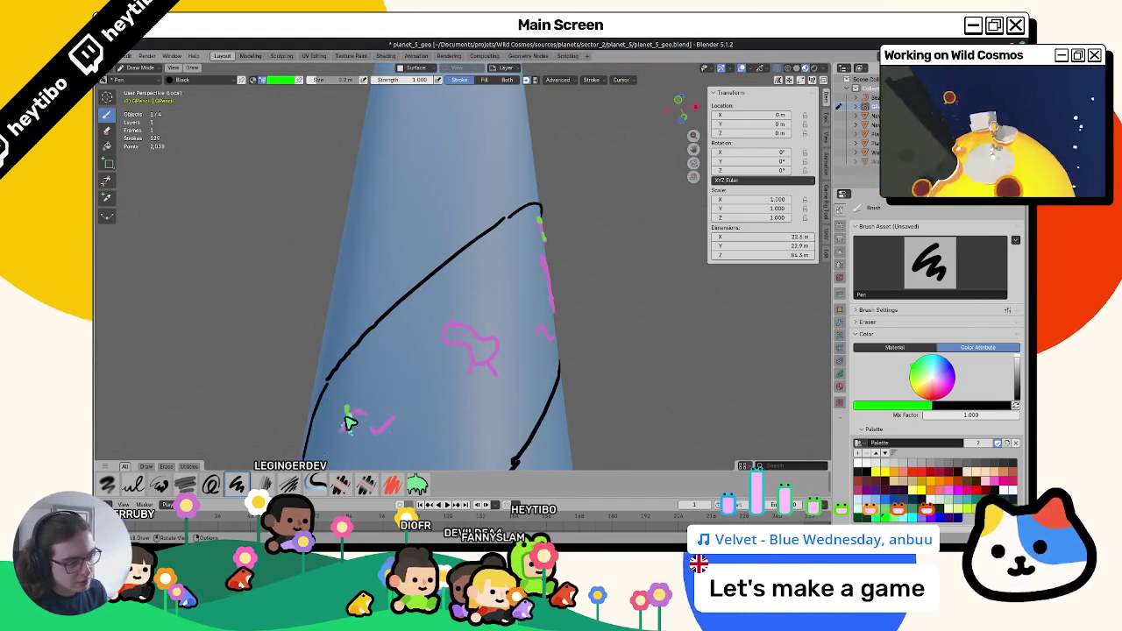
middle_drag(390, 436, 532, 395)
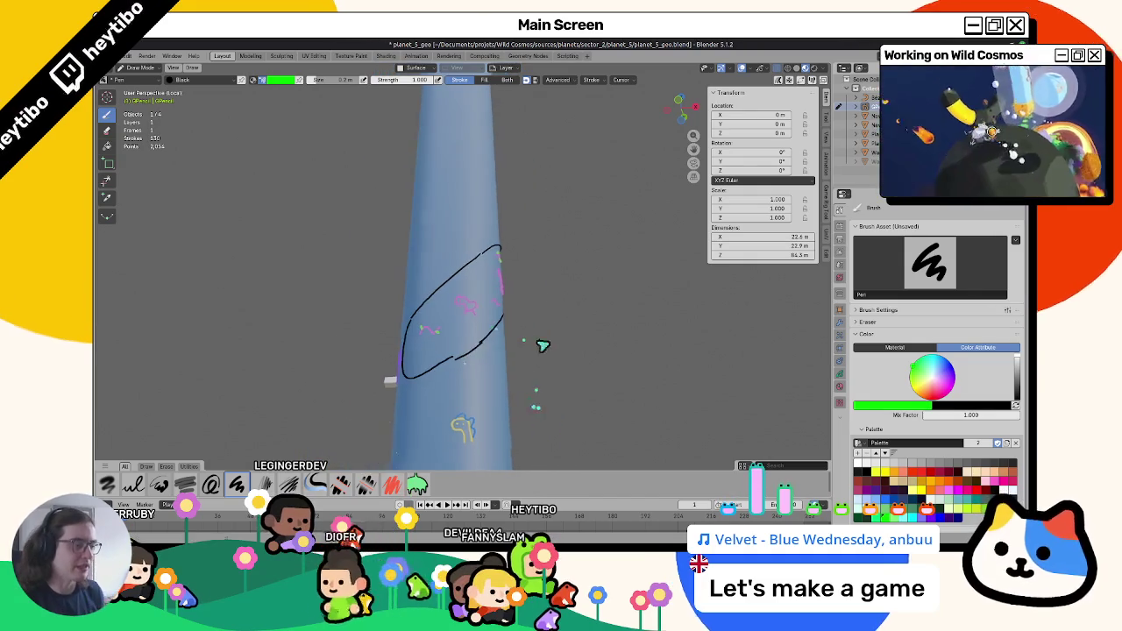
Go back to Object Mode and switch to the whiteboard file window.
key(ctrl+Tab)
mouse_move(418, 374)
middle_down()
mouse_move(619, 301)
mouse_move(500, 293)
mouse_move(514, 345)
mouse_move(598, 384)
mouse_move(571, 377)
mouse_move(676, 368)
mouse_move(461, 389)
mouse_move(559, 429)
mouse_move(462, 371)
mouse_move(509, 416)
mouse_move(531, 371)
mouse_move(590, 383)
middle_up()
key(alt+Tab)
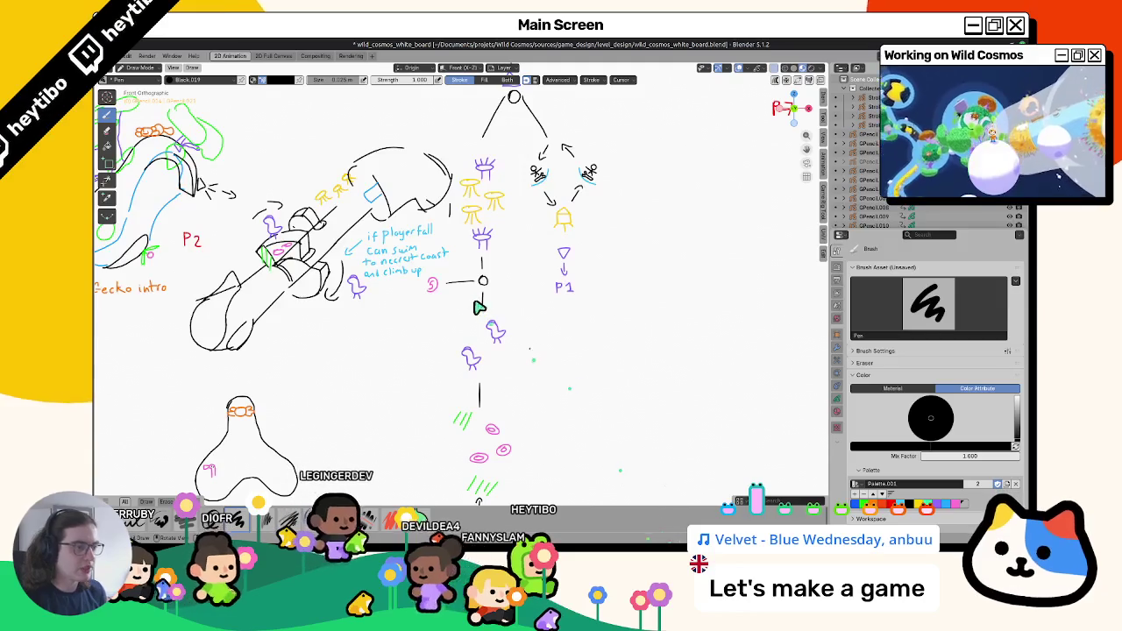
Zoom and pan to the level map linking P1, P3, P4 and P7, undoing a stray test stroke.
scroll(483, 309, down, 3)
scroll(505, 342, up, 3)
shift+middle_drag(504, 342, 525, 367)
scroll(525, 366, down, 4)
scroll(505, 332, down, 2)
scroll(488, 383, up, 2)
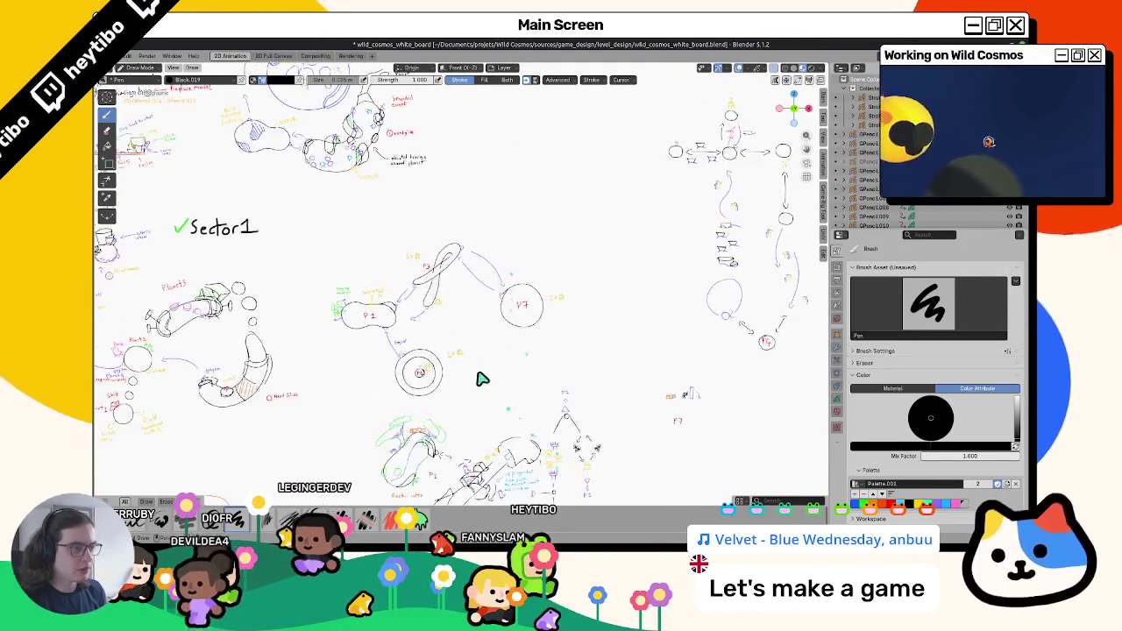
scroll(471, 258, up, 3)
scroll(534, 280, up, 2)
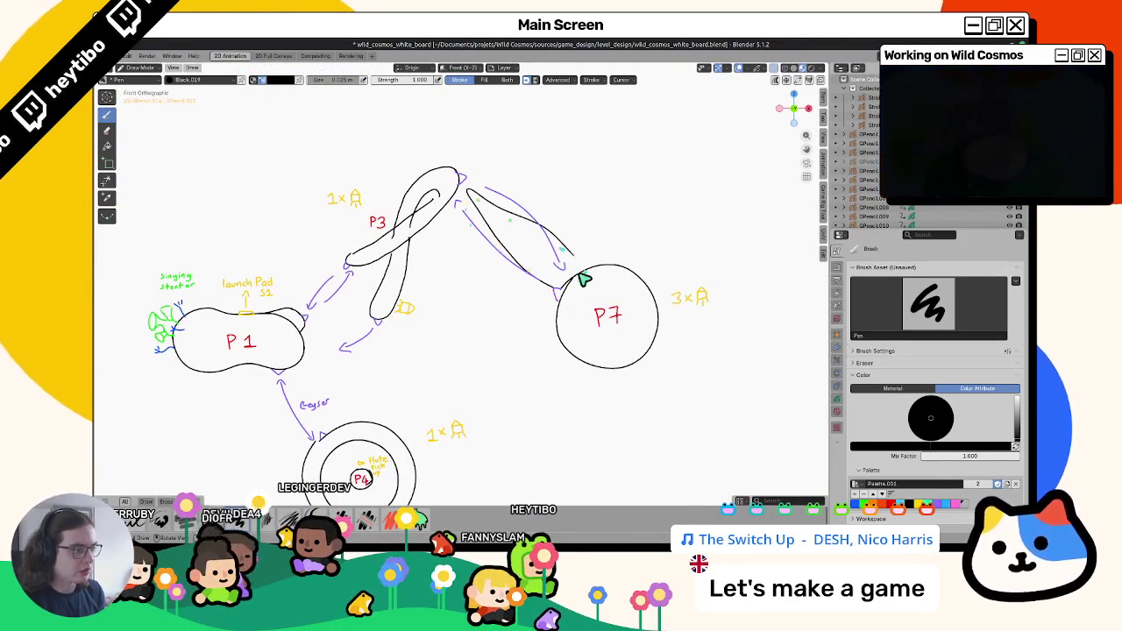
drag(480, 203, 489, 217)
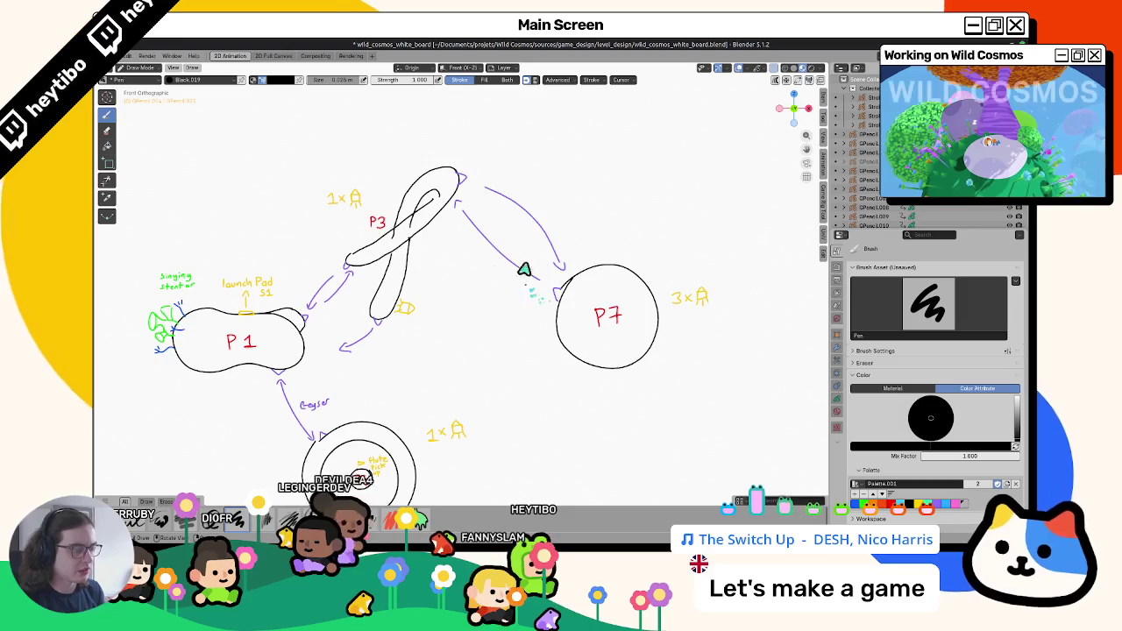
key(ctrl+z)
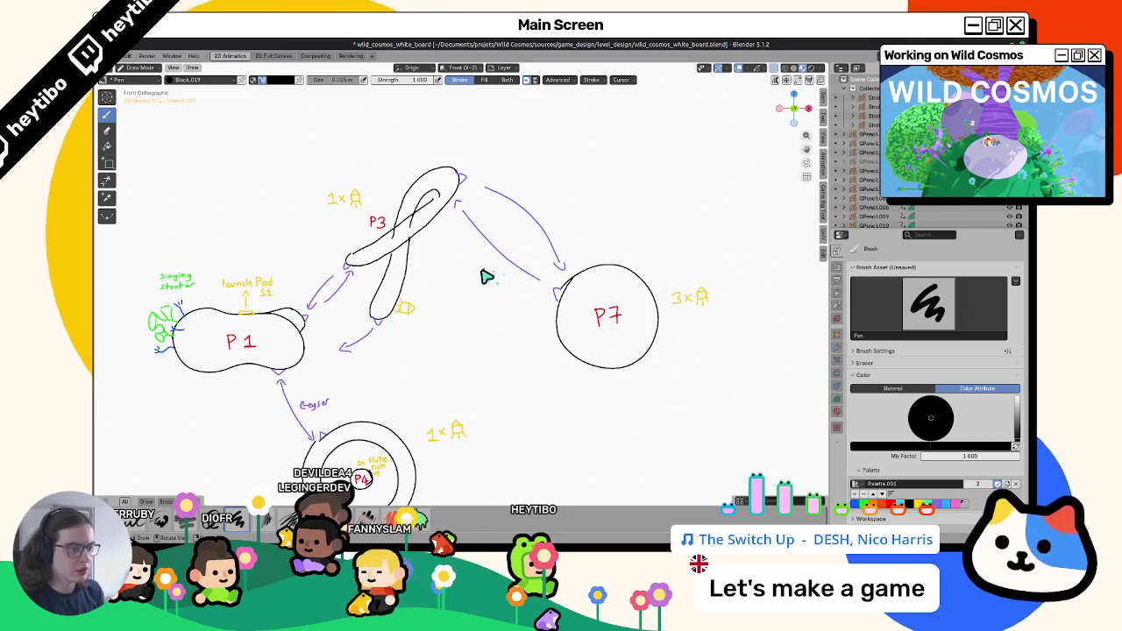
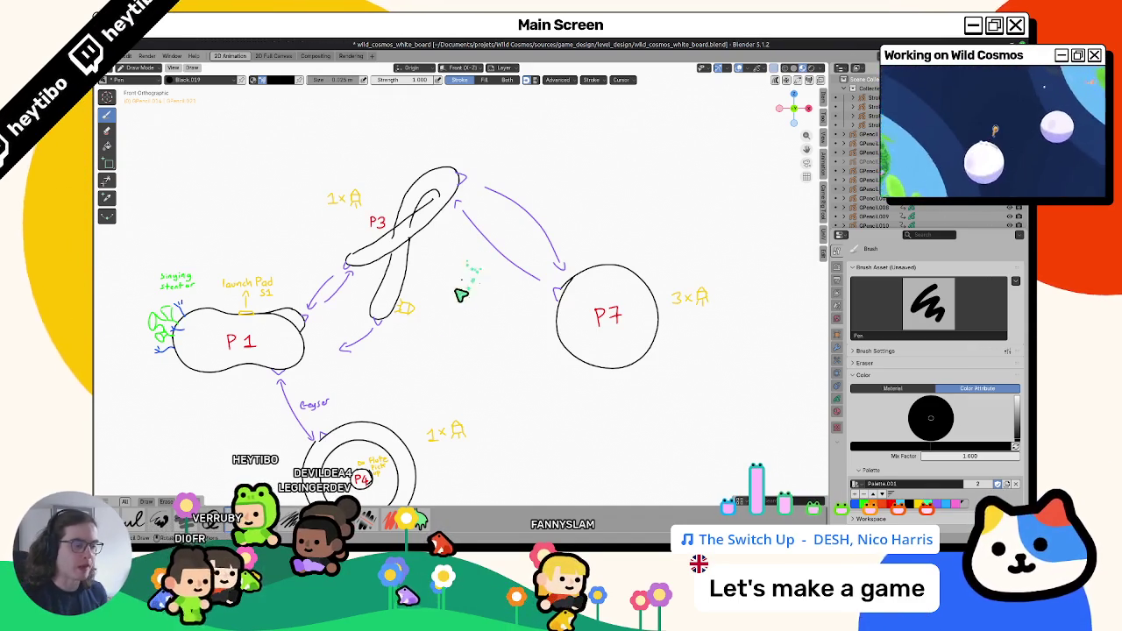
Pan the whiteboard sketch slightly, then switch to the planet_5_geo.blend window.
mouse_move(442, 348)
shift+middle_down()
mouse_move(474, 319)
mouse_move(468, 329)
shift+middle_up()
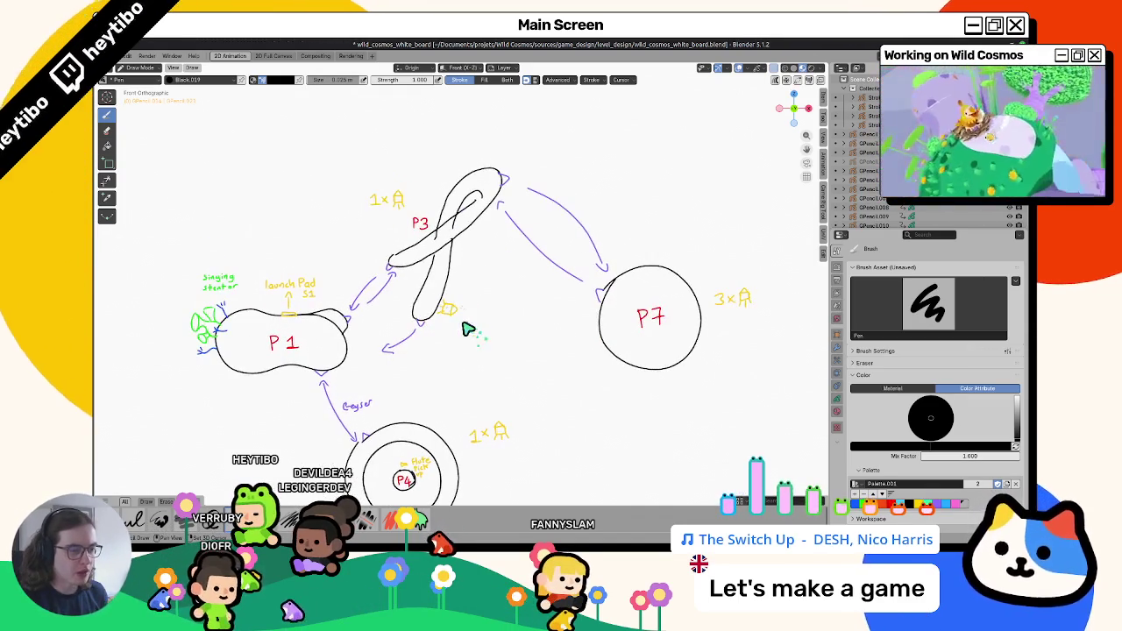
key(alt+Tab)
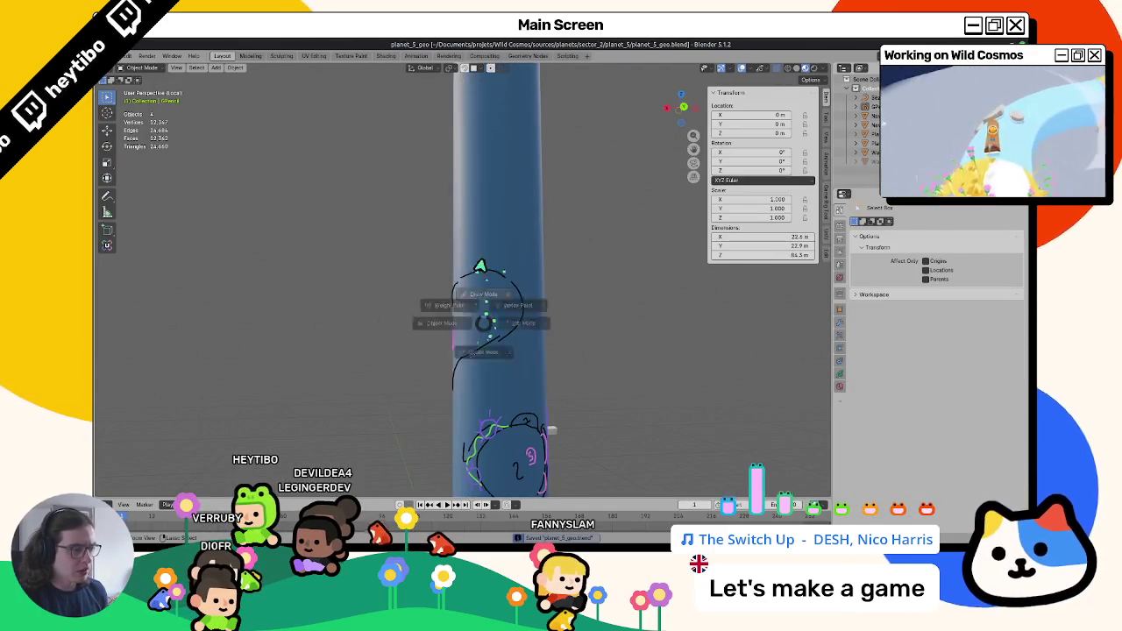
Enter Draw mode in planet_5_geo, then return to the whiteboard and frame the P2 and Gecko intro sketches.
key(ctrl+Tab)
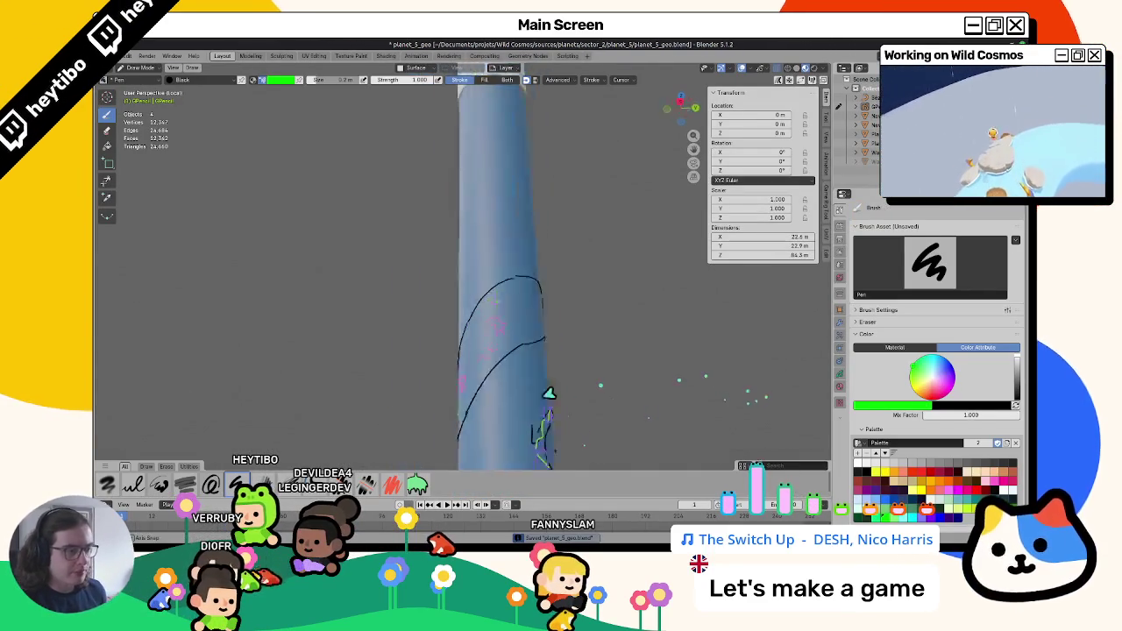
key(alt+Tab)
mouse_move(527, 356)
shift+middle_down()
mouse_move(425, 307)
mouse_move(445, 311)
mouse_move(456, 298)
shift+middle_up()
scroll(438, 307, up, 2)
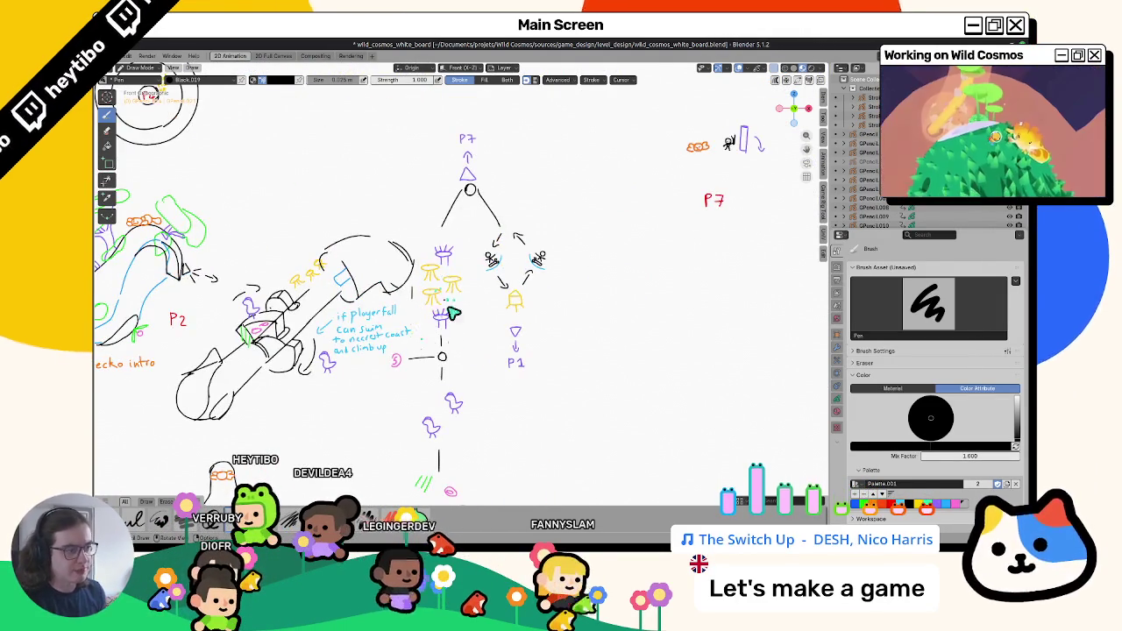
Undo the large looping oval strokes on the whiteboard, then switch back to planet_5_geo.
scroll(451, 298, down, 2)
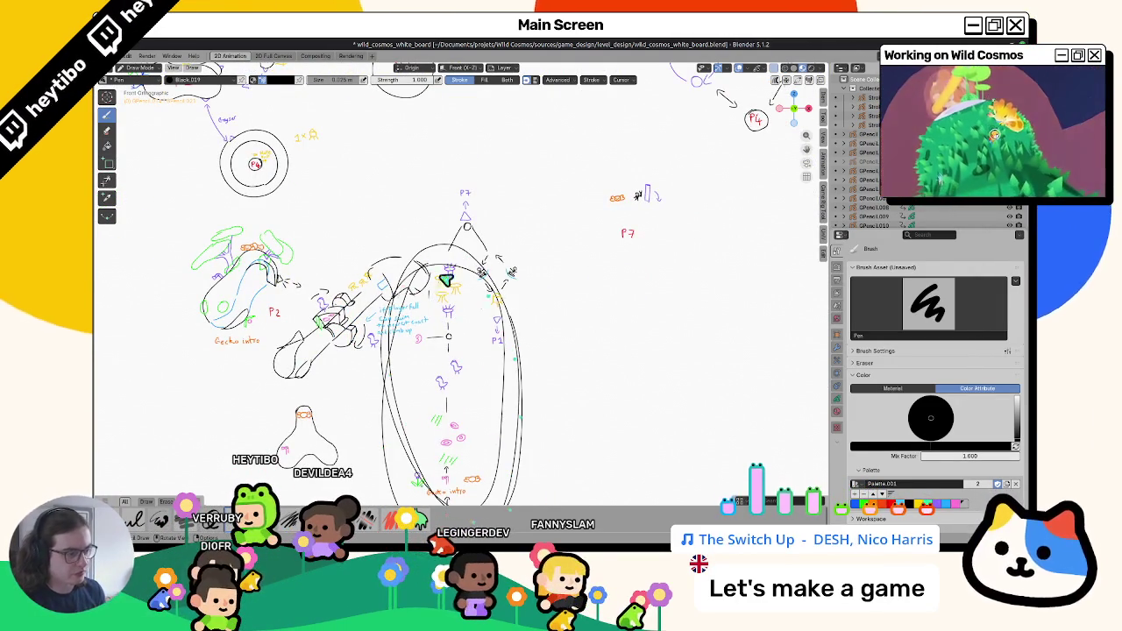
key(ctrl+z)
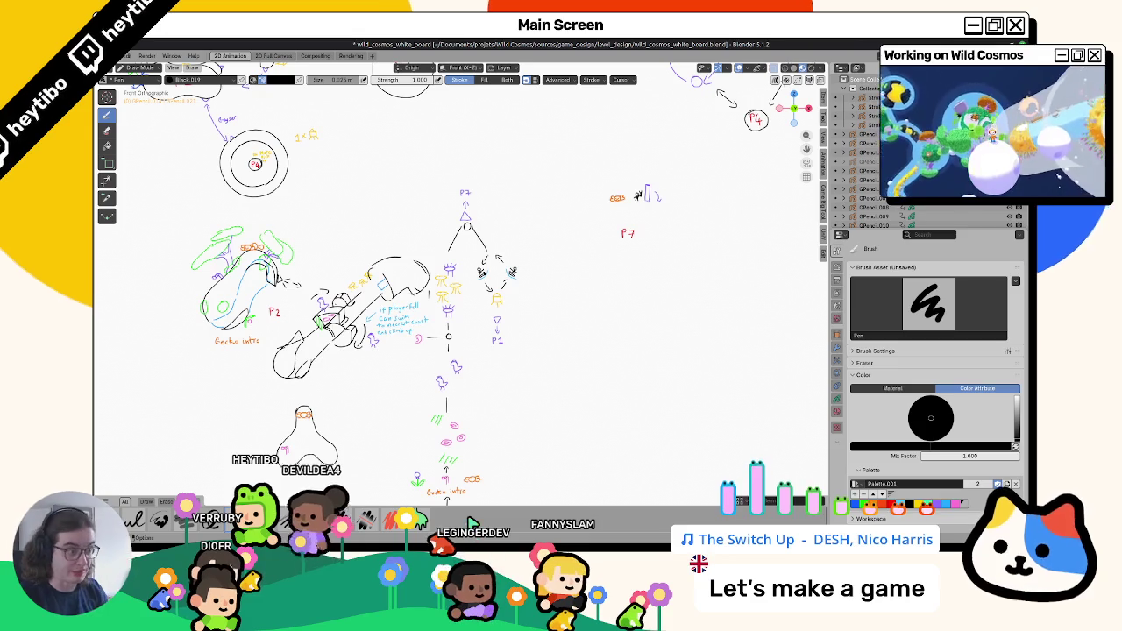
scroll(491, 344, up, 1)
scroll(491, 344, up, 1)
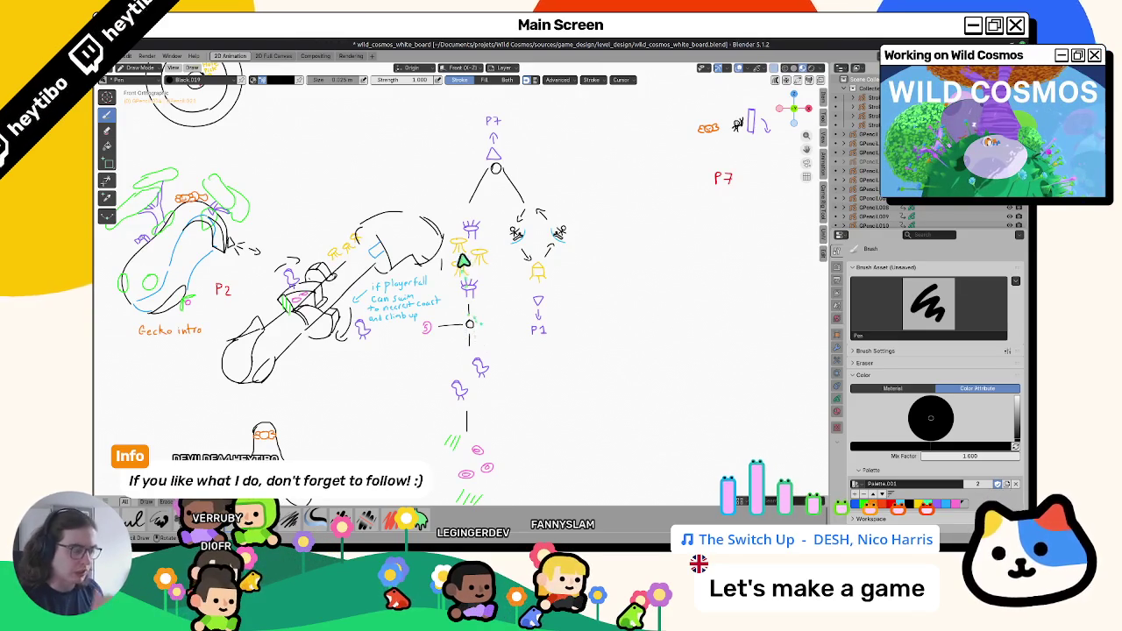
key(alt+Tab)
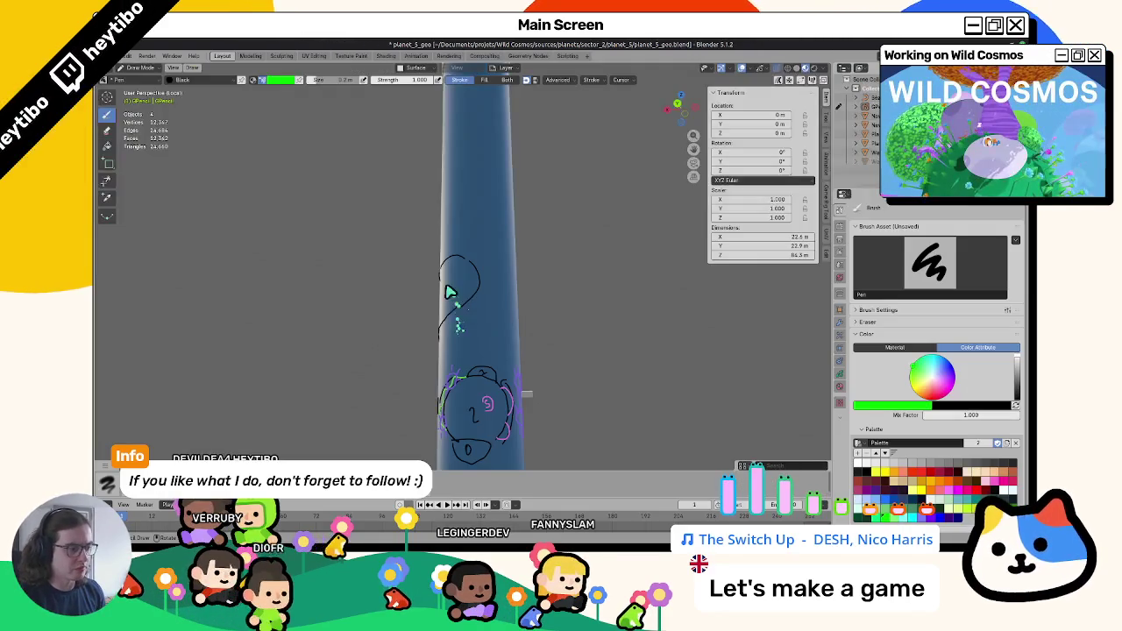
Move a point of the sketch curve on the cylinder in Edit Mode, then return to Draw mode.
mouse_move(562, 377)
middle_down()
mouse_move(619, 373)
mouse_move(516, 340)
middle_up()
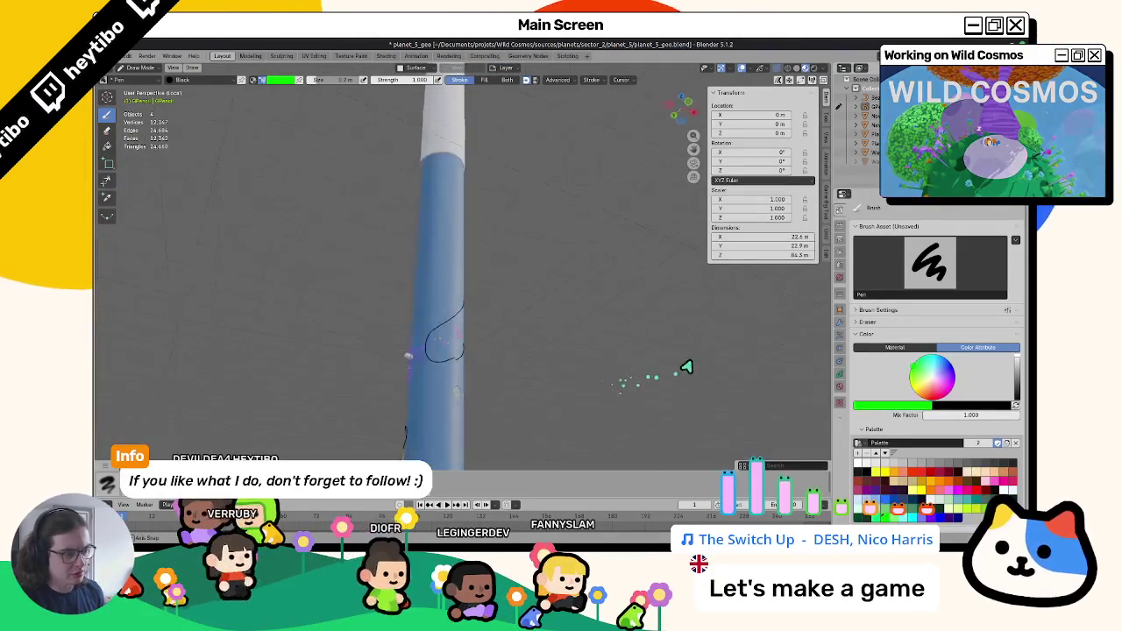
key(Tab)
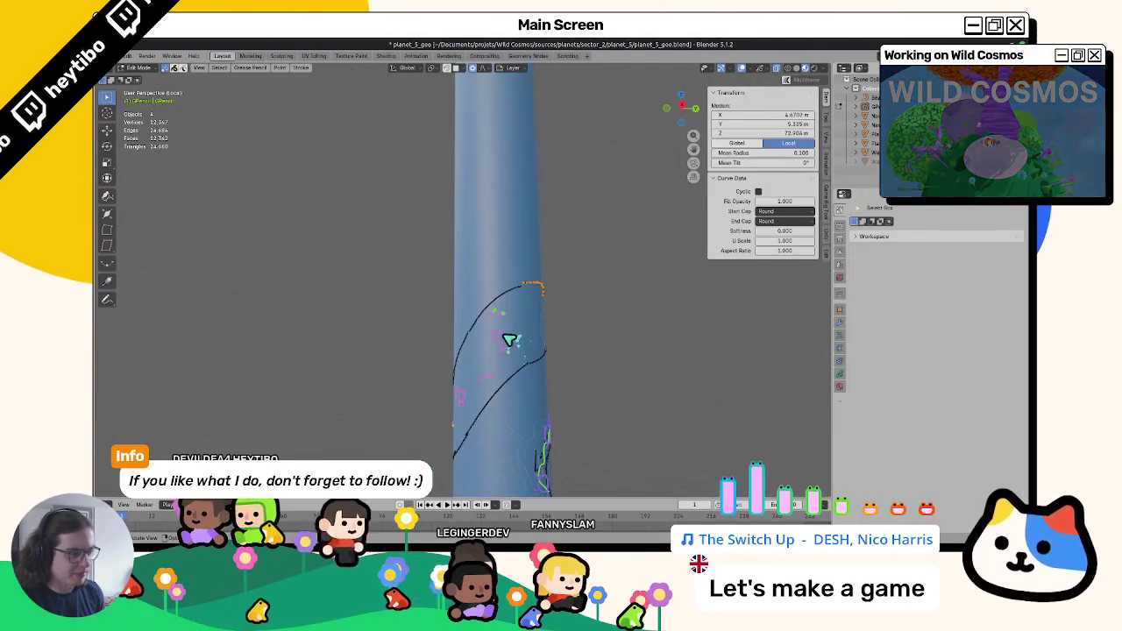
key(g)
click(520, 324)
mouse_move(526, 318)
middle_down()
mouse_move(456, 338)
mouse_move(524, 342)
middle_up()
key(Tab)
Inspect the reshaped stroke from several angles and set the draw colour to black.
mouse_move(463, 311)
middle_down()
mouse_move(483, 381)
mouse_move(556, 371)
mouse_move(471, 395)
mouse_move(512, 355)
mouse_move(456, 374)
mouse_move(494, 367)
middle_up()
middle_drag(501, 323, 571, 321)
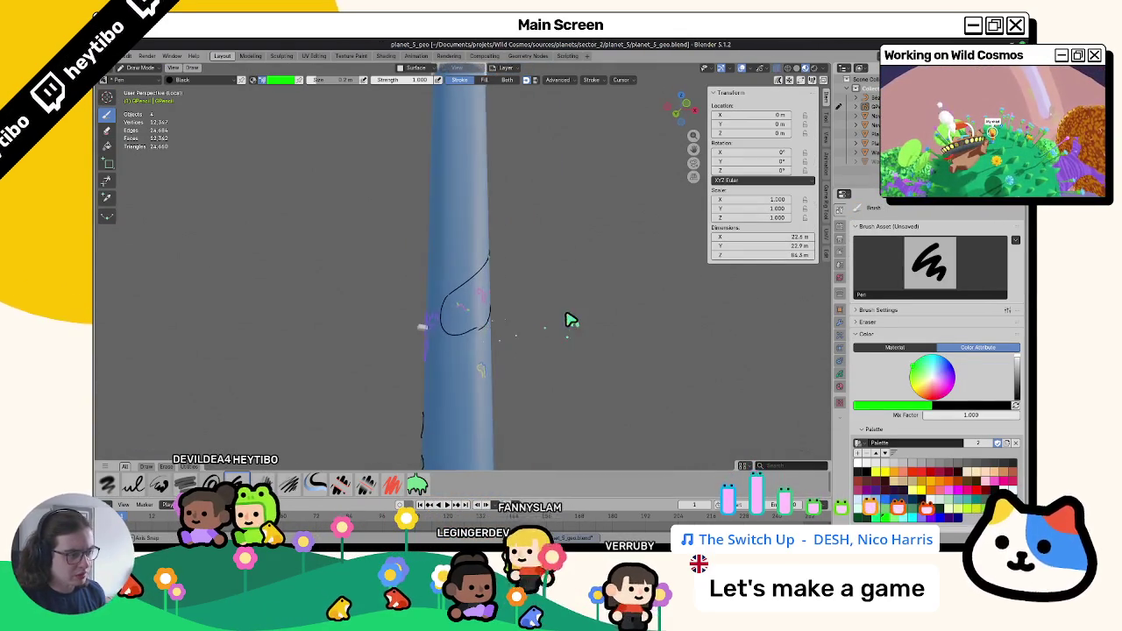
middle_drag(494, 335, 456, 351)
mouse_move(541, 298)
middle_down()
mouse_move(400, 348)
mouse_move(319, 311)
mouse_move(427, 271)
mouse_move(359, 339)
mouse_move(597, 328)
mouse_move(530, 388)
mouse_move(501, 383)
mouse_move(538, 395)
mouse_move(571, 380)
middle_up()
key(s)
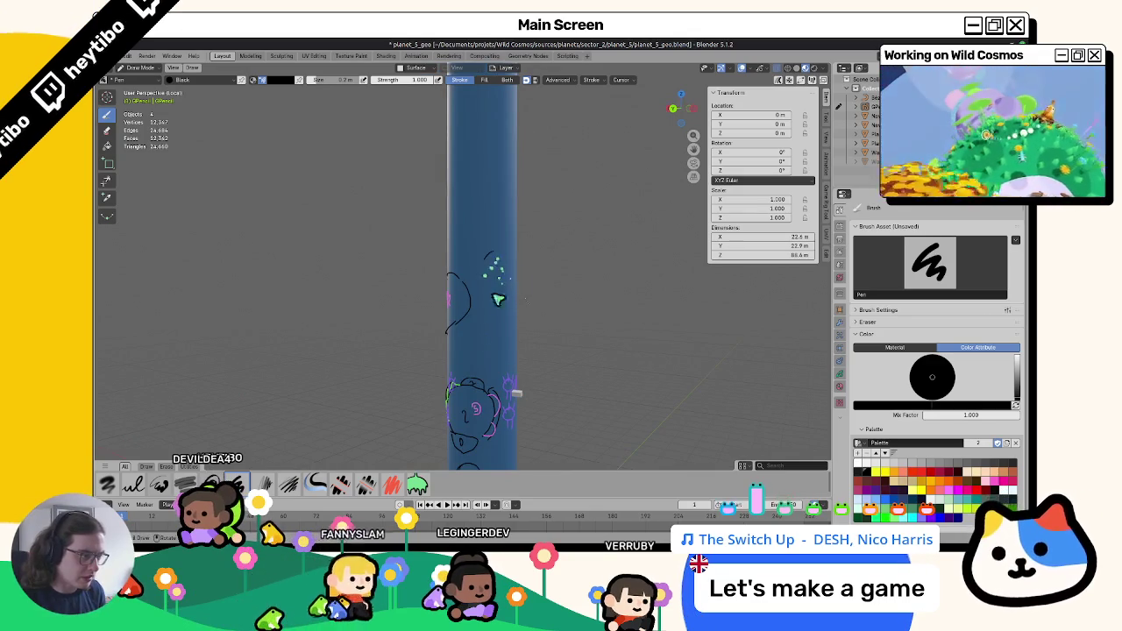
Sketch black circle outlines around the cylinder, then switch to the whiteboard file.
mouse_move(492, 294)
middle_down()
mouse_move(463, 275)
mouse_move(474, 268)
middle_up()
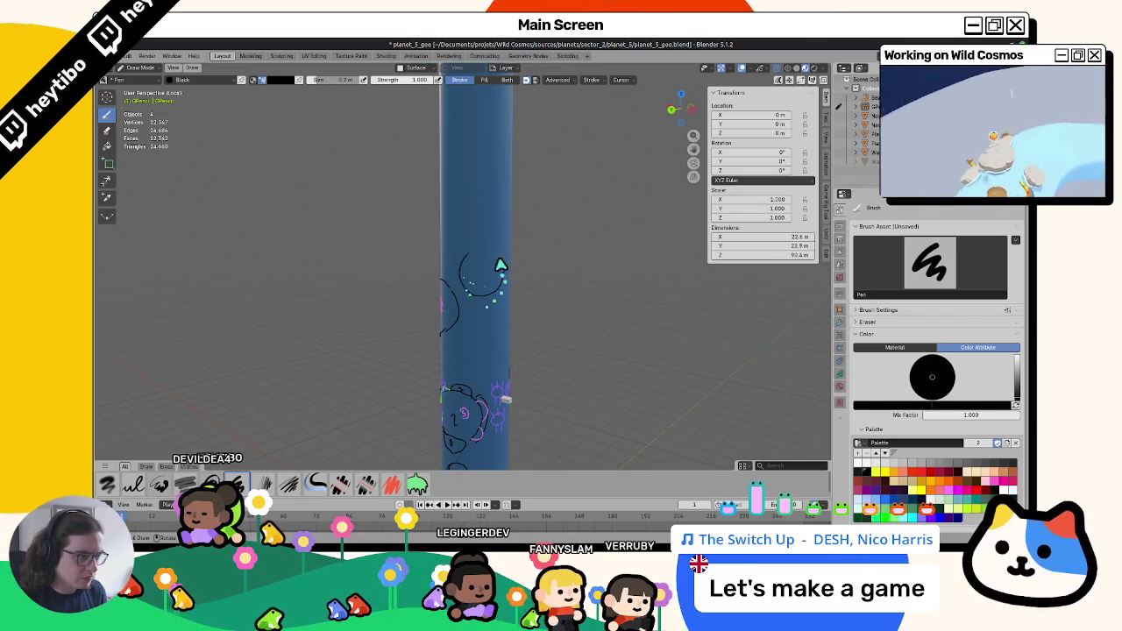
mouse_move(473, 268)
middle_down()
mouse_move(494, 334)
mouse_move(389, 350)
mouse_move(386, 364)
middle_up()
scroll(489, 260, up, 3)
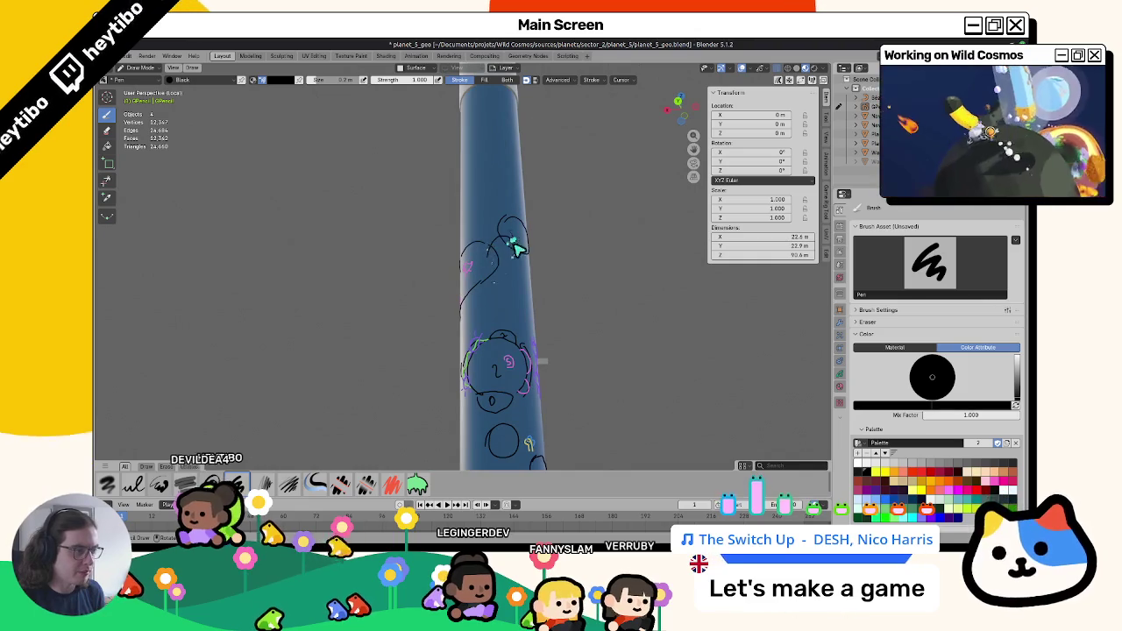
mouse_move(510, 252)
middle_down()
mouse_move(459, 308)
mouse_move(499, 283)
mouse_move(357, 292)
mouse_move(323, 320)
mouse_move(413, 283)
mouse_move(522, 273)
mouse_move(679, 286)
mouse_move(609, 293)
mouse_move(536, 327)
mouse_move(578, 321)
middle_up()
mouse_move(518, 279)
middle_down()
mouse_move(454, 311)
mouse_move(576, 283)
mouse_move(584, 295)
middle_up()
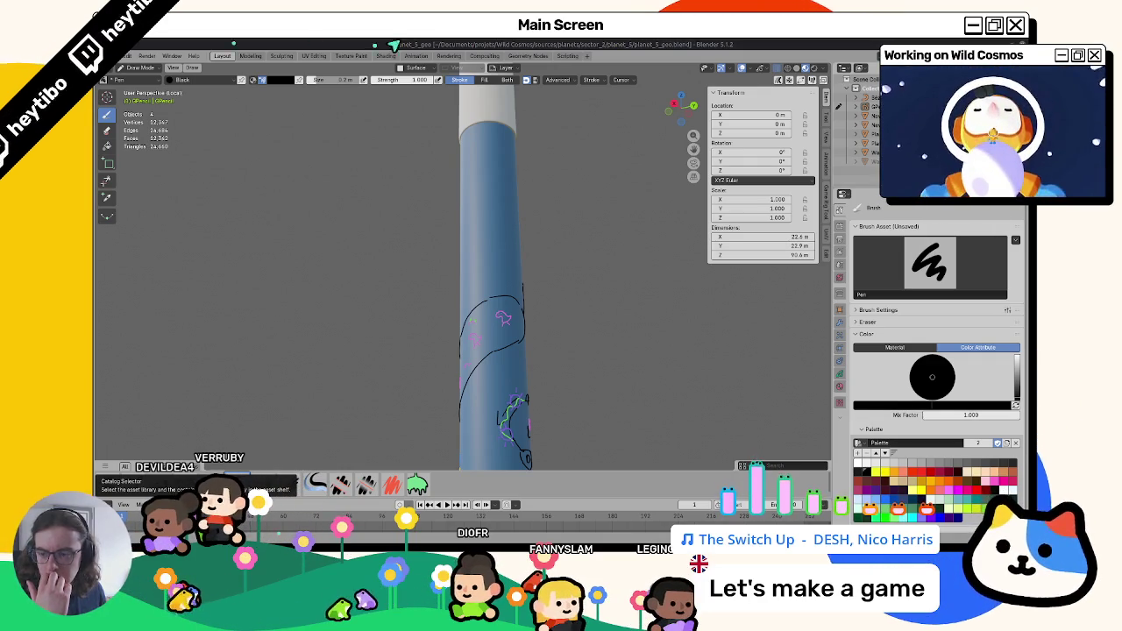
middle_drag(416, 177, 490, 316)
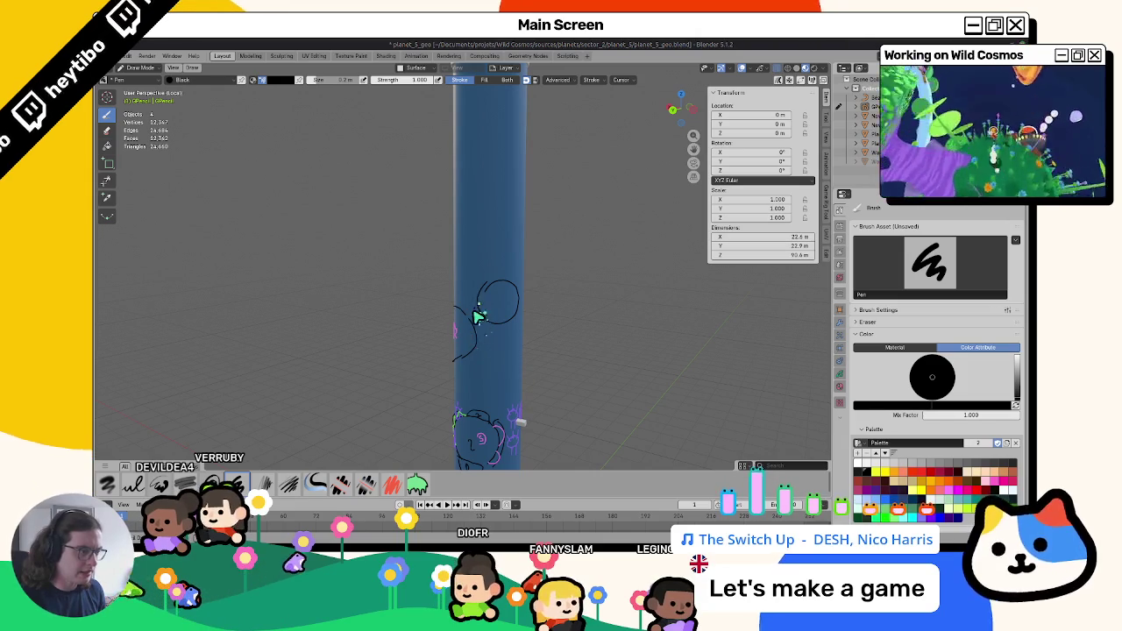
key(alt+Tab)
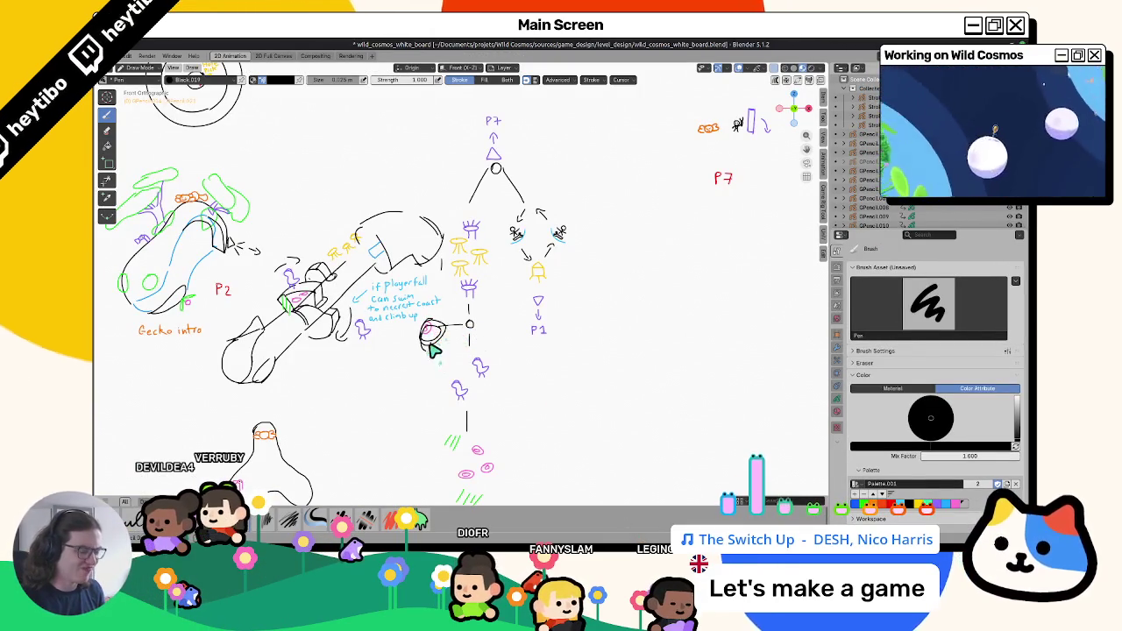
Check the cylinder strokes, glance back at the whiteboard, then return to planet_5_geo.
key(alt+Tab)
mouse_move(438, 350)
middle_down()
mouse_move(413, 307)
mouse_move(318, 301)
mouse_move(447, 310)
mouse_move(321, 325)
mouse_move(281, 371)
mouse_move(200, 303)
mouse_move(560, 323)
mouse_move(356, 321)
mouse_move(384, 315)
middle_up()
key(alt+Tab)
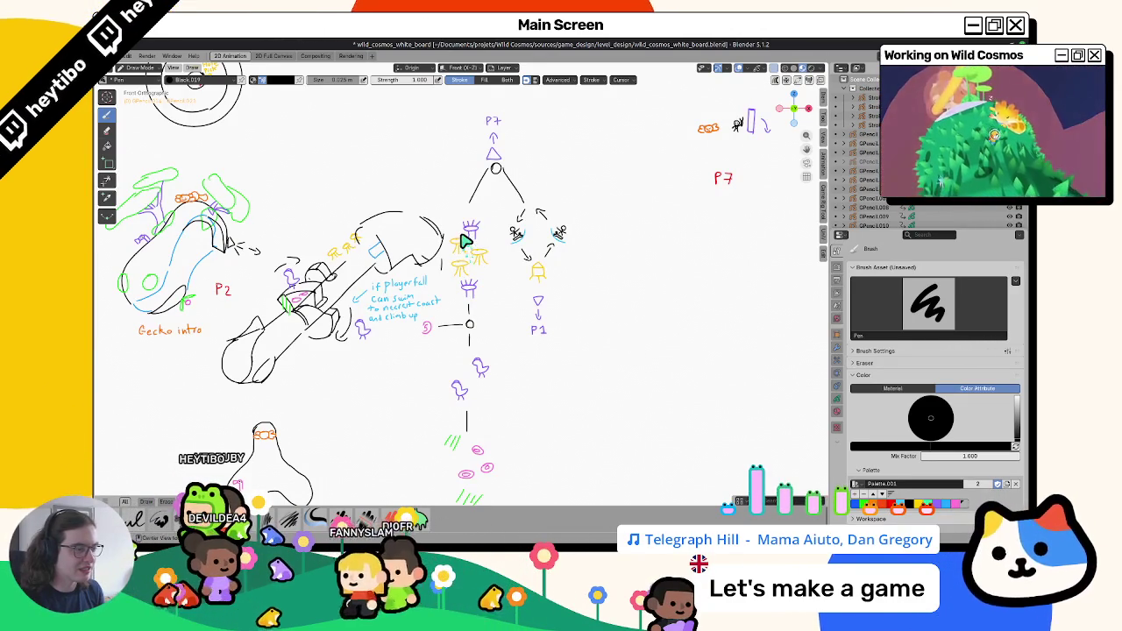
key(alt+Tab)
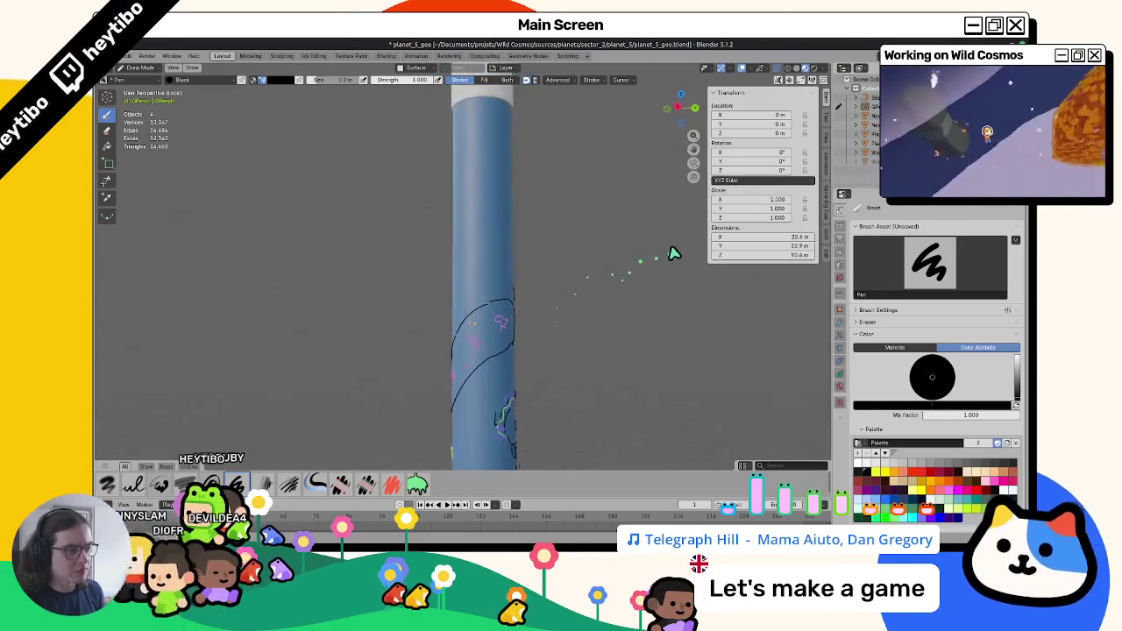
Zoom in on the column and draw a small purple marker above the black circles.
middle_drag(571, 258, 466, 277)
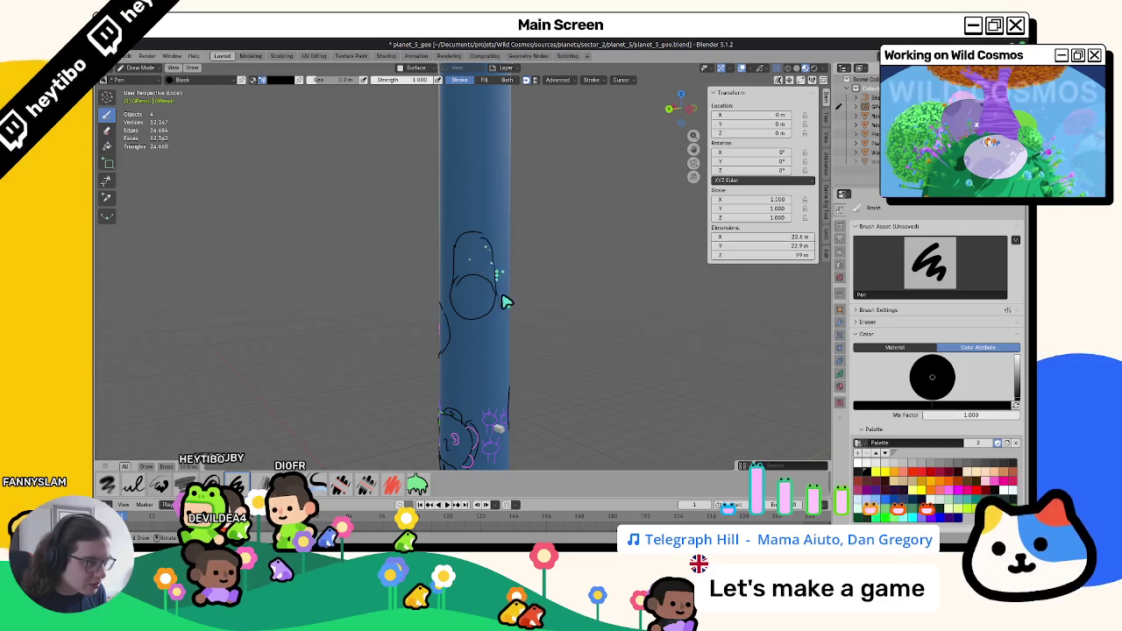
mouse_move(526, 290)
middle_down()
mouse_move(646, 313)
mouse_move(493, 293)
mouse_move(520, 275)
mouse_move(494, 292)
middle_up()
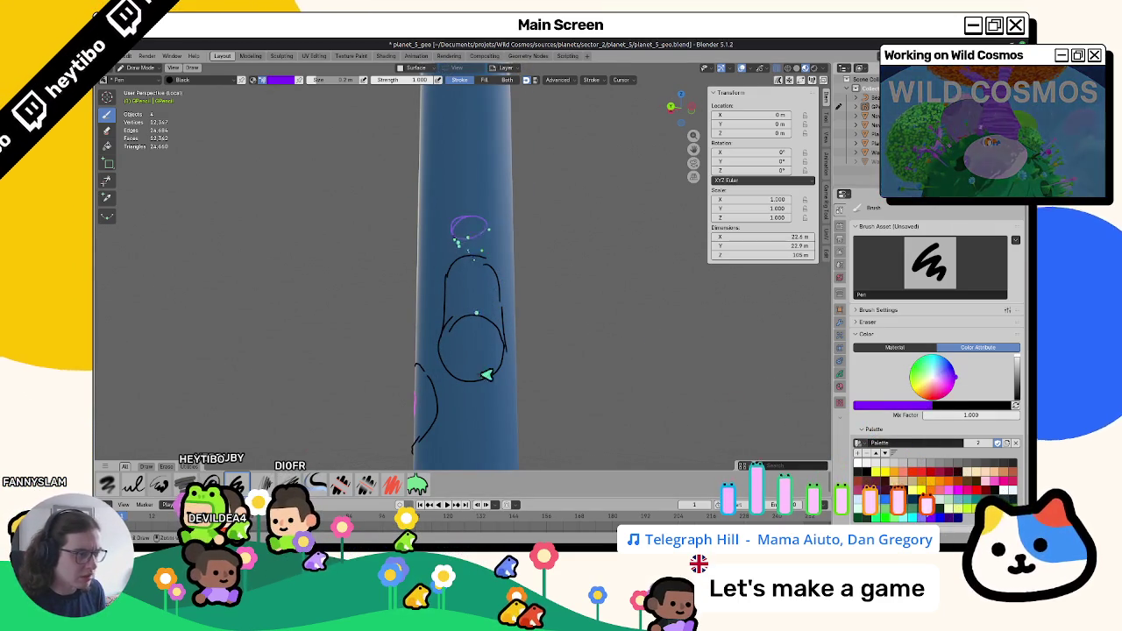
scroll(493, 296, down, 3)
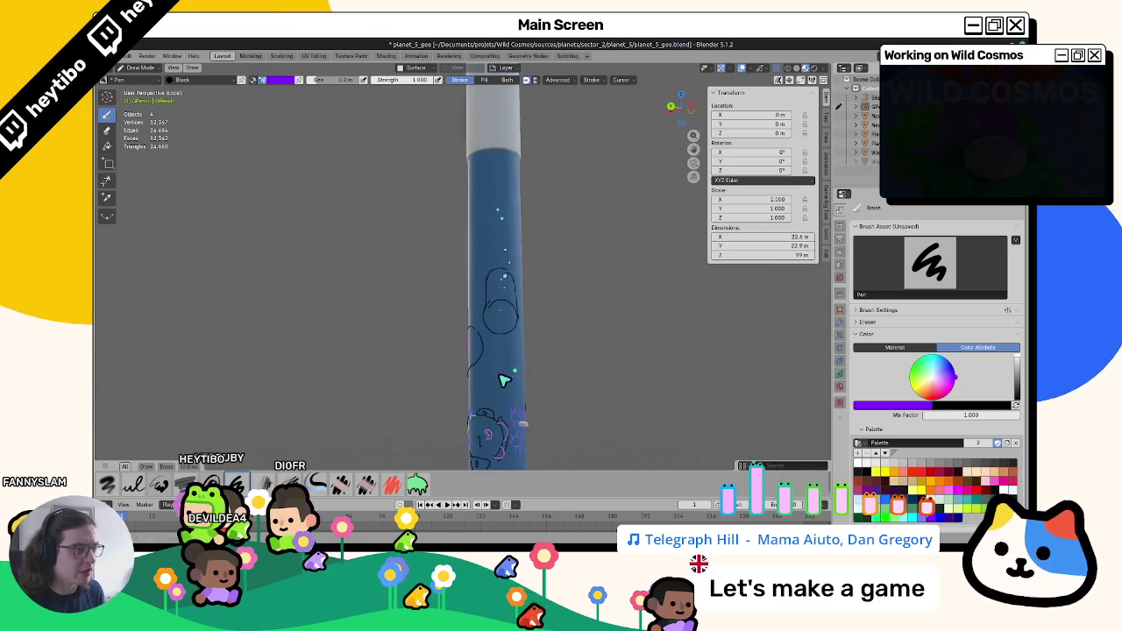
scroll(499, 290, up, 2)
scroll(518, 251, up, 2)
scroll(502, 242, up, 2)
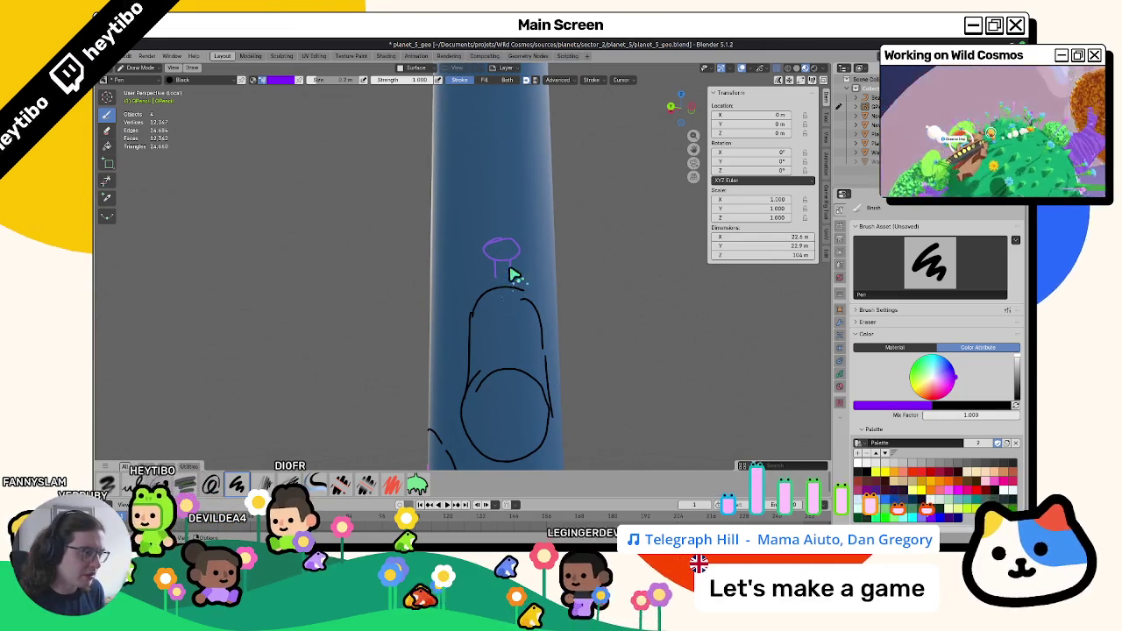
drag(512, 274, 493, 254)
Orbit around the column to inspect the new marker, then set the colour back to black.
scroll(563, 308, down, 3)
mouse_move(564, 308)
middle_down()
mouse_move(444, 353)
mouse_move(572, 351)
mouse_move(514, 283)
mouse_move(388, 289)
mouse_move(216, 333)
mouse_move(429, 304)
mouse_move(481, 318)
mouse_move(517, 287)
mouse_move(518, 301)
mouse_move(426, 321)
mouse_move(526, 301)
mouse_move(421, 315)
mouse_move(491, 302)
middle_up()
middle_drag(864, 300, 602, 275)
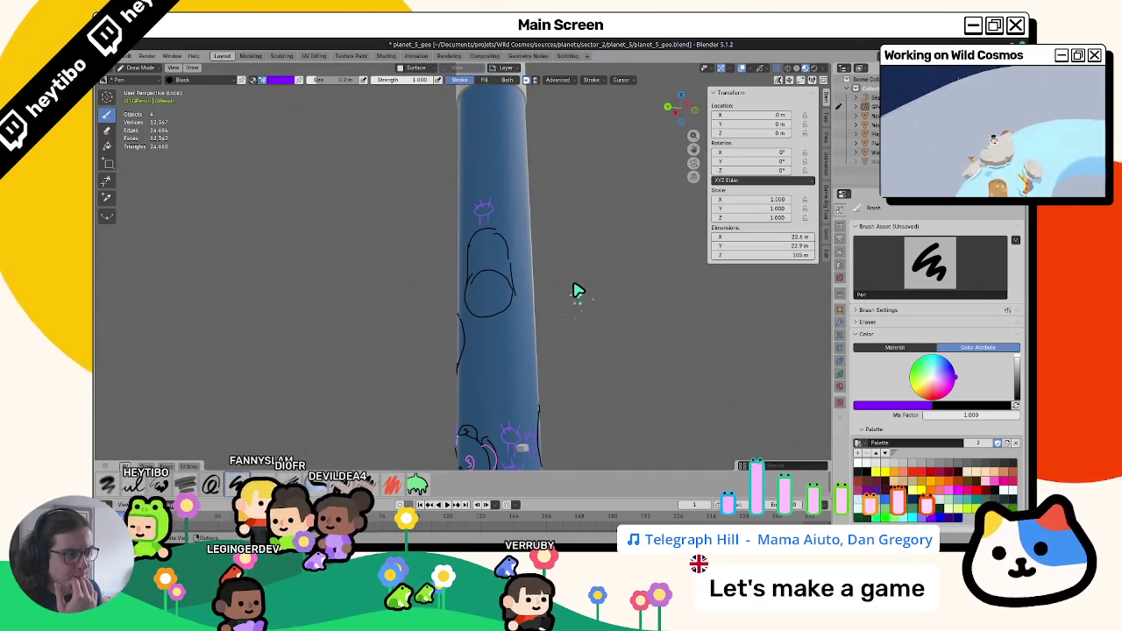
mouse_move(575, 292)
middle_down()
mouse_move(584, 301)
mouse_move(496, 293)
mouse_move(627, 281)
mouse_move(569, 289)
middle_up()
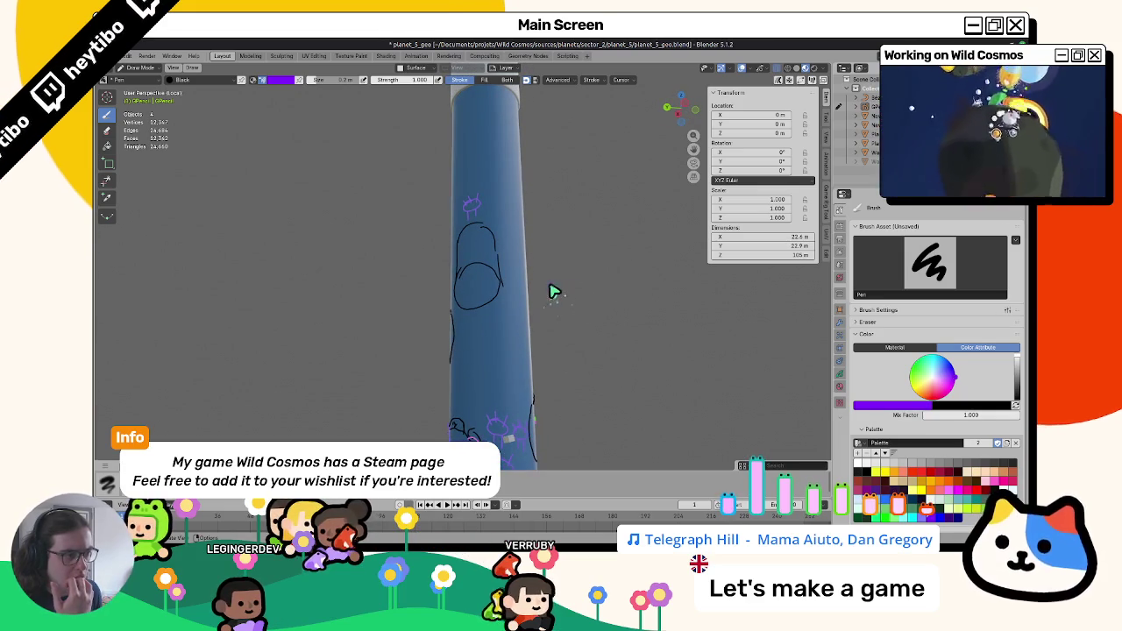
mouse_move(714, 392)
middle_down()
mouse_move(466, 328)
mouse_move(465, 338)
mouse_move(567, 333)
mouse_move(523, 413)
mouse_move(516, 348)
middle_up()
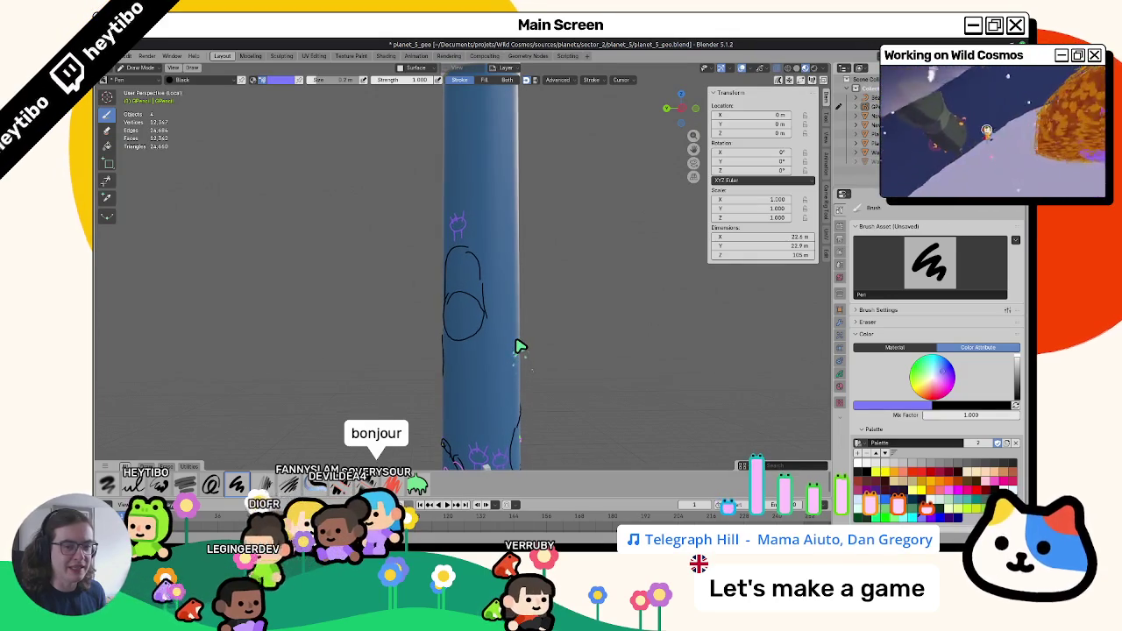
mouse_move(518, 348)
middle_down()
mouse_move(564, 321)
mouse_move(439, 308)
middle_up()
click(868, 473)
Draw a loop over the pink figure on the cylinder, then bring up the whiteboard file.
mouse_move(488, 278)
middle_down()
mouse_move(413, 301)
mouse_move(471, 319)
mouse_move(454, 328)
middle_up()
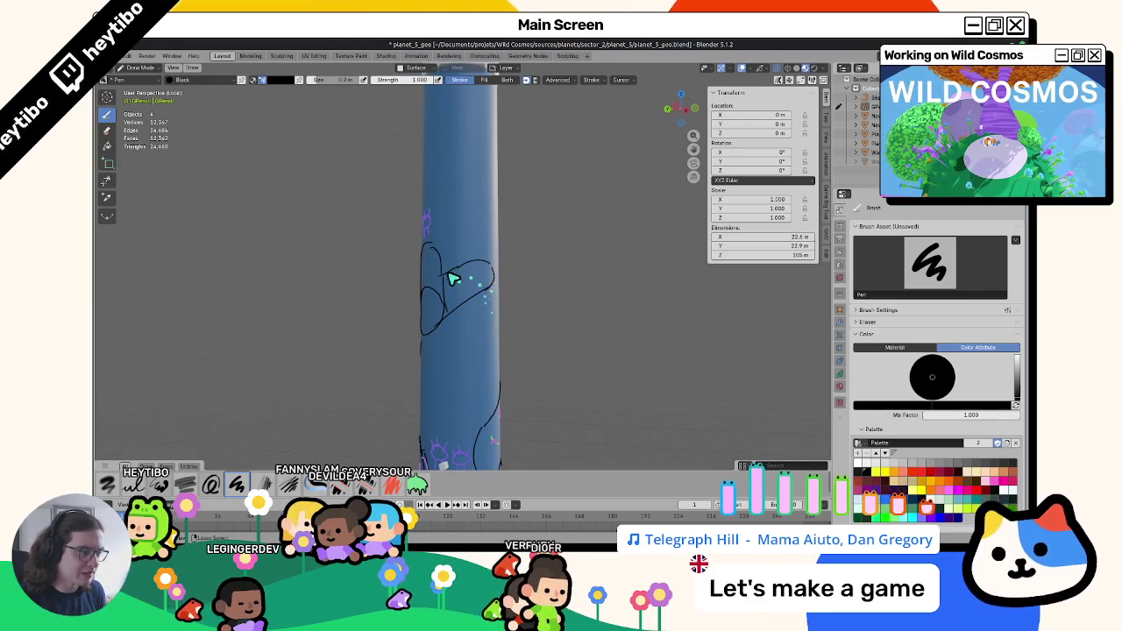
middle_drag(490, 293, 394, 299)
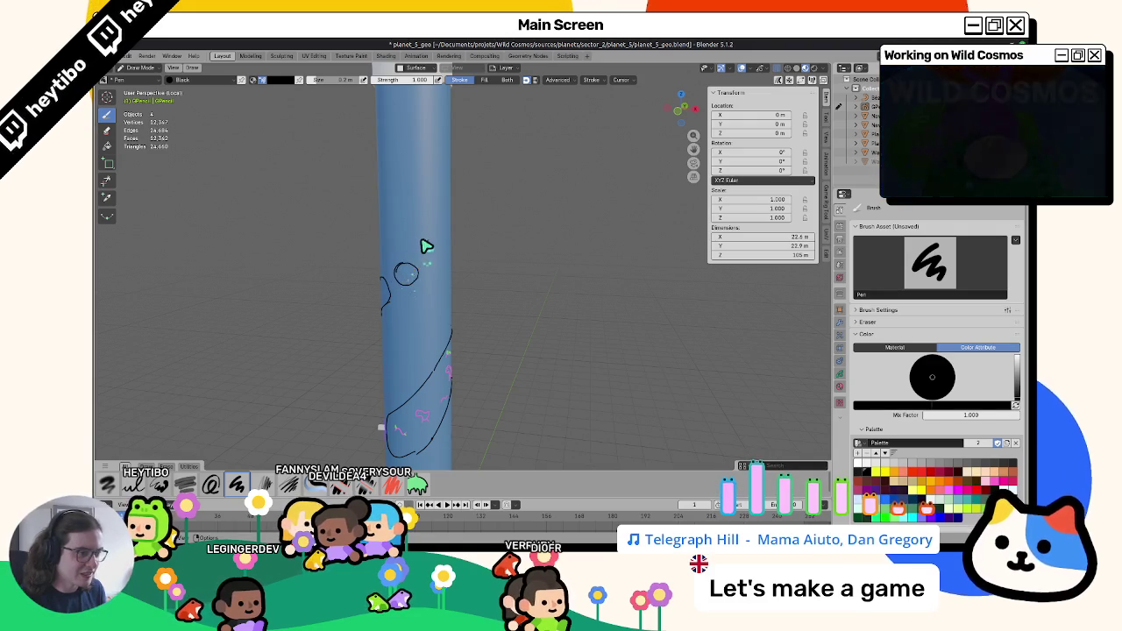
mouse_move(446, 255)
middle_down()
mouse_move(386, 270)
mouse_move(371, 258)
mouse_move(423, 255)
mouse_move(345, 288)
mouse_move(484, 255)
mouse_move(644, 251)
mouse_move(509, 252)
mouse_move(381, 296)
mouse_move(261, 271)
mouse_move(351, 246)
mouse_move(457, 255)
mouse_move(325, 263)
mouse_move(596, 275)
mouse_move(502, 273)
mouse_move(456, 286)
mouse_move(534, 268)
mouse_move(544, 278)
mouse_move(461, 288)
mouse_move(491, 266)
mouse_move(526, 268)
mouse_move(487, 276)
middle_up()
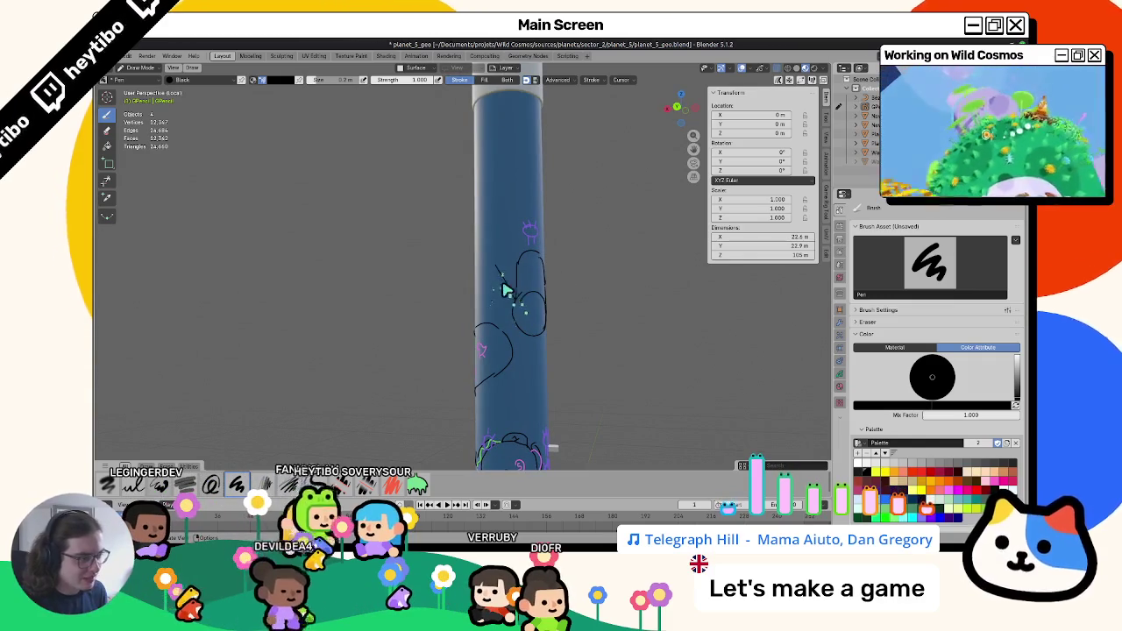
drag(530, 270, 544, 294)
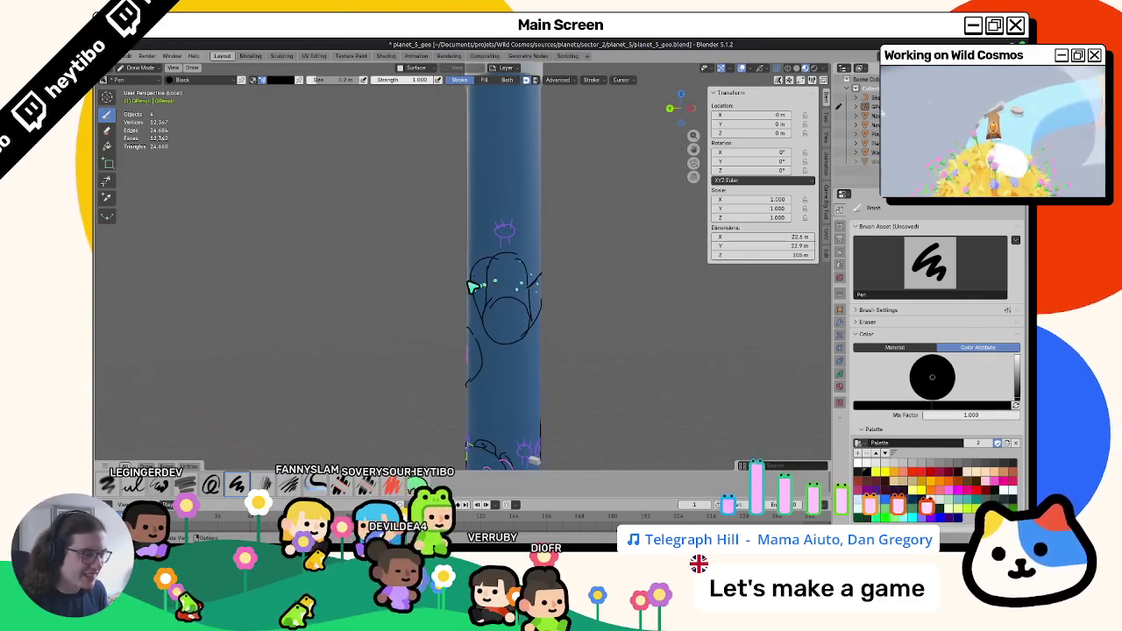
mouse_move(573, 299)
middle_down()
mouse_move(634, 316)
mouse_move(493, 313)
mouse_move(564, 301)
mouse_move(484, 281)
mouse_move(613, 294)
mouse_move(544, 299)
middle_up()
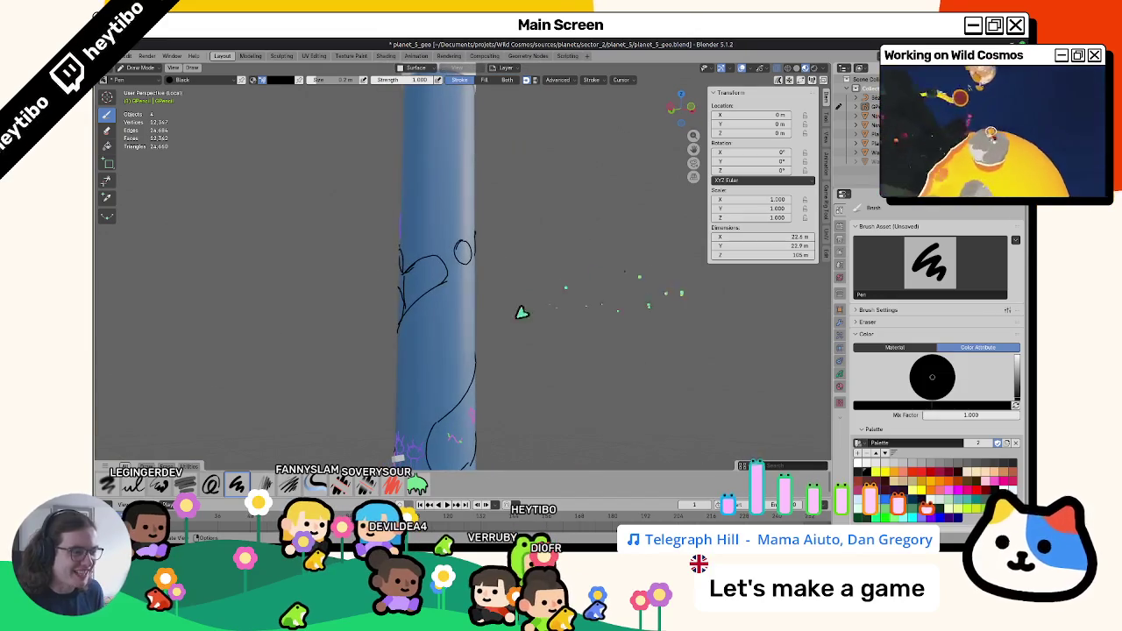
mouse_move(498, 336)
middle_down()
mouse_move(609, 339)
mouse_move(560, 361)
middle_up()
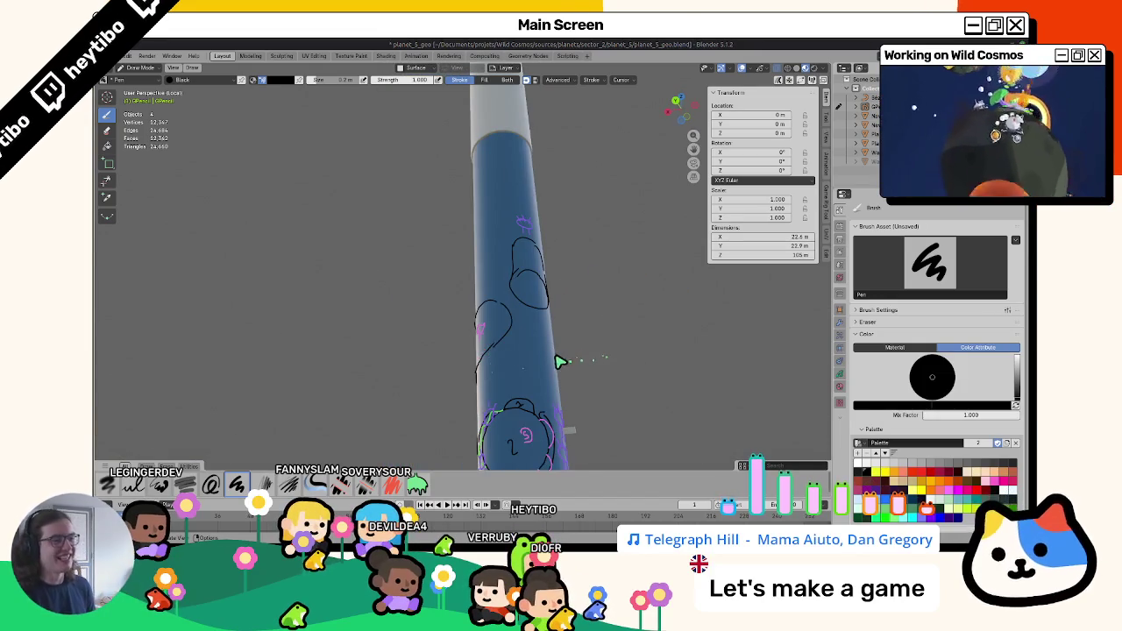
click(636, 520)
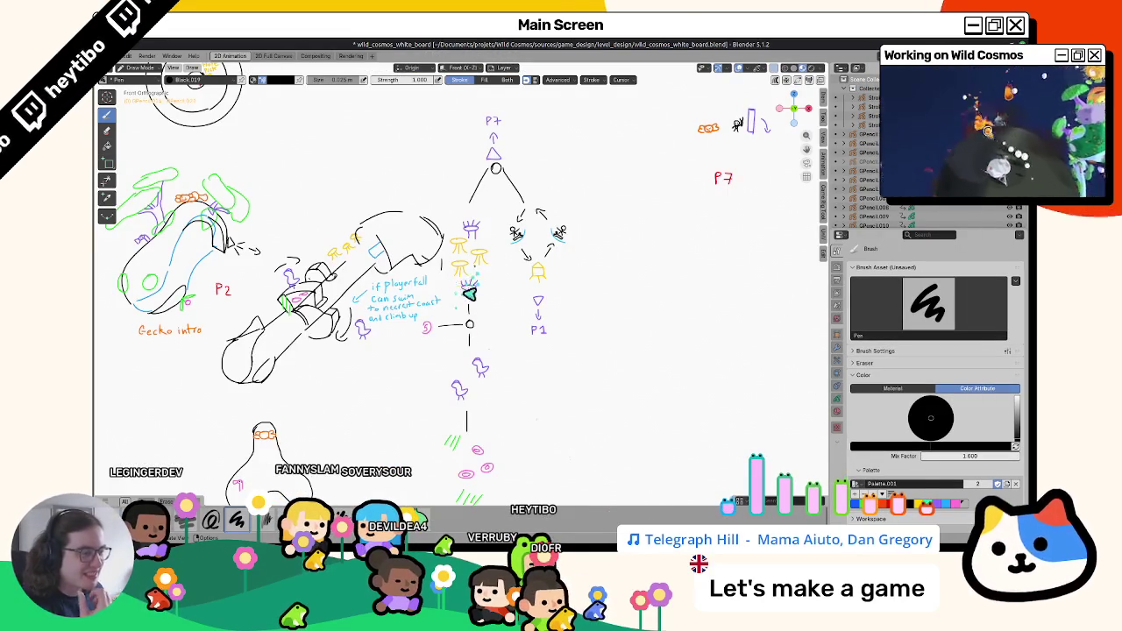
Return the board to front view and undo the trial circles around the yellow figures.
middle_drag(455, 284, 471, 326)
key(KP_1)
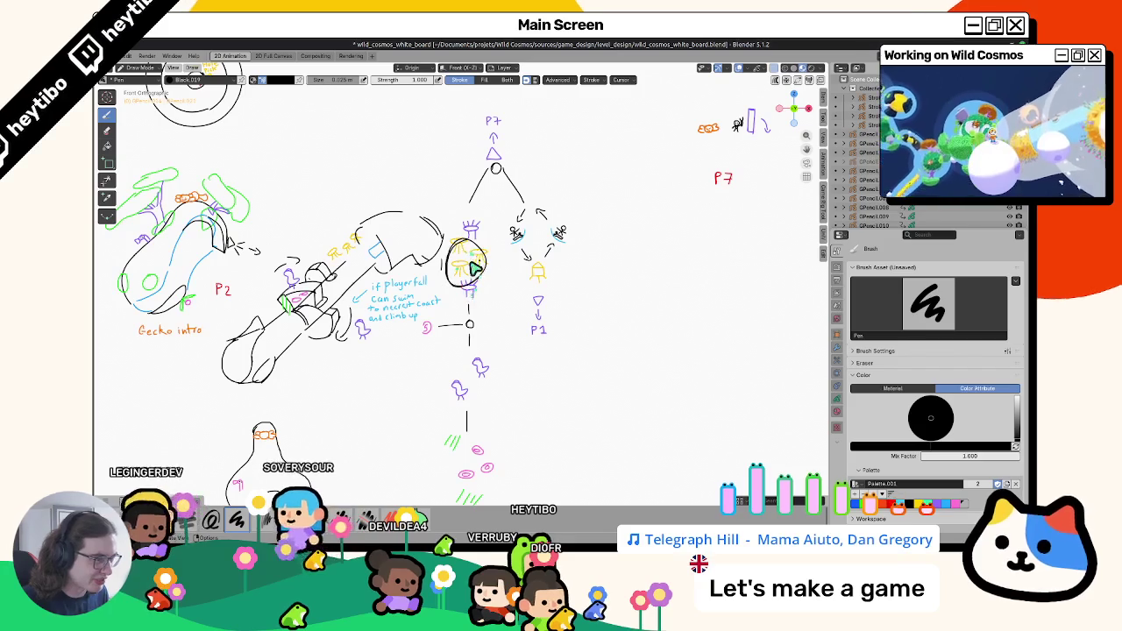
key(ctrl+z)
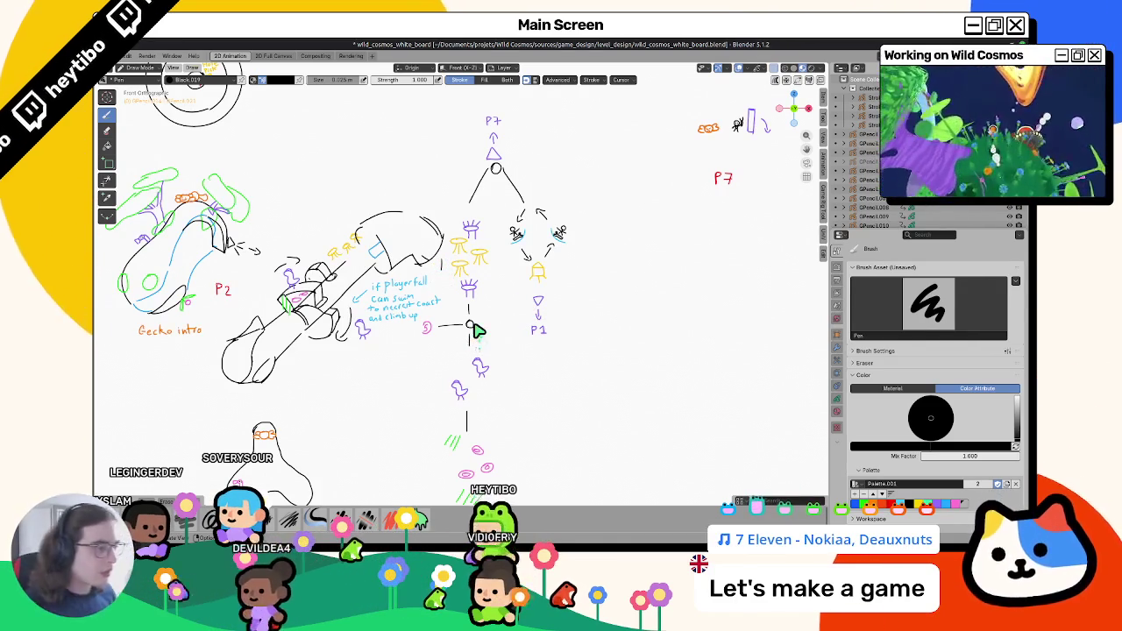
drag(469, 234, 473, 250)
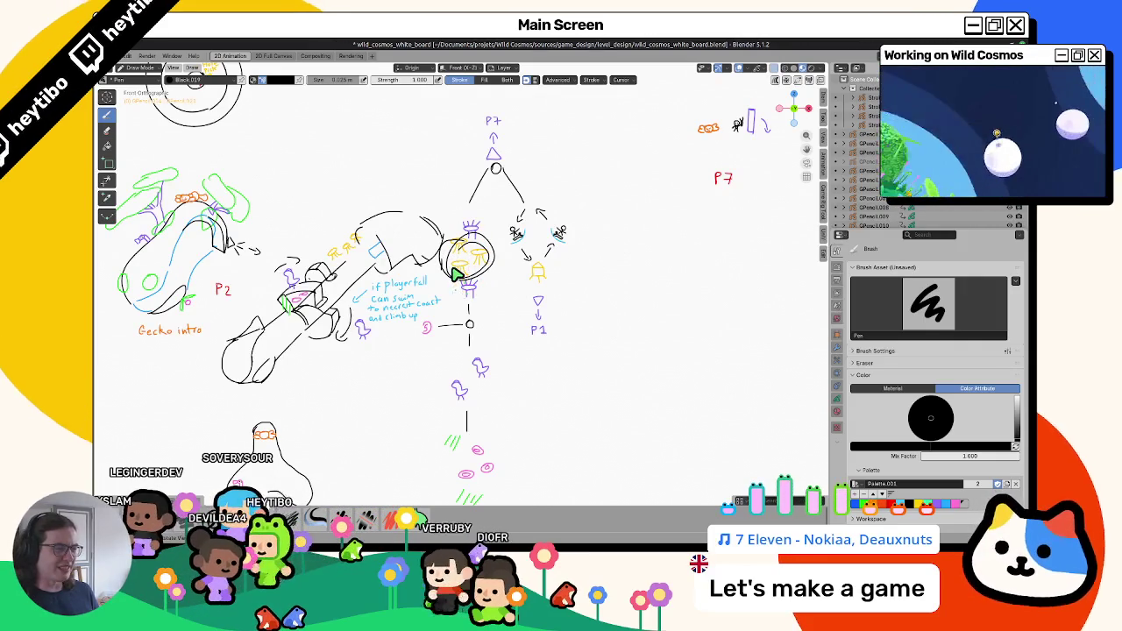
key(ctrl+z)
key(ctrl+z)
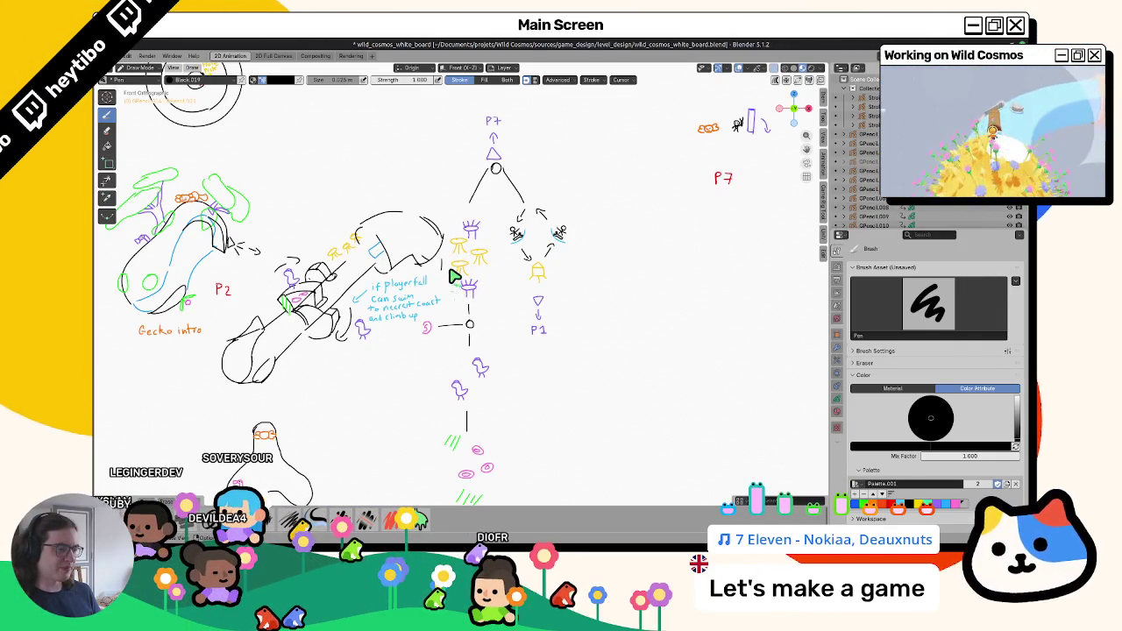
Zoom around the board, then return to planet_5_geo and orbit the cylinder upright.
scroll(462, 329, down, 2)
scroll(466, 419, down, 2)
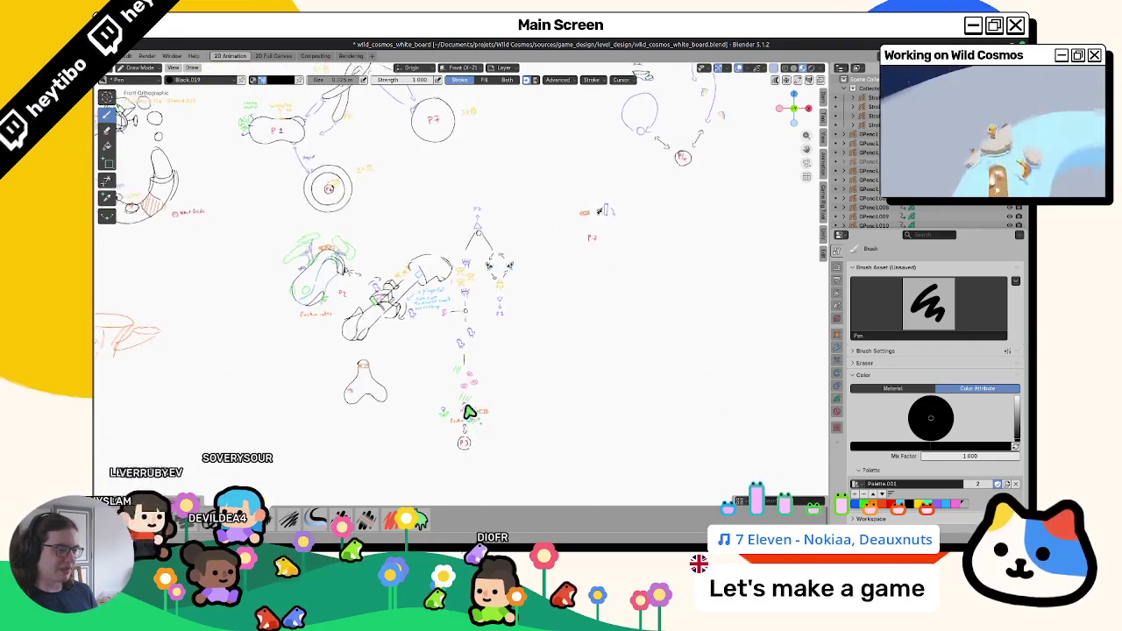
scroll(465, 416, up, 3)
scroll(474, 298, up, 2)
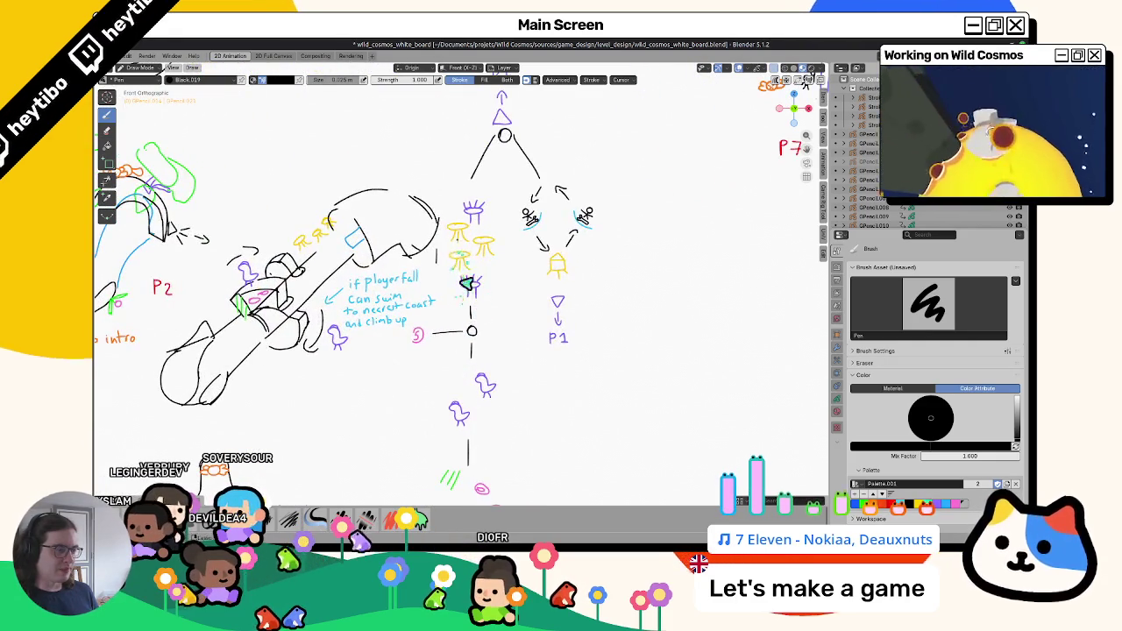
scroll(465, 270, down, 2)
scroll(469, 263, up, 2)
scroll(474, 259, down, 3)
scroll(482, 250, up, 4)
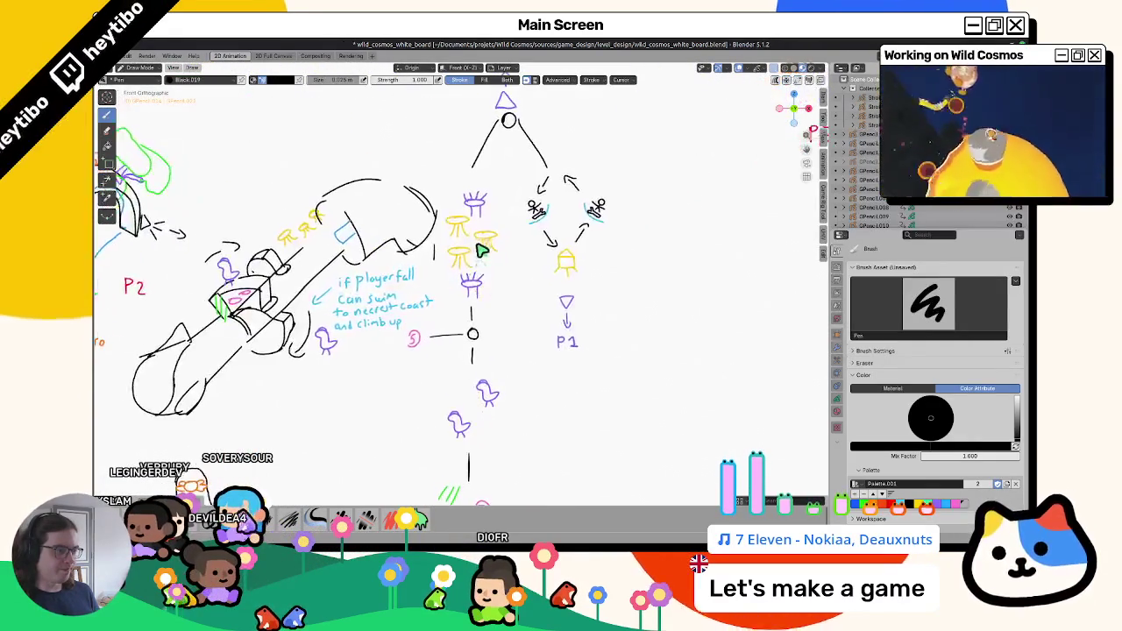
scroll(481, 249, down, 1)
scroll(479, 251, down, 2)
scroll(479, 251, up, 2)
scroll(477, 252, down, 1)
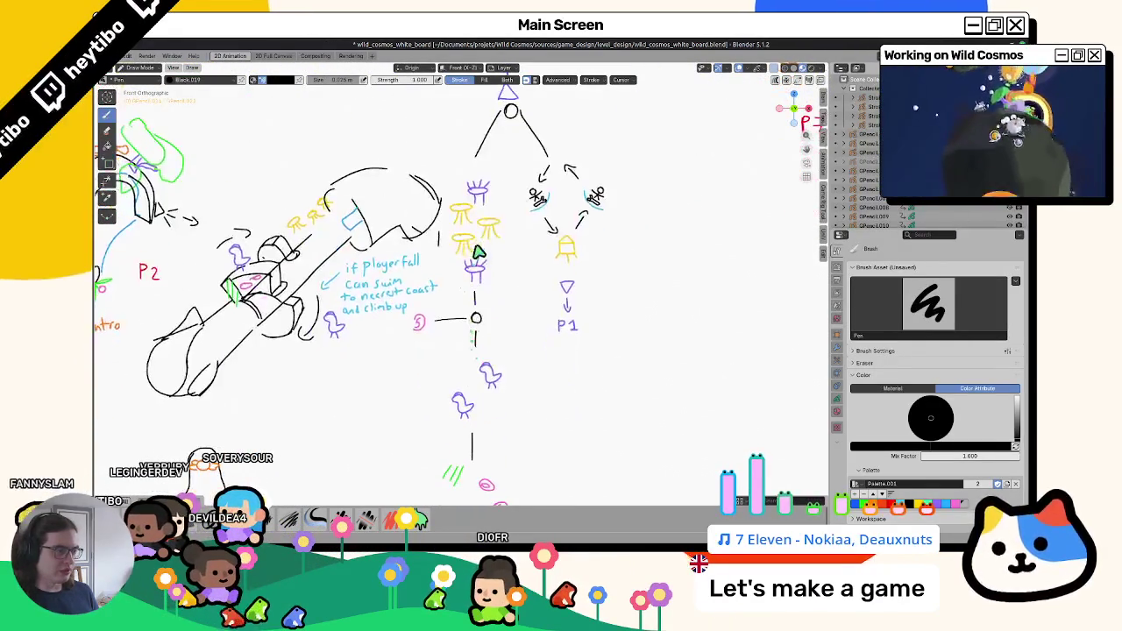
key(alt+Tab)
mouse_move(423, 269)
middle_down()
mouse_move(533, 261)
mouse_move(441, 278)
mouse_move(606, 283)
mouse_move(489, 301)
mouse_move(476, 271)
mouse_move(421, 276)
mouse_move(488, 263)
mouse_move(436, 335)
mouse_move(526, 289)
middle_up()
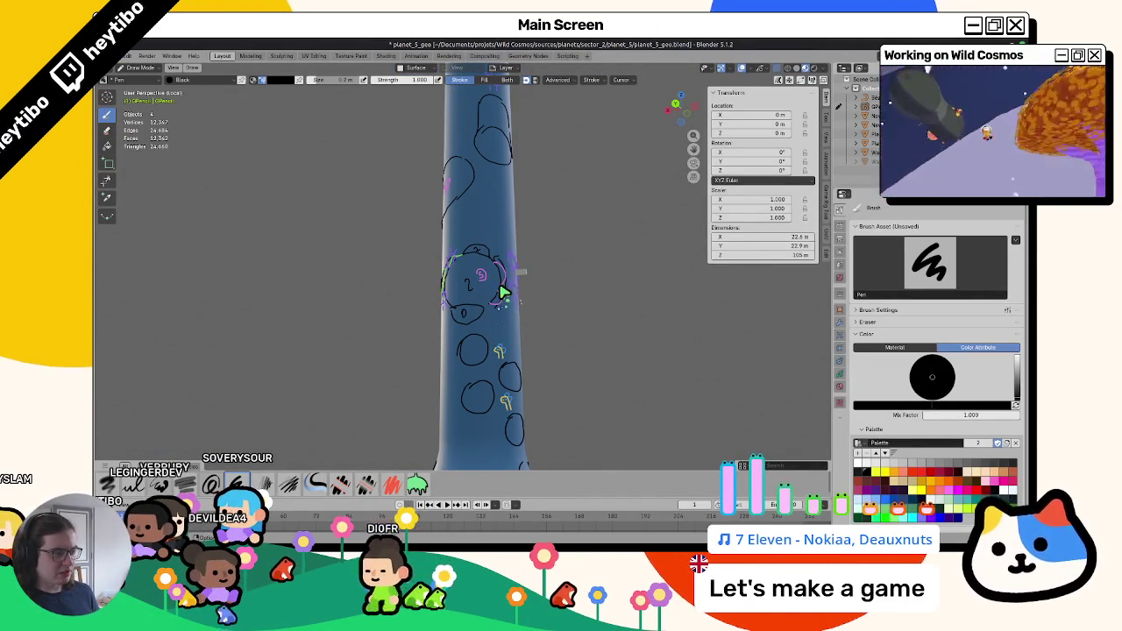
Orbit to a mostly bare side of the cylinder, then bring up the whiteboard and zoom out.
mouse_move(421, 280)
middle_down()
mouse_move(459, 346)
mouse_move(392, 322)
mouse_move(712, 321)
mouse_move(562, 359)
mouse_move(508, 328)
mouse_move(431, 331)
mouse_move(454, 319)
mouse_move(466, 381)
mouse_move(450, 295)
mouse_move(471, 225)
middle_up()
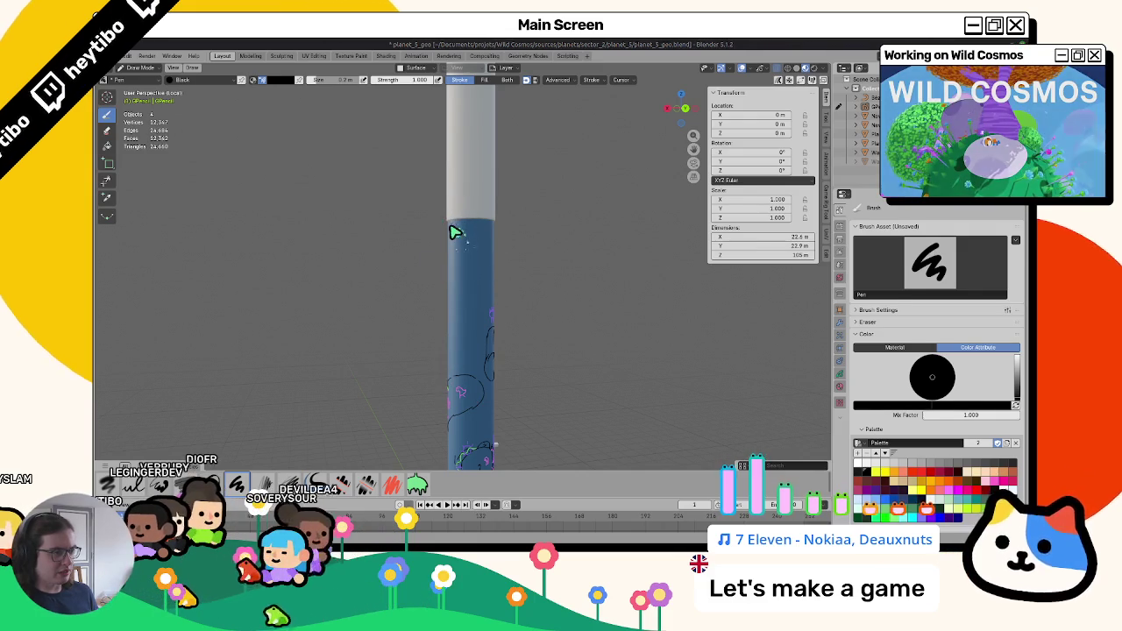
key(alt+Tab)
key(alt+Tab)
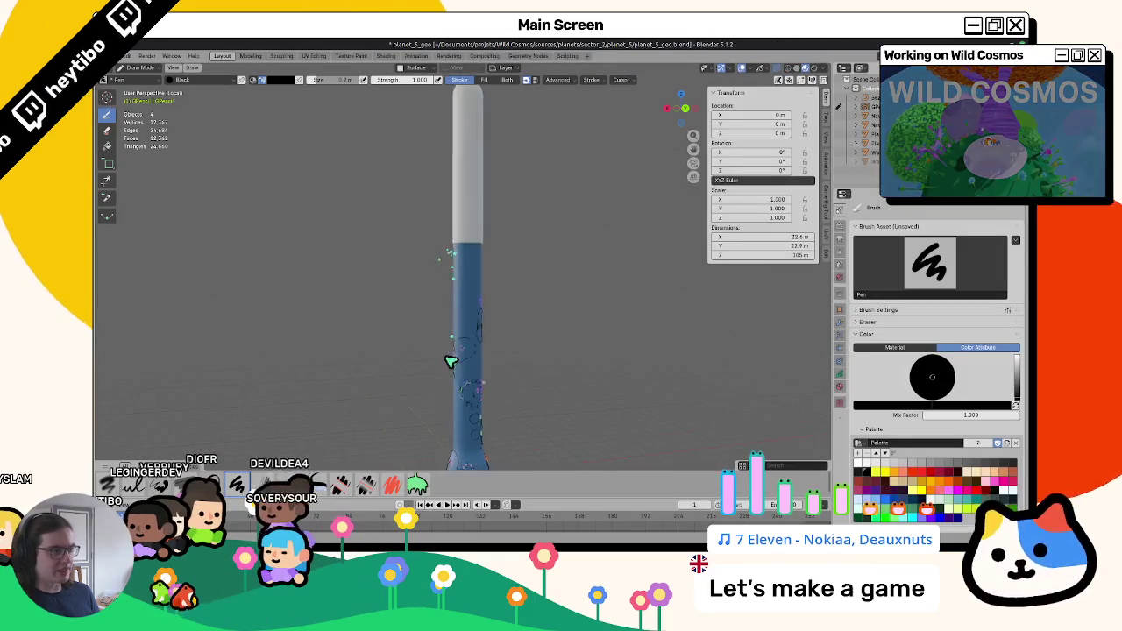
scroll(461, 271, up, 2)
key(alt+Tab)
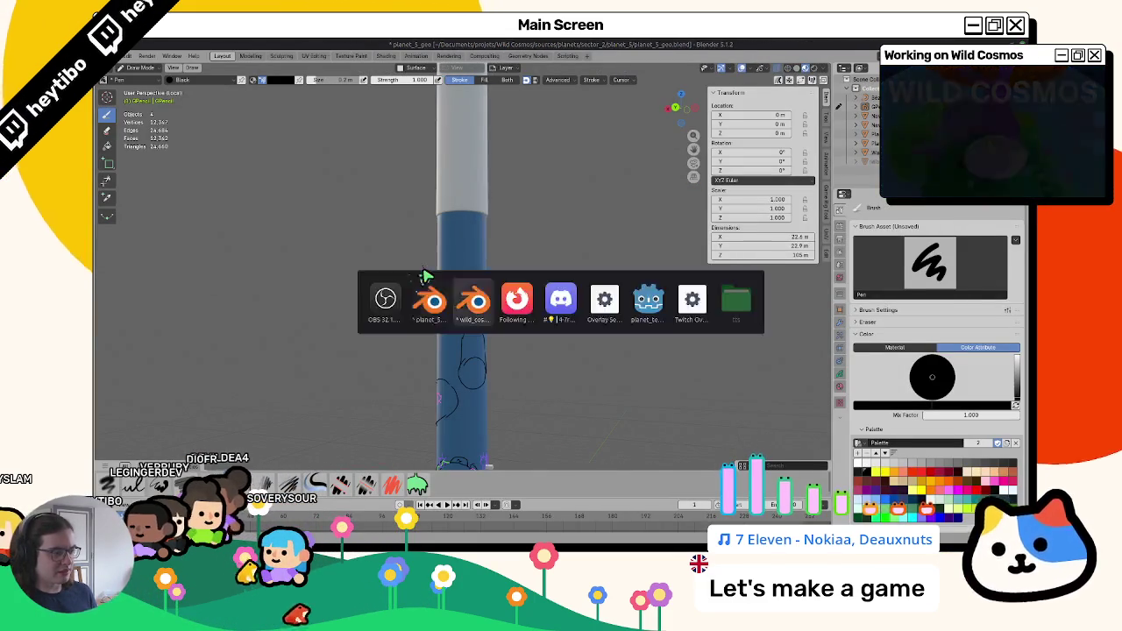
scroll(435, 279, down, 2)
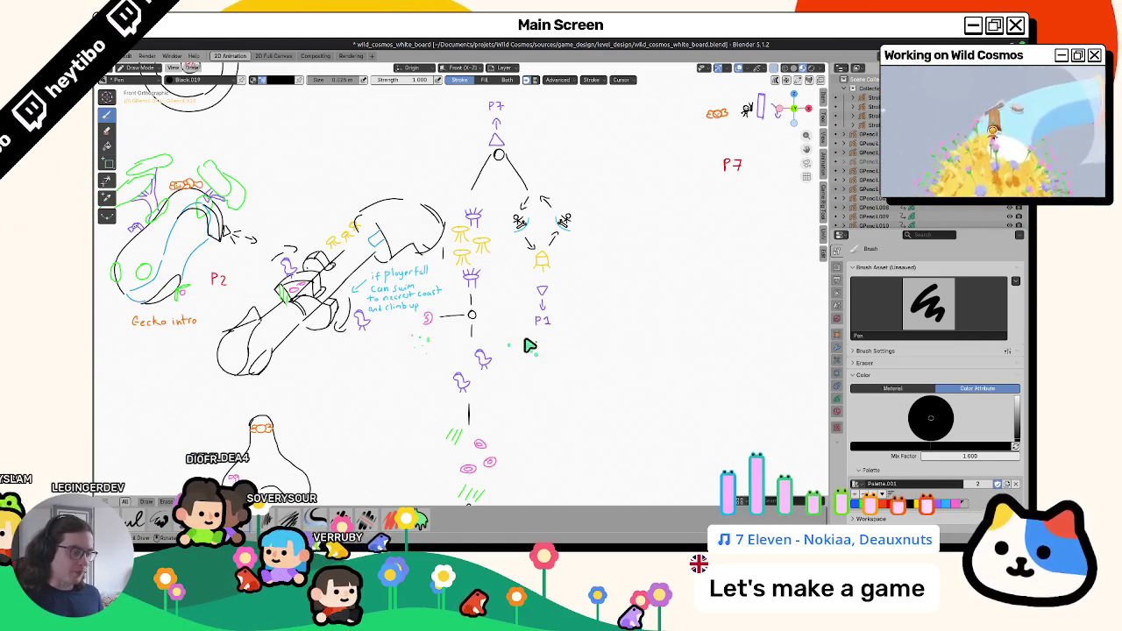
Back in planet_5_geo, set the draw colour to yellow and turn the drawings to face forward.
key(alt+Tab)
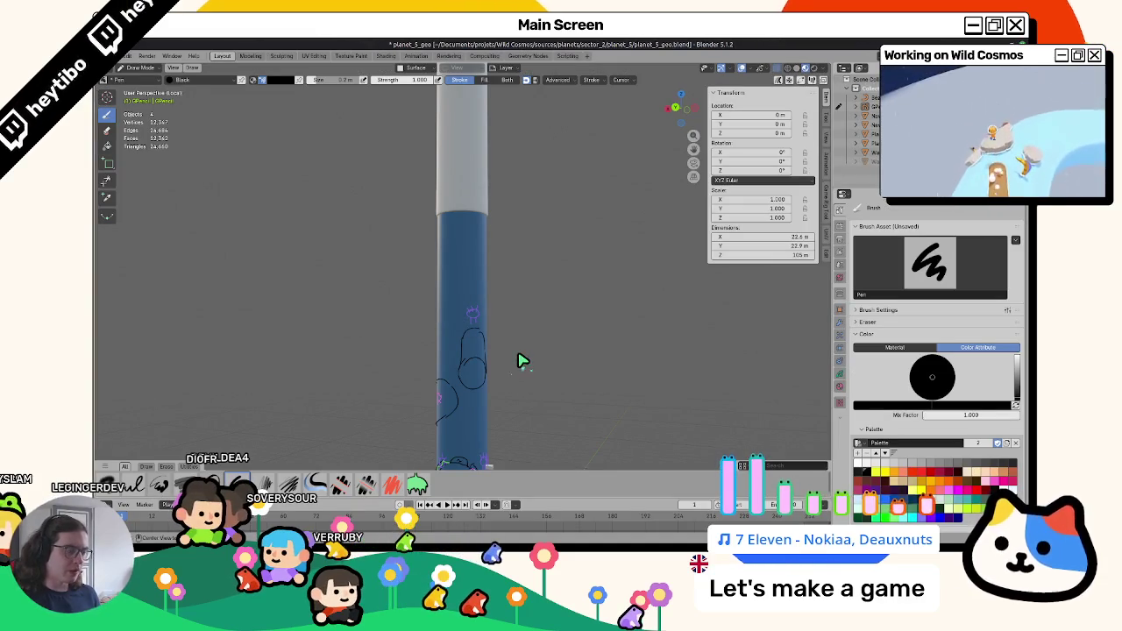
key(alt+Tab)
mouse_move(509, 366)
shift+middle_down()
mouse_move(528, 307)
mouse_move(484, 364)
shift+middle_up()
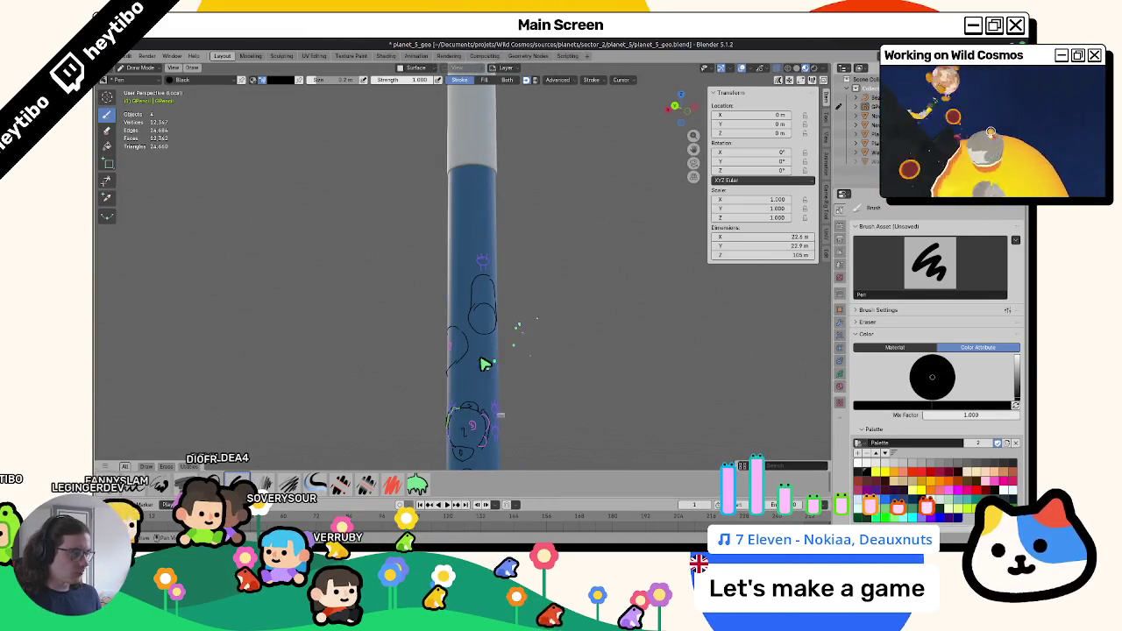
click(894, 475)
mouse_move(522, 317)
middle_down()
mouse_move(413, 318)
mouse_move(440, 324)
middle_up()
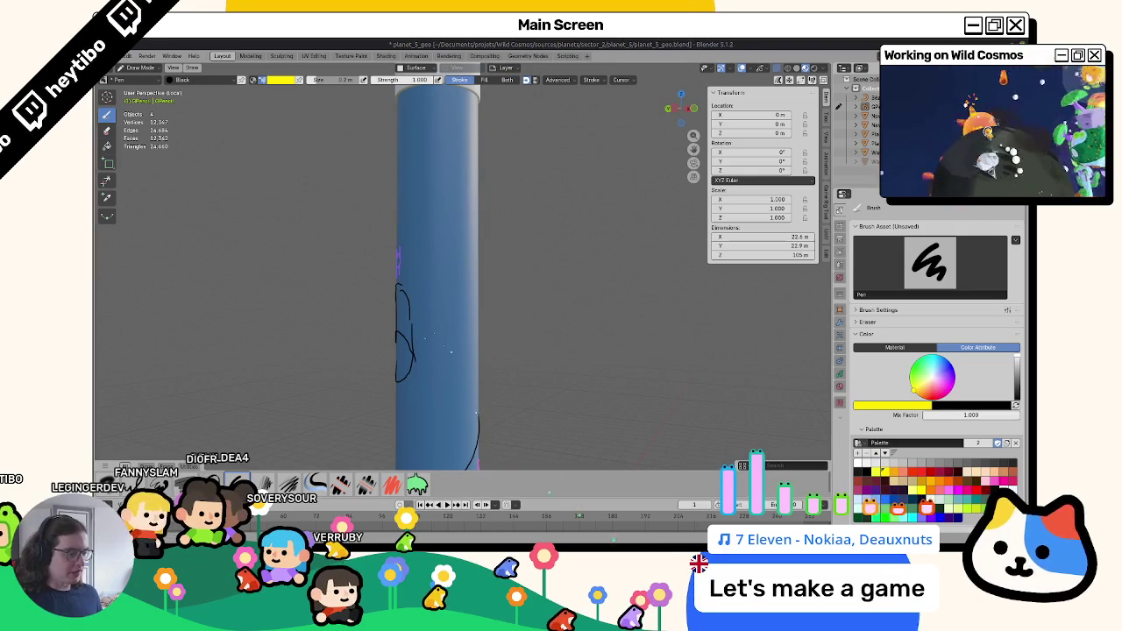
key(alt+Tab)
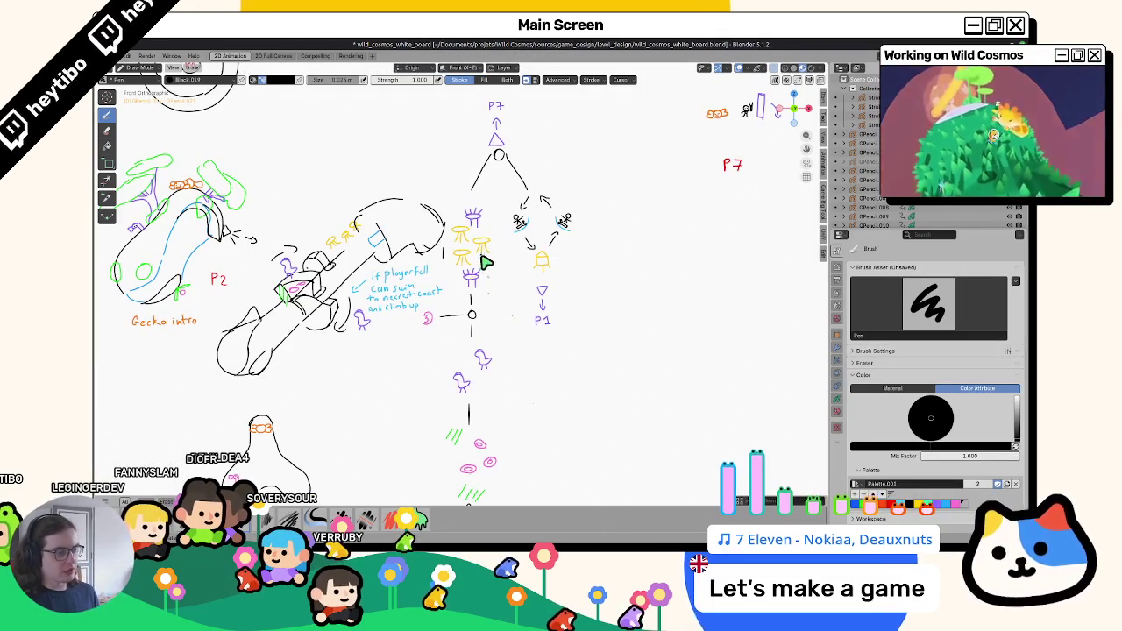
key(alt+Tab)
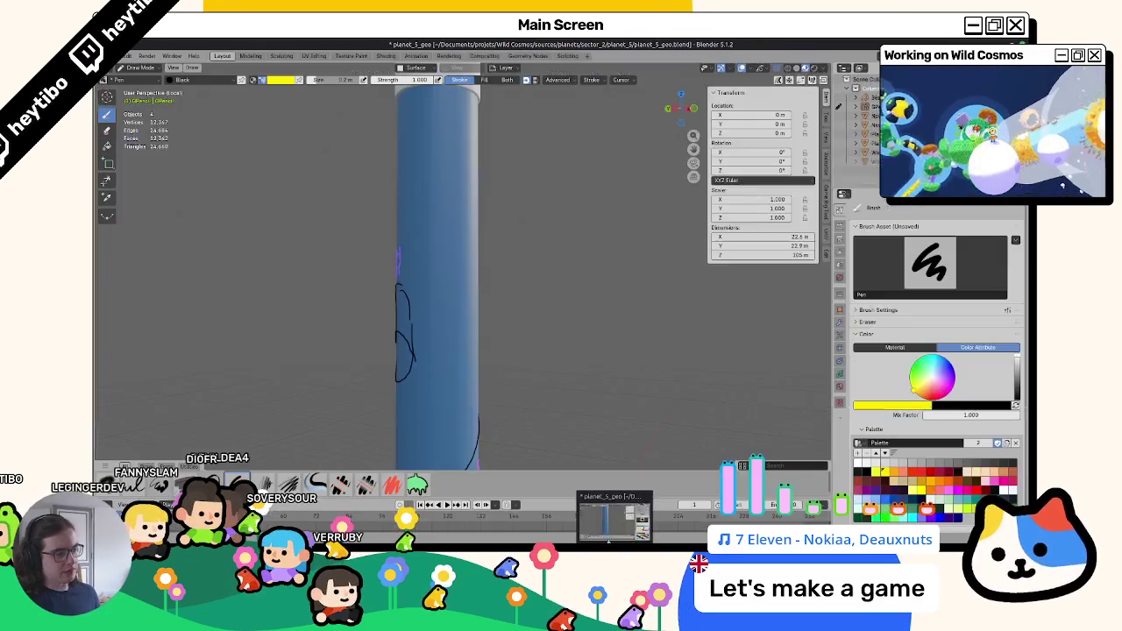
mouse_move(556, 356)
middle_down()
mouse_move(596, 366)
mouse_move(521, 371)
mouse_move(556, 333)
mouse_move(459, 349)
middle_up()
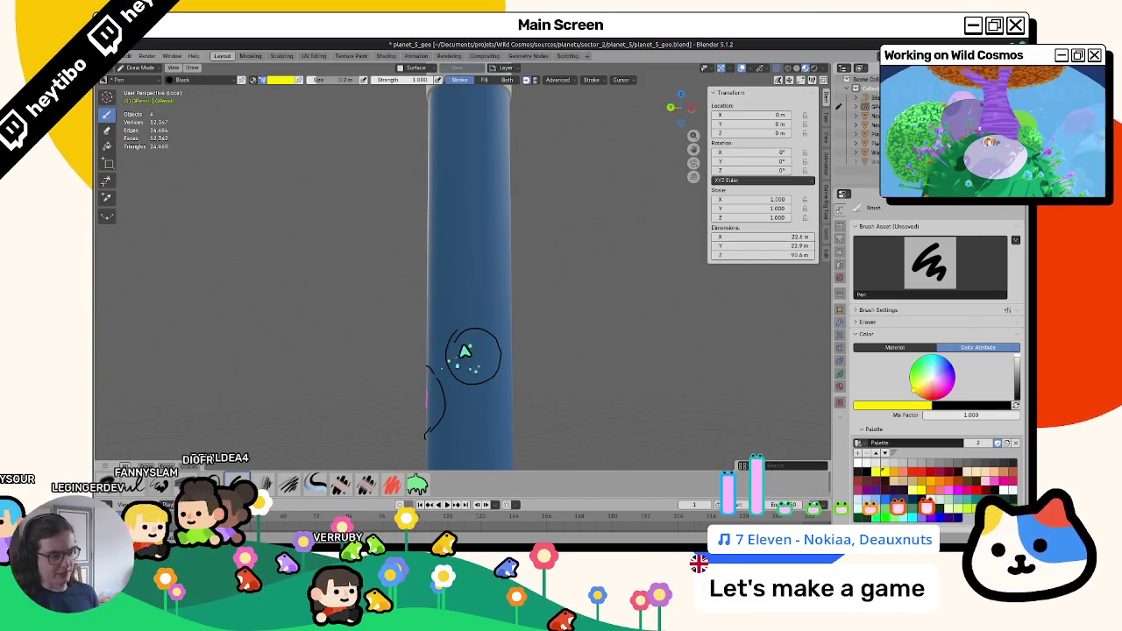
Draw a yellow oval and loops on a bare stretch of the blue cylinder.
middle_drag(458, 353, 400, 350)
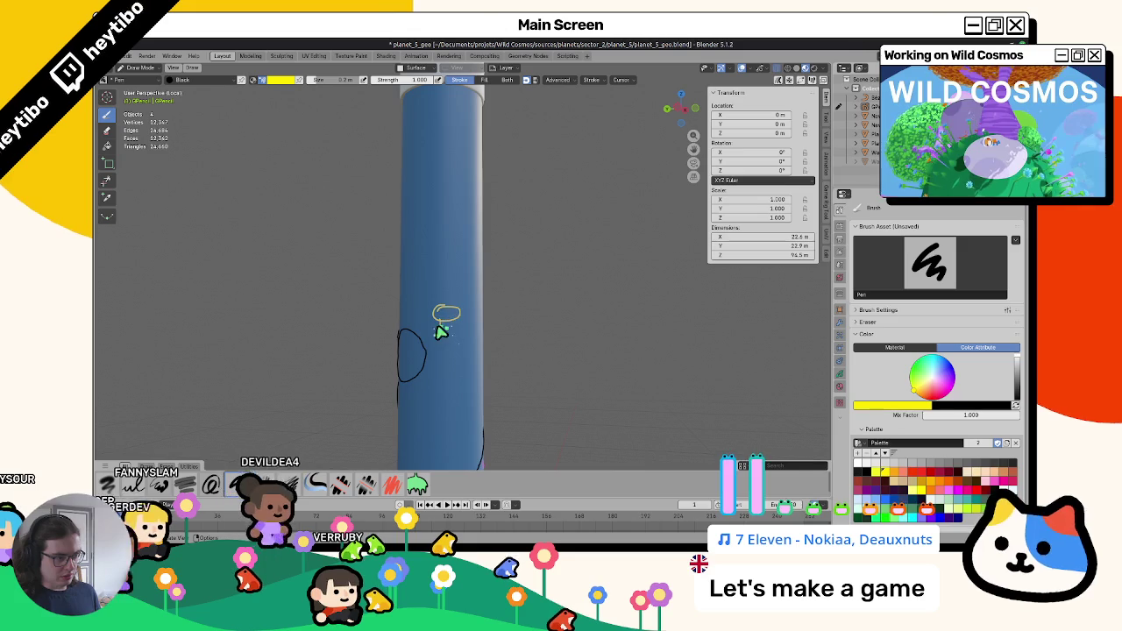
mouse_move(441, 321)
middle_down()
mouse_move(360, 344)
mouse_move(444, 307)
middle_up()
drag(426, 291, 434, 303)
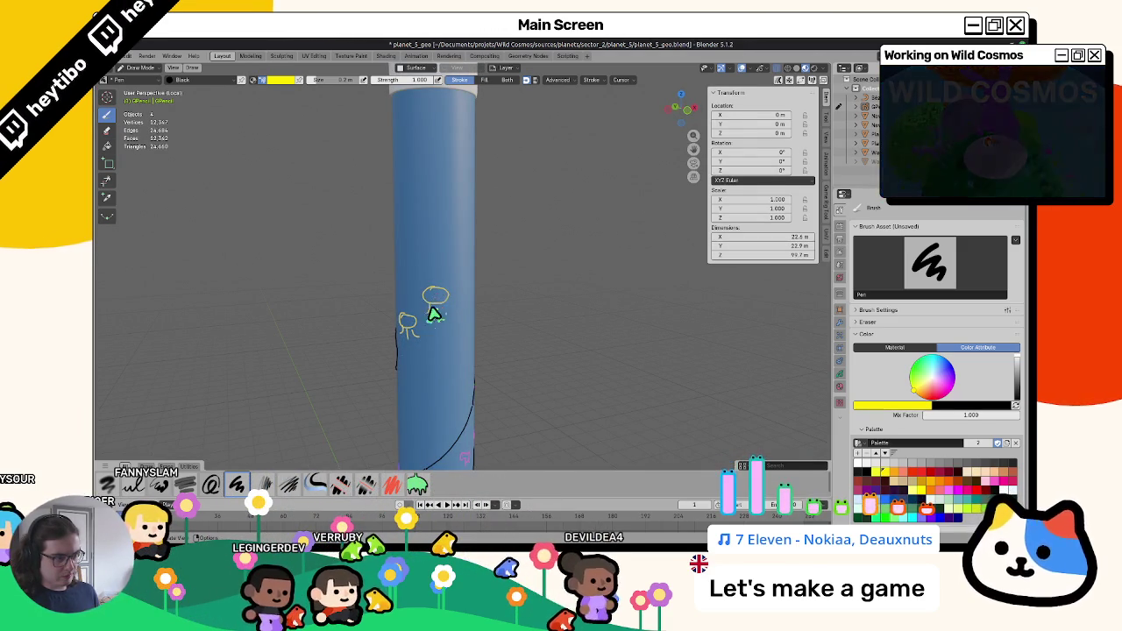
mouse_move(456, 319)
middle_down()
mouse_move(498, 318)
mouse_move(366, 328)
mouse_move(524, 304)
mouse_move(430, 298)
middle_up()
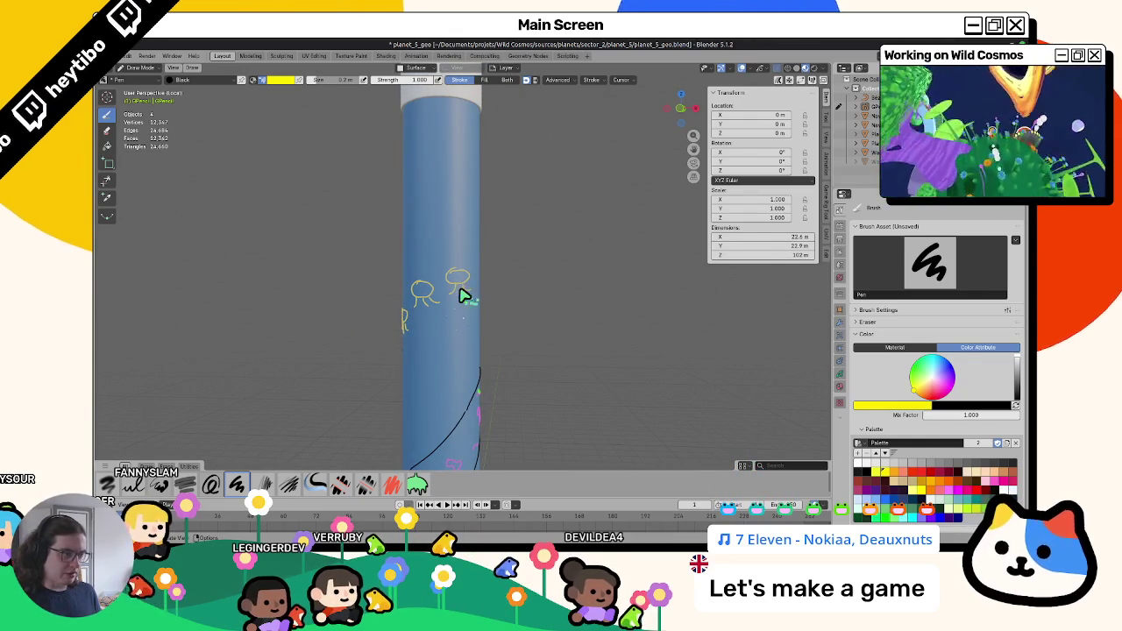
middle_drag(448, 304, 411, 303)
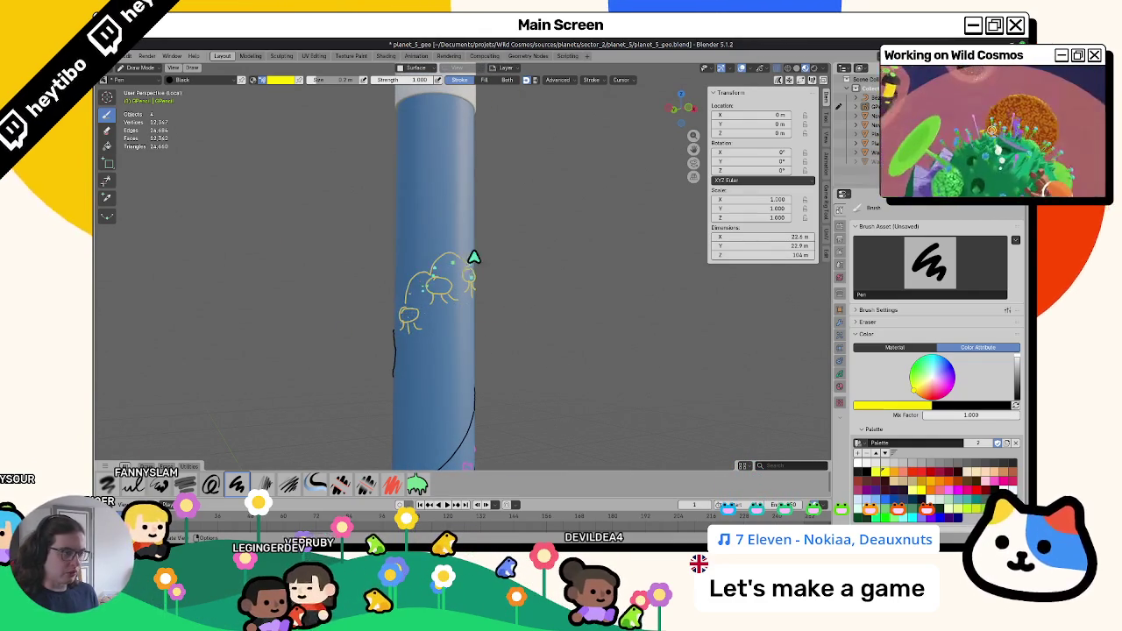
drag(437, 283, 476, 278)
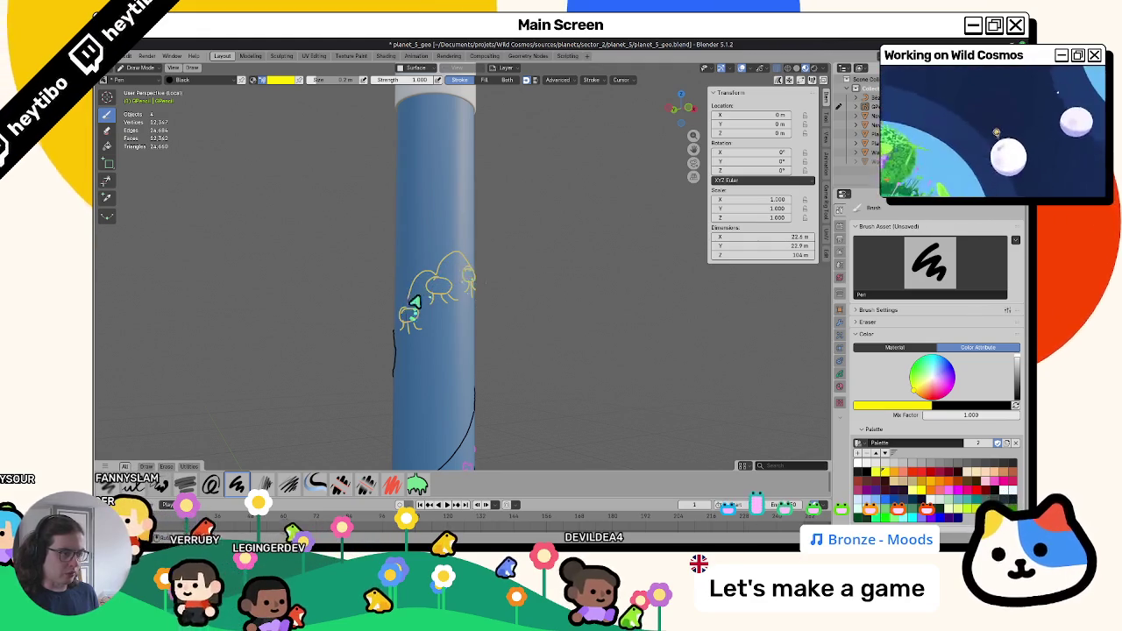
drag(409, 316, 463, 278)
Add another small yellow figure, save planet_5_geo, and pick black as the drawing colour.
mouse_move(408, 318)
middle_down()
mouse_move(388, 331)
mouse_move(451, 306)
mouse_move(388, 371)
mouse_move(419, 331)
mouse_move(451, 321)
mouse_move(415, 320)
mouse_move(431, 328)
middle_up()
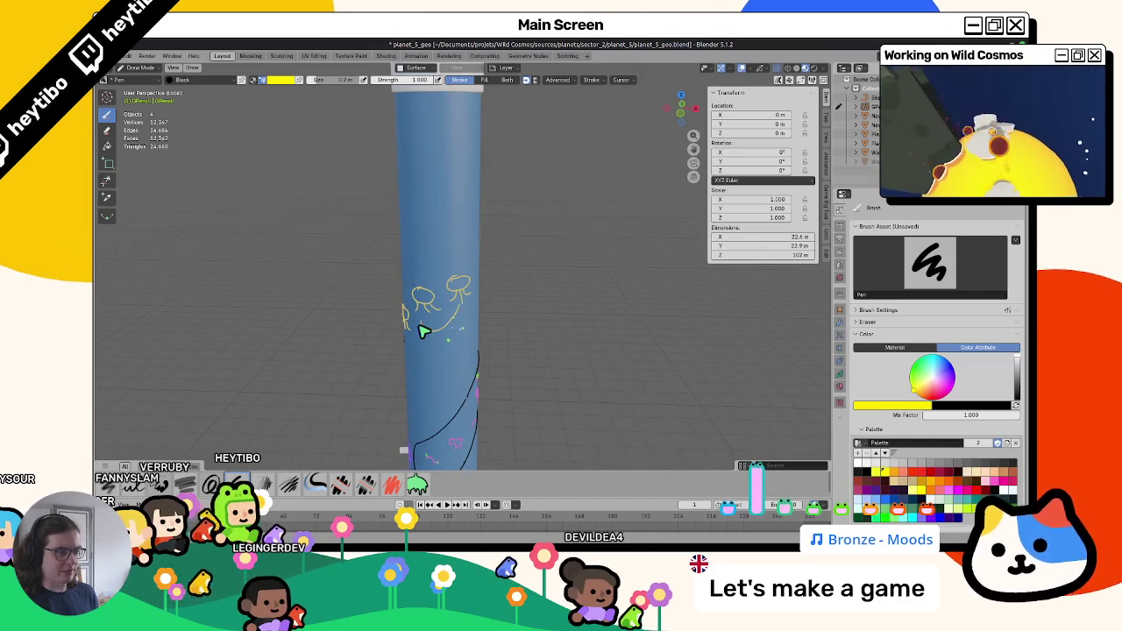
middle_drag(440, 342, 408, 322)
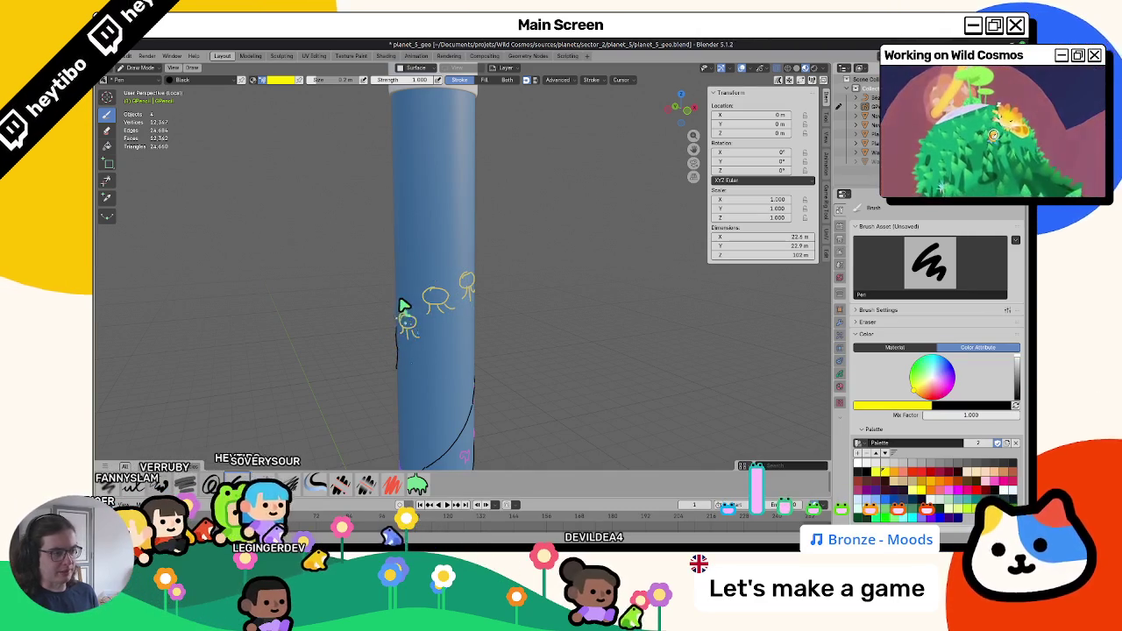
drag(469, 274, 438, 285)
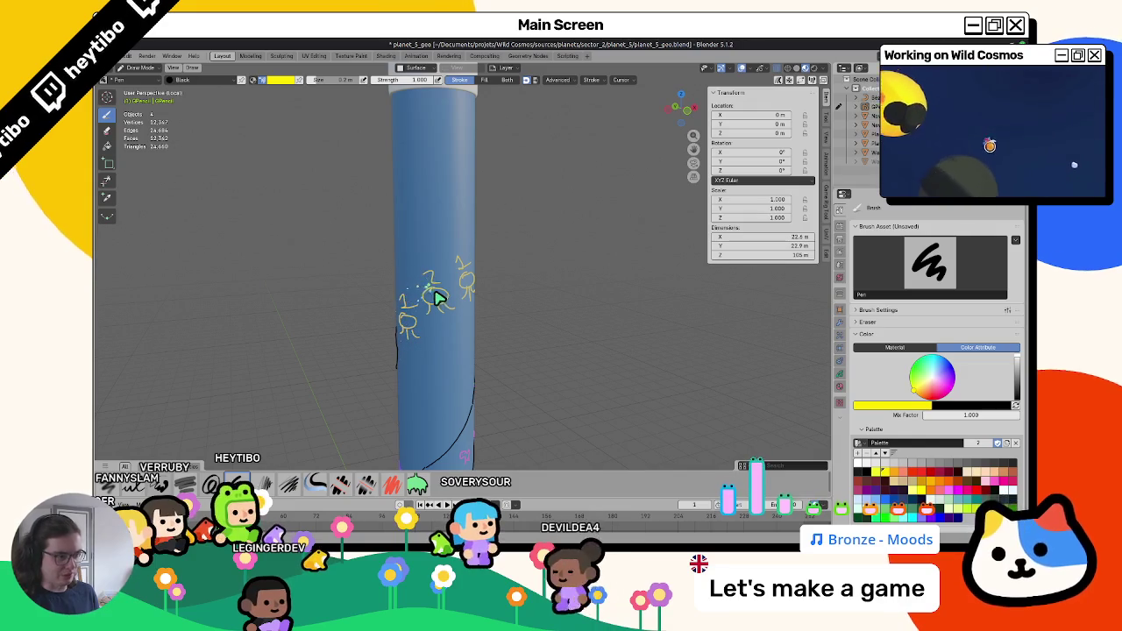
mouse_move(451, 251)
middle_down()
mouse_move(406, 291)
mouse_move(548, 356)
mouse_move(376, 328)
mouse_move(400, 409)
mouse_move(459, 356)
mouse_move(708, 359)
mouse_move(701, 310)
mouse_move(576, 426)
mouse_move(628, 387)
mouse_move(532, 395)
mouse_move(724, 378)
mouse_move(546, 394)
mouse_move(461, 313)
mouse_move(459, 296)
mouse_move(409, 306)
mouse_move(482, 311)
mouse_move(471, 309)
middle_up()
key(ctrl+s)
click(871, 477)
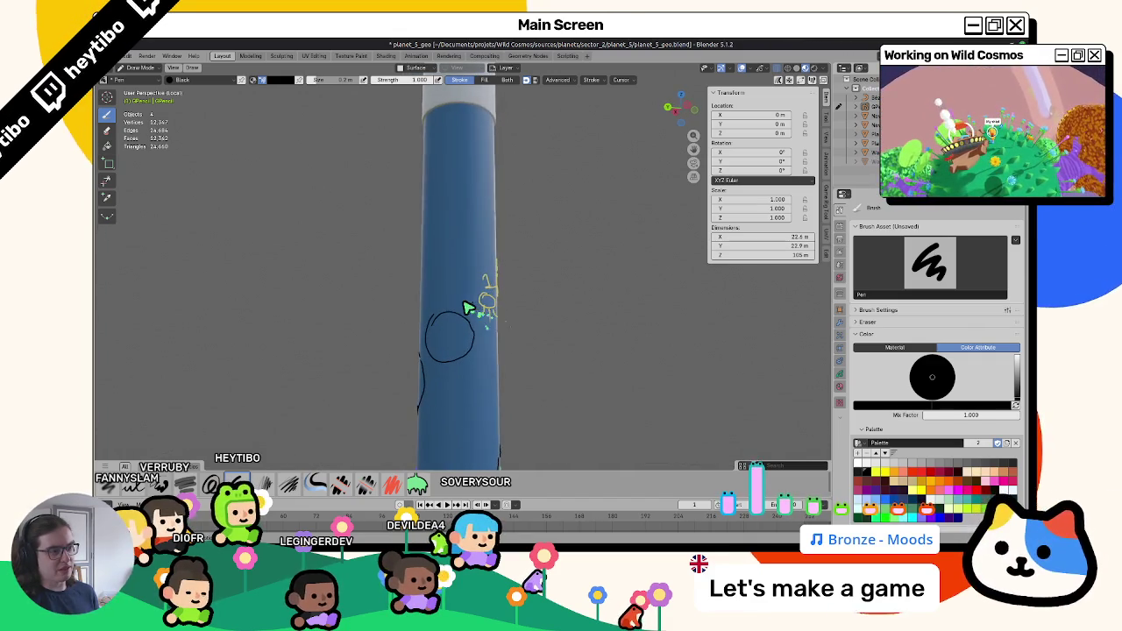
Check the level-layout whiteboard file for reference, ending back on planet_5_geo.
key(alt+Tab)
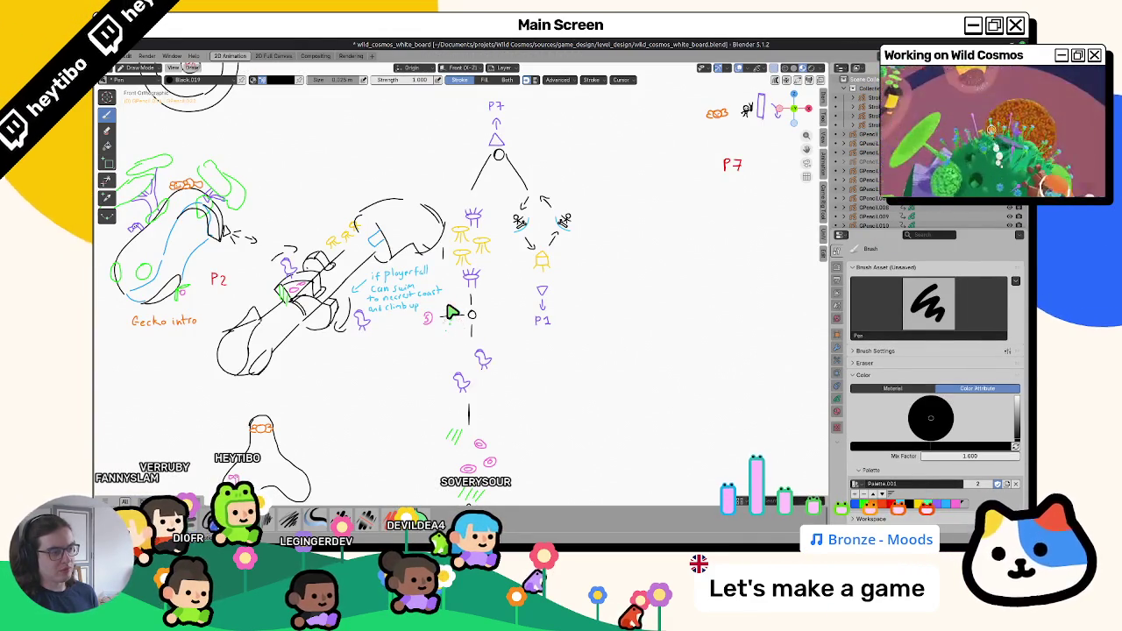
key(alt+Tab)
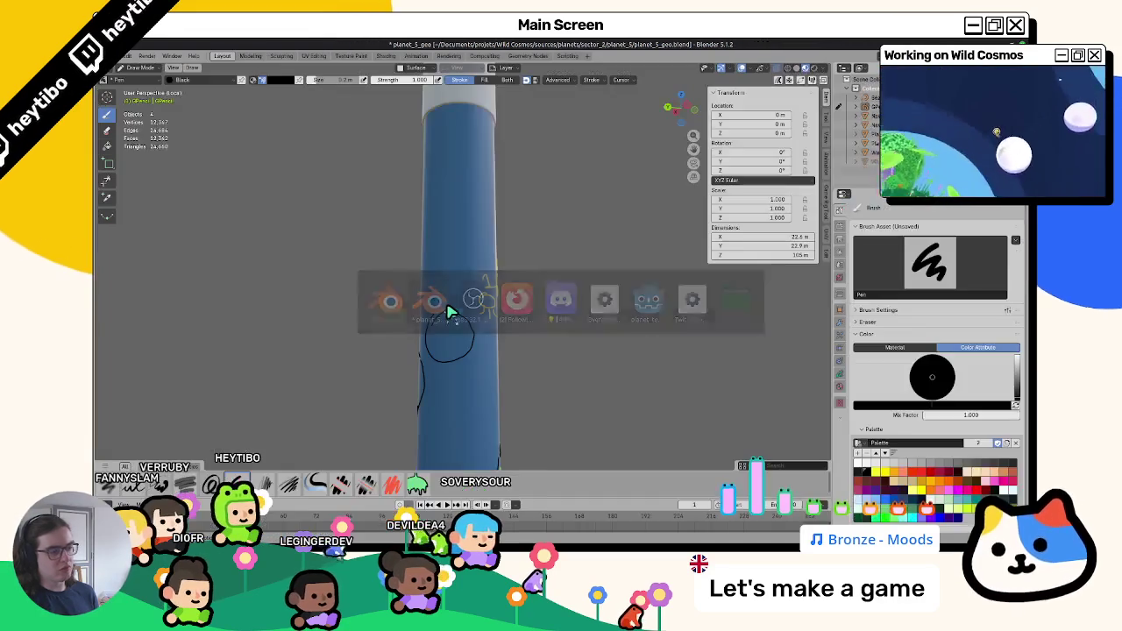
key(alt+Tab)
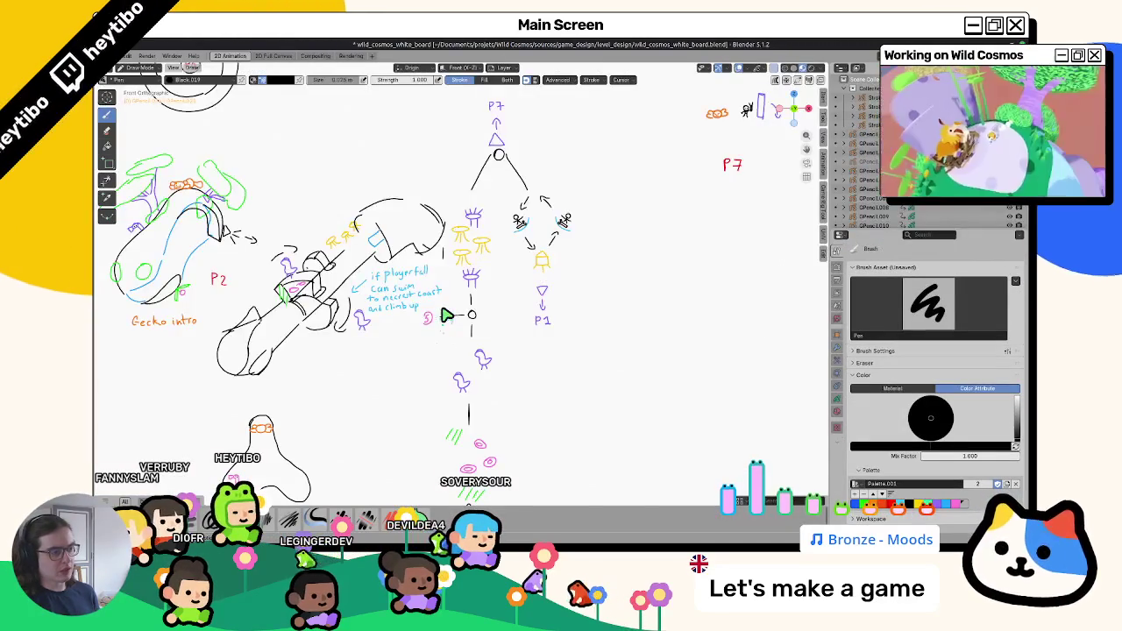
key(alt+Tab)
Orbit around the blue cylinder to view the black circle and strokes from other angles.
middle_drag(447, 317, 433, 304)
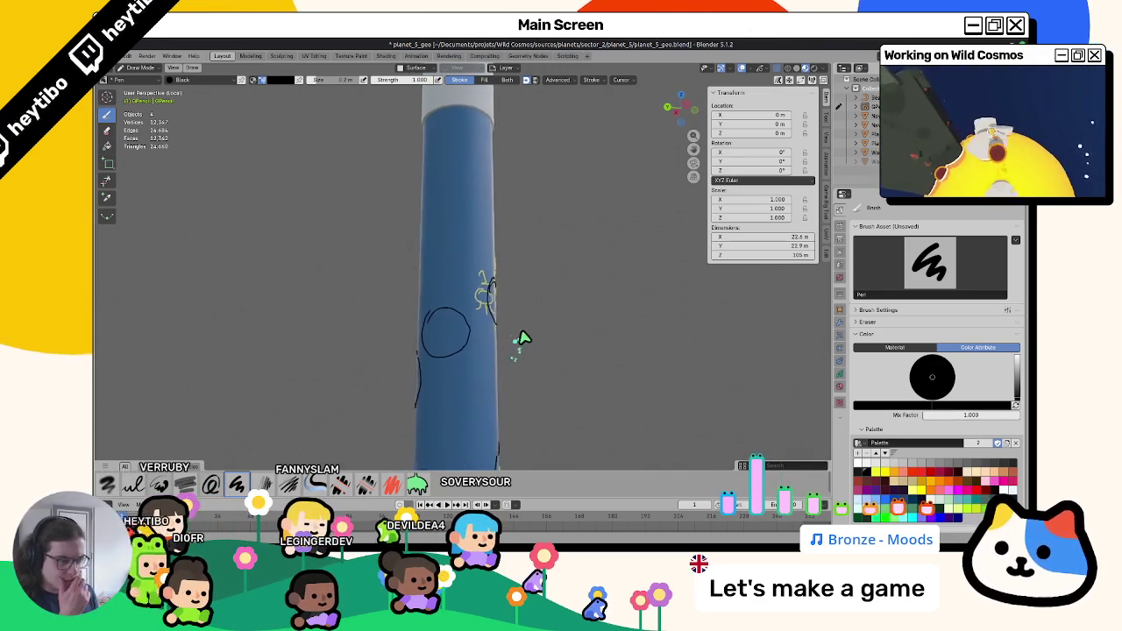
mouse_move(520, 338)
middle_down()
mouse_move(431, 308)
mouse_move(368, 313)
mouse_move(382, 321)
mouse_move(318, 289)
mouse_move(520, 319)
mouse_move(815, 261)
mouse_move(446, 271)
mouse_move(576, 296)
mouse_move(564, 334)
mouse_move(498, 337)
mouse_move(497, 295)
mouse_move(436, 312)
mouse_move(496, 310)
mouse_move(453, 325)
mouse_move(444, 348)
middle_up()
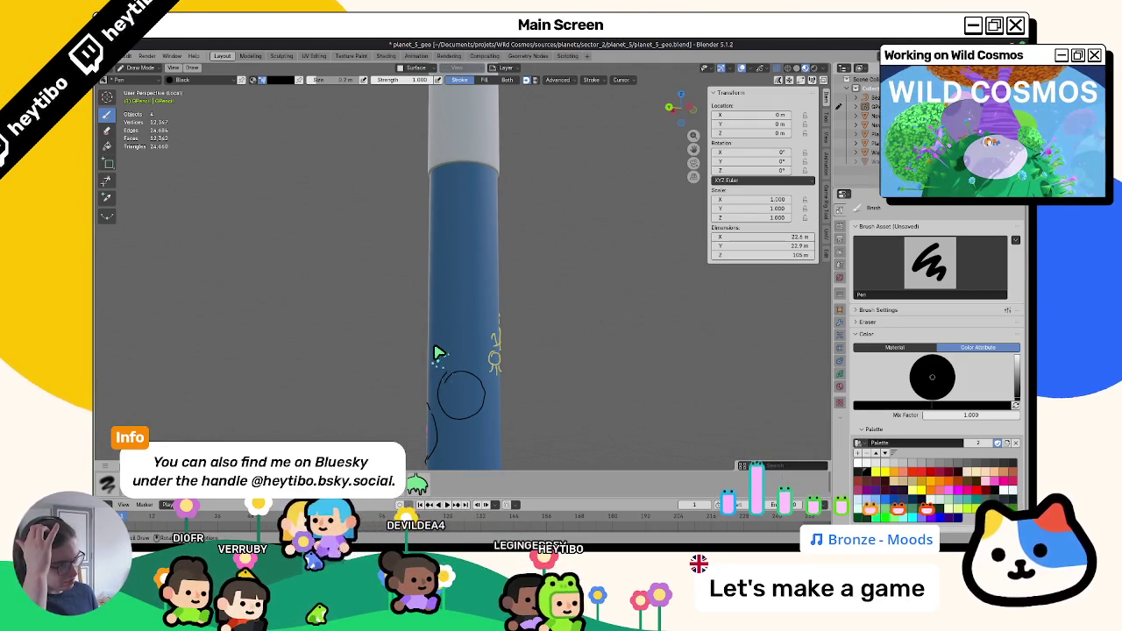
mouse_move(439, 352)
middle_down()
mouse_move(487, 326)
mouse_move(433, 313)
mouse_move(474, 353)
mouse_move(447, 364)
mouse_move(458, 386)
middle_up()
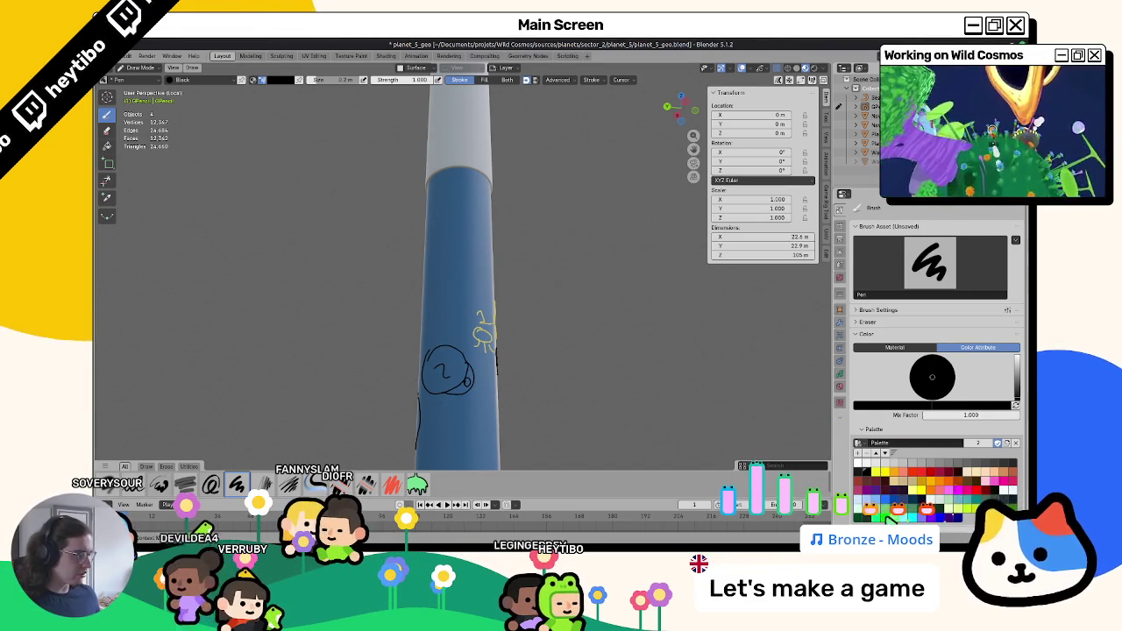
Set the drawing colour back to black and undo the faulty black circle stroke.
click(887, 517)
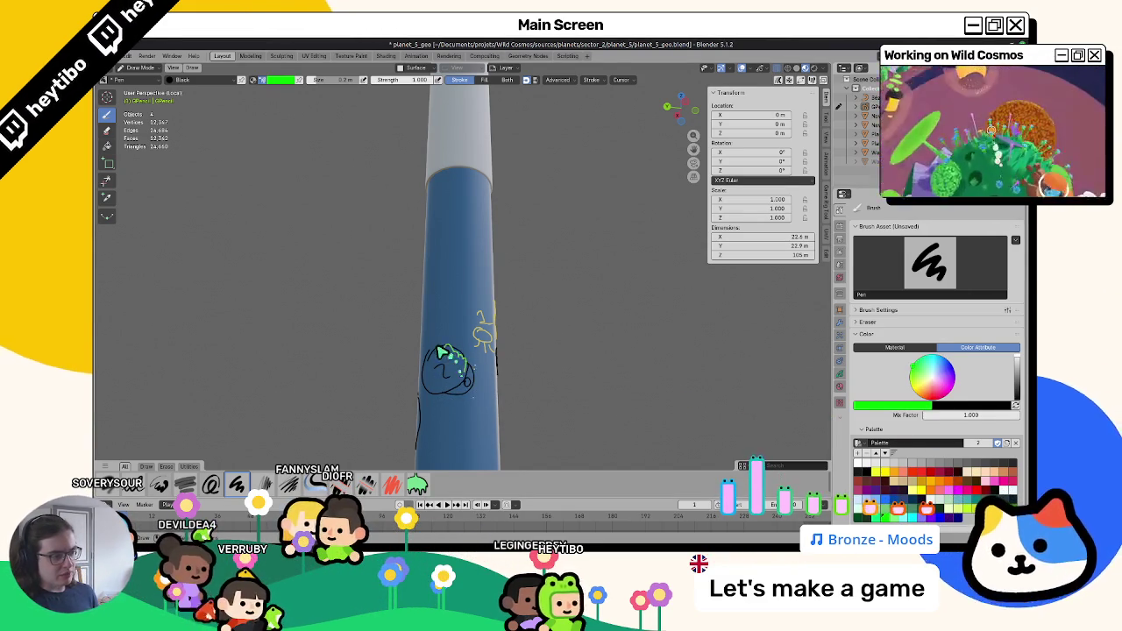
mouse_move(471, 375)
middle_down()
mouse_move(558, 393)
mouse_move(458, 371)
mouse_move(446, 338)
mouse_move(423, 326)
mouse_move(450, 336)
mouse_move(430, 325)
mouse_move(460, 315)
middle_up()
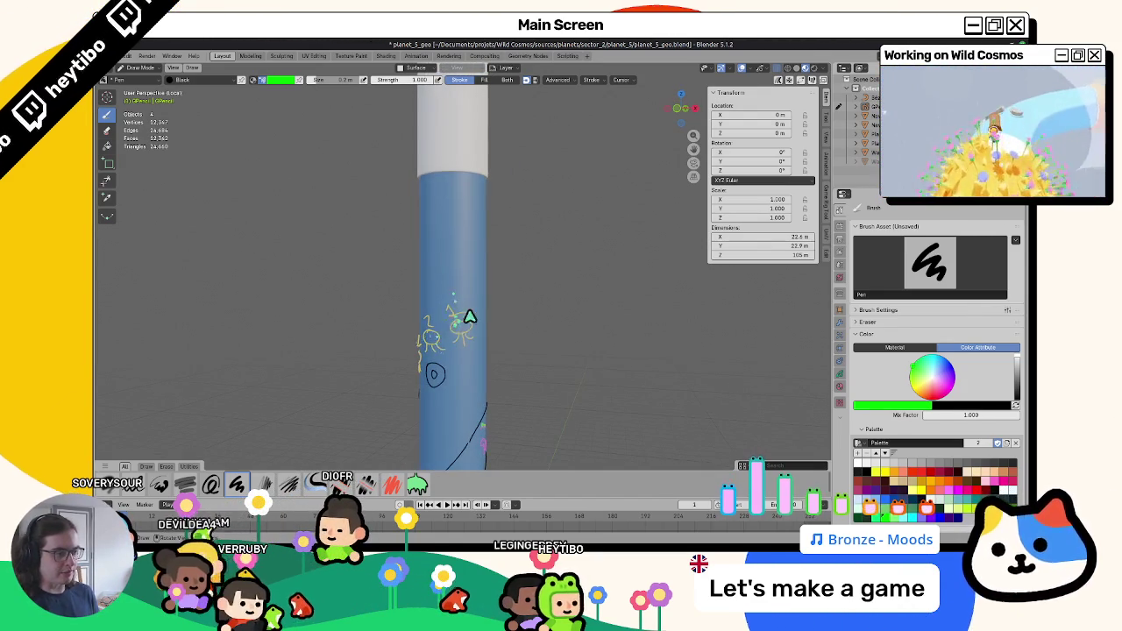
click(867, 477)
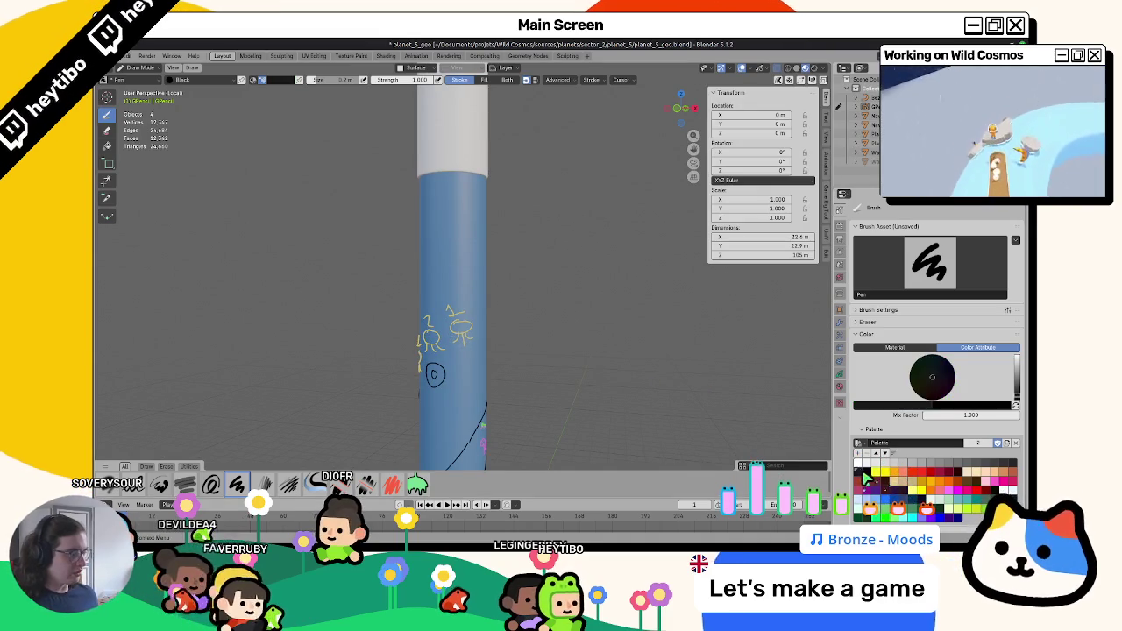
scroll(441, 343, up, 2)
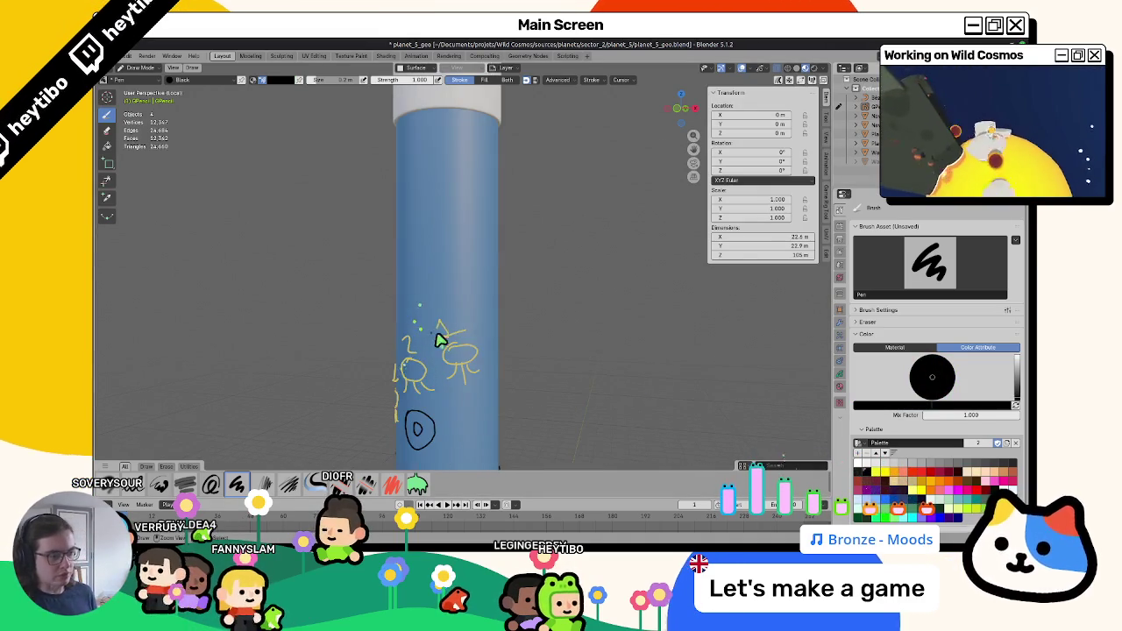
middle_drag(472, 336, 450, 317)
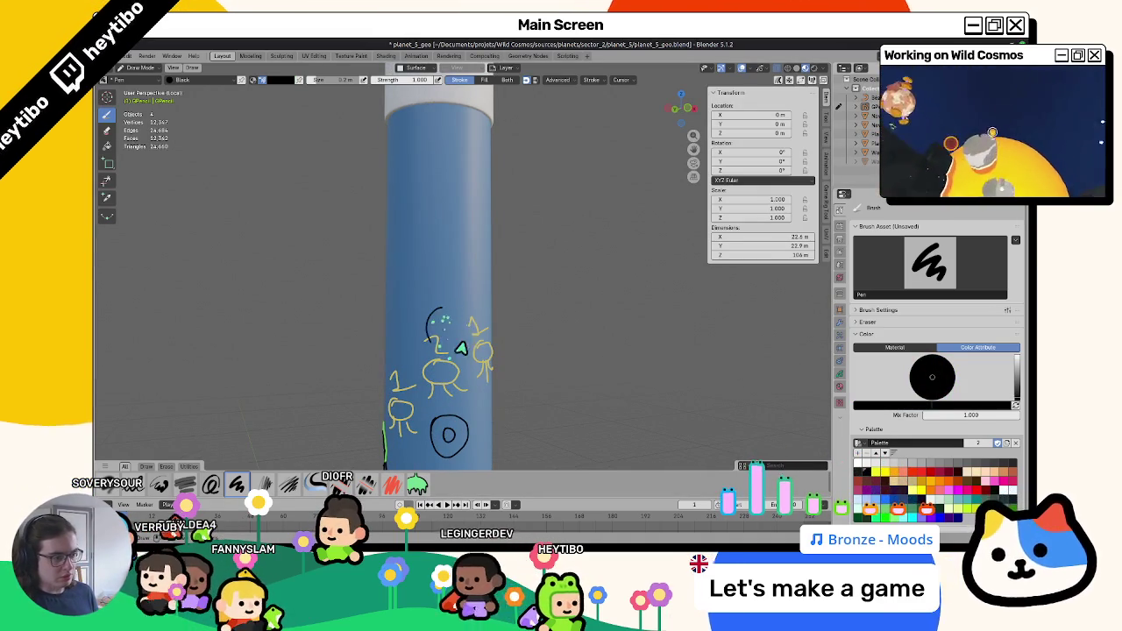
key(ctrl+z)
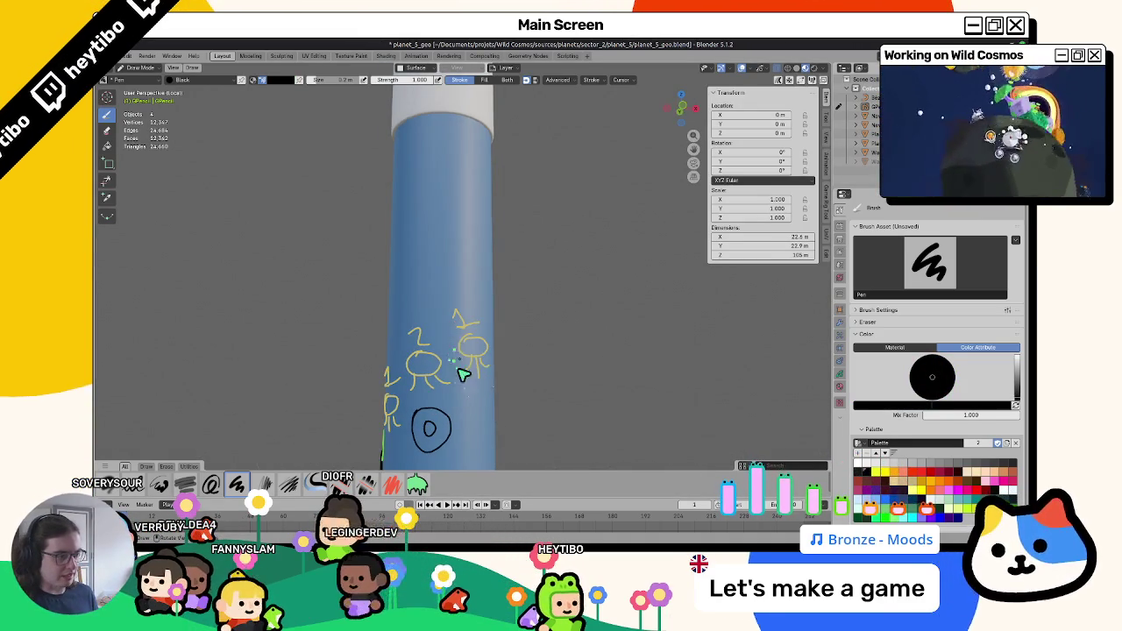
middle_drag(511, 394, 479, 336)
Draw a black loop up to the yellow figure, then enter Edit Mode.
drag(471, 302, 480, 313)
key(ctrl+z)
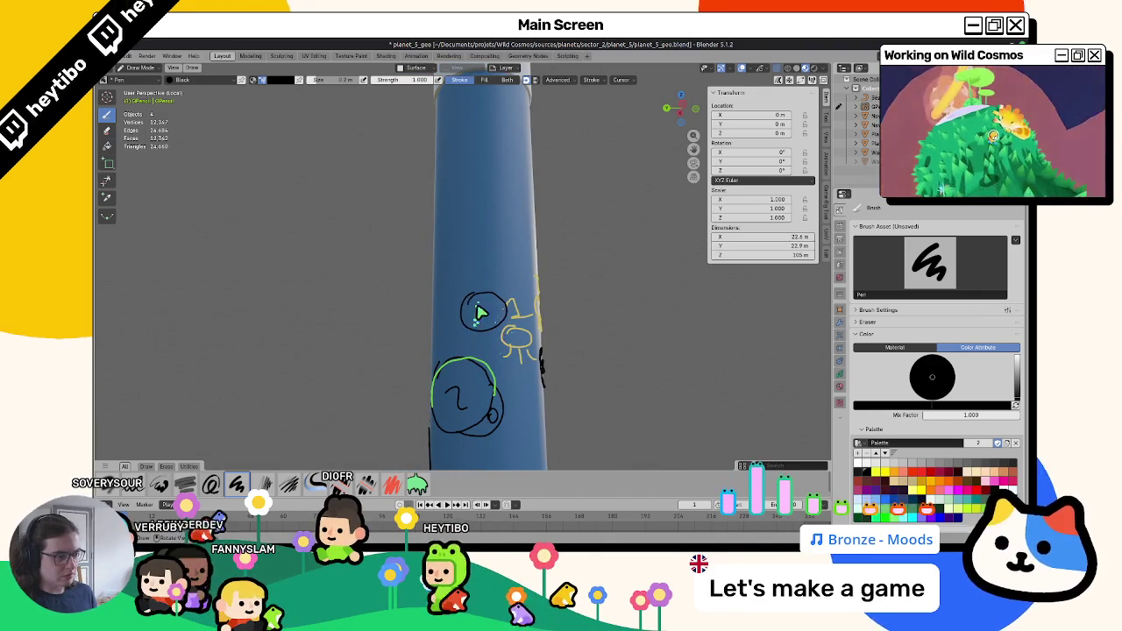
mouse_move(480, 313)
middle_down()
mouse_move(489, 326)
mouse_move(496, 319)
middle_up()
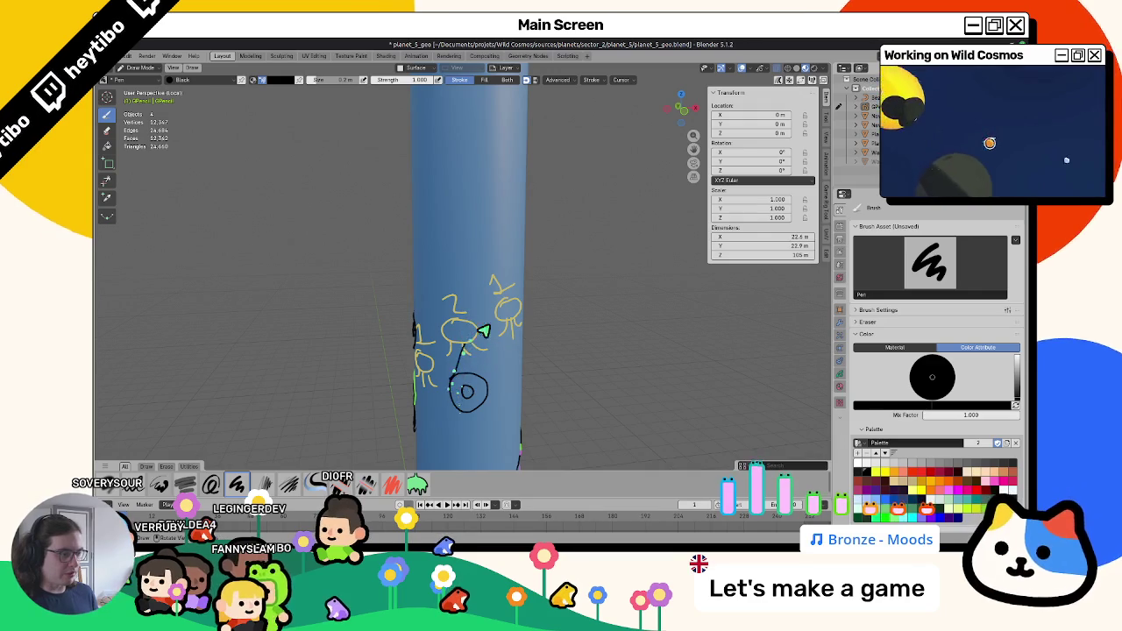
mouse_move(450, 383)
middle_down()
mouse_move(458, 347)
mouse_move(504, 383)
middle_up()
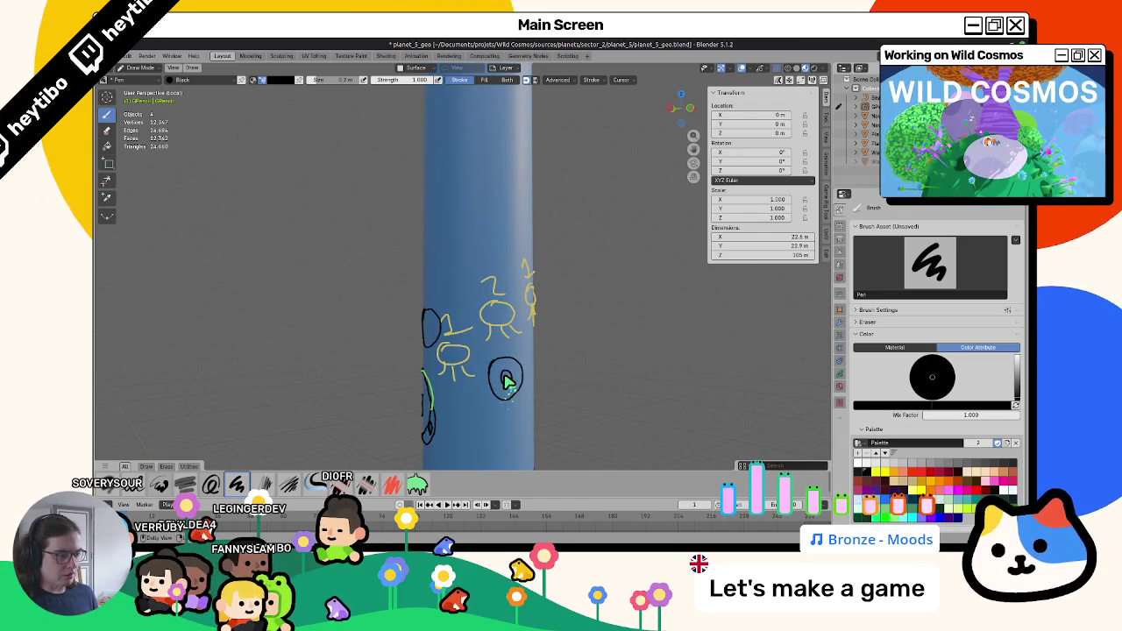
drag(506, 381, 505, 379)
key(Tab)
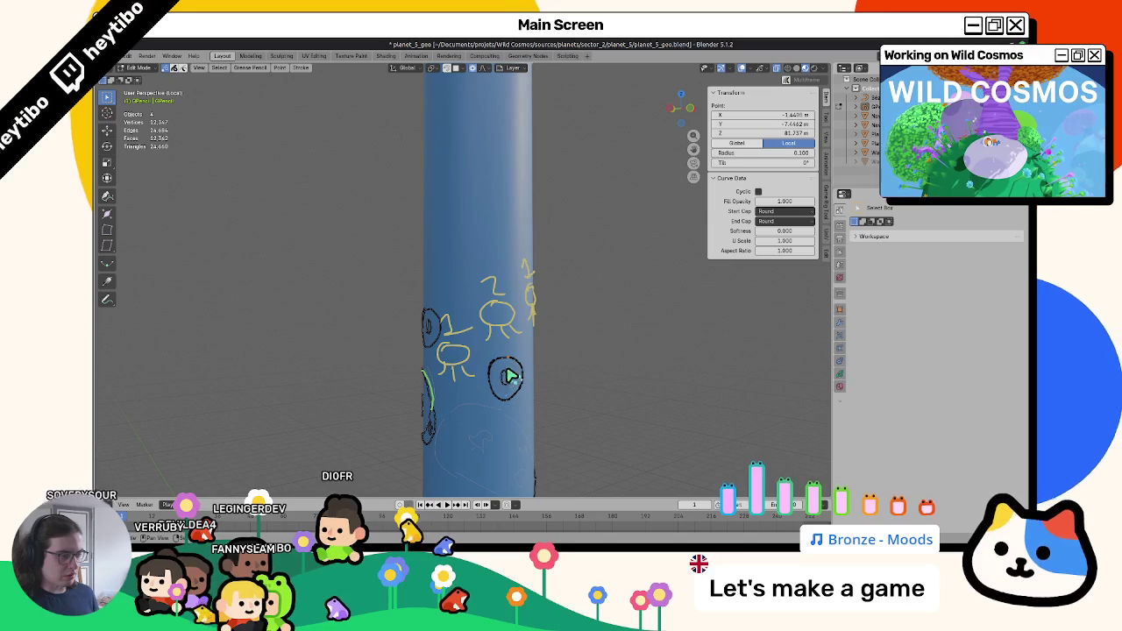
Delete the black loop and circle strokes and return to Draw Mode.
click(430, 329)
key(x)
key(Escape)
key(x)
click(458, 335)
key(Tab)
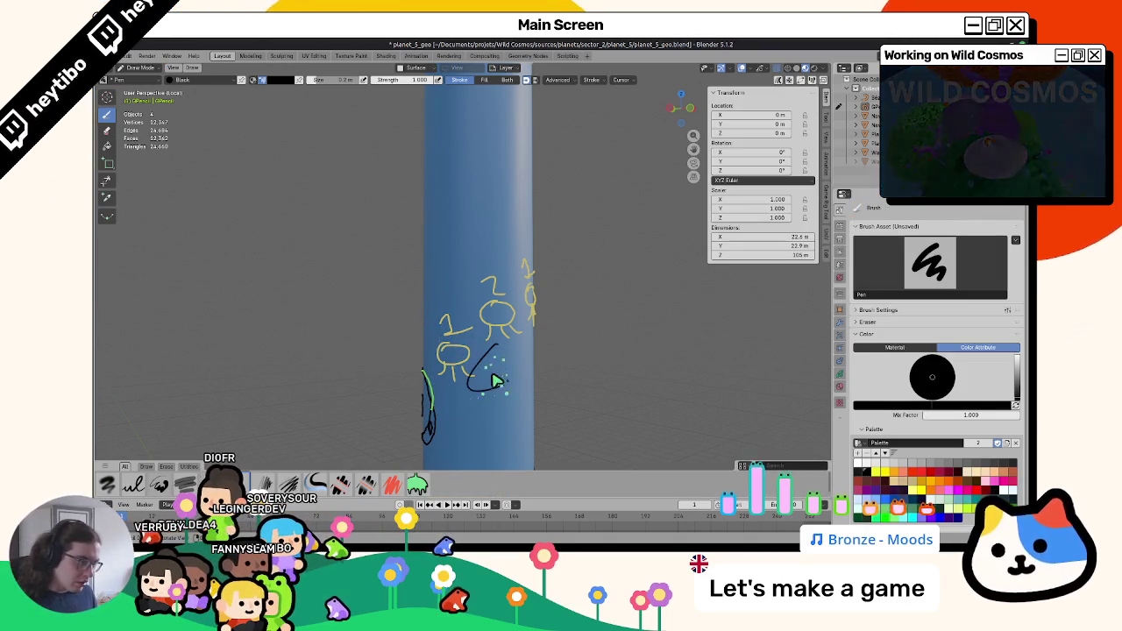
key(ctrl+z)
Draw a new black outline on the column, undo the misplaced stroke, and save planet_5_geo.
middle_drag(487, 369, 472, 345)
middle_drag(512, 376, 465, 368)
key(ctrl+z)
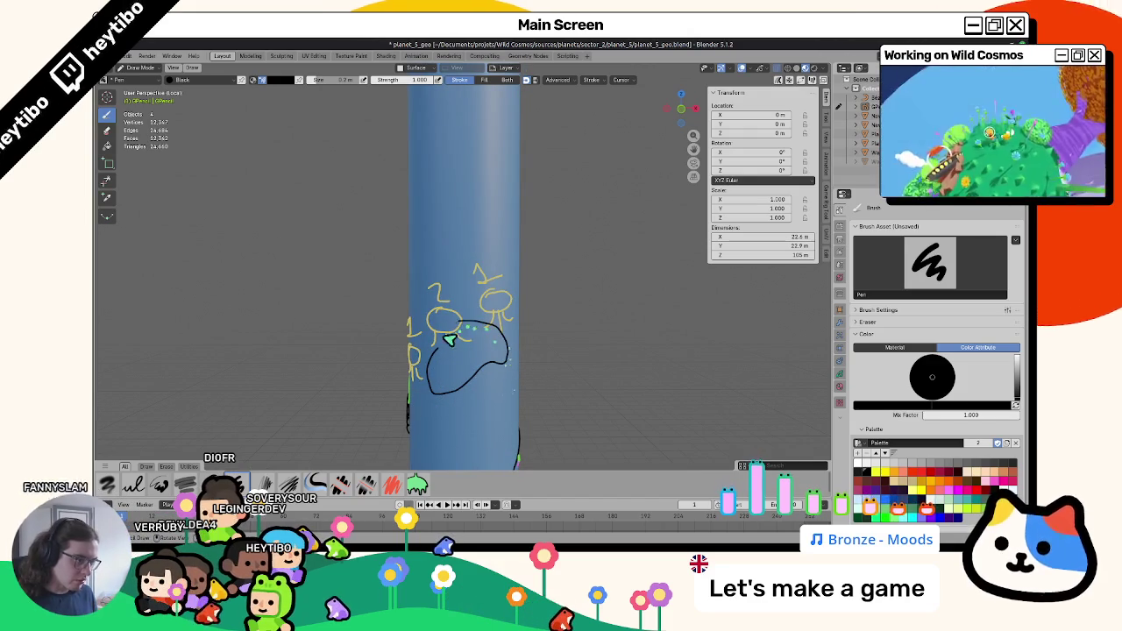
mouse_move(465, 355)
middle_down()
mouse_move(513, 351)
mouse_move(464, 290)
middle_up()
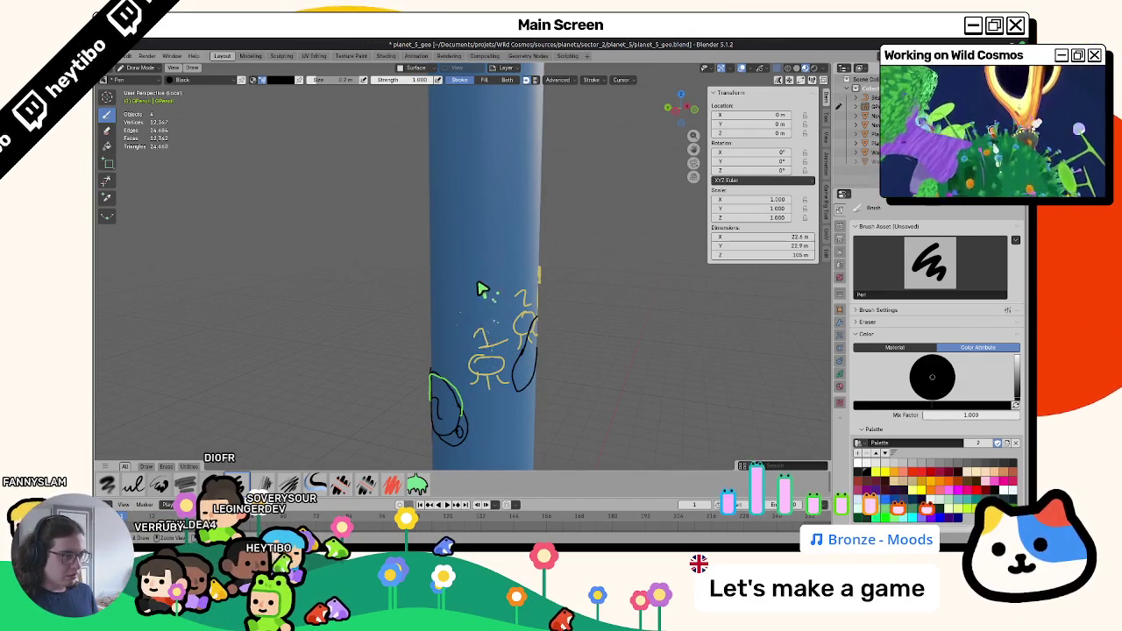
mouse_move(483, 316)
middle_down()
mouse_move(430, 319)
mouse_move(511, 301)
mouse_move(541, 381)
mouse_move(449, 317)
mouse_move(497, 336)
middle_up()
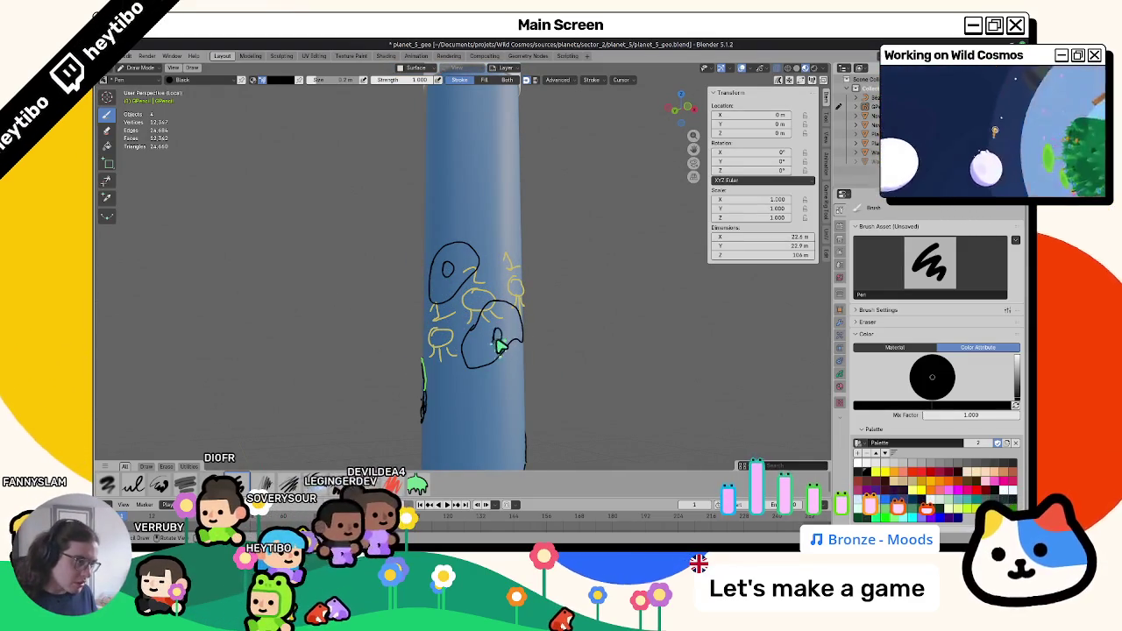
mouse_move(494, 345)
middle_down()
mouse_move(459, 381)
mouse_move(541, 328)
mouse_move(508, 371)
mouse_move(506, 296)
mouse_move(394, 321)
mouse_move(534, 299)
mouse_move(463, 305)
mouse_move(439, 289)
mouse_move(447, 261)
middle_up()
key(ctrl+s)
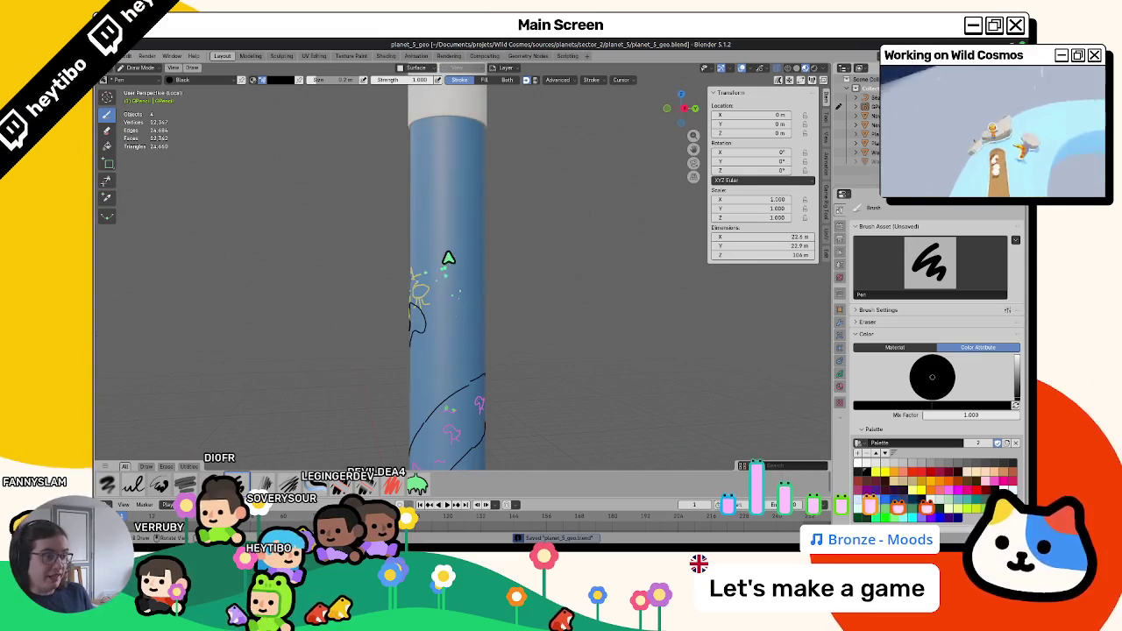
Orbit the column upright to view its base, then switch to the whiteboard file.
drag(445, 263, 449, 253)
mouse_move(448, 335)
middle_down()
mouse_move(509, 357)
mouse_move(443, 418)
middle_up()
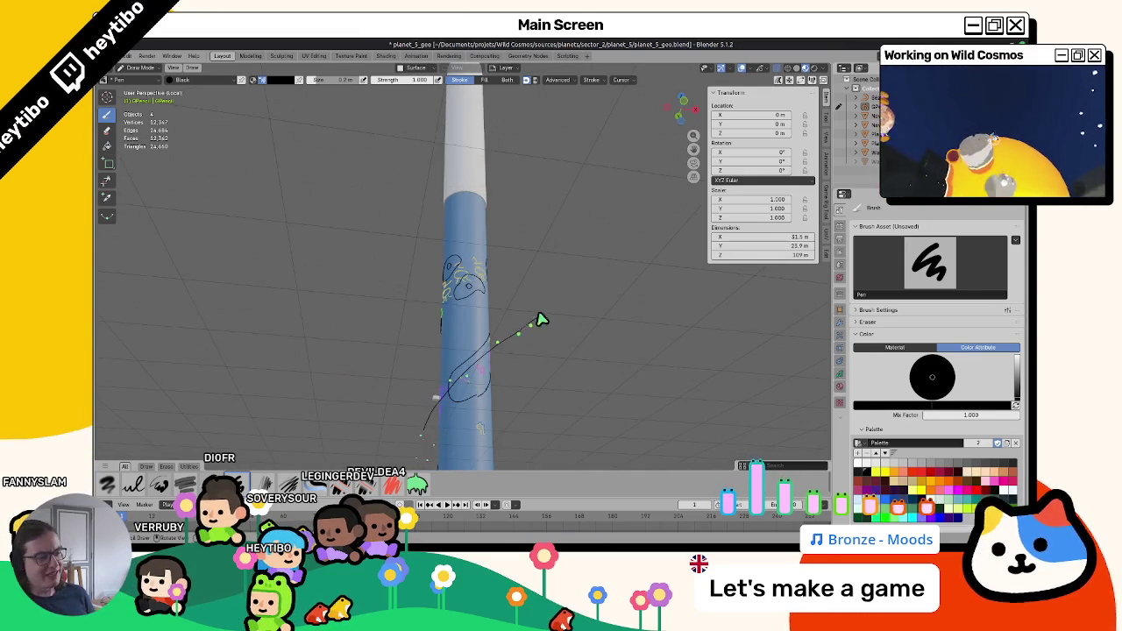
middle_drag(544, 319, 489, 423)
mouse_move(515, 366)
middle_down()
mouse_move(451, 358)
mouse_move(444, 348)
mouse_move(551, 361)
mouse_move(531, 353)
mouse_move(512, 367)
mouse_move(526, 368)
mouse_move(491, 351)
mouse_move(457, 304)
mouse_move(456, 378)
middle_up()
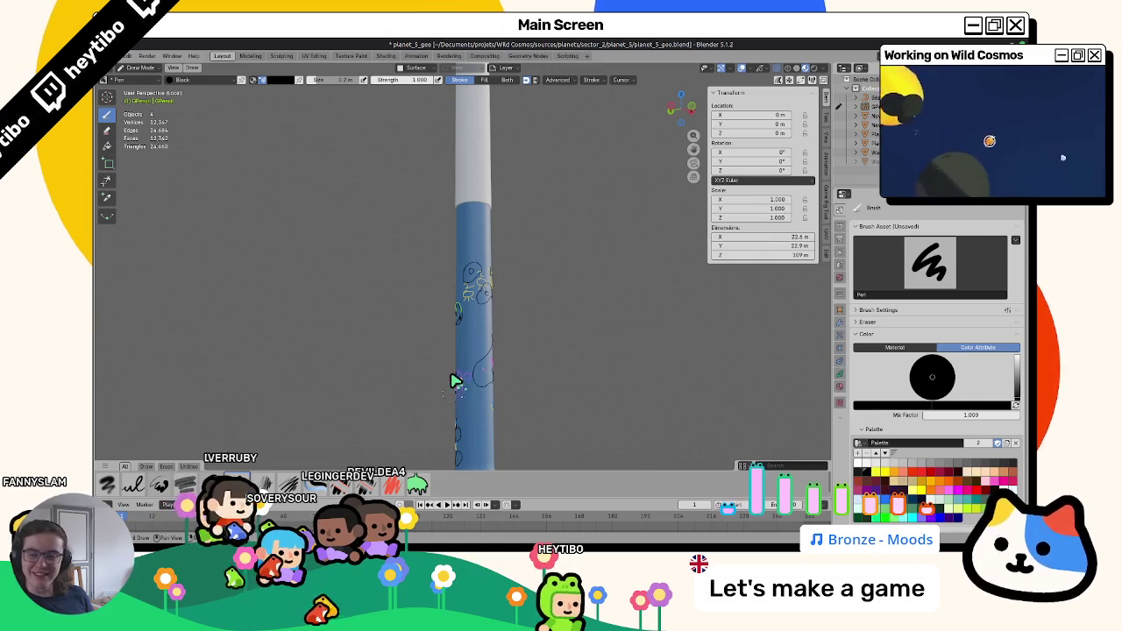
mouse_move(454, 382)
shift+middle_down()
mouse_move(439, 327)
mouse_move(438, 348)
shift+middle_up()
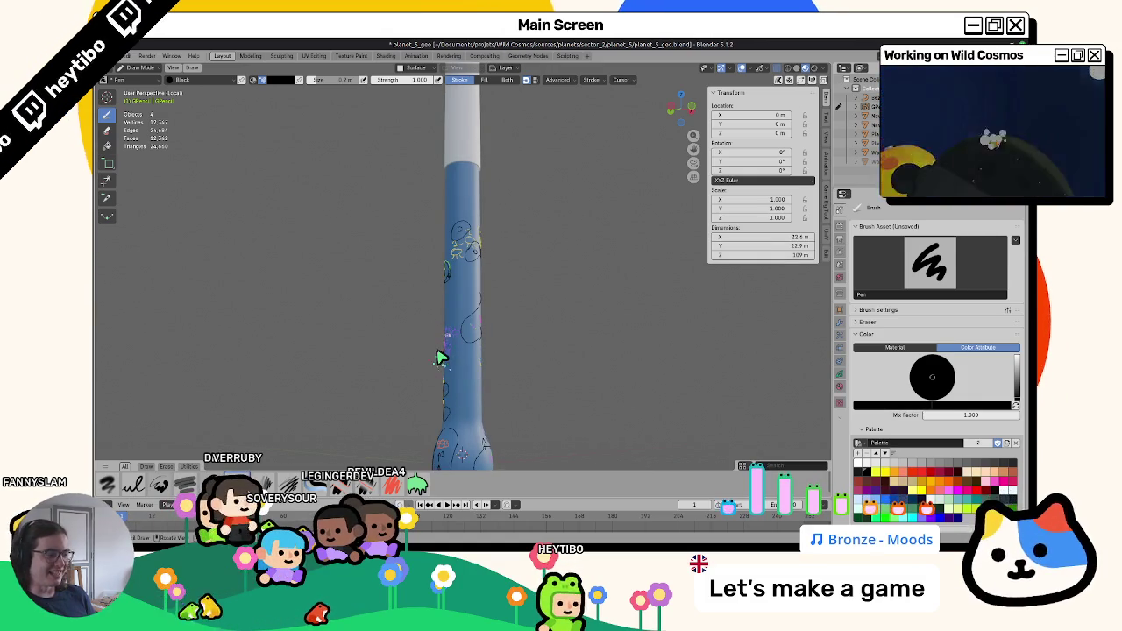
key(alt+Tab)
scroll(447, 390, down, 3)
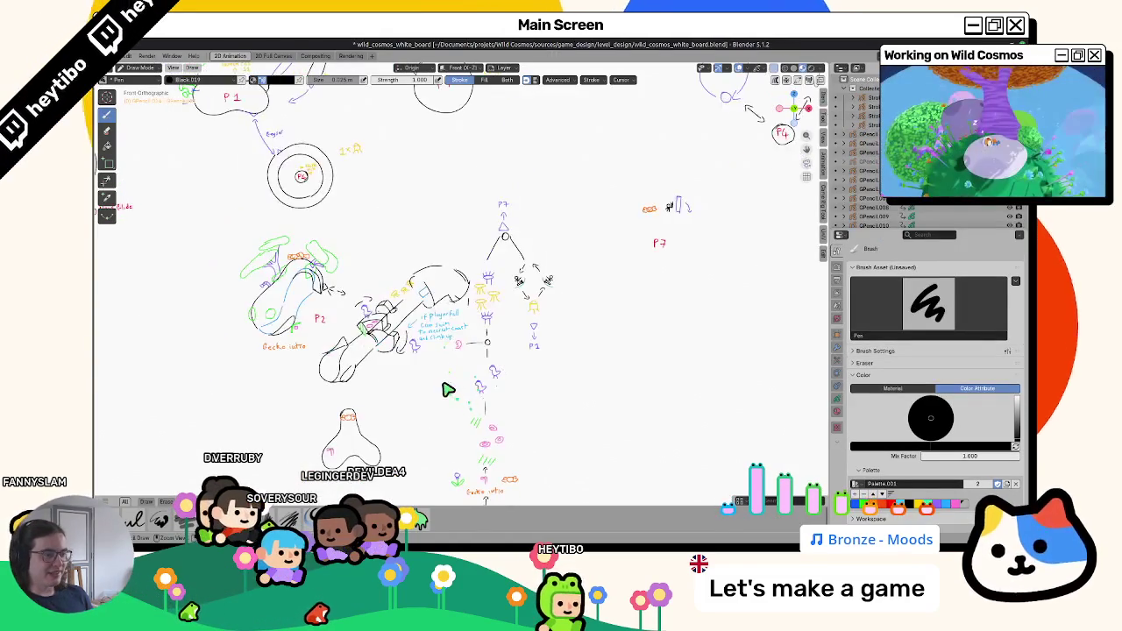
Bring P1, P3 and P7 into view, draw loops around P7, and enter Edit Mode.
shift+scroll(448, 390, up, 3)
shift+scroll(439, 395, up, 3)
shift+middle_drag(439, 395, 499, 426)
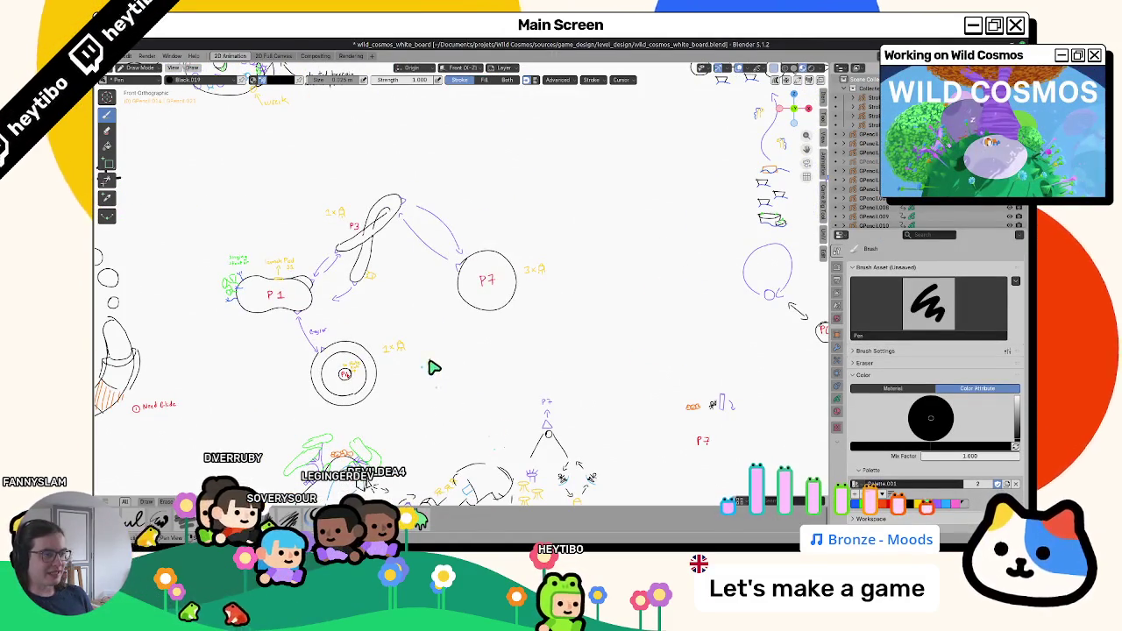
mouse_move(466, 254)
mouse_down()
mouse_move(496, 316)
mouse_move(485, 313)
mouse_up()
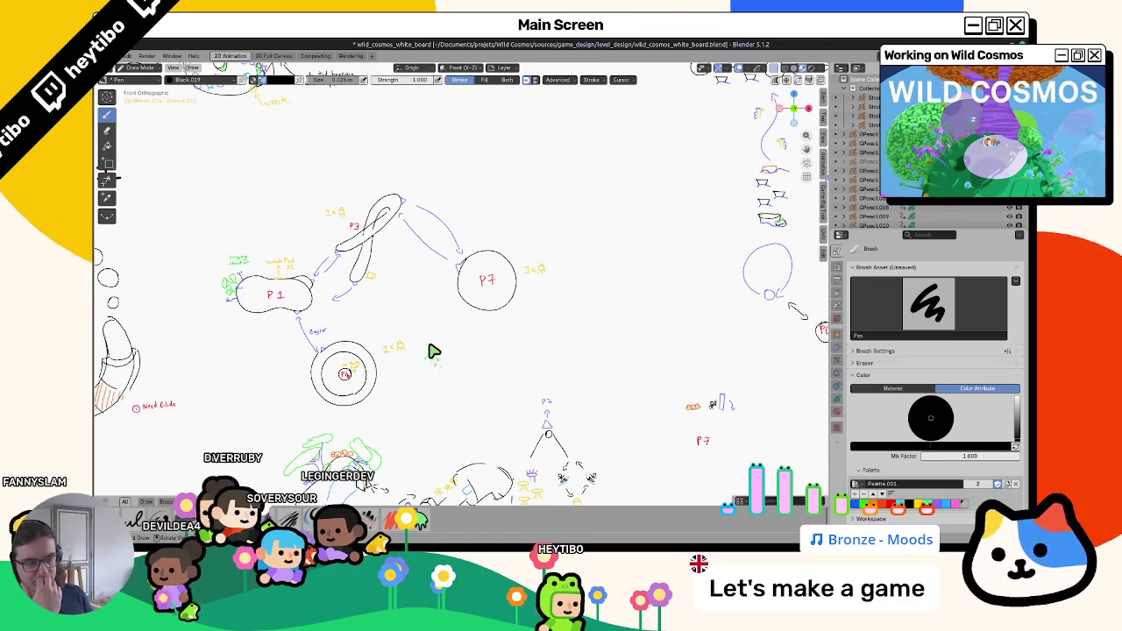
key(Tab)
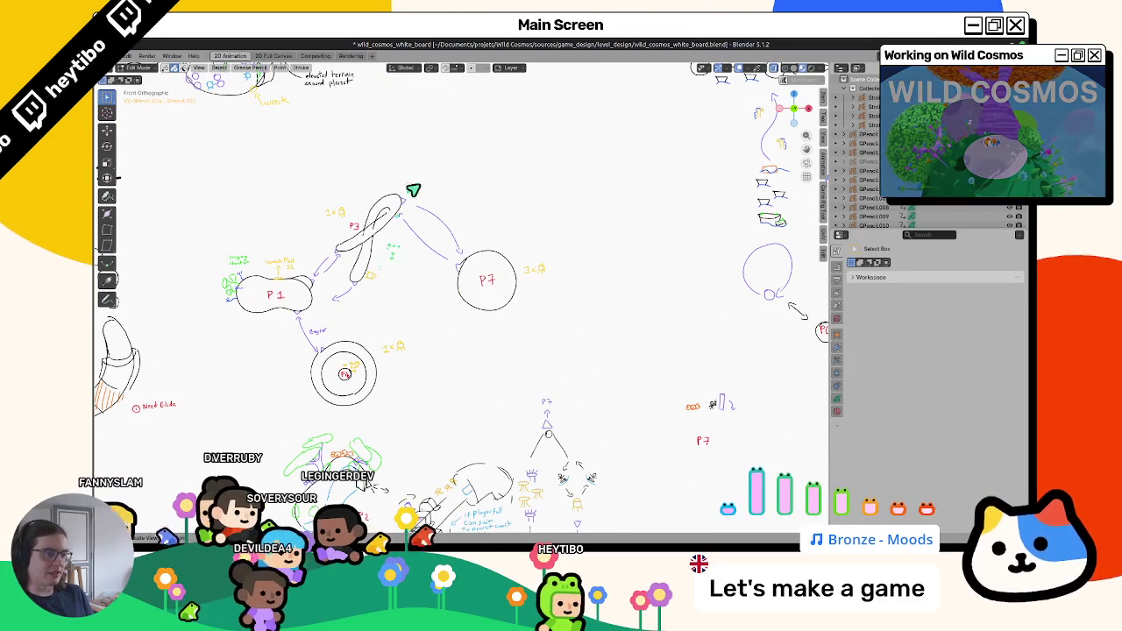
key(Tab)
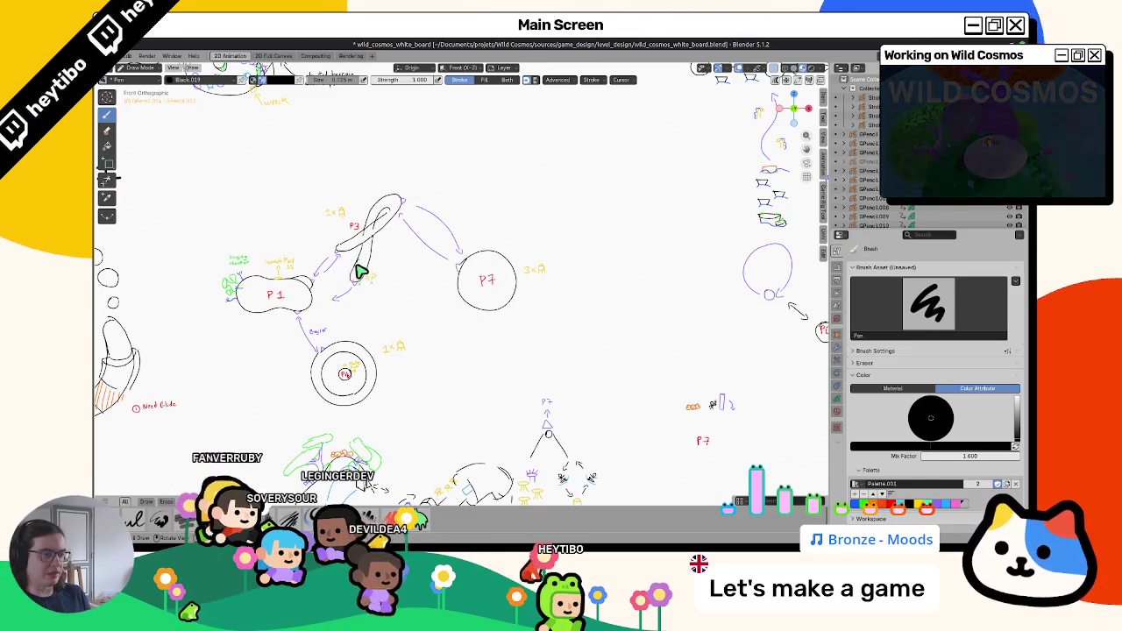
key(ctrl+Tab)
key(ctrl+Tab)
click(361, 230)
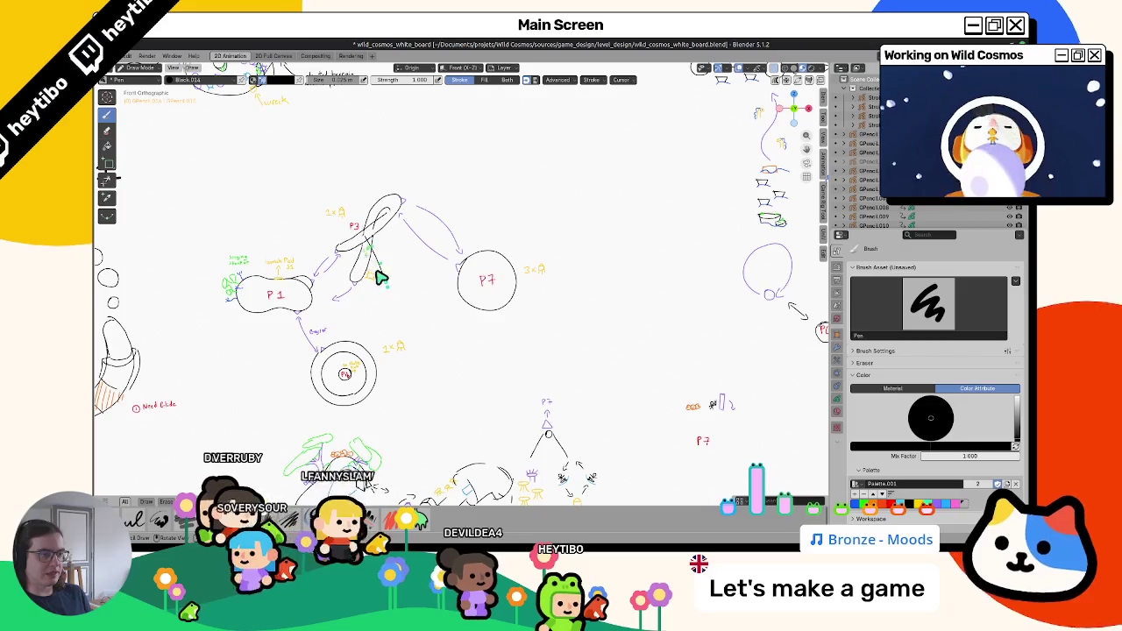
key(Tab)
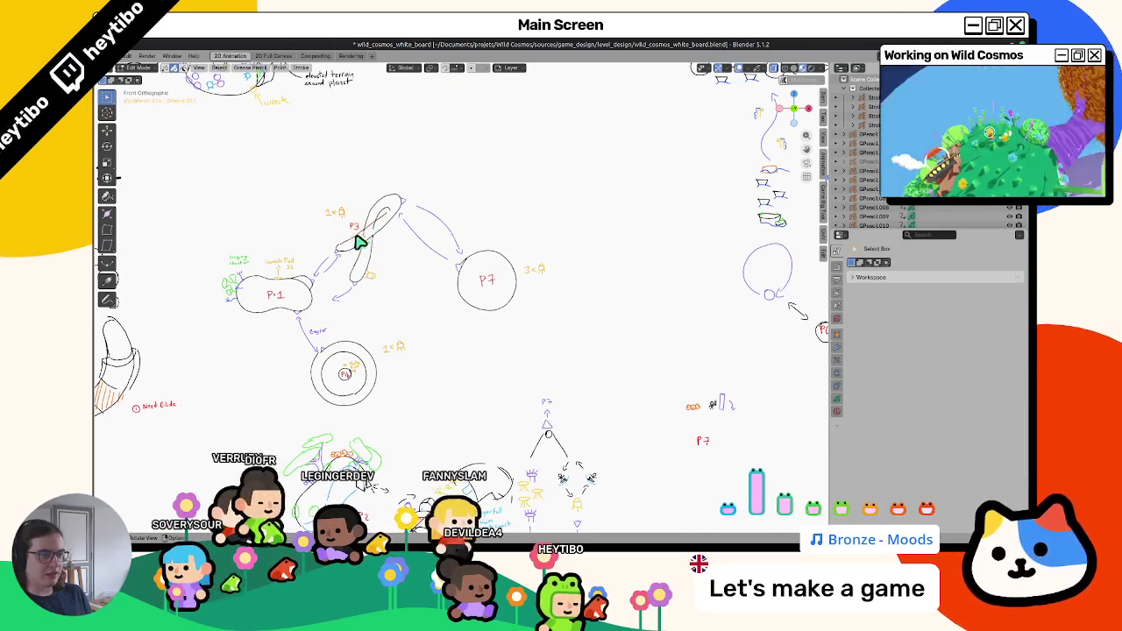
Select the P3 loop stroke and rotate it to a diagonal between P1 and P7.
click(360, 266)
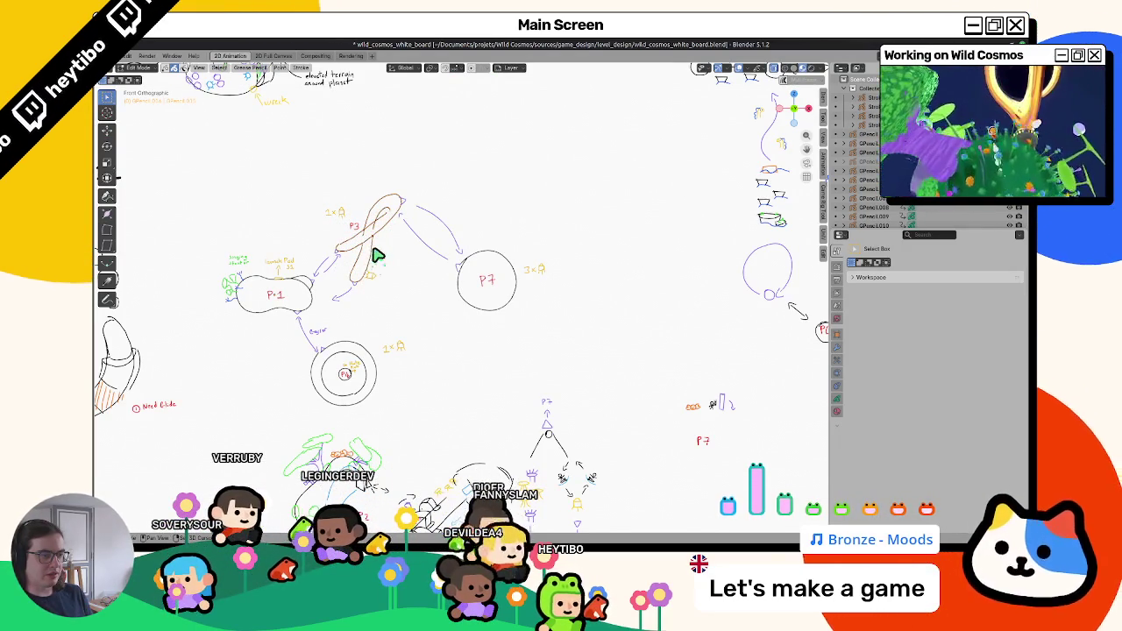
key(r)
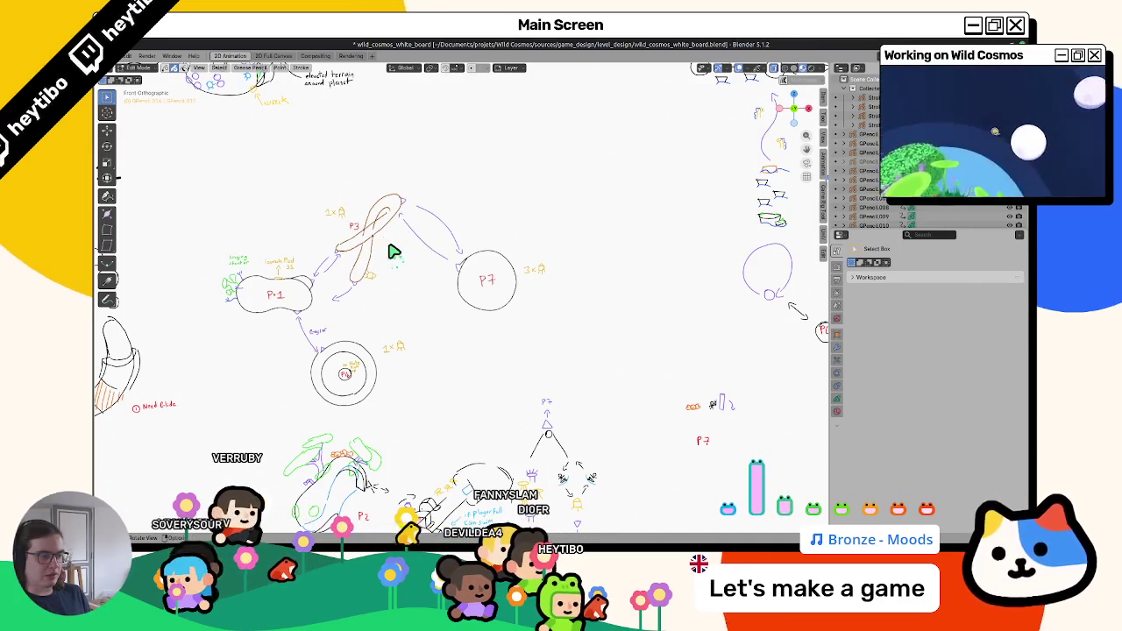
click(396, 253)
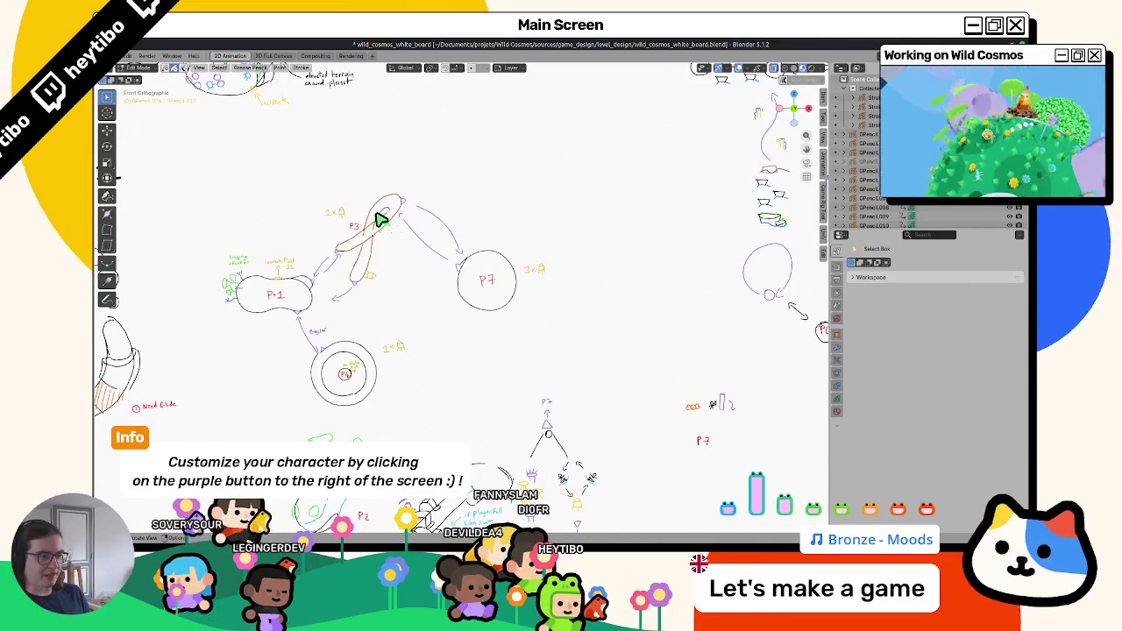
key(r)
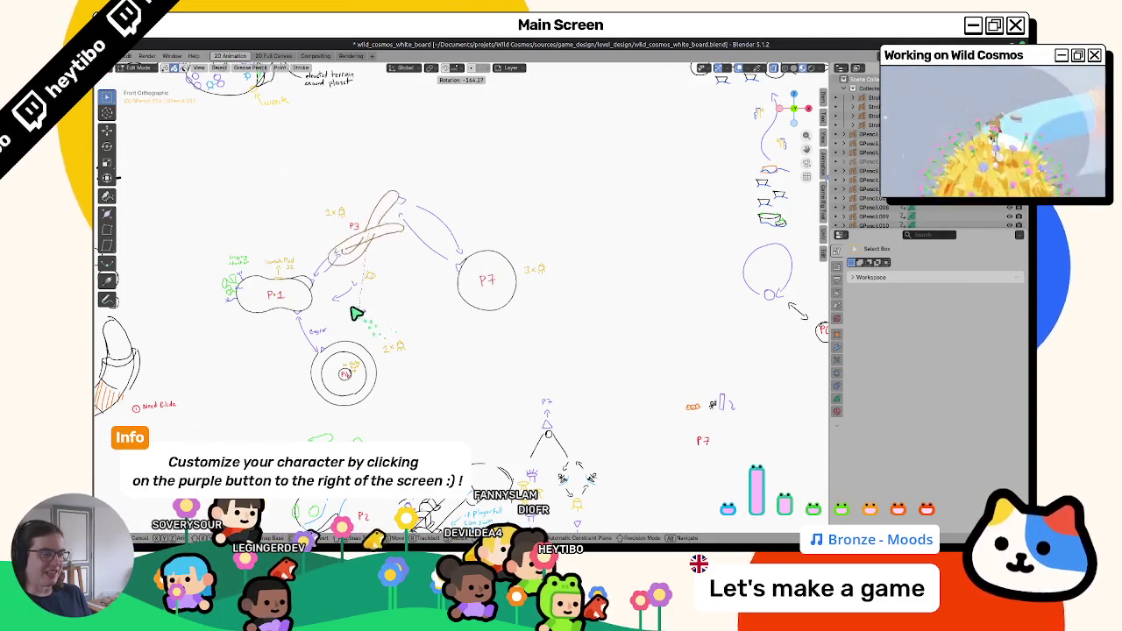
click(359, 310)
key(r)
click(380, 290)
key(r)
click(365, 299)
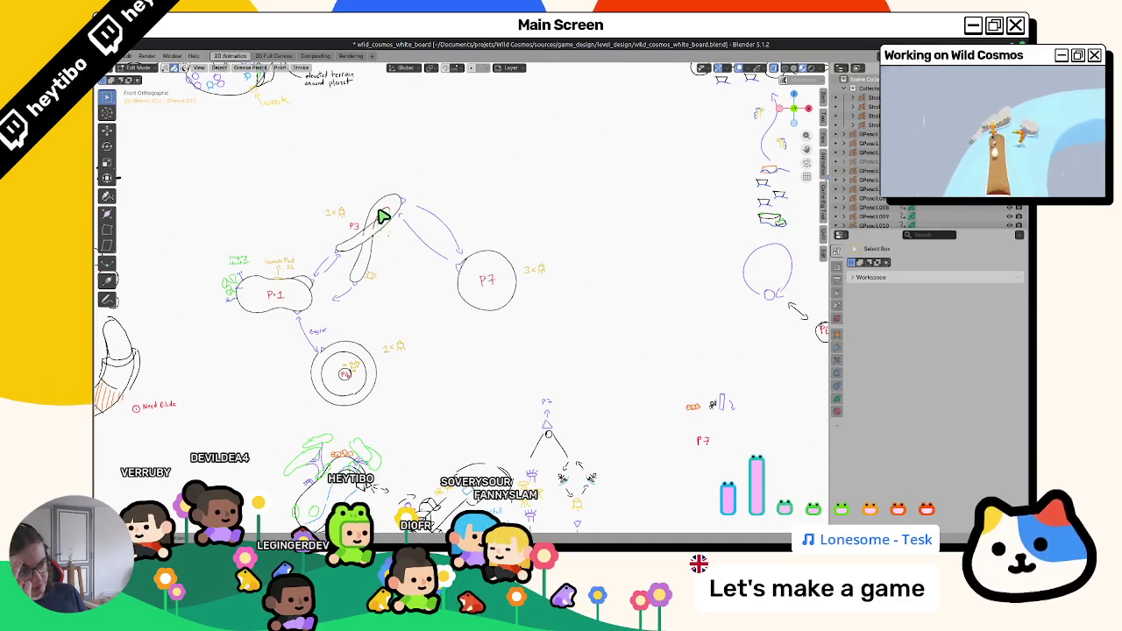
Switch back to the planet_5_geo.blend window.
key(alt+Tab)
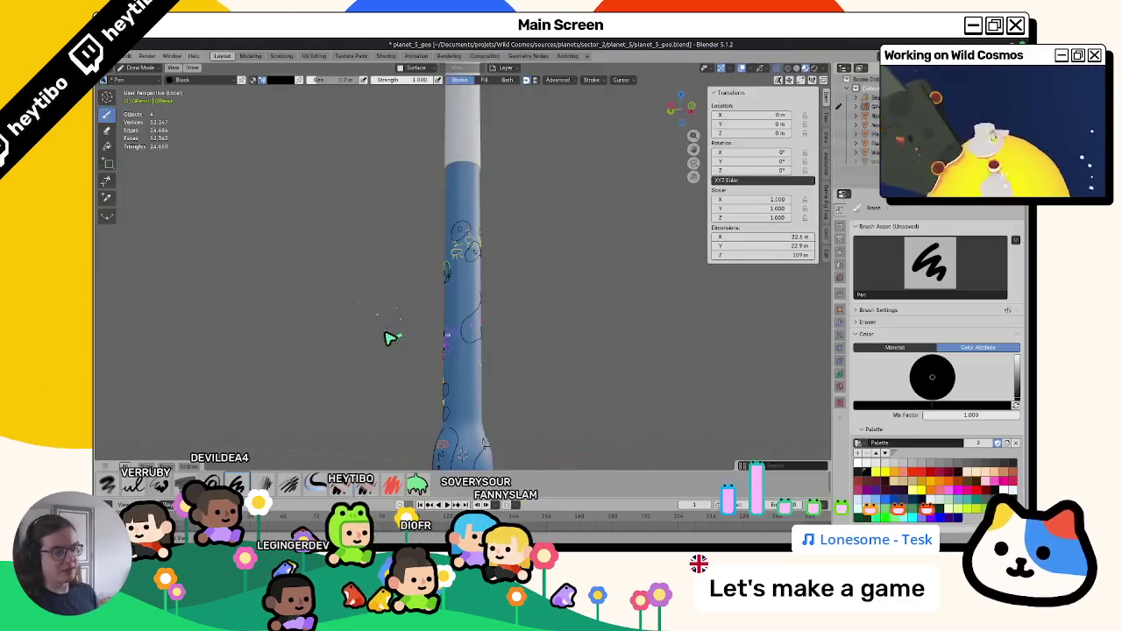
Save planet_5_geo and orbit to the drawings on the blue column.
mouse_move(464, 323)
middle_down()
mouse_move(446, 289)
mouse_move(454, 271)
mouse_move(409, 293)
mouse_move(441, 230)
mouse_move(446, 308)
mouse_move(474, 301)
mouse_move(452, 291)
mouse_move(552, 301)
mouse_move(413, 351)
mouse_move(430, 333)
mouse_move(419, 349)
mouse_move(466, 363)
mouse_move(476, 350)
mouse_move(572, 351)
mouse_move(421, 366)
mouse_move(534, 350)
mouse_move(456, 326)
mouse_move(466, 337)
mouse_move(456, 347)
mouse_move(307, 353)
mouse_move(440, 331)
mouse_move(456, 314)
mouse_move(400, 308)
mouse_move(543, 279)
mouse_move(509, 356)
middle_up()
key(ctrl+s)
middle_drag(413, 341, 461, 327)
scroll(460, 328, up, 5)
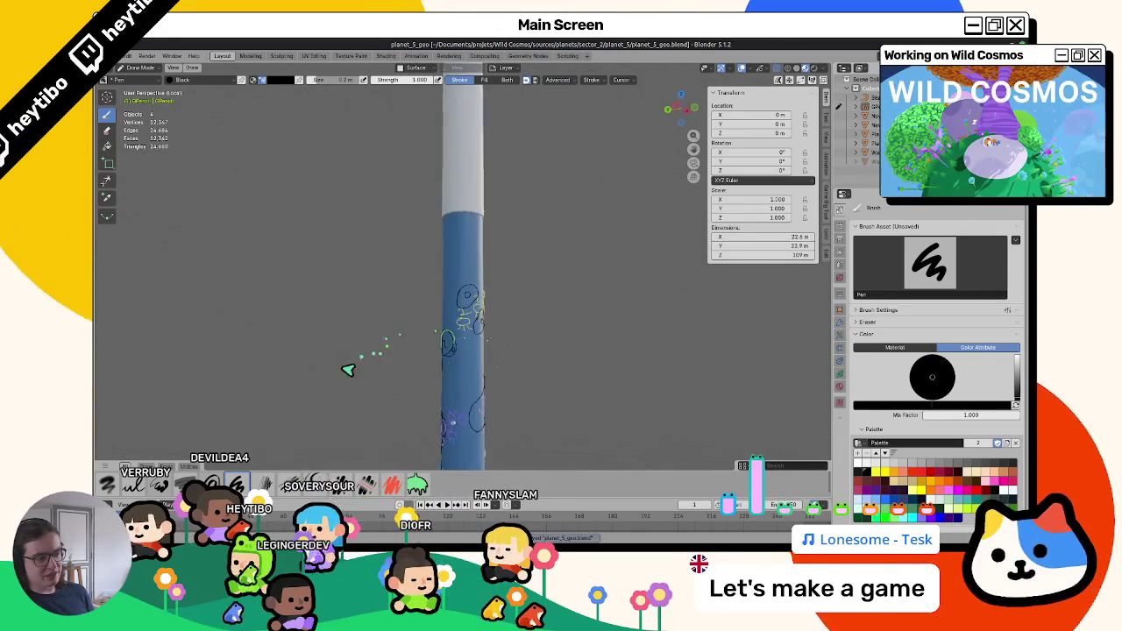
mouse_move(390, 321)
middle_down()
mouse_move(471, 308)
mouse_move(431, 333)
mouse_move(538, 351)
mouse_move(588, 345)
mouse_move(439, 370)
mouse_move(576, 314)
mouse_move(518, 326)
mouse_move(432, 313)
mouse_move(477, 293)
middle_up()
Delete the stray black loop stroke's points near the top, then return to Draw Mode.
key(Tab)
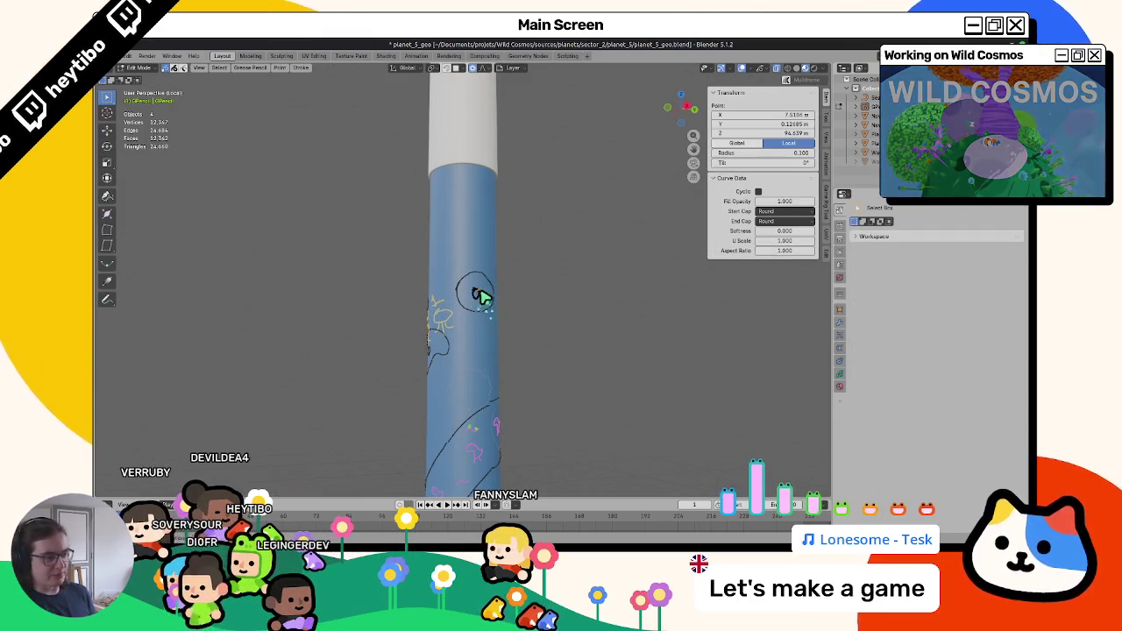
right_click(473, 292)
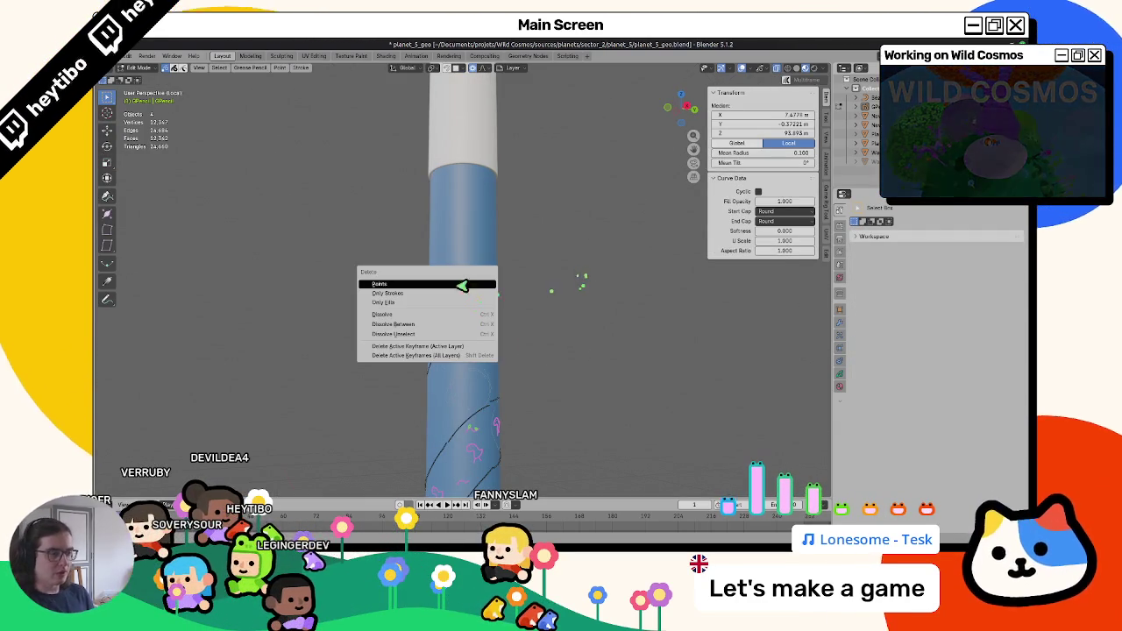
click(456, 285)
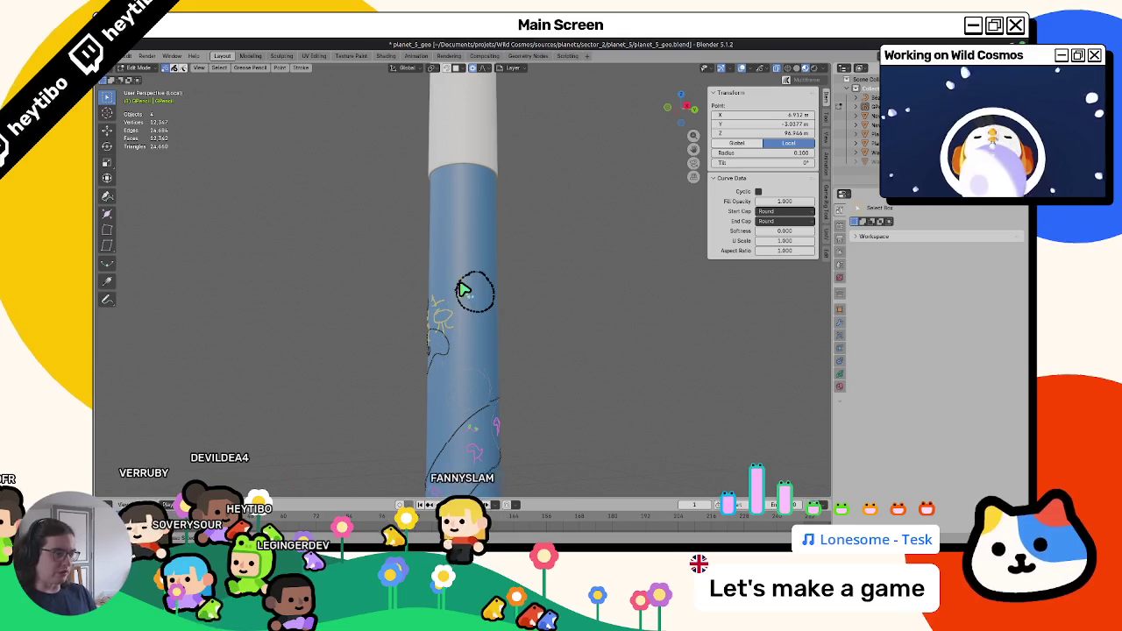
key(x)
click(473, 322)
key(Tab)
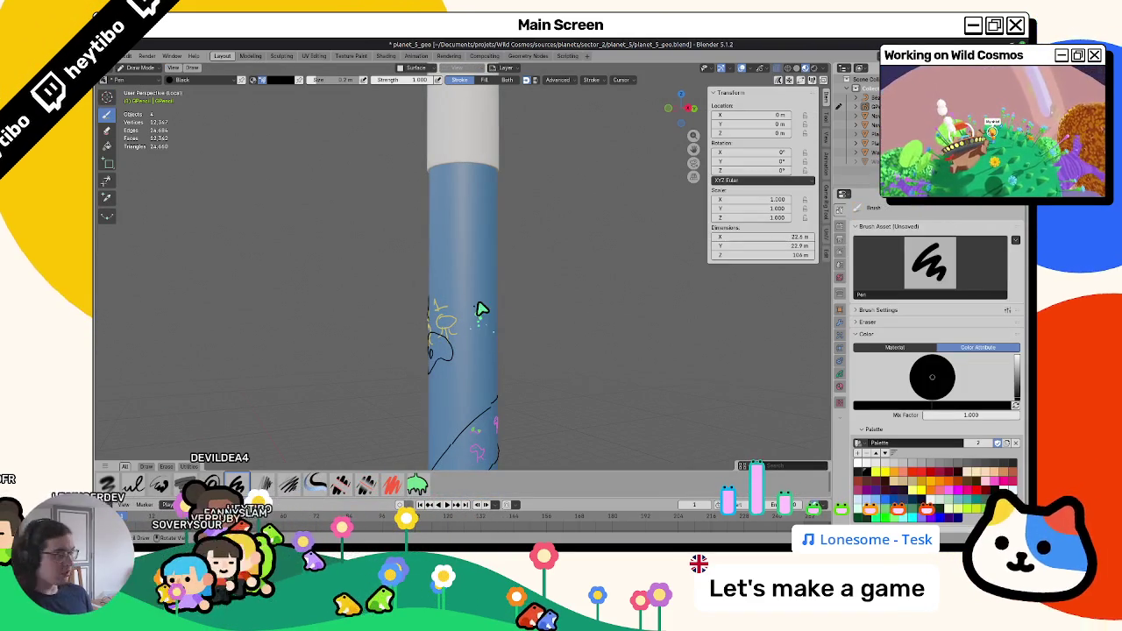
Inspect the cylinder from several angles and distances, then switch to Object Mode.
mouse_move(488, 323)
middle_down()
mouse_move(447, 313)
mouse_move(451, 324)
middle_up()
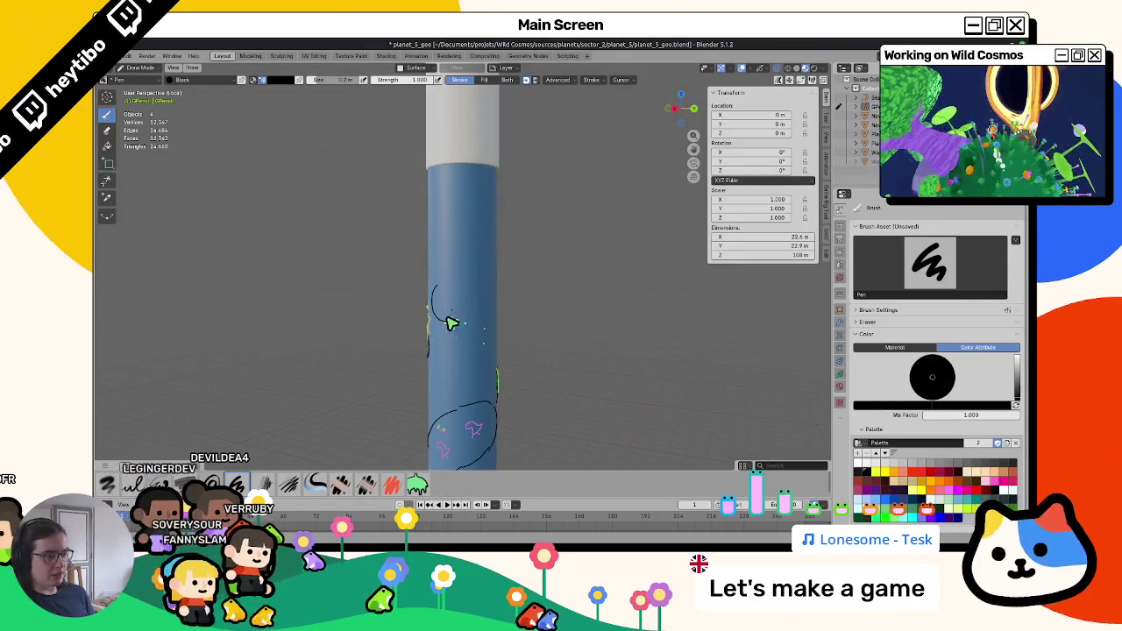
mouse_move(515, 310)
middle_down()
mouse_move(455, 293)
mouse_move(383, 333)
mouse_move(501, 306)
mouse_move(451, 313)
middle_up()
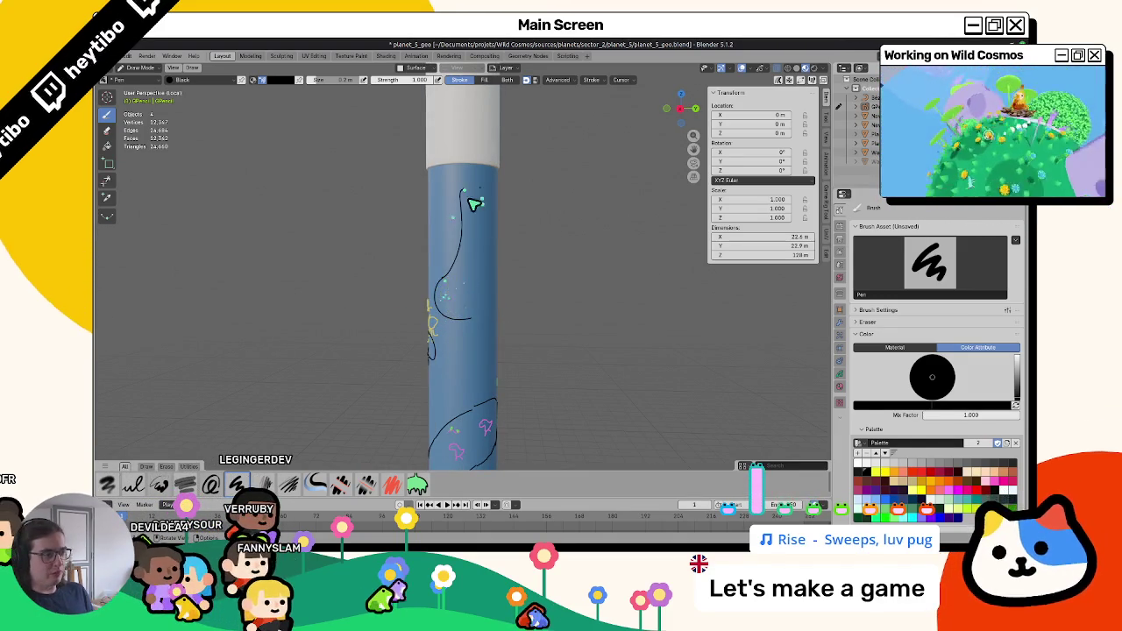
mouse_move(507, 298)
middle_down()
mouse_move(438, 333)
mouse_move(546, 293)
mouse_move(526, 394)
mouse_move(593, 331)
mouse_move(626, 339)
mouse_move(444, 328)
mouse_move(368, 363)
mouse_move(320, 364)
middle_up()
mouse_move(433, 212)
middle_down()
mouse_move(448, 273)
mouse_move(439, 302)
middle_up()
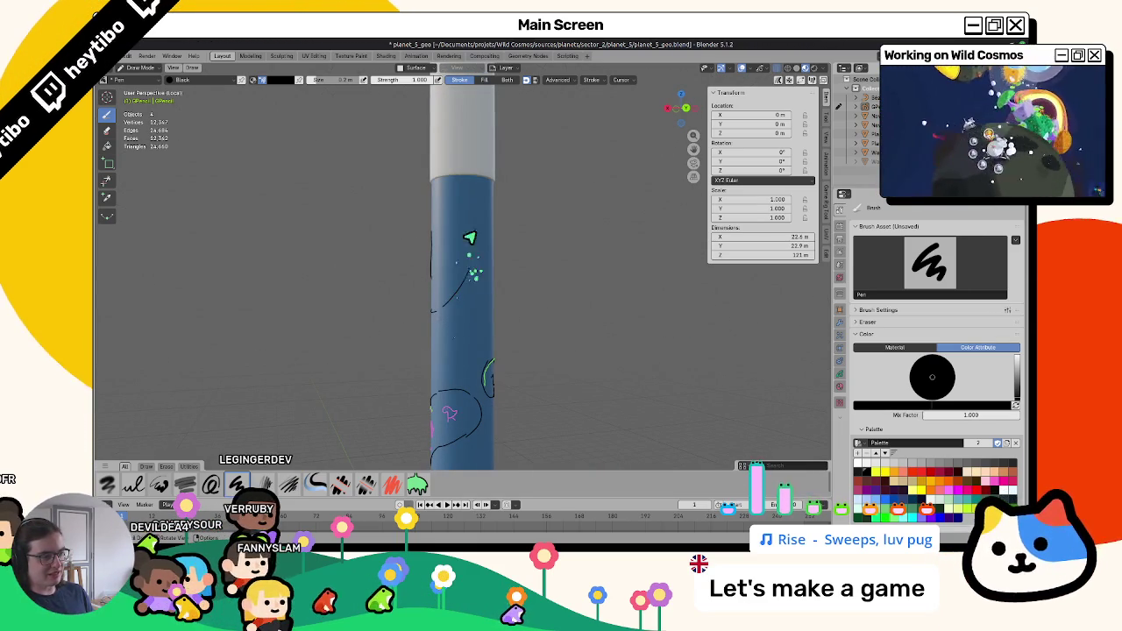
scroll(459, 371, down, 3)
scroll(451, 313, down, 2)
scroll(511, 268, up, 5)
mouse_move(511, 269)
middle_down()
mouse_move(504, 381)
mouse_move(518, 363)
mouse_move(488, 371)
middle_up()
scroll(505, 381, down, 3)
scroll(451, 313, up, 2)
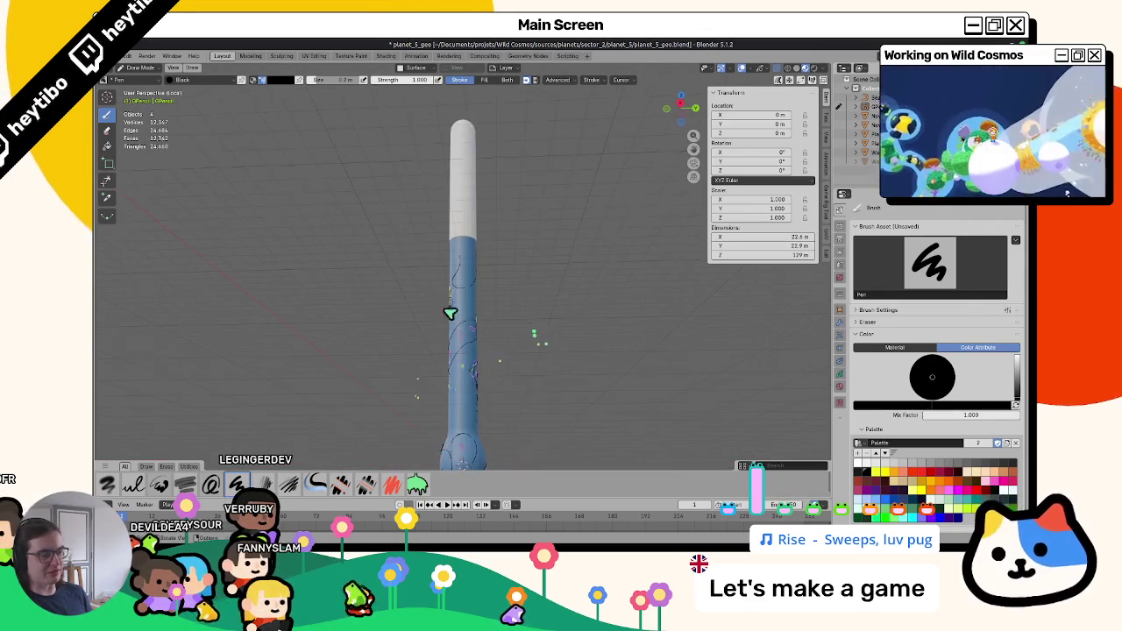
scroll(381, 298, up, 2)
key(ctrl+Tab)
Select PlayerPlaceholder and reposition it against the blue cylinder through repeated moves.
click(877, 151)
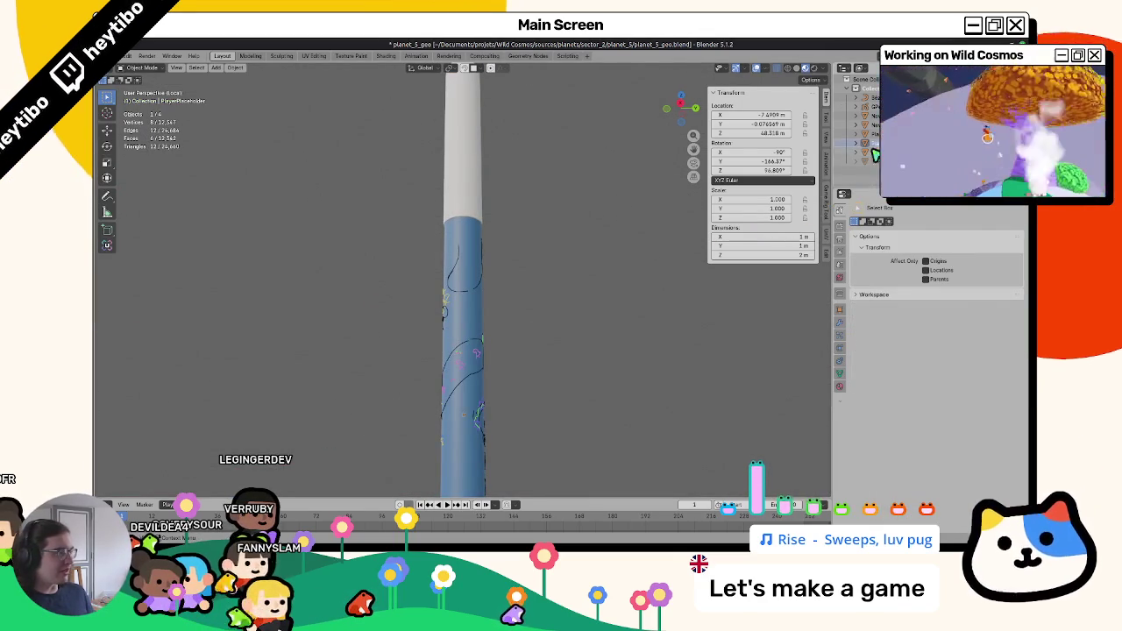
key(g)
click(454, 348)
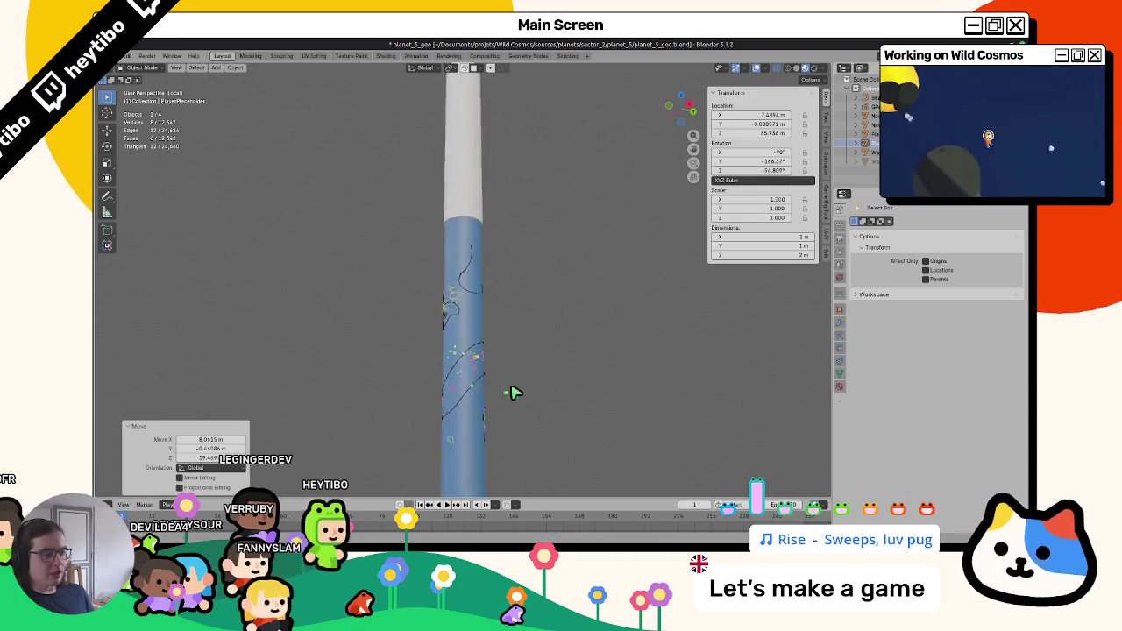
key(g)
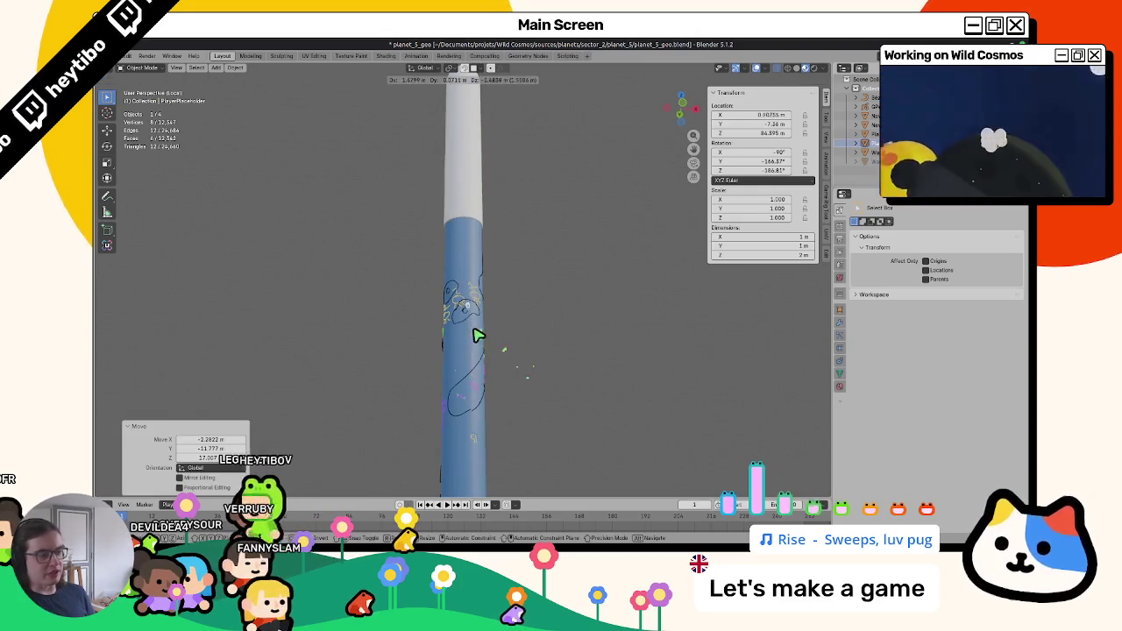
click(471, 340)
key(g)
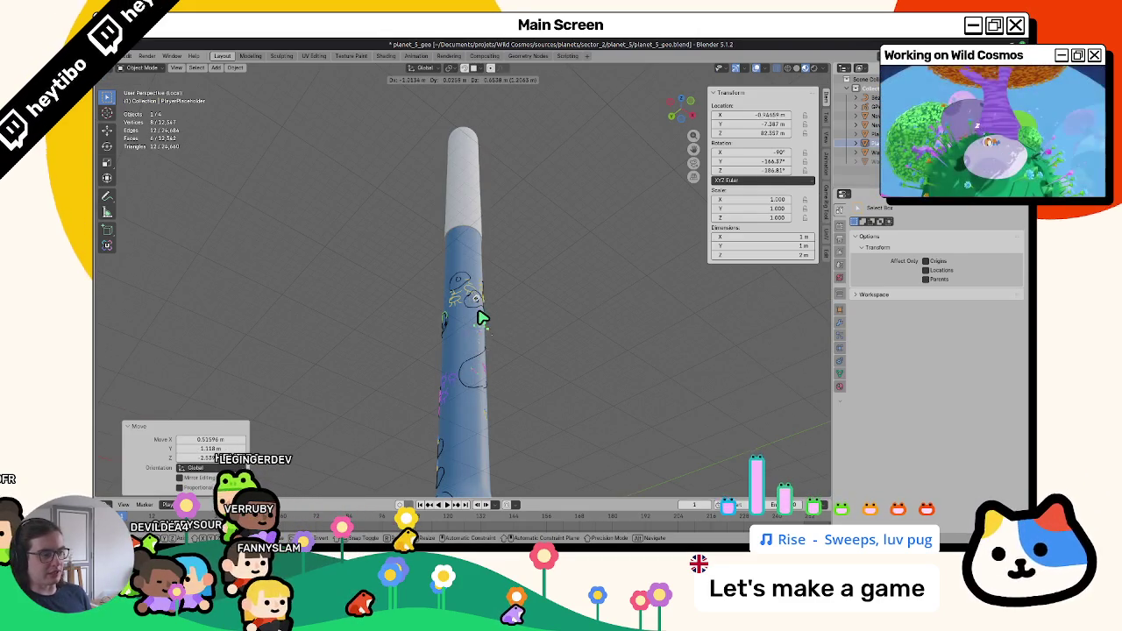
click(429, 357)
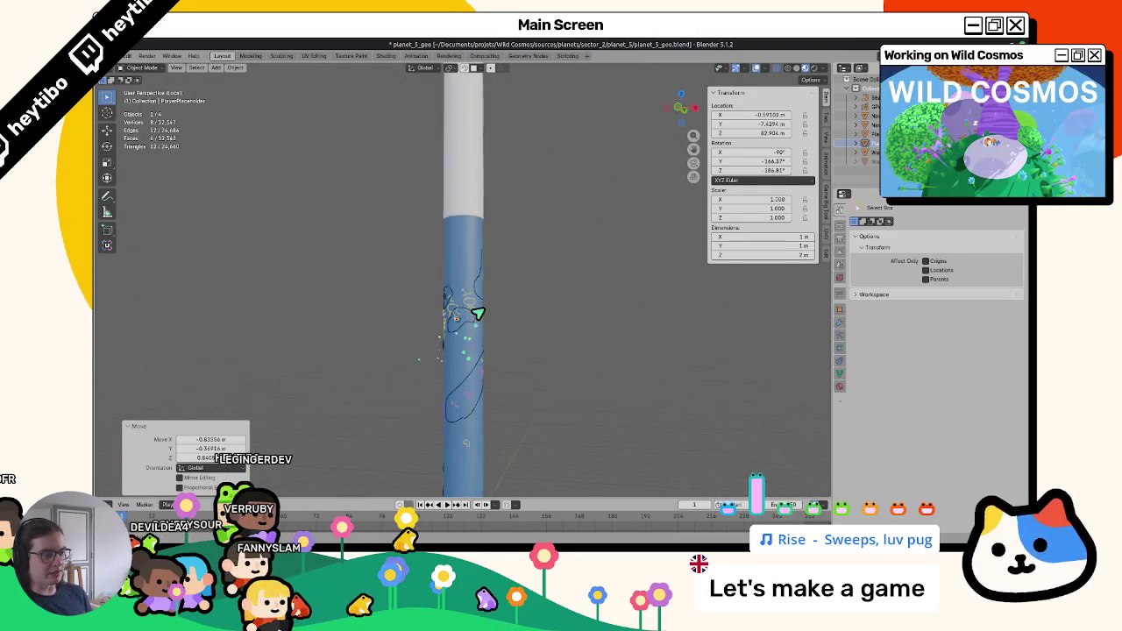
middle_drag(429, 355, 431, 348)
key(g)
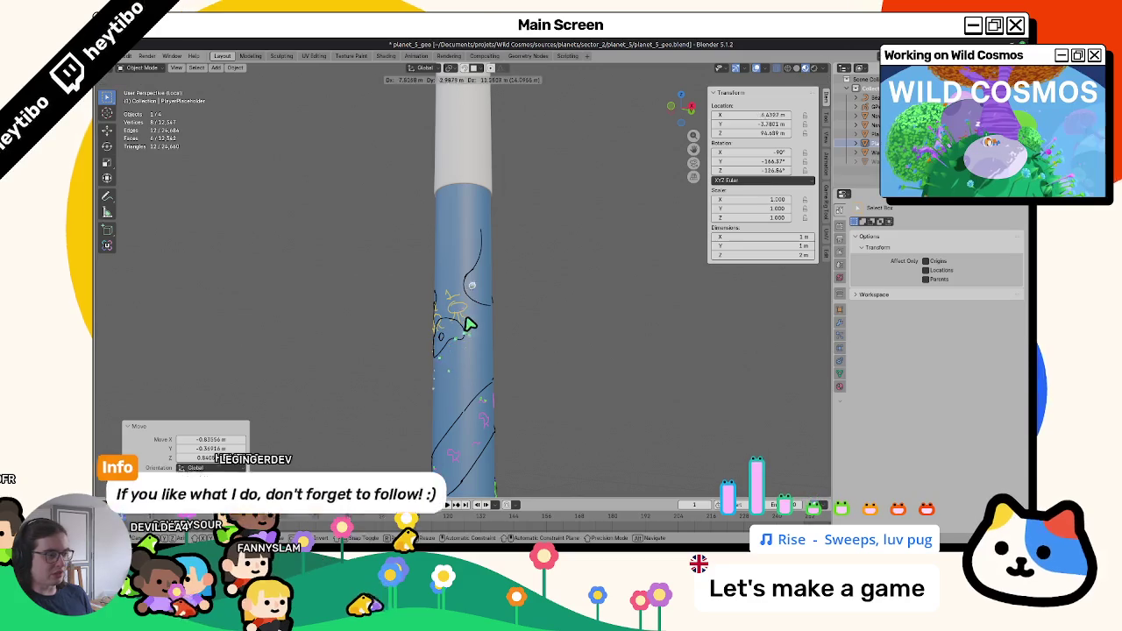
click(441, 339)
key(g)
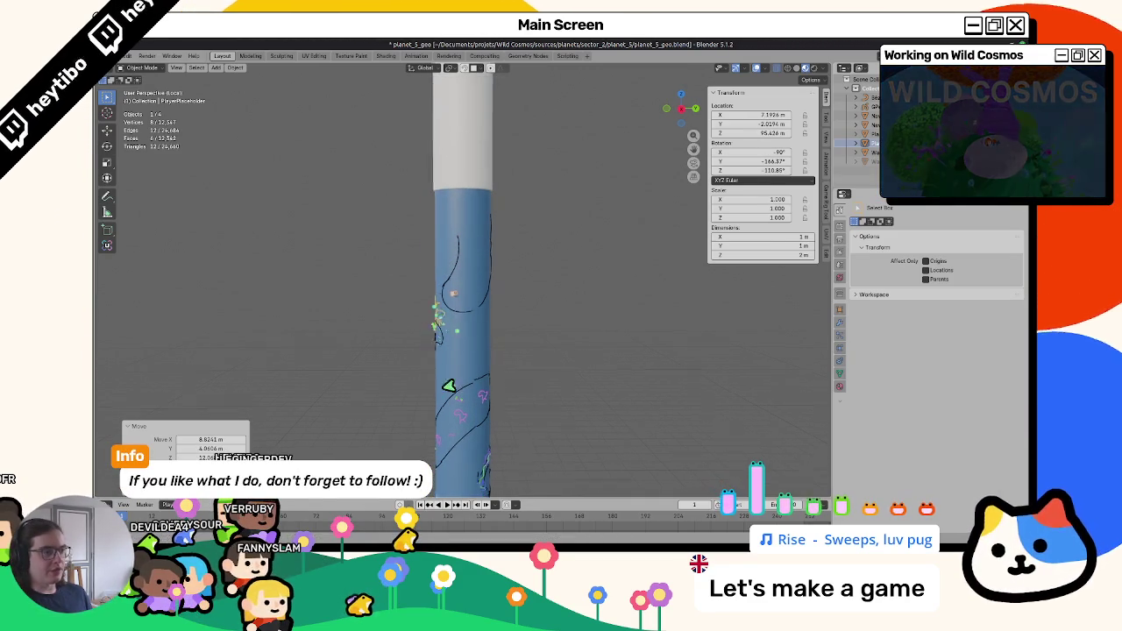
Select the Grease Pencil object and resume Draw Mode on the cylinder sketch.
scroll(465, 333, down, 3)
scroll(464, 333, up, 5)
middle_drag(465, 333, 491, 325)
mouse_move(449, 265)
middle_down()
mouse_move(453, 290)
mouse_move(394, 333)
mouse_move(471, 309)
mouse_move(465, 290)
middle_up()
click(455, 281)
key(ctrl+Tab)
mouse_move(407, 345)
middle_down()
mouse_move(498, 291)
mouse_move(447, 263)
mouse_move(494, 298)
mouse_move(416, 301)
mouse_move(446, 289)
mouse_move(440, 273)
middle_up()
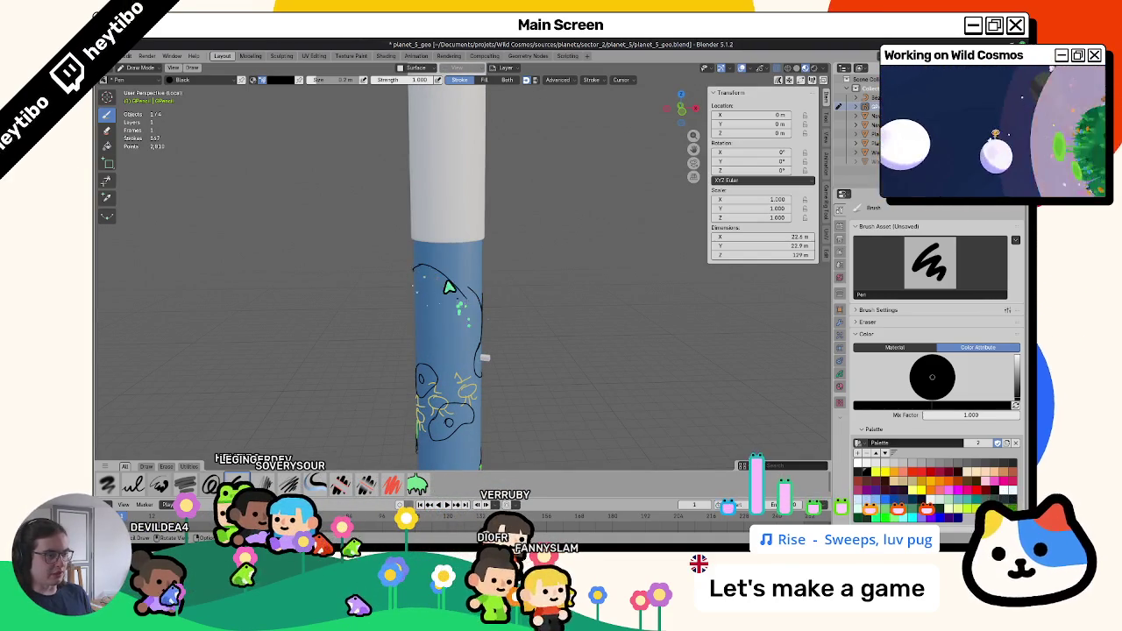
Save planet_5_geo and leave Draw Mode for Object Mode.
key(ctrl+s)
middle_drag(569, 464, 459, 328)
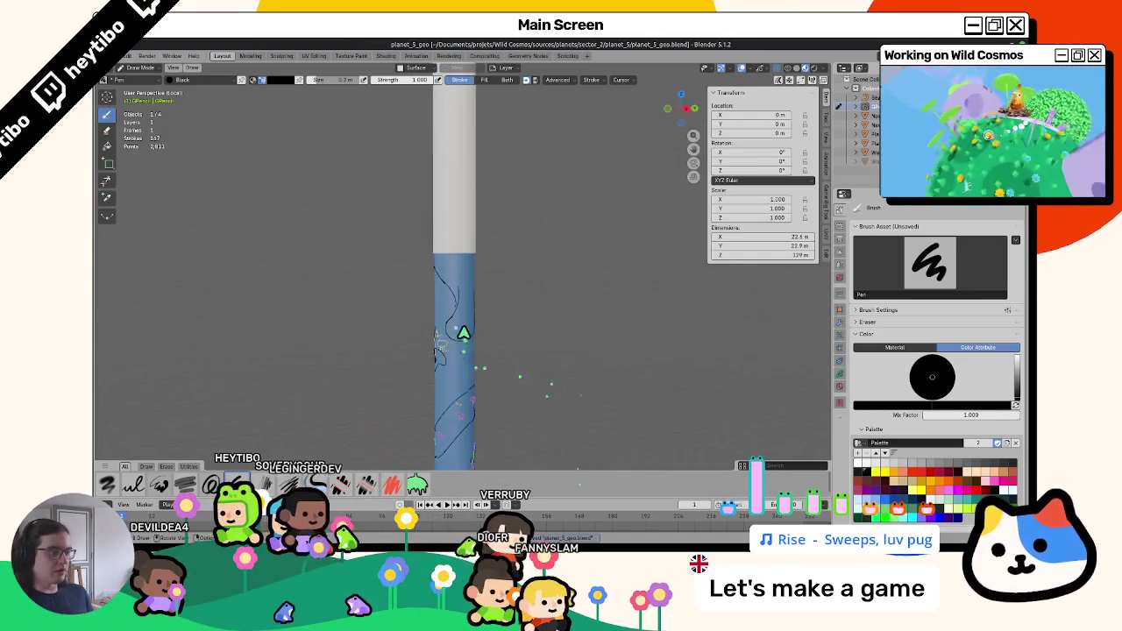
mouse_move(447, 371)
middle_down()
mouse_move(307, 362)
mouse_move(401, 354)
mouse_move(535, 363)
mouse_move(468, 377)
mouse_move(634, 380)
mouse_move(401, 426)
mouse_move(381, 393)
mouse_move(478, 306)
mouse_move(376, 333)
mouse_move(416, 328)
mouse_move(664, 468)
middle_up()
key(ctrl+Tab)
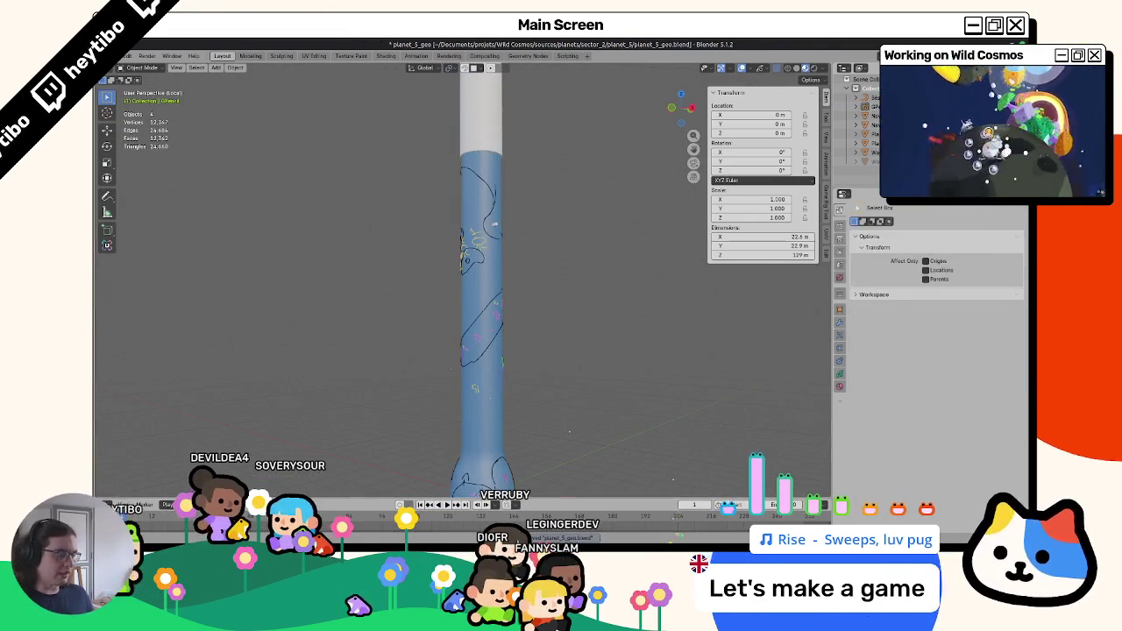
Pan and zoom across the level-design whiteboard sketches, then return to planet_5_geo.
key(alt+Tab)
shift+middle_drag(476, 313, 503, 321)
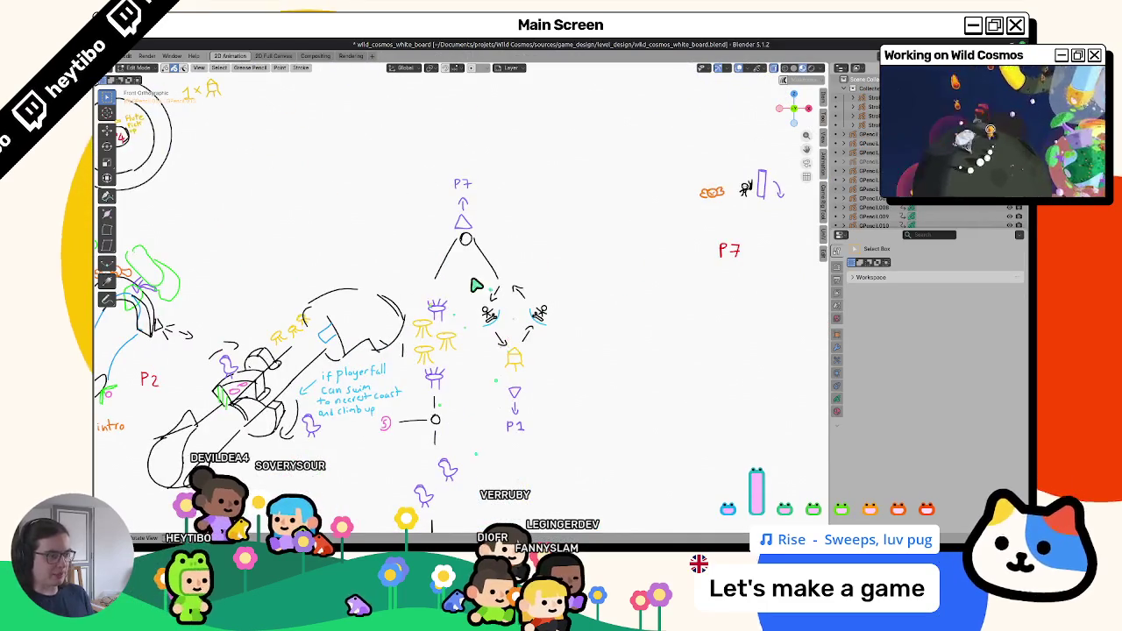
scroll(488, 356, down, 3)
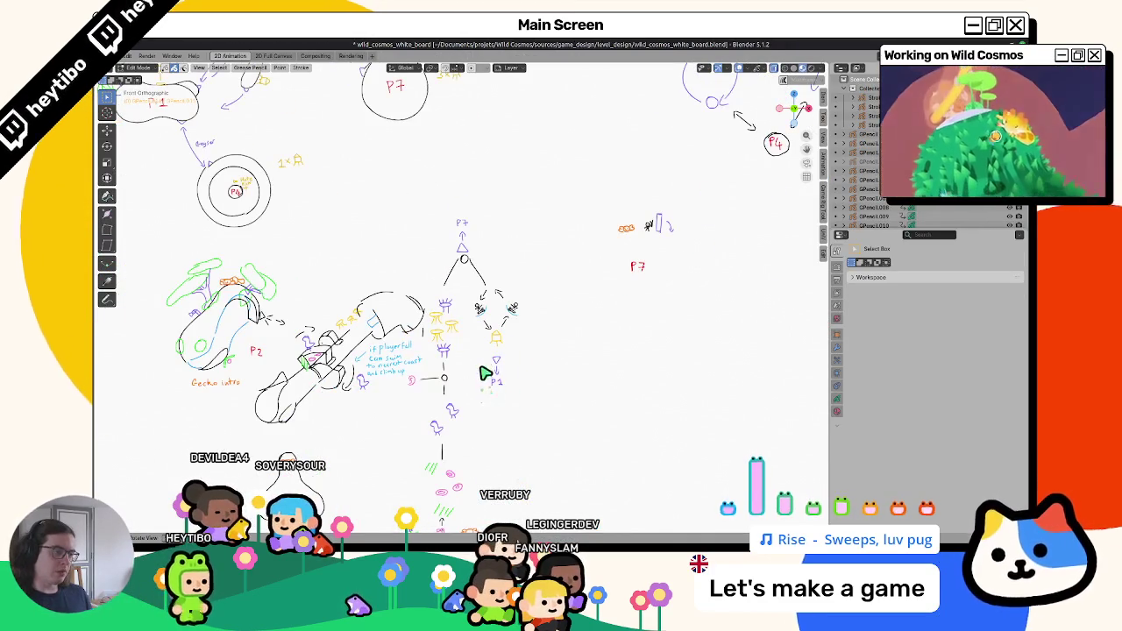
key(alt+Tab)
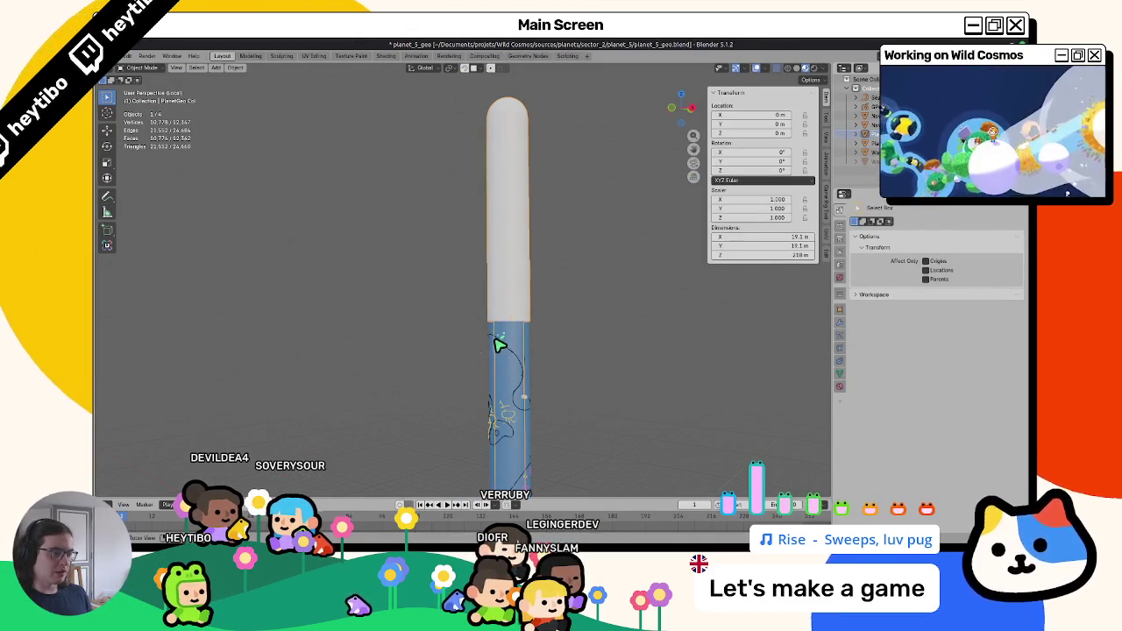
Select the cylinder's upper vertices from the front view, briefly toggling vertex paint and back.
key(Tab)
key(KP_1)
drag(419, 132, 578, 414)
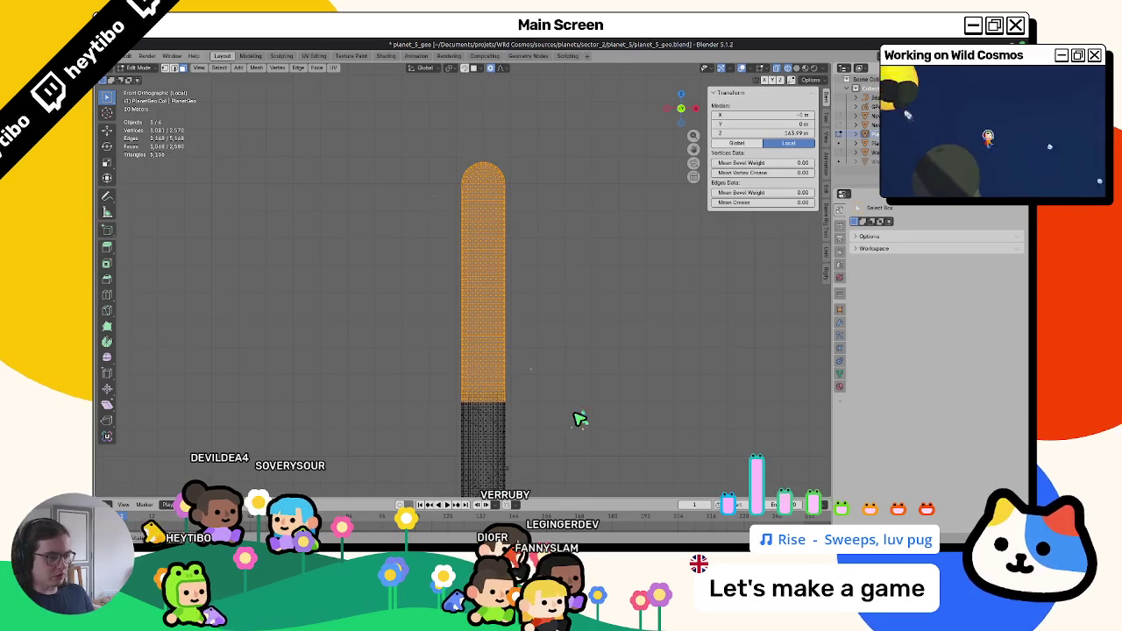
key(ctrl+Tab)
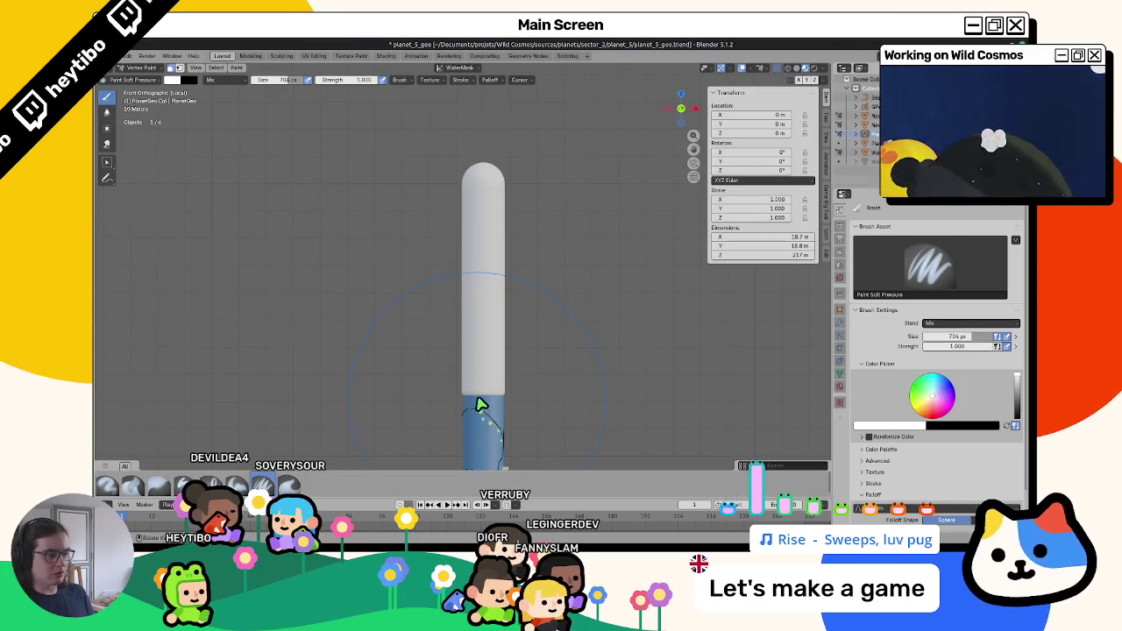
key(ctrl+Tab)
Select the Grease Pencil sketch object and enter Draw mode, orbiting toward its strokes.
click(491, 415)
click(486, 418)
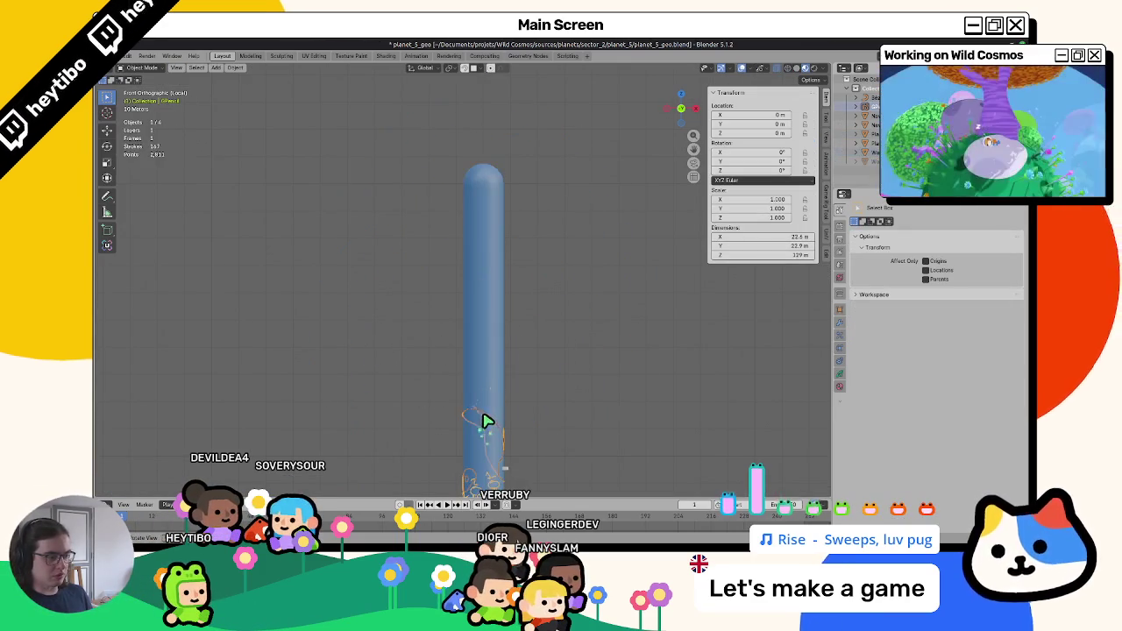
key(ctrl+Tab)
mouse_move(483, 416)
middle_down()
mouse_move(586, 409)
mouse_move(541, 413)
mouse_move(517, 395)
middle_up()
mouse_move(491, 313)
middle_down()
mouse_move(507, 336)
mouse_move(377, 311)
middle_up()
scroll(463, 288, up, 2)
Select the stray sketch stroke points in Edit Mode and delete them with X > Points.
key(Tab)
middle_drag(471, 294, 484, 354)
click(480, 329)
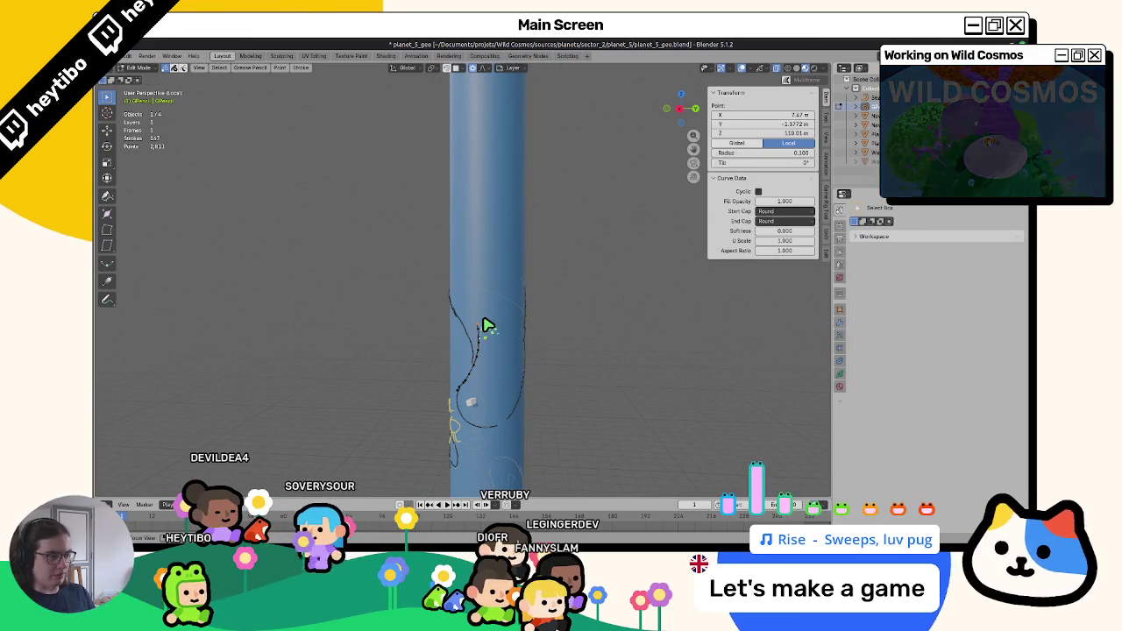
key(Tab)
key(Tab)
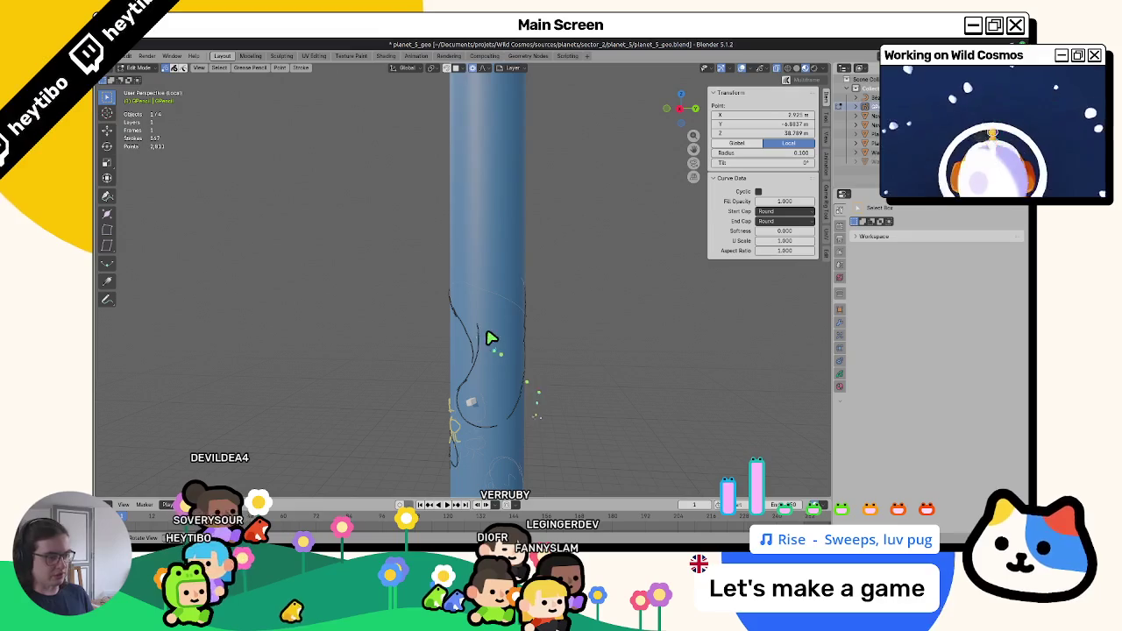
key(Tab)
key(Tab)
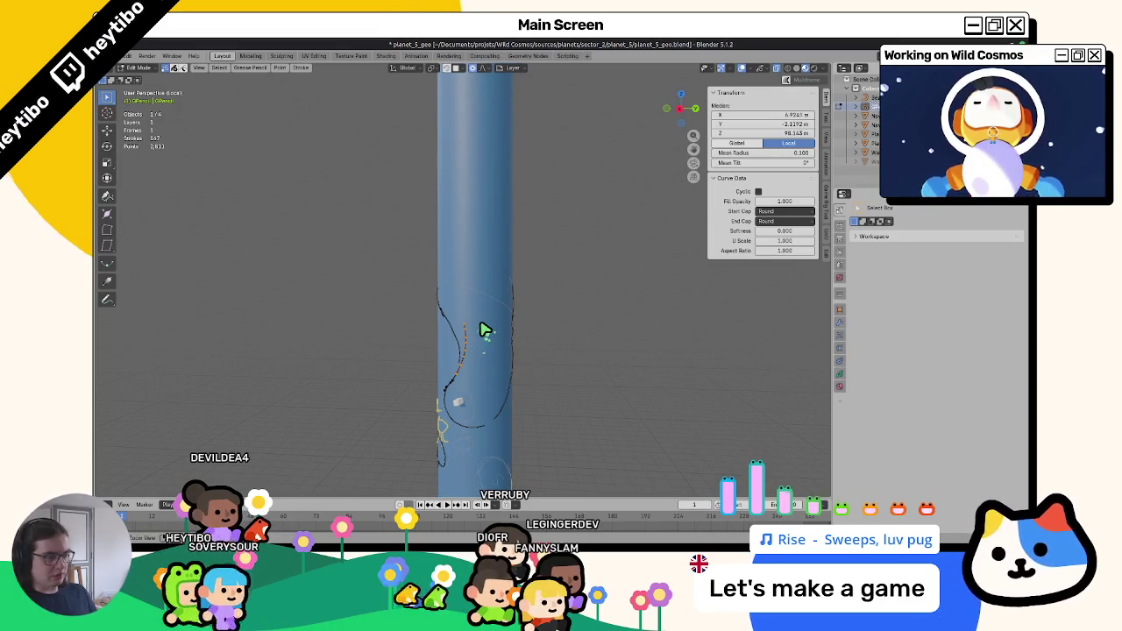
right_click(486, 331)
key(Tab)
key(Tab)
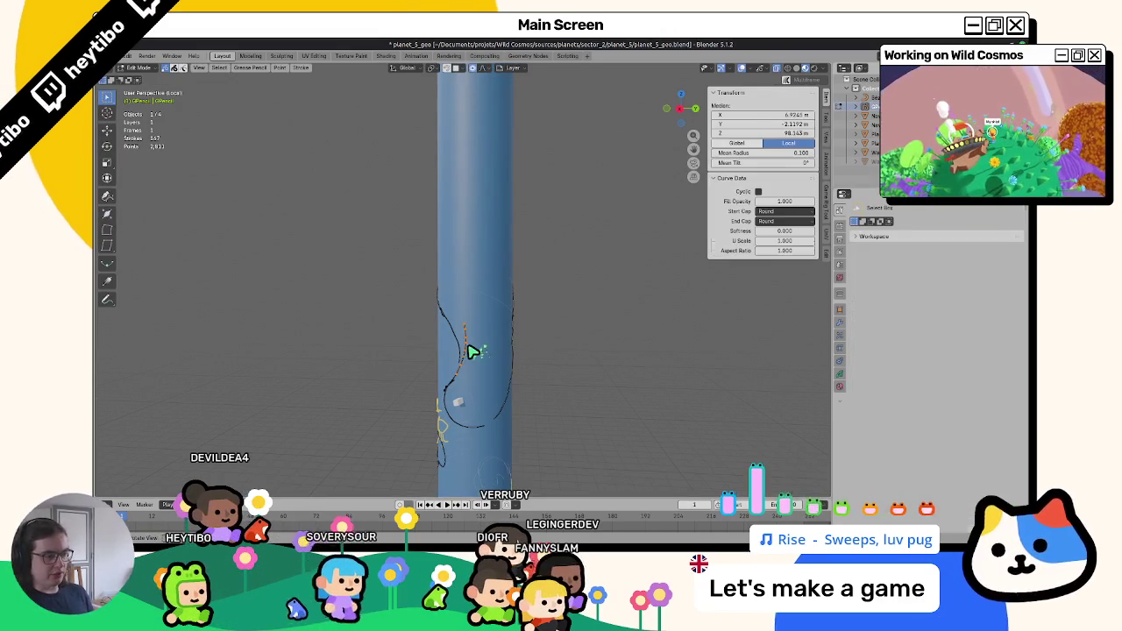
key(x)
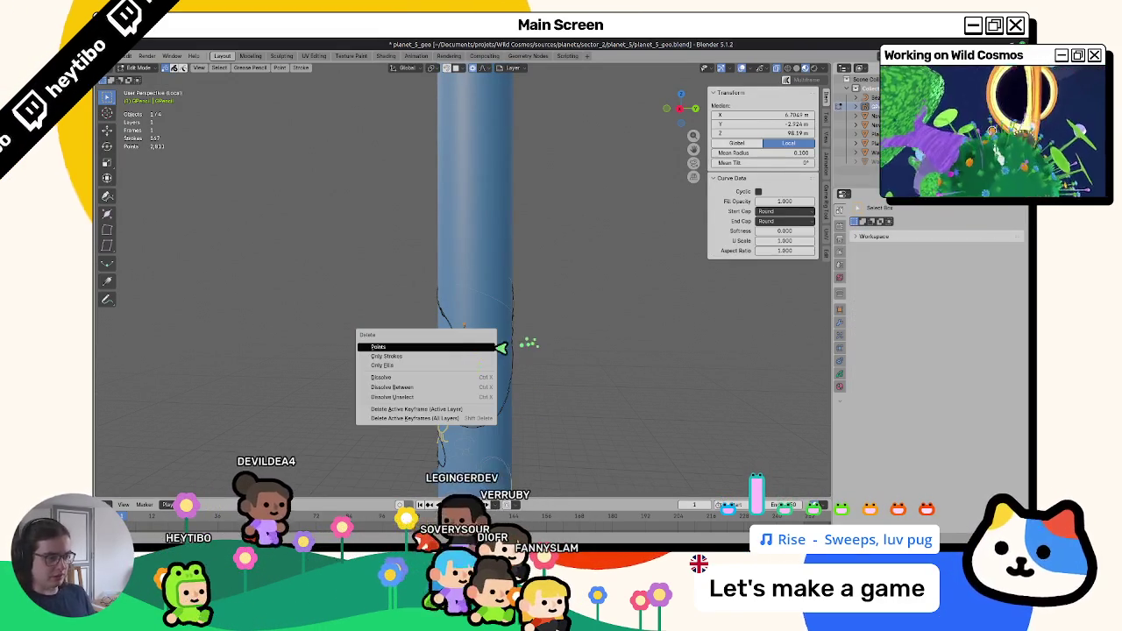
click(500, 348)
Draw a new line across the cylinder, then box-select and delete unwanted points from it.
key(Tab)
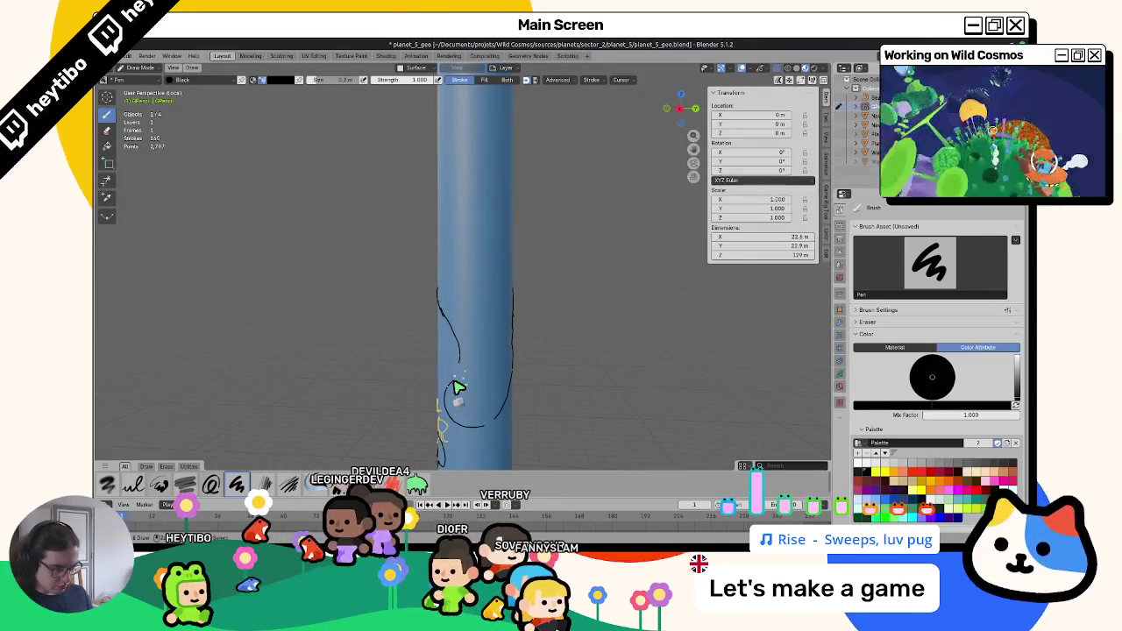
middle_drag(368, 351, 564, 443)
key(Tab)
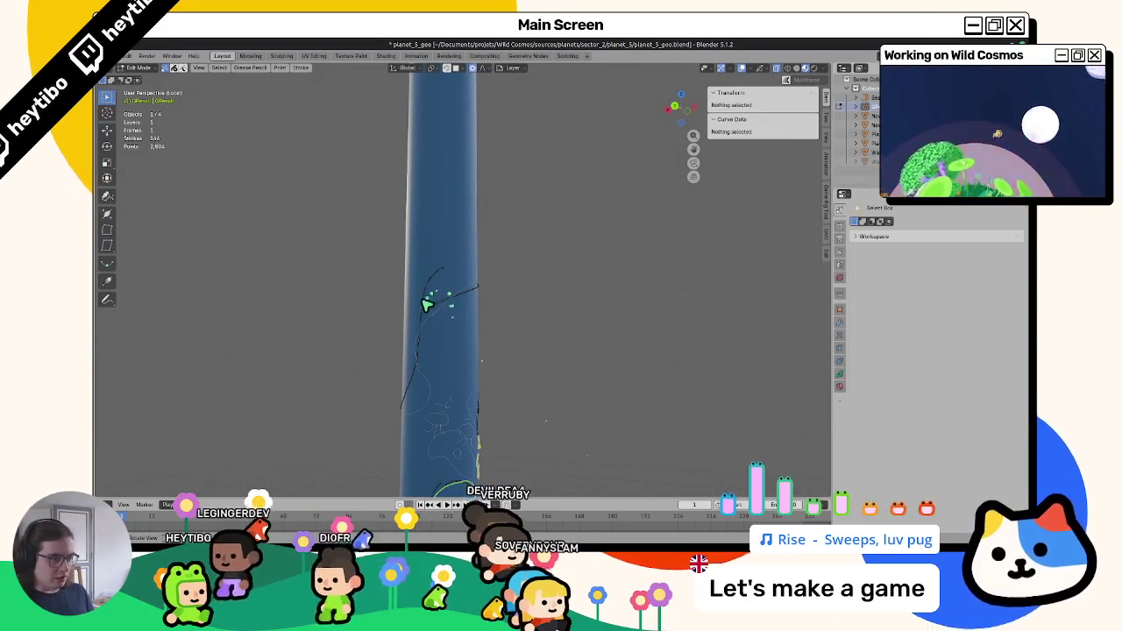
click(427, 303)
mouse_move(452, 263)
mouse_down()
mouse_move(420, 299)
mouse_move(431, 321)
mouse_up()
key(x)
click(438, 317)
Move one point of the new line with proportional editing to reshape it.
click(431, 325)
key(g)
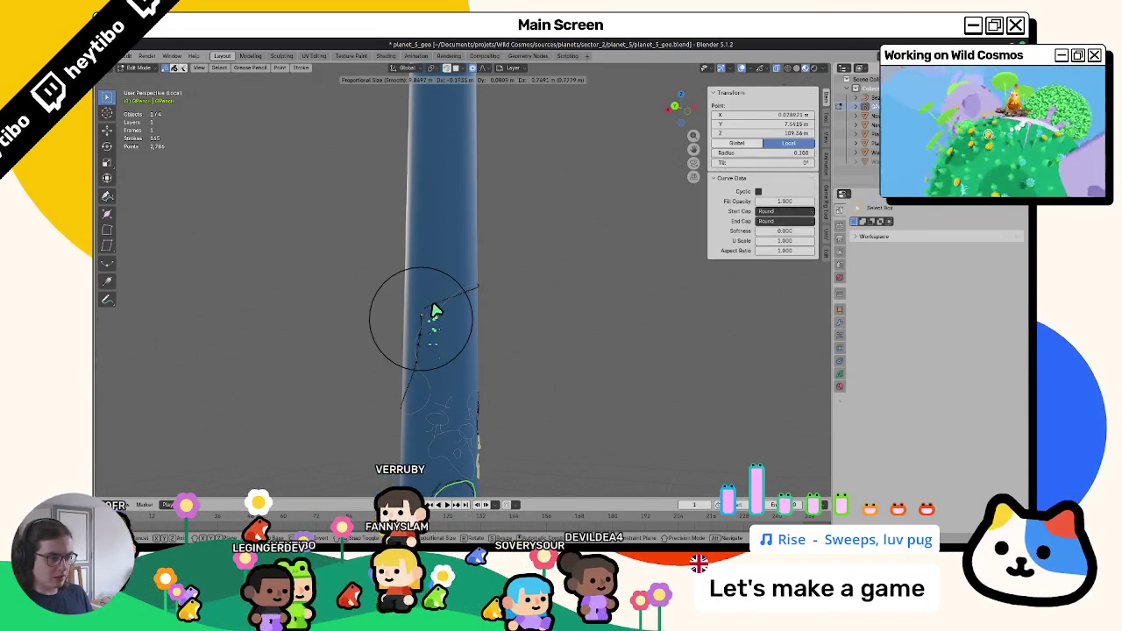
click(431, 323)
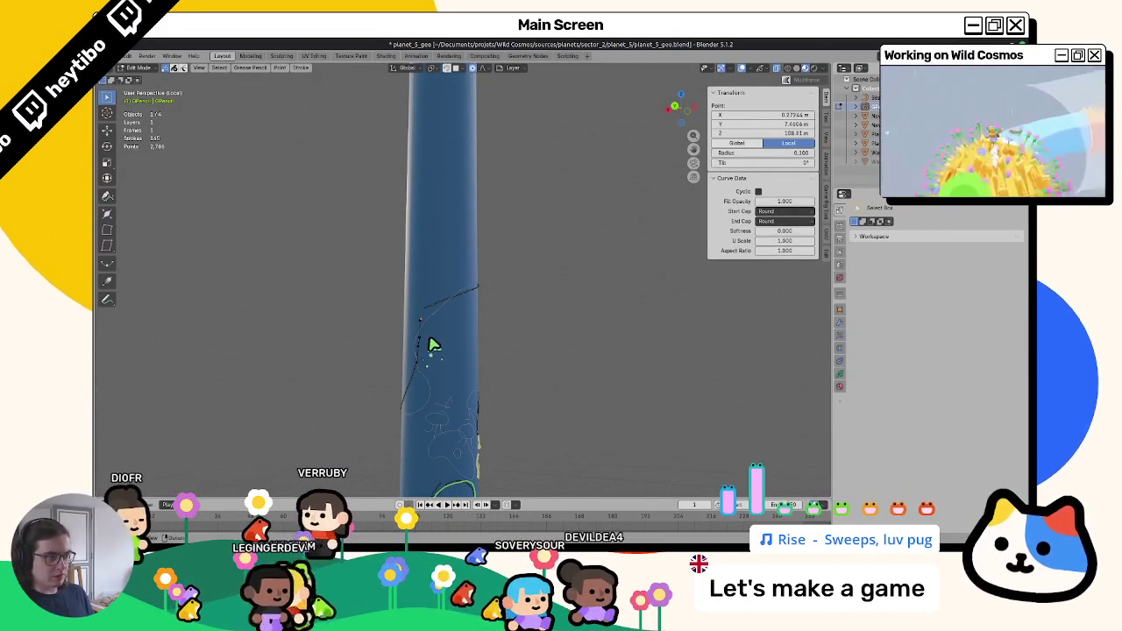
key(ctrl+Tab)
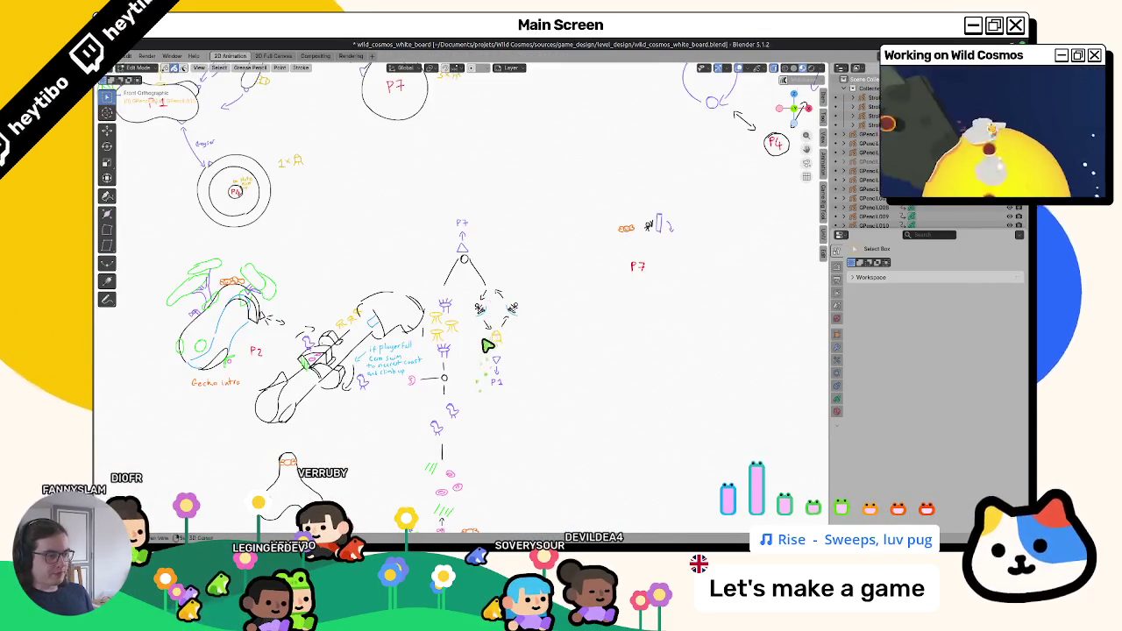
scroll(489, 345, up, 2)
scroll(474, 324, up, 1)
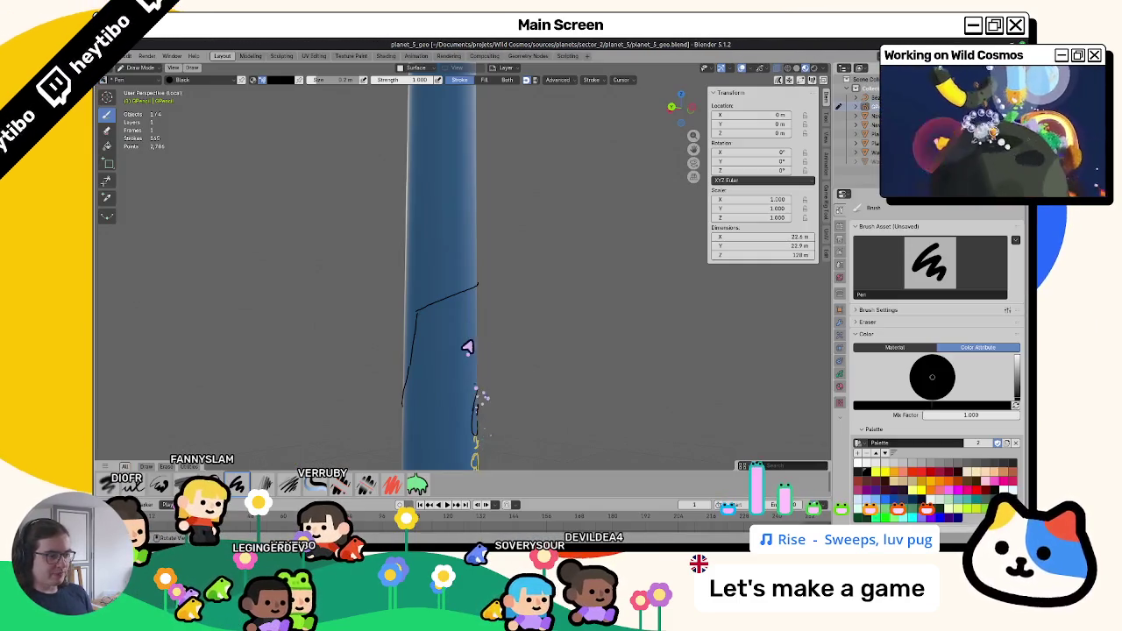
mouse_move(467, 348)
middle_down()
mouse_move(574, 389)
mouse_move(514, 388)
mouse_move(665, 362)
mouse_move(500, 418)
mouse_move(629, 375)
middle_up()
key(KP_1)
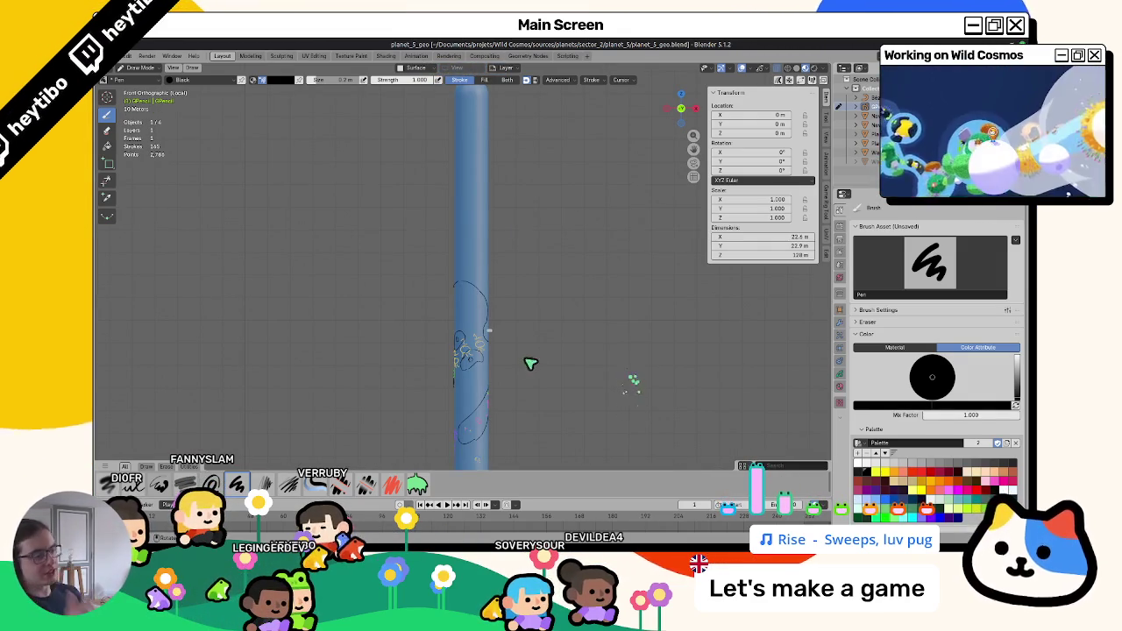
mouse_move(524, 362)
middle_down()
mouse_move(529, 237)
mouse_move(511, 296)
mouse_move(534, 295)
mouse_move(500, 327)
mouse_move(450, 343)
mouse_move(444, 326)
mouse_move(429, 333)
middle_up()
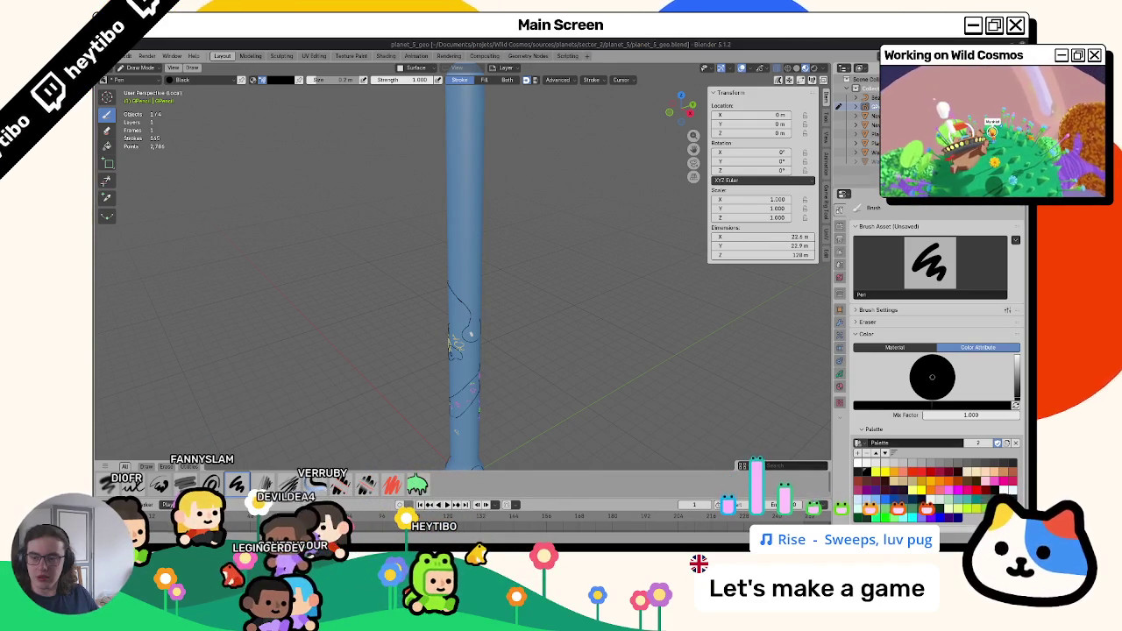
mouse_move(643, 326)
middle_down()
mouse_move(689, 328)
mouse_move(633, 358)
mouse_move(597, 349)
mouse_move(597, 328)
mouse_move(536, 354)
middle_up()
scroll(491, 315, up, 3)
middle_drag(459, 283, 438, 357)
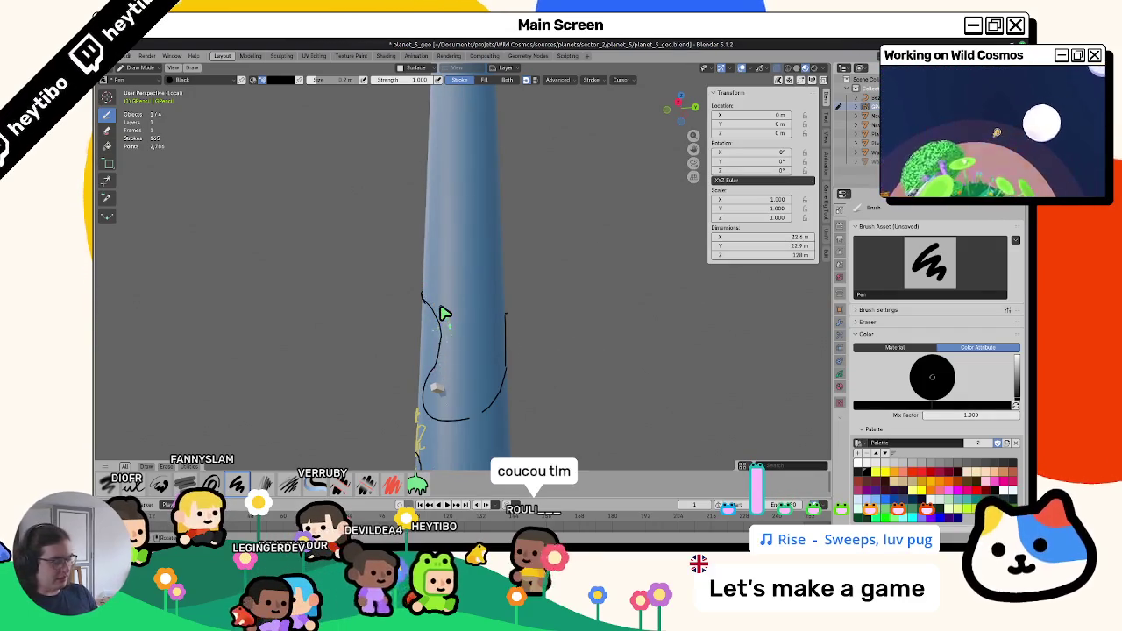
key(KP_1)
scroll(444, 314, down, 3)
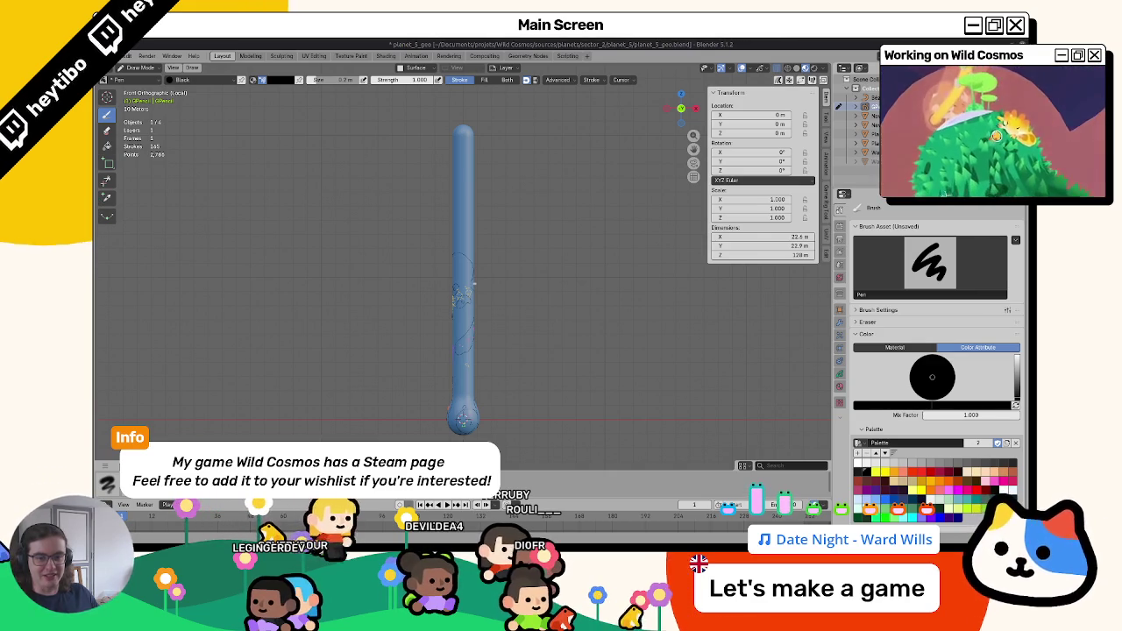
middle_drag(527, 189, 441, 187)
scroll(441, 186, up, 5)
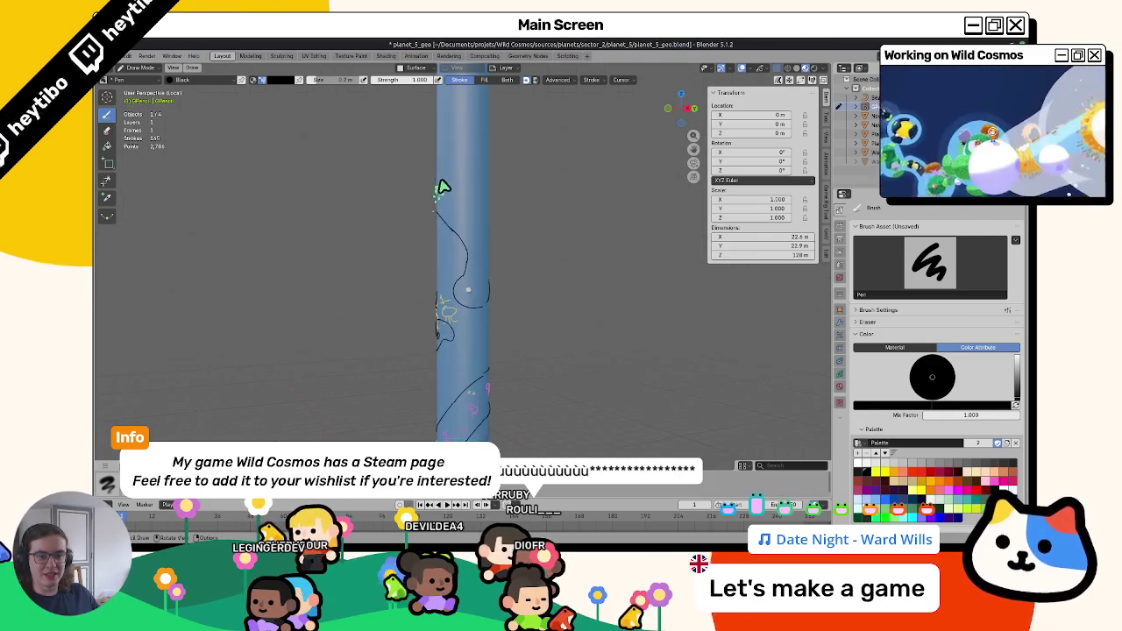
scroll(441, 187, up, 3)
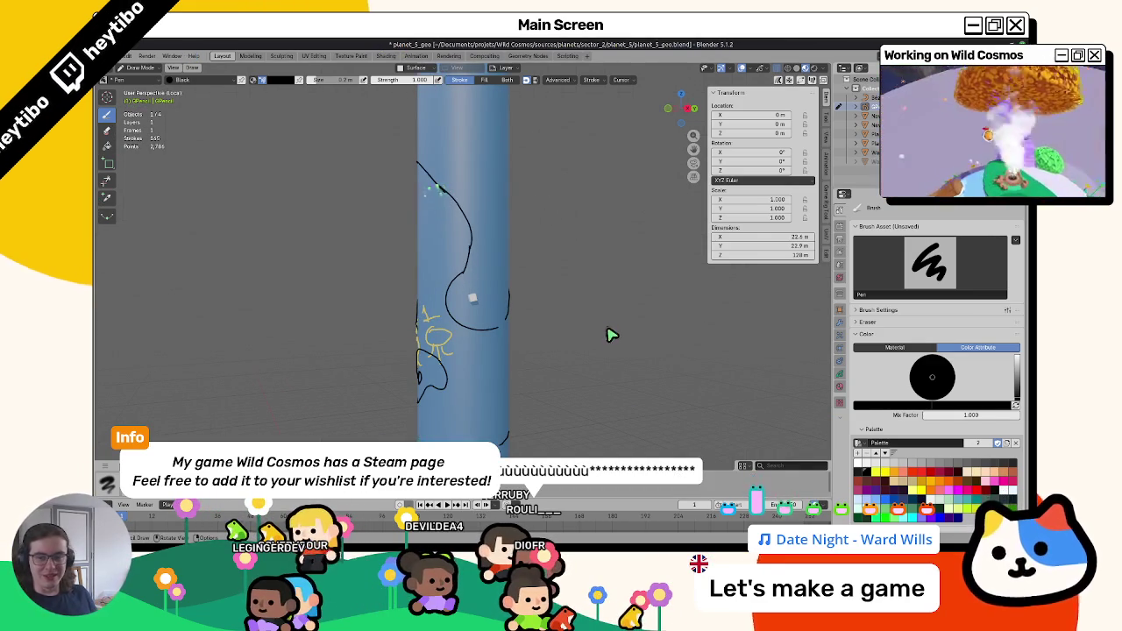
mouse_move(579, 299)
middle_down()
mouse_move(556, 359)
mouse_move(481, 380)
middle_up()
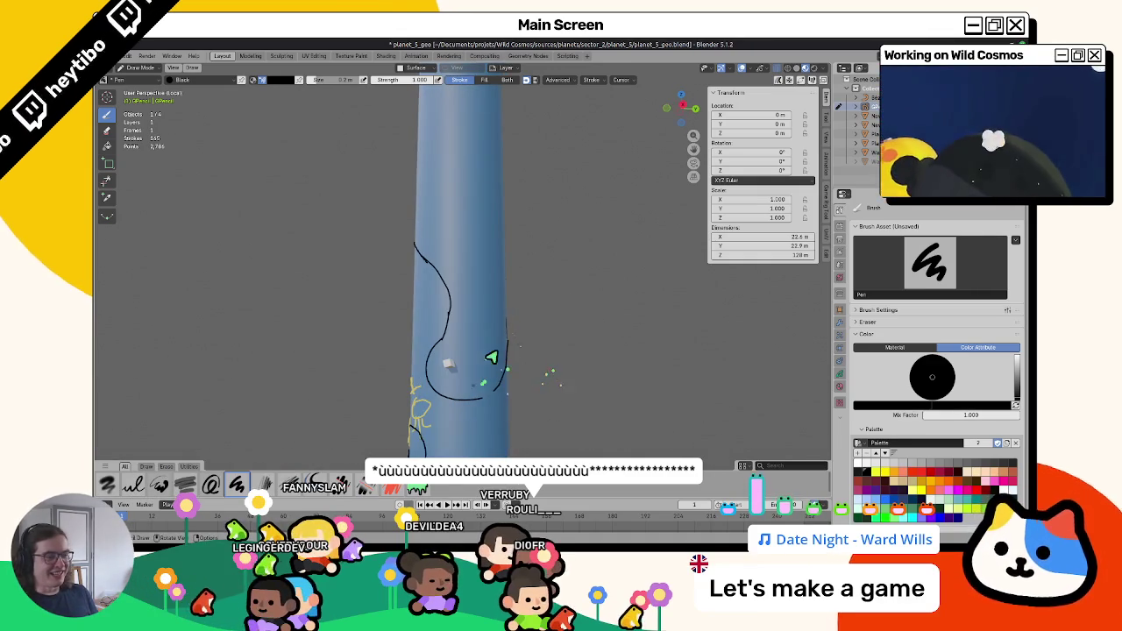
key(ctrl+Tab)
key(ctrl+Tab)
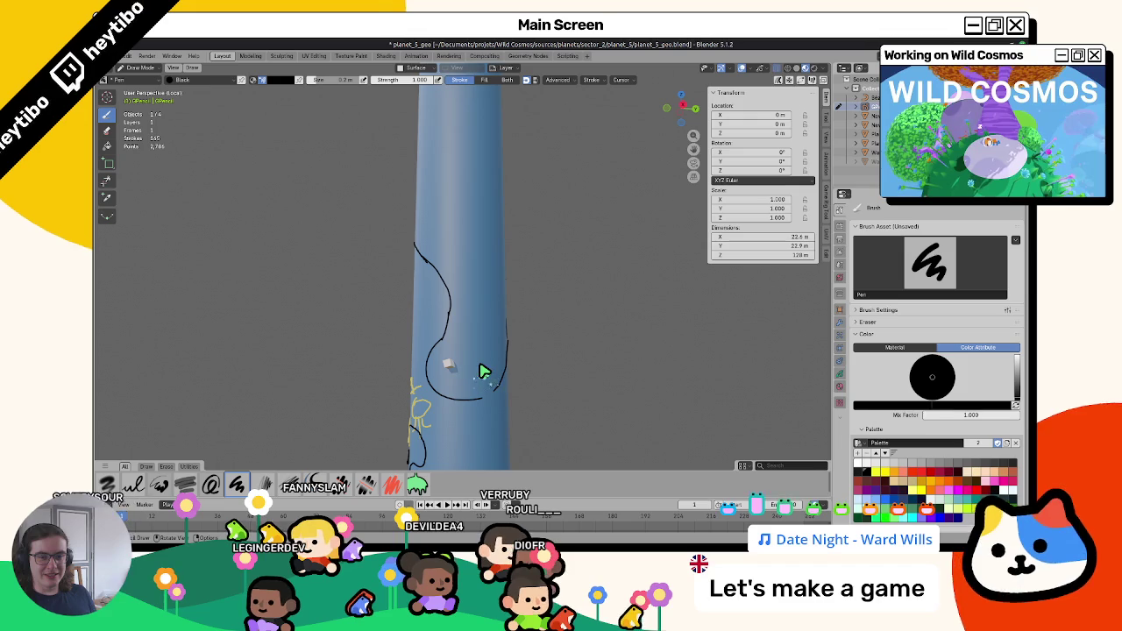
mouse_move(490, 373)
middle_down()
mouse_move(421, 375)
mouse_move(509, 394)
mouse_move(492, 373)
middle_up()
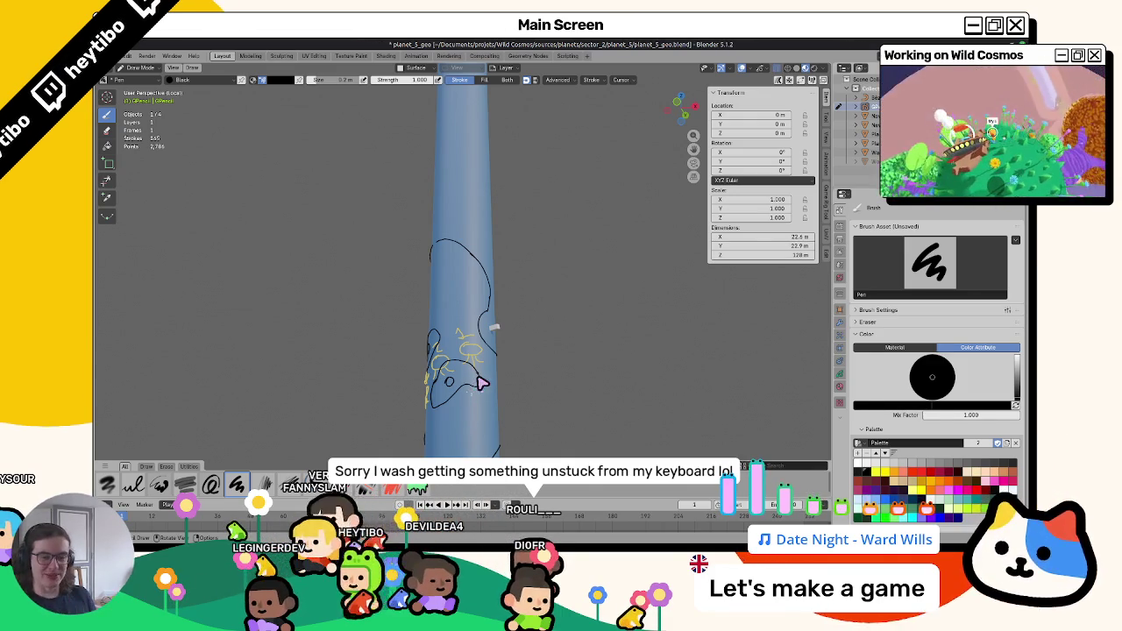
middle_drag(481, 395, 444, 353)
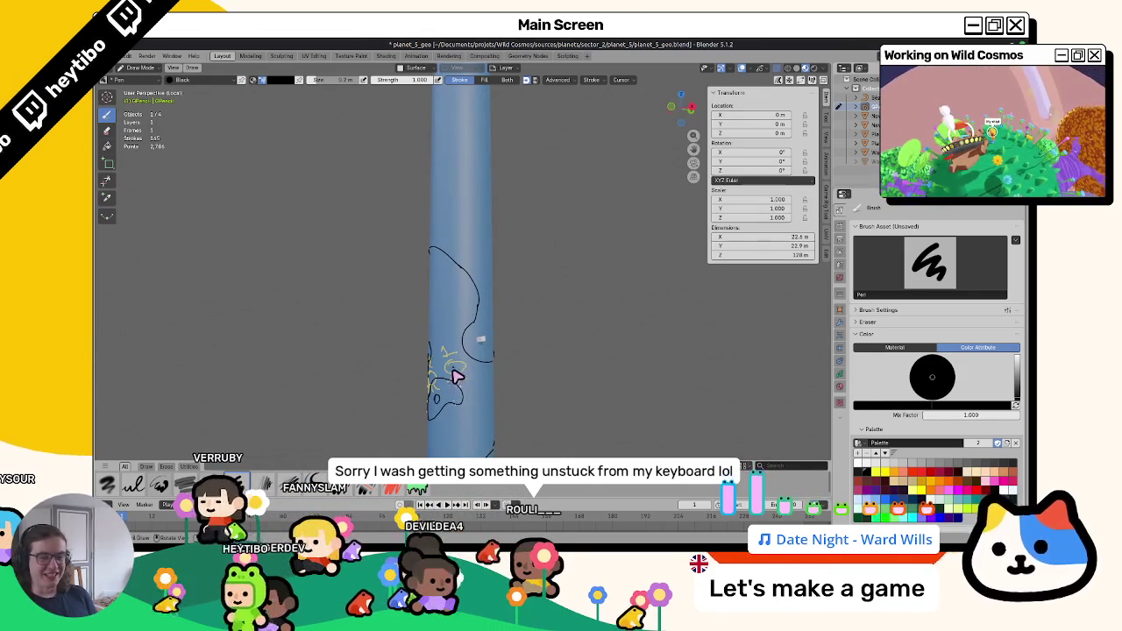
key(super)
text(capture)
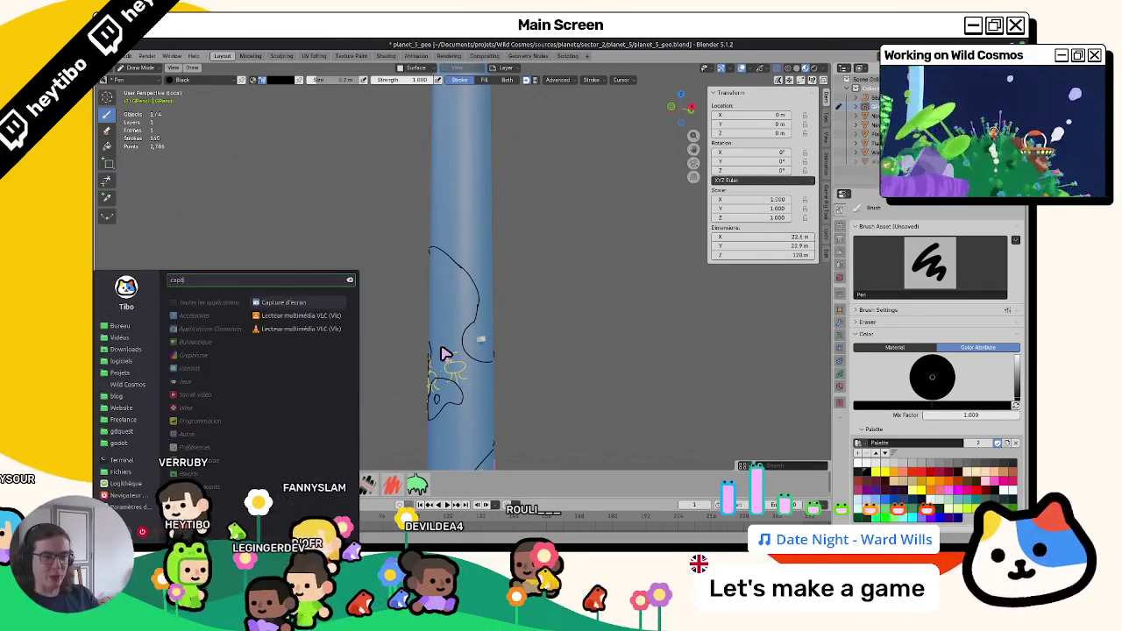
Capture a screen region with Prendre une capture d'écran in Sélection mode, then switch to the browser.
key(Return)
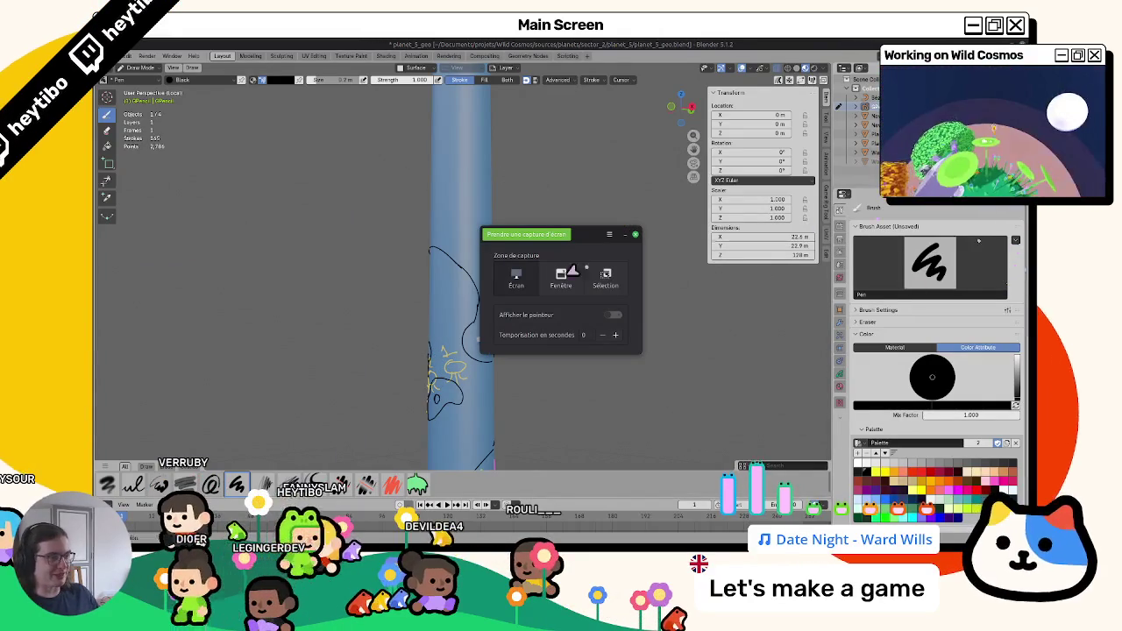
click(605, 279)
click(526, 234)
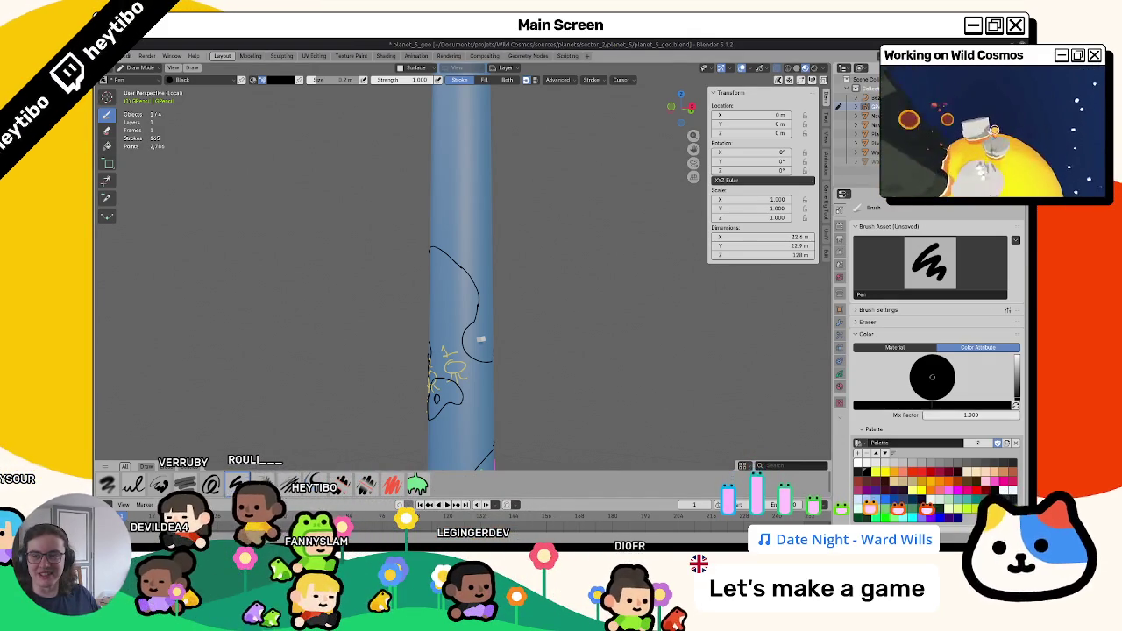
key(alt+Tab)
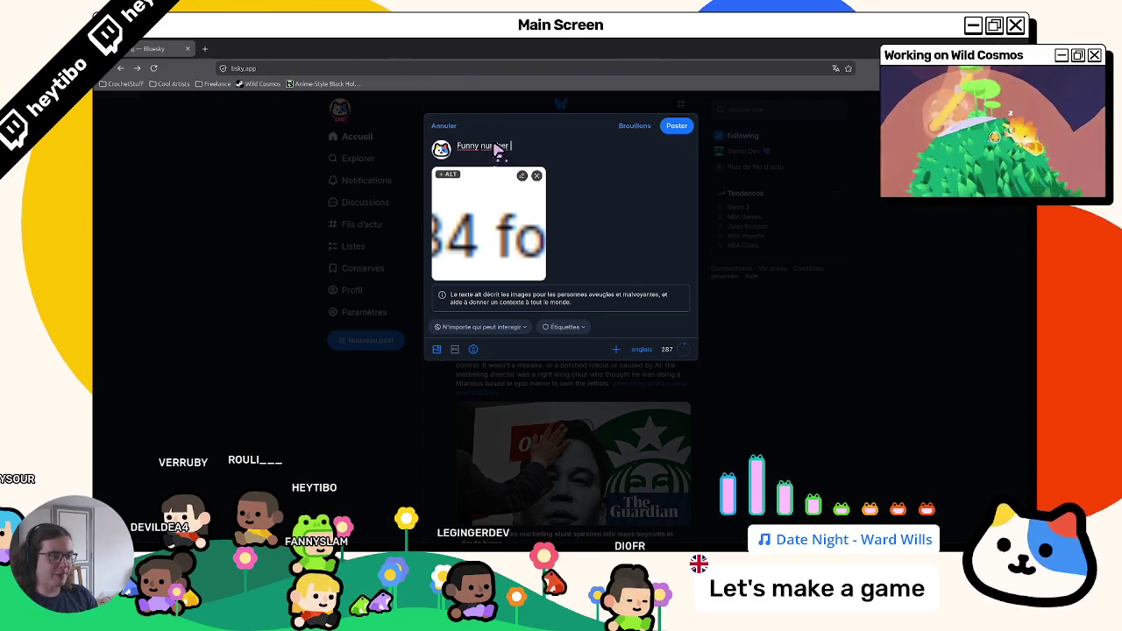
Check the attached image's alt text without changing it, then return to Blender.
click(448, 175)
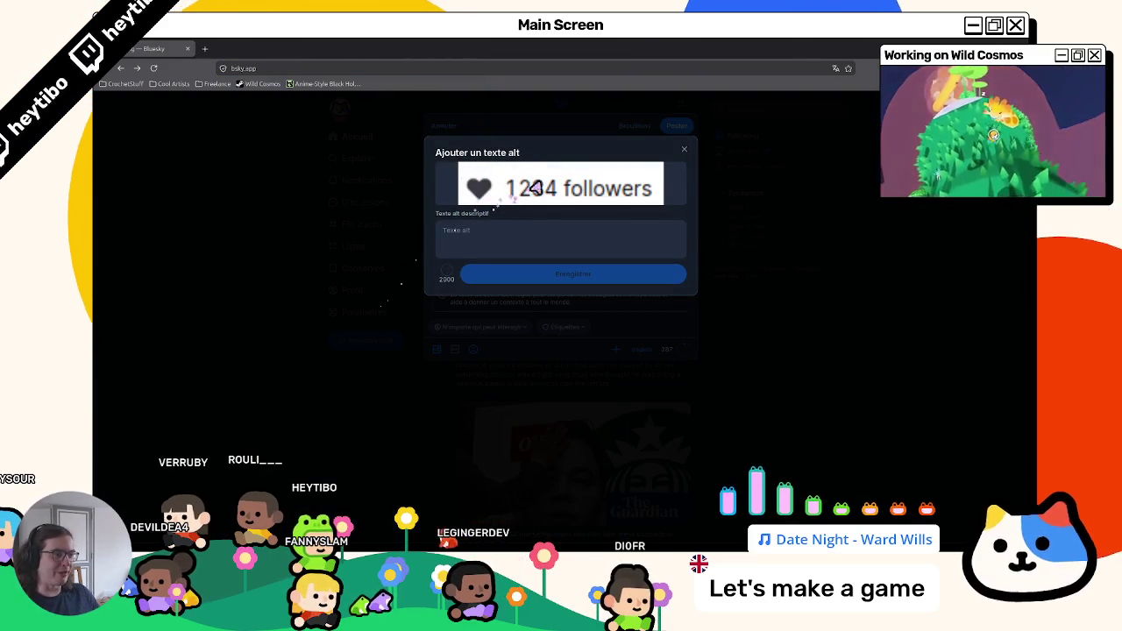
click(685, 152)
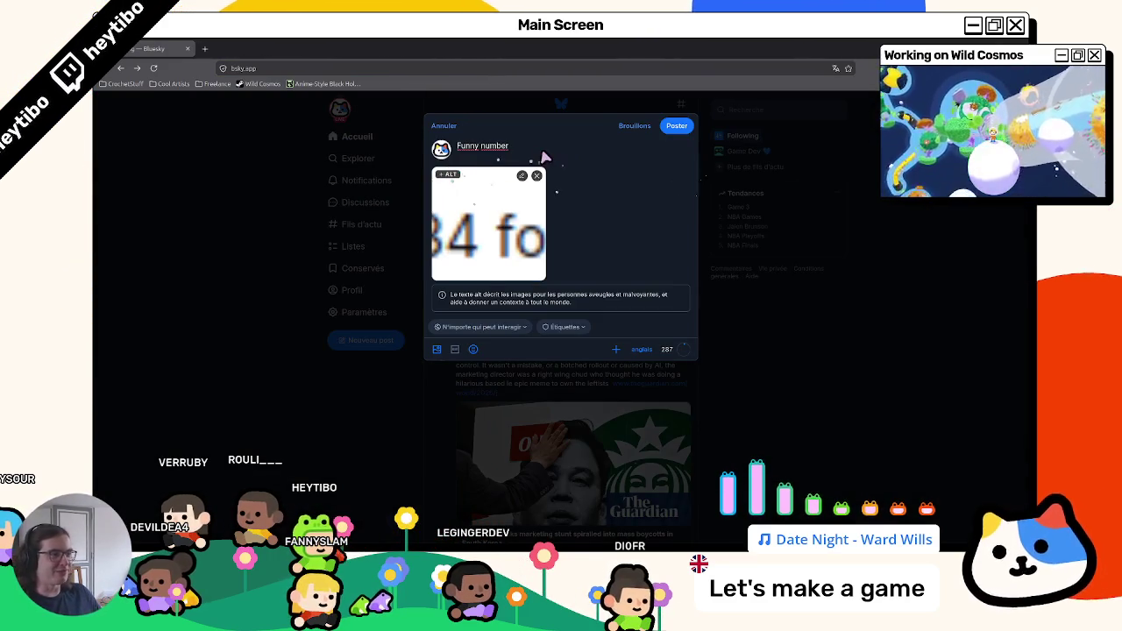
key(alt+Tab)
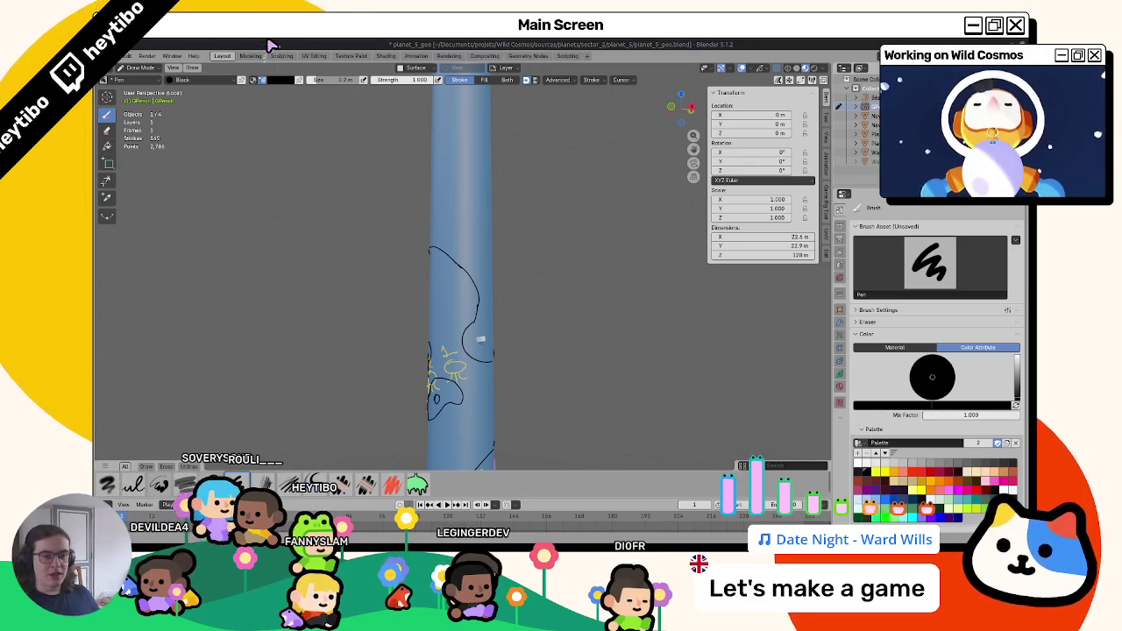
mouse_move(476, 338)
middle_down()
mouse_move(484, 332)
mouse_move(463, 346)
middle_up()
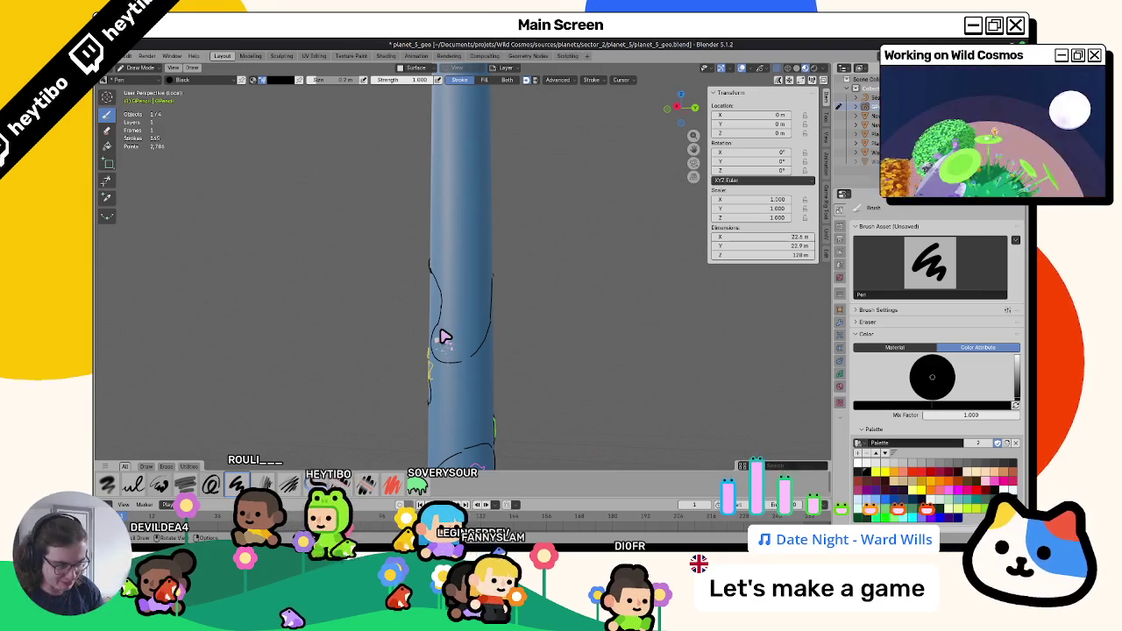
middle_drag(443, 336, 469, 311)
mouse_move(752, 285)
middle_down()
mouse_move(709, 346)
mouse_move(608, 363)
mouse_move(561, 271)
mouse_move(564, 390)
mouse_move(514, 351)
mouse_move(518, 371)
mouse_move(503, 376)
mouse_move(521, 321)
mouse_move(508, 333)
mouse_move(436, 325)
mouse_move(466, 298)
middle_up()
scroll(476, 296, up, 2)
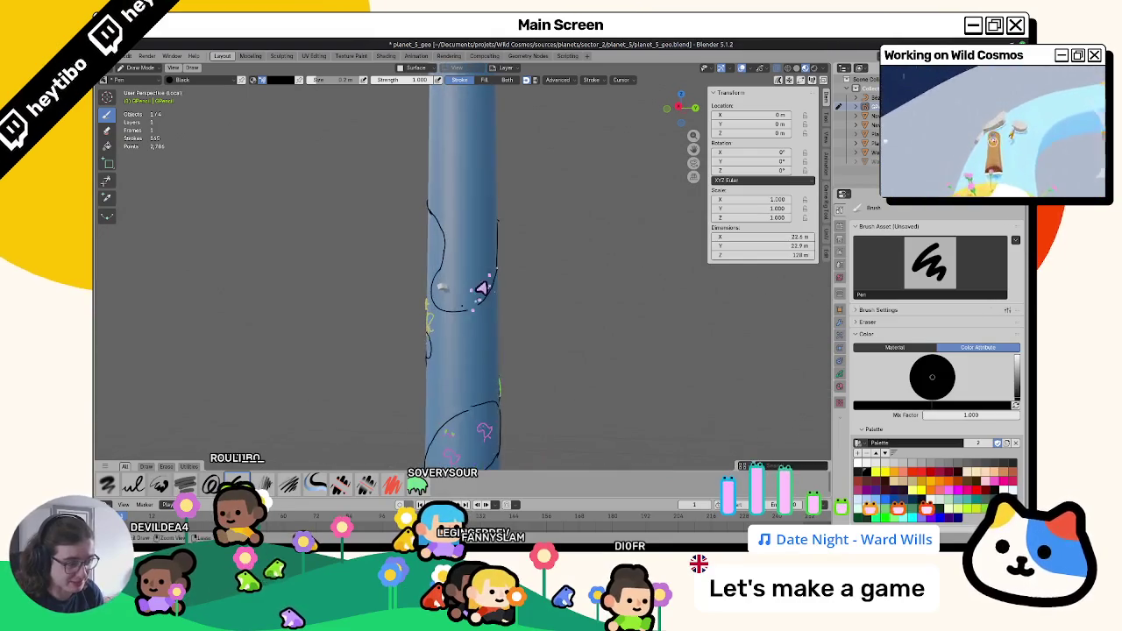
scroll(473, 328, up, 2)
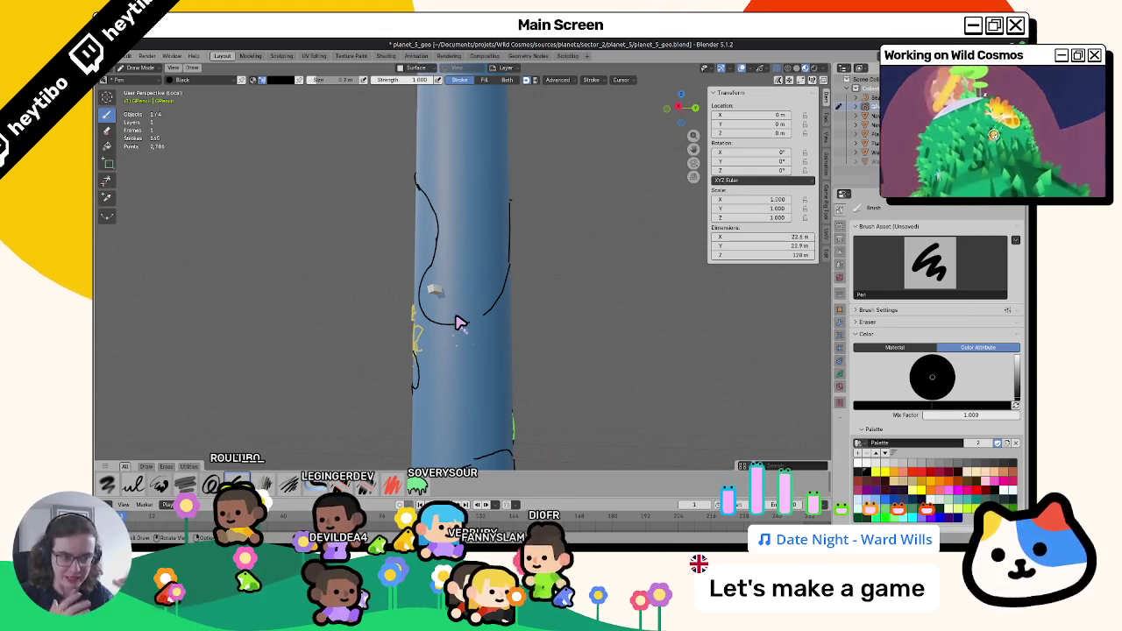
mouse_move(531, 273)
middle_down()
mouse_move(606, 313)
mouse_move(553, 371)
mouse_move(611, 378)
mouse_move(489, 391)
mouse_move(491, 401)
mouse_move(394, 339)
mouse_move(451, 321)
mouse_move(406, 298)
mouse_move(482, 304)
mouse_move(459, 321)
mouse_move(491, 329)
middle_up()
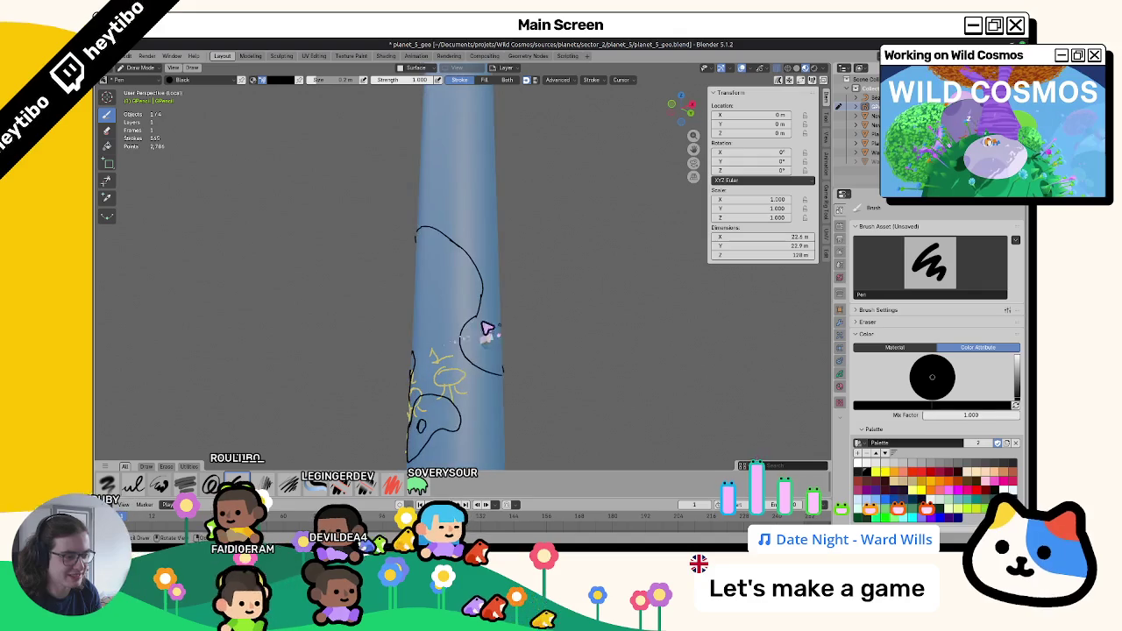
mouse_move(527, 292)
middle_down()
mouse_move(464, 359)
mouse_move(464, 264)
mouse_move(450, 375)
mouse_move(454, 336)
middle_up()
mouse_move(447, 376)
middle_down()
mouse_move(451, 388)
mouse_move(448, 313)
mouse_move(426, 319)
mouse_move(450, 346)
middle_up()
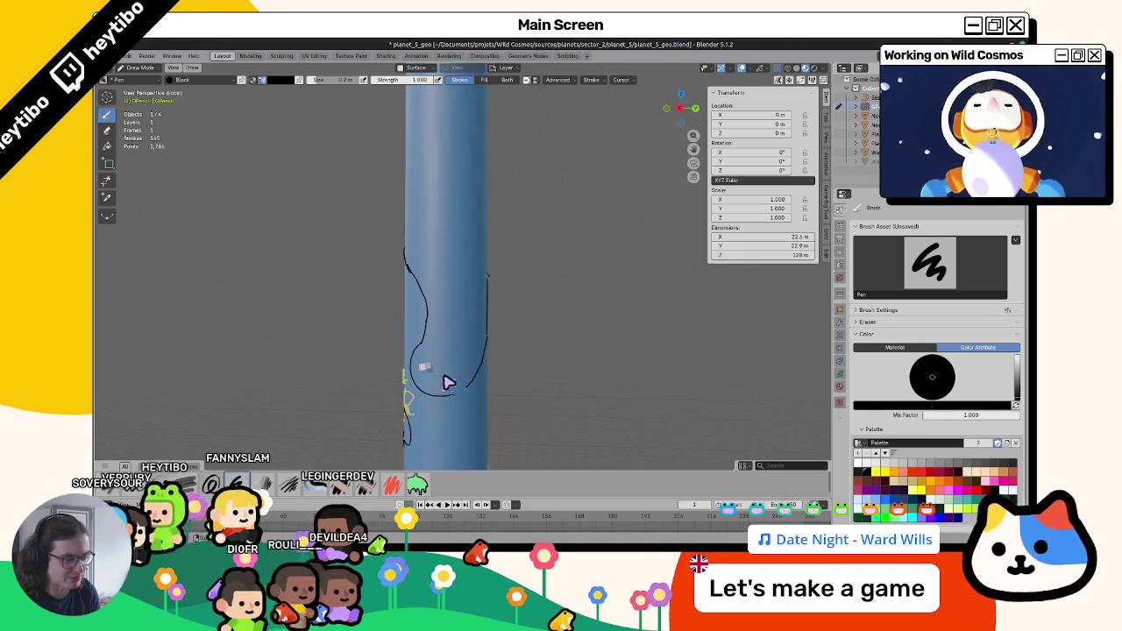
scroll(448, 381, up, 2)
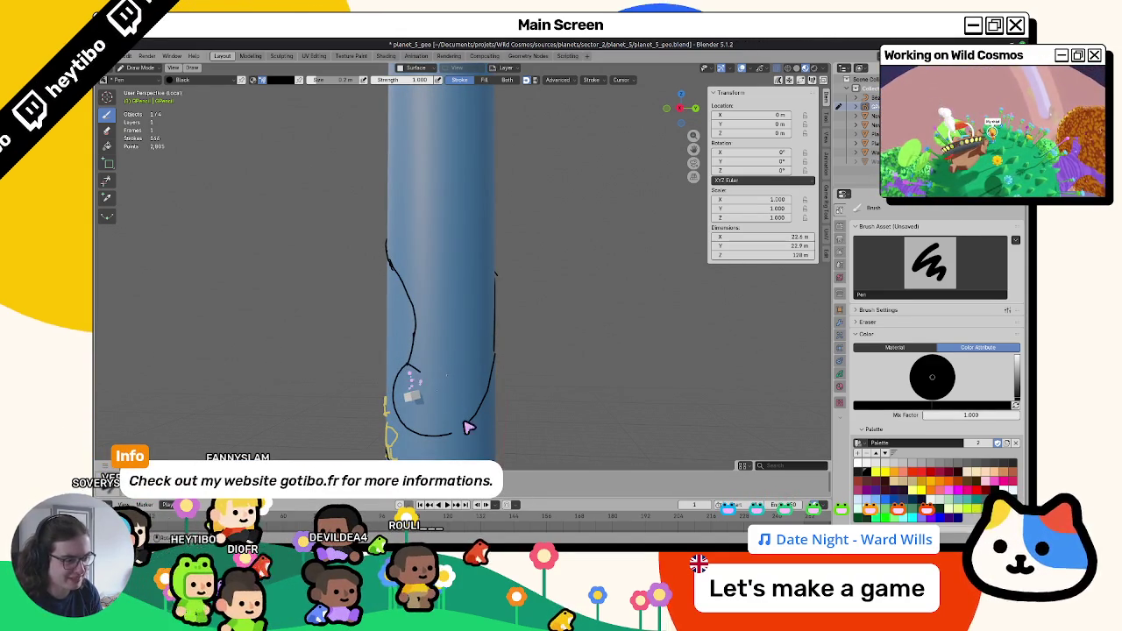
drag(480, 423, 408, 367)
mouse_move(438, 414)
middle_down()
mouse_move(520, 343)
mouse_move(476, 328)
mouse_move(426, 343)
mouse_move(420, 359)
mouse_move(439, 346)
mouse_move(493, 345)
mouse_move(448, 345)
mouse_move(465, 358)
mouse_move(444, 321)
mouse_move(454, 310)
mouse_move(411, 332)
mouse_move(439, 321)
mouse_move(438, 275)
middle_up()
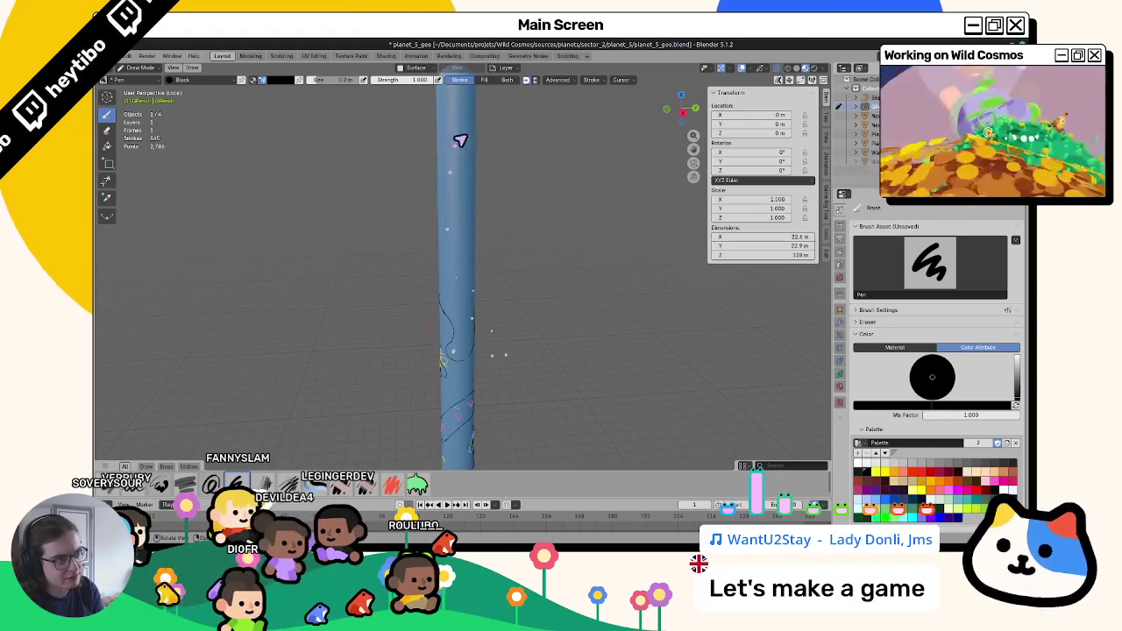
middle_drag(394, 242, 459, 299)
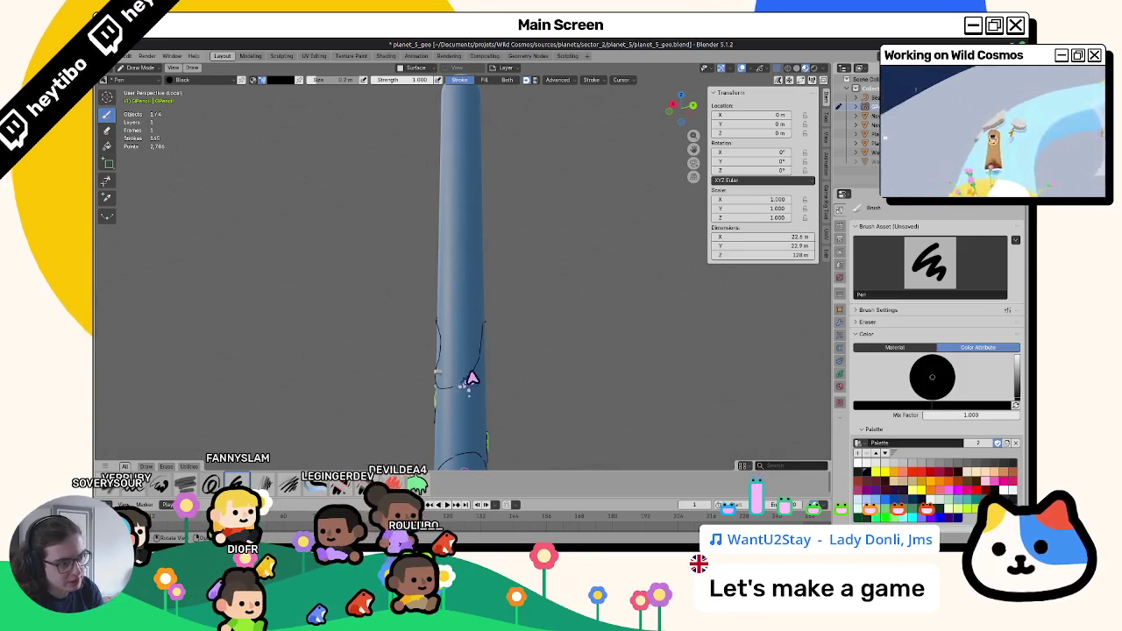
middle_drag(445, 230, 462, 287)
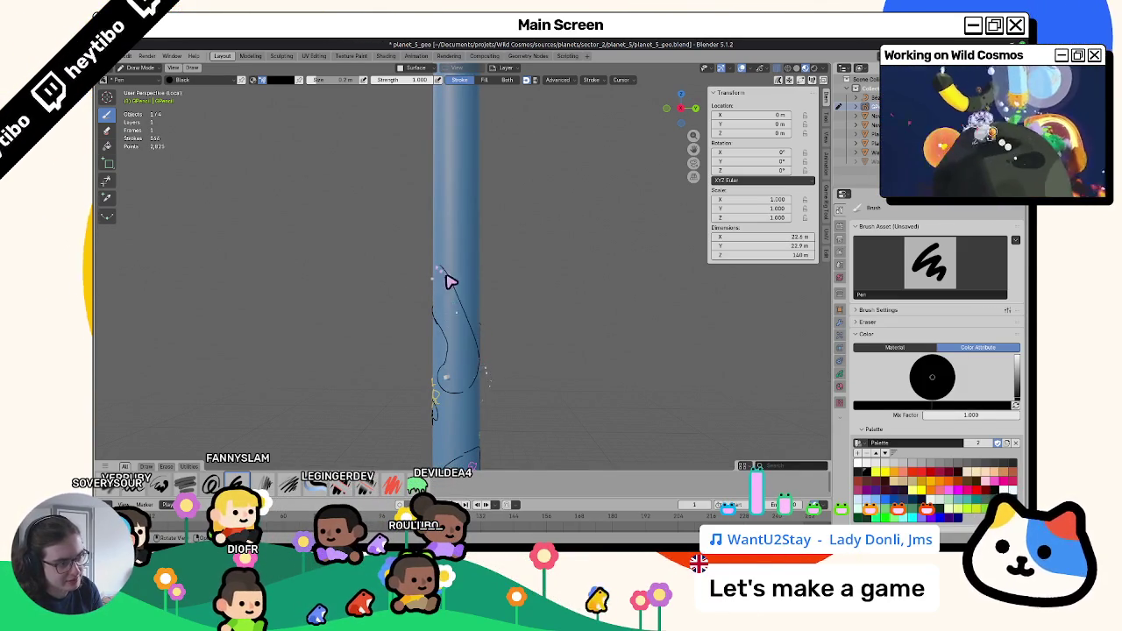
middle_drag(448, 281, 478, 302)
mouse_move(432, 182)
middle_down()
mouse_move(501, 258)
mouse_move(371, 265)
middle_up()
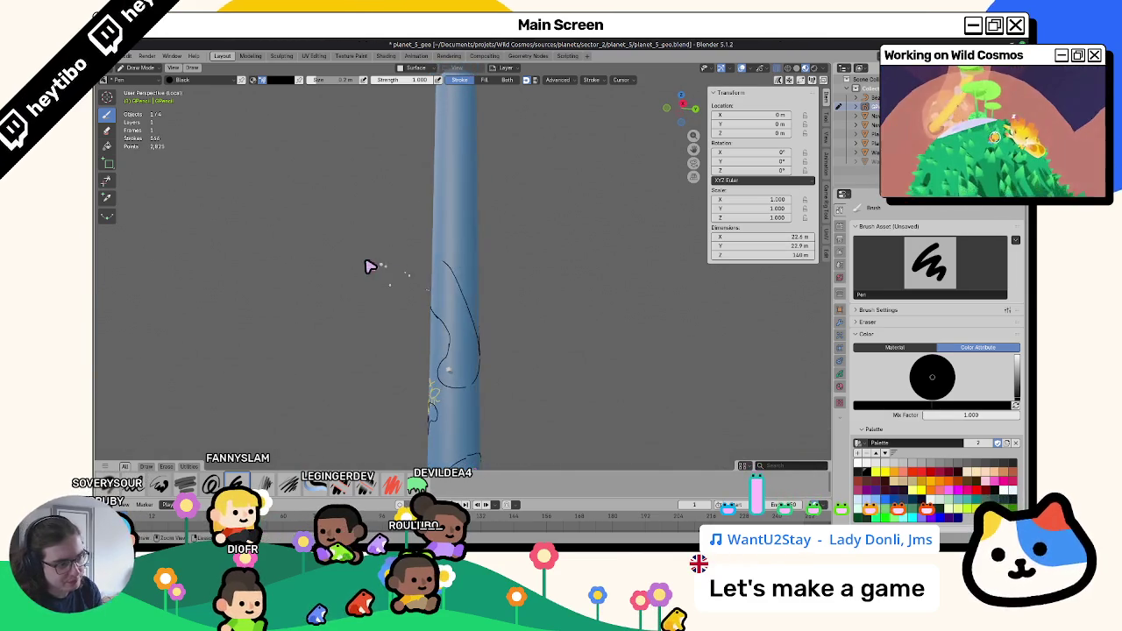
key(ctrl+Tab)
key(ctrl+Tab)
mouse_move(421, 319)
middle_down()
mouse_move(445, 318)
mouse_move(569, 381)
mouse_move(404, 374)
mouse_move(371, 359)
mouse_move(251, 388)
mouse_move(476, 396)
middle_up()
mouse_move(418, 341)
middle_down()
mouse_move(359, 353)
mouse_move(523, 402)
mouse_move(528, 351)
mouse_move(503, 441)
middle_up()
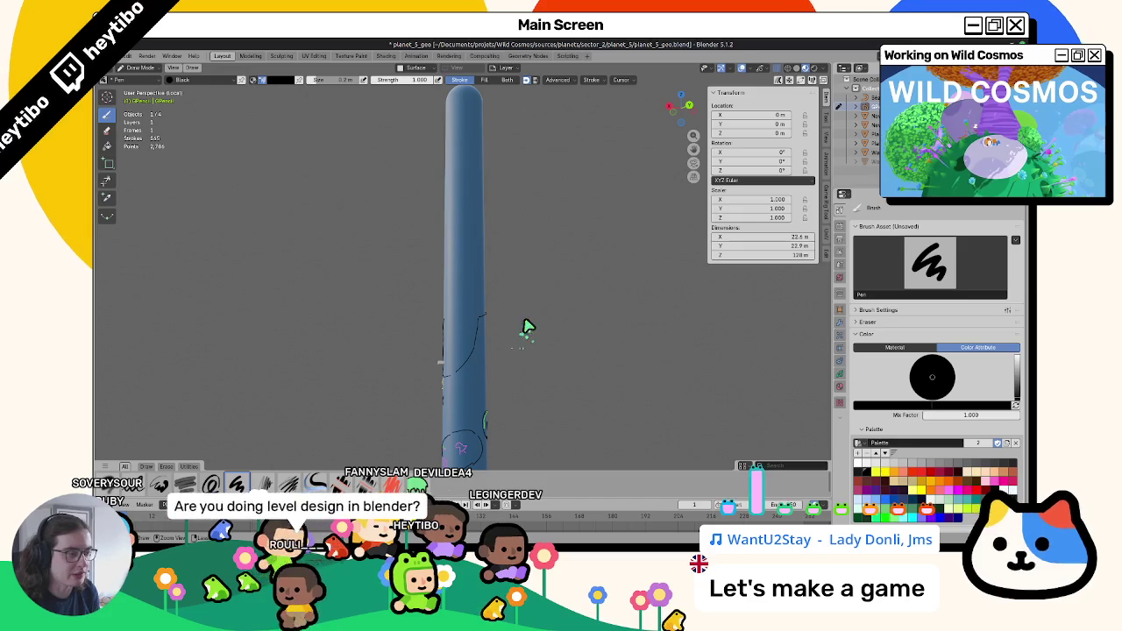
Return the sketch to Object Mode and launch a new Blender instance from the launcher.
key(ctrl+Tab)
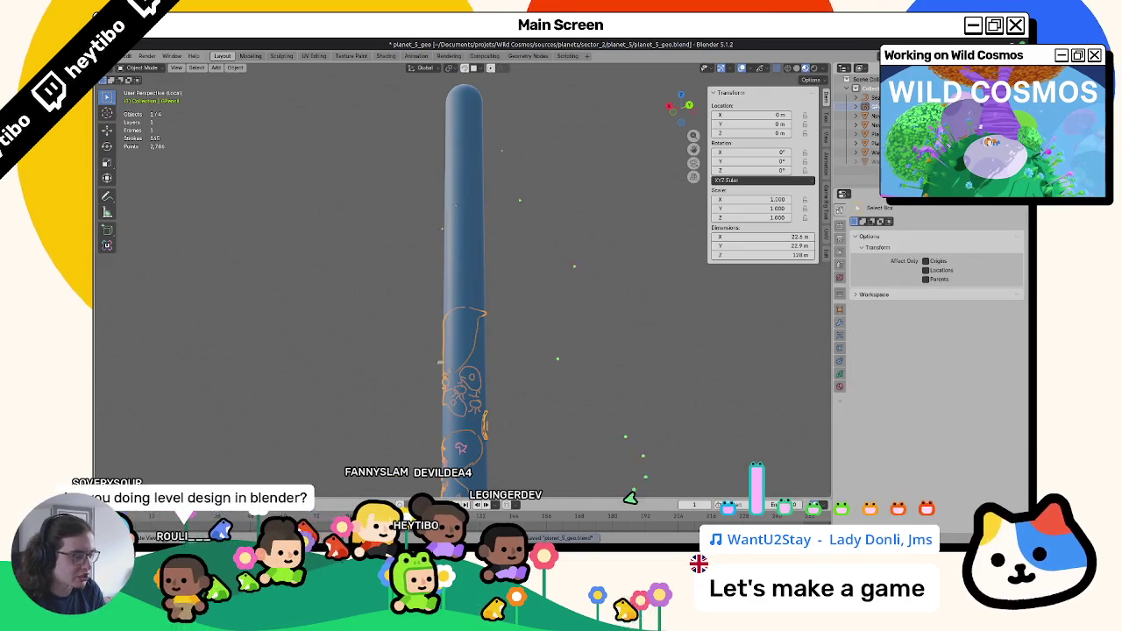
key(alt+Tab)
key(alt+Tab)
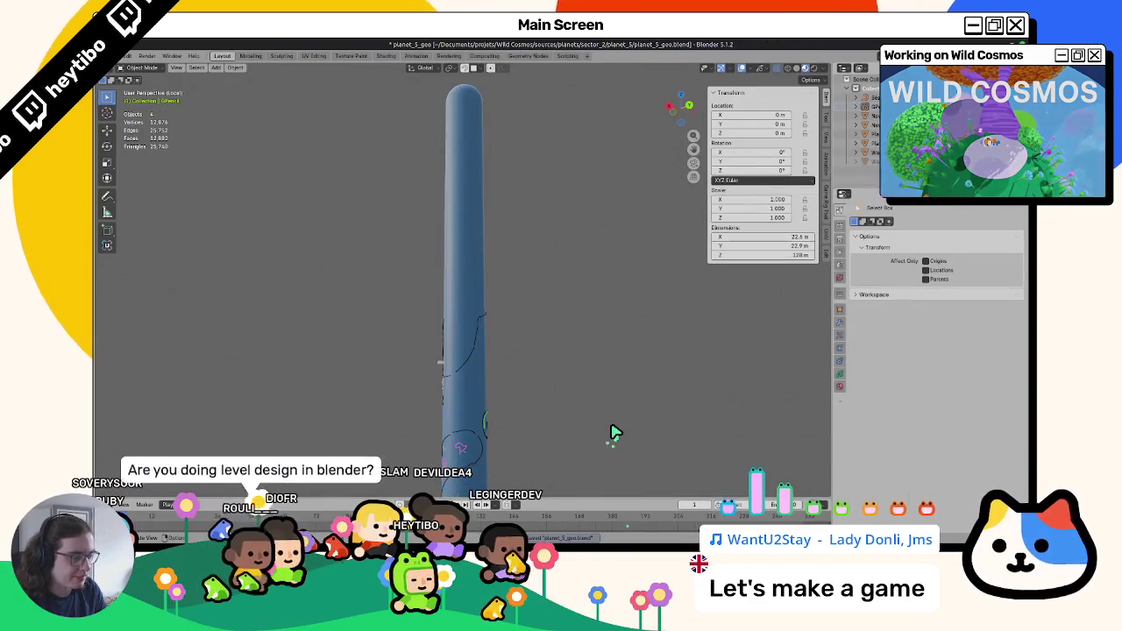
key(alt+Tab)
key(alt+Tab)
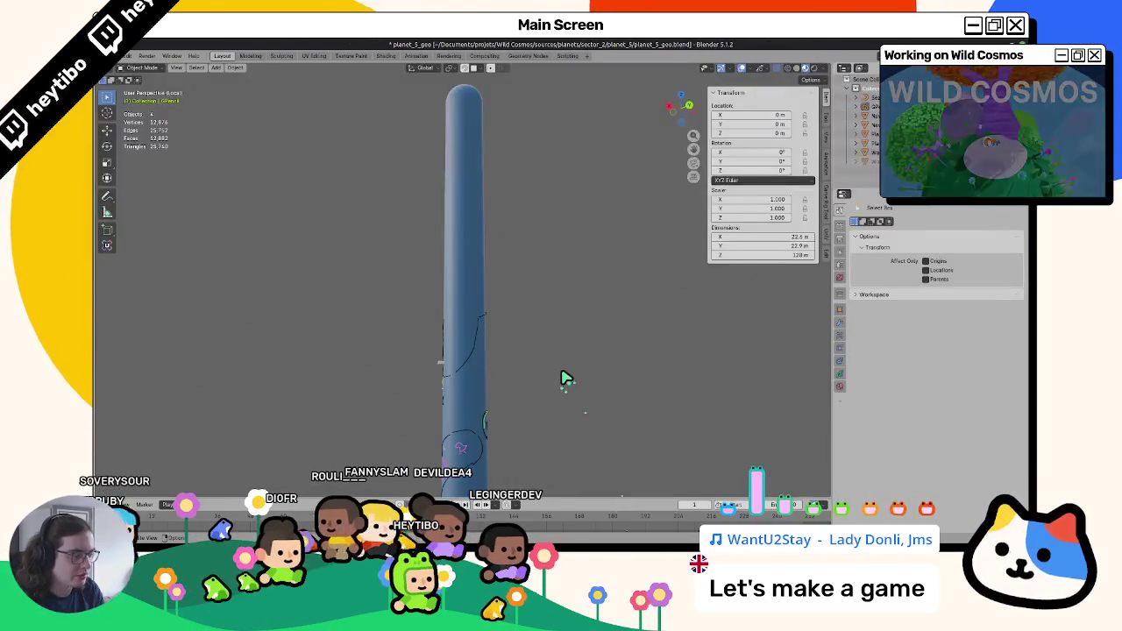
key(super)
text(ble)
key(Return)
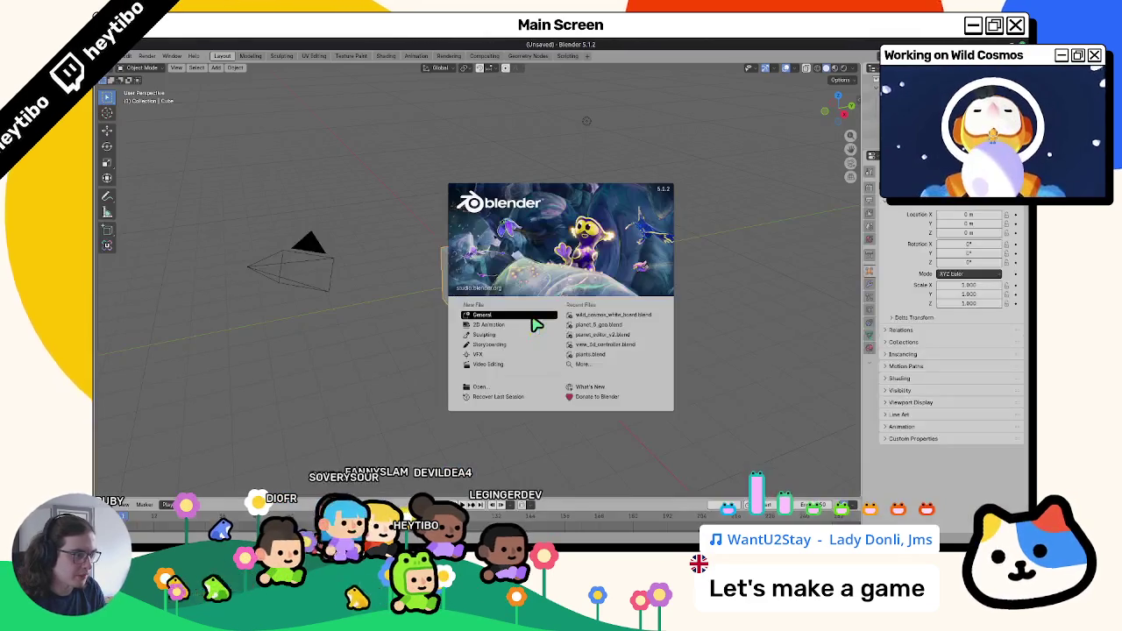
Open planet_editor_v2.blend from Recent Files and select PlanetMesh in the scene list.
click(621, 336)
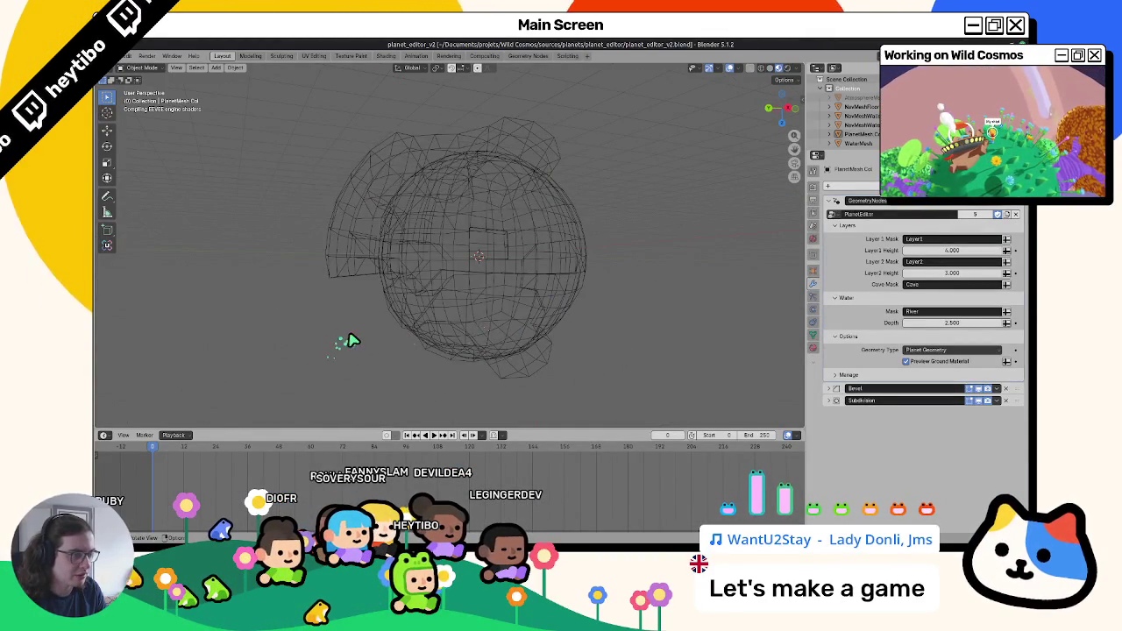
mouse_move(394, 333)
middle_down()
mouse_move(438, 318)
mouse_move(480, 266)
mouse_move(567, 296)
mouse_move(443, 260)
mouse_move(446, 306)
mouse_move(373, 289)
middle_up()
click(372, 289)
key(Tab)
scroll(383, 287, down, 2)
key(Tab)
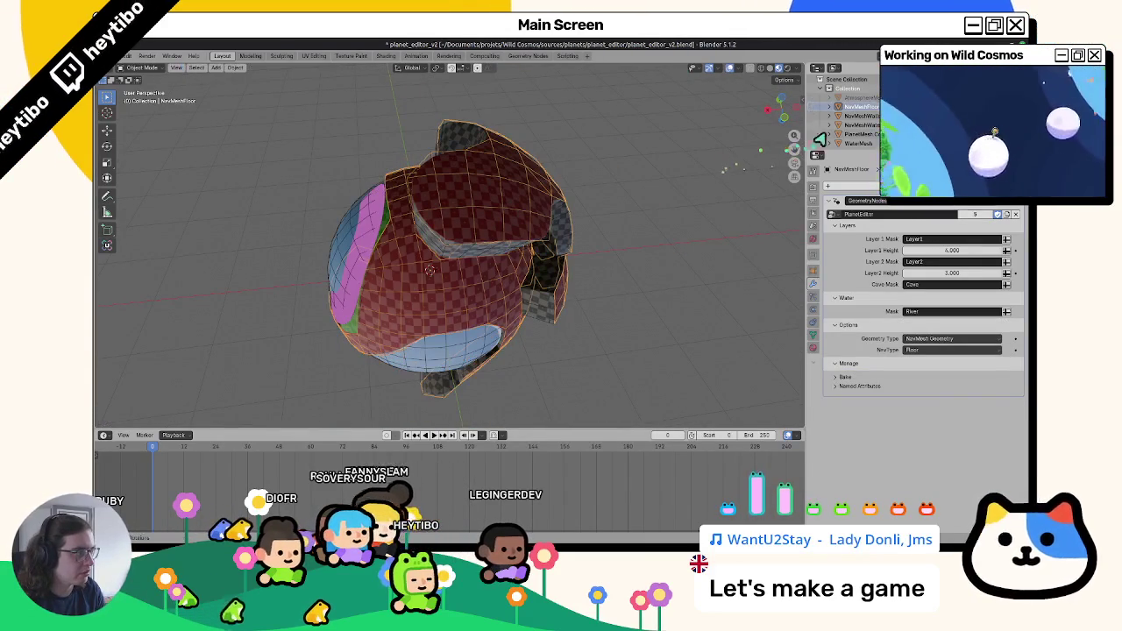
click(855, 130)
key(Tab)
mouse_move(325, 280)
middle_down()
mouse_move(496, 264)
mouse_move(501, 242)
mouse_move(533, 242)
mouse_move(577, 212)
mouse_move(484, 283)
mouse_move(476, 251)
middle_up()
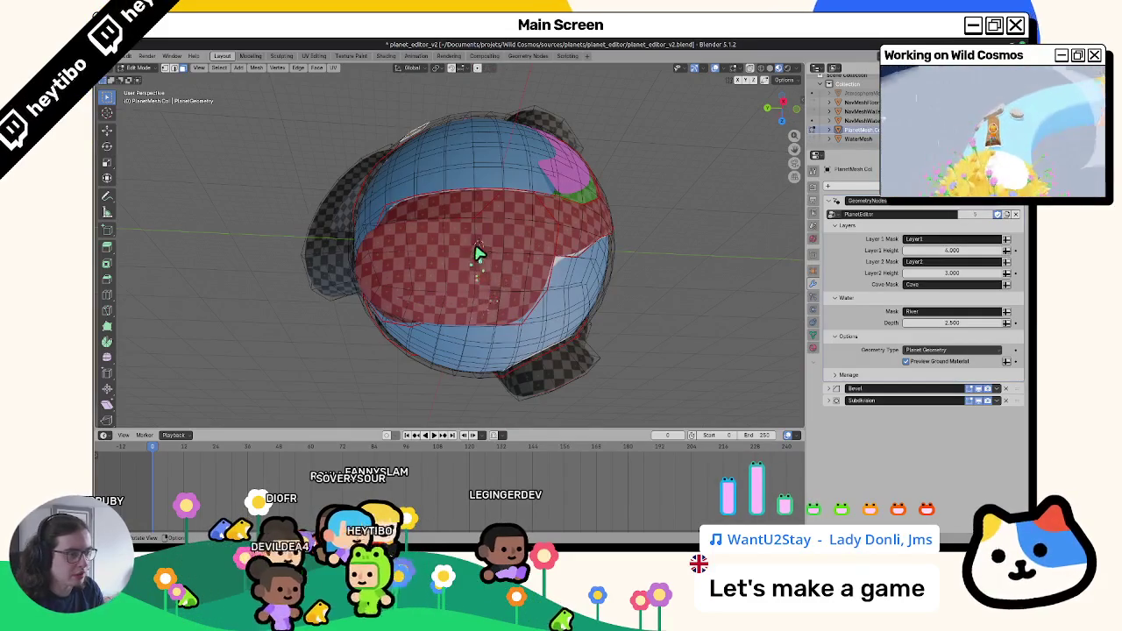
In Vertex Paint, make Layer2 PlanetMesh's active colour layer, then return to Object Mode.
click(550, 237)
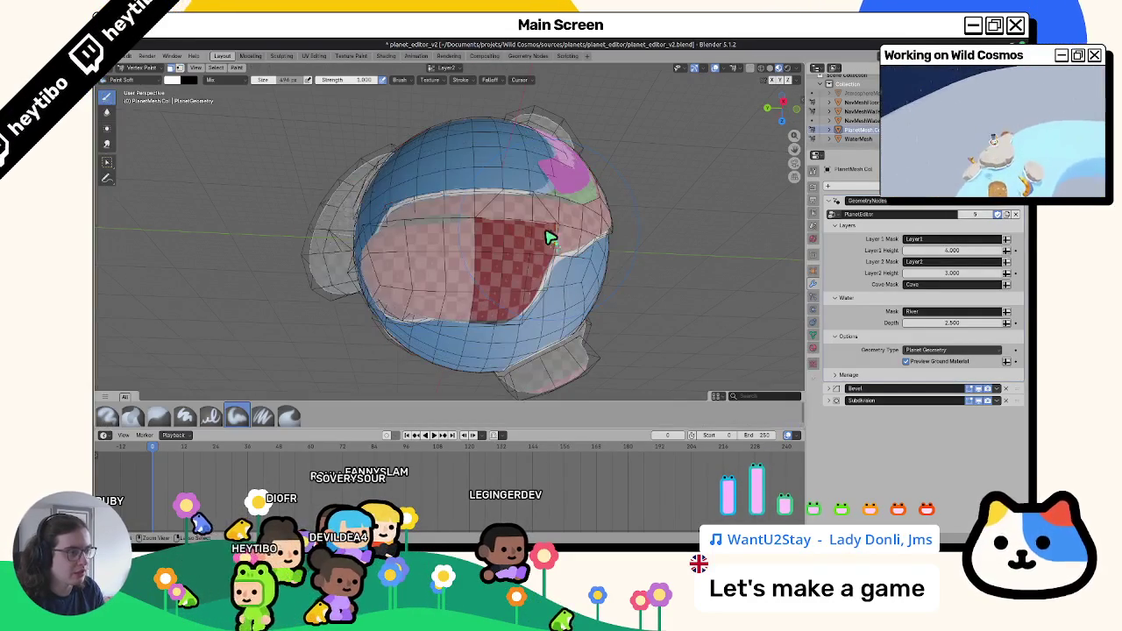
click(451, 69)
mouse_move(372, 129)
middle_down()
mouse_move(334, 183)
mouse_move(345, 225)
mouse_move(340, 132)
mouse_move(342, 190)
mouse_move(570, 338)
mouse_move(456, 395)
mouse_move(497, 316)
middle_up()
key(shift+k)
click(432, 70)
click(438, 110)
key(ctrl+Tab)
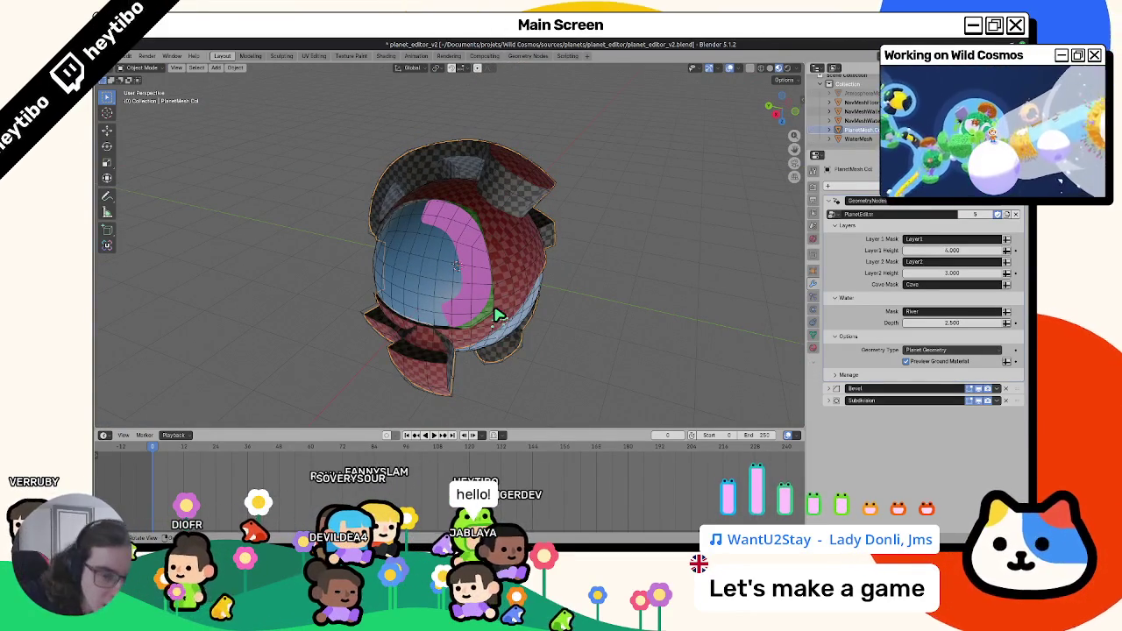
Quit planet_editor_v2.blend with Ctrl+Q and answer the save prompt.
mouse_move(497, 316)
middle_down()
mouse_move(542, 234)
mouse_move(483, 296)
mouse_move(439, 396)
mouse_move(501, 196)
middle_up()
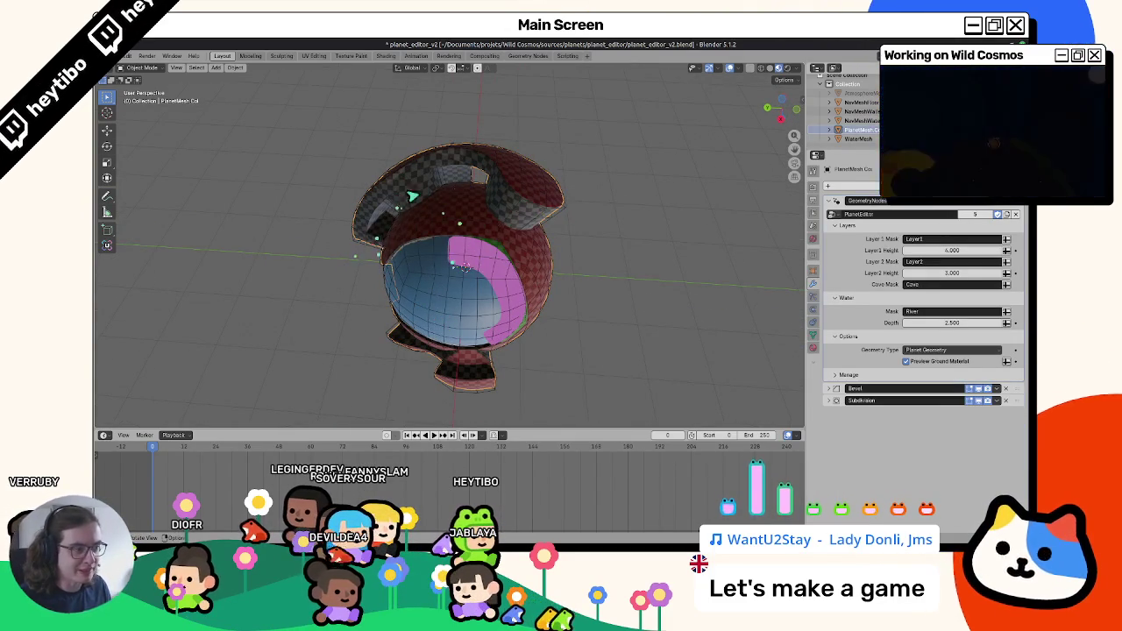
mouse_move(394, 268)
middle_down()
mouse_move(421, 245)
mouse_move(466, 257)
middle_up()
scroll(433, 234, up, 3)
key(ctrl+q)
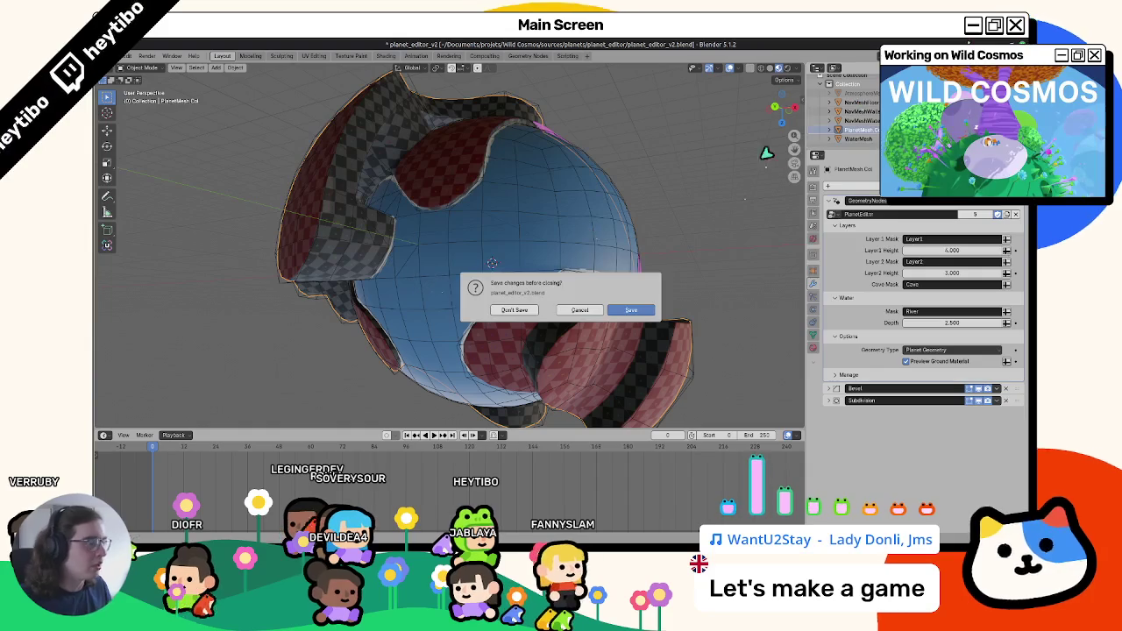
click(517, 312)
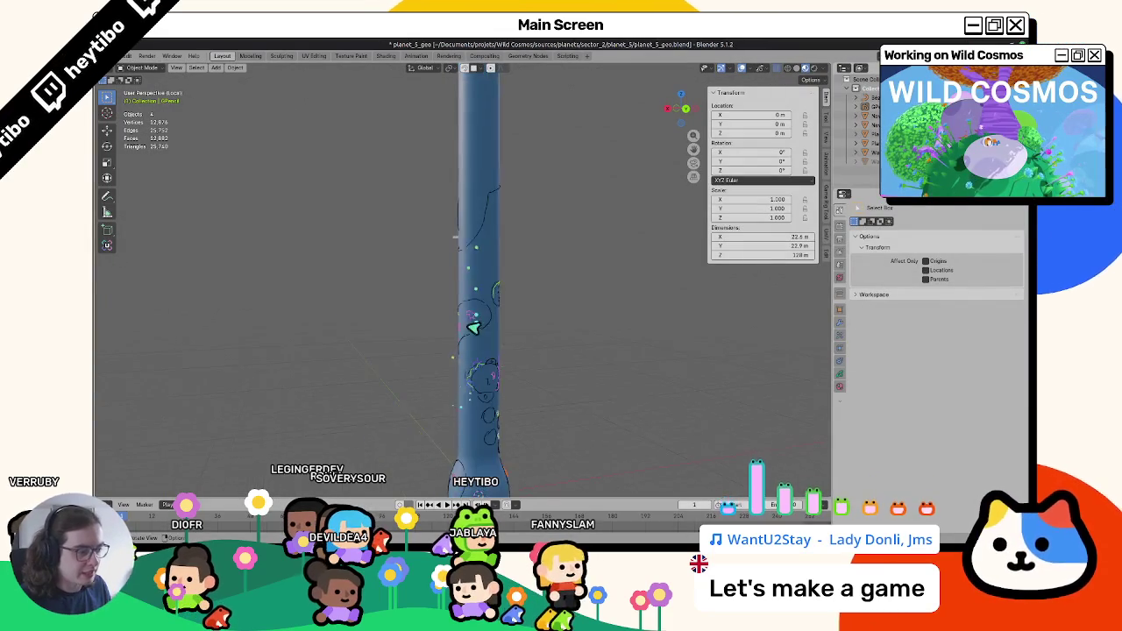
middle_drag(474, 348, 493, 331)
middle_drag(488, 293, 425, 332)
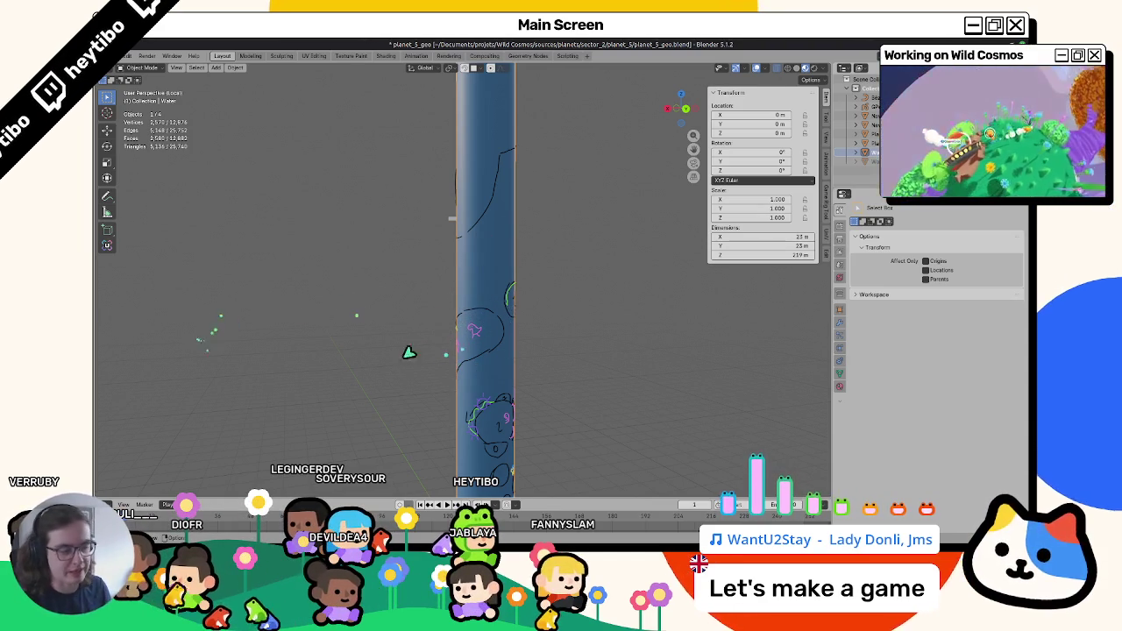
mouse_move(339, 293)
middle_down()
mouse_move(414, 191)
mouse_move(415, 326)
mouse_move(377, 297)
middle_up()
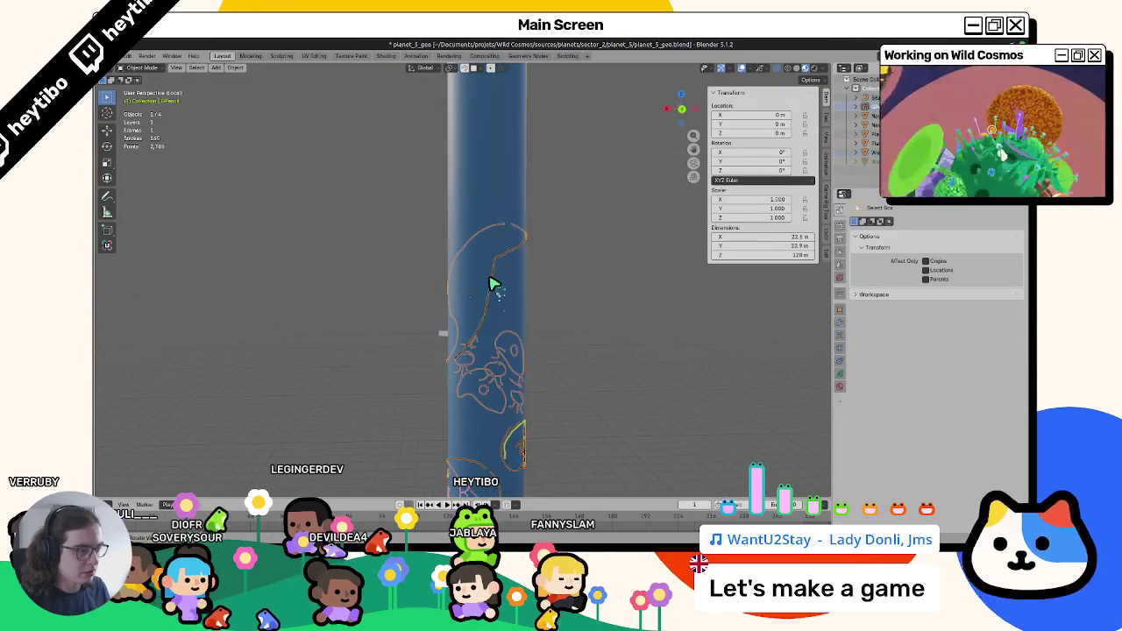
middle_drag(494, 283, 380, 342)
key(alt+Tab)
scroll(437, 202, down, 1)
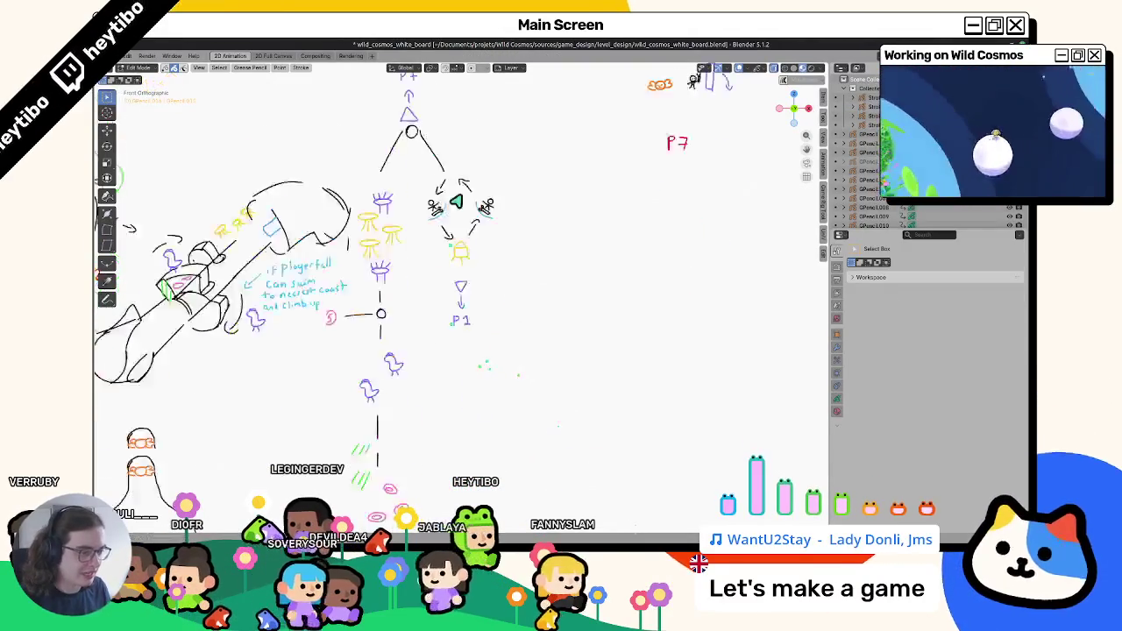
scroll(438, 202, down, 1)
scroll(437, 202, down, 1)
scroll(437, 202, down, 1)
scroll(438, 202, up, 5)
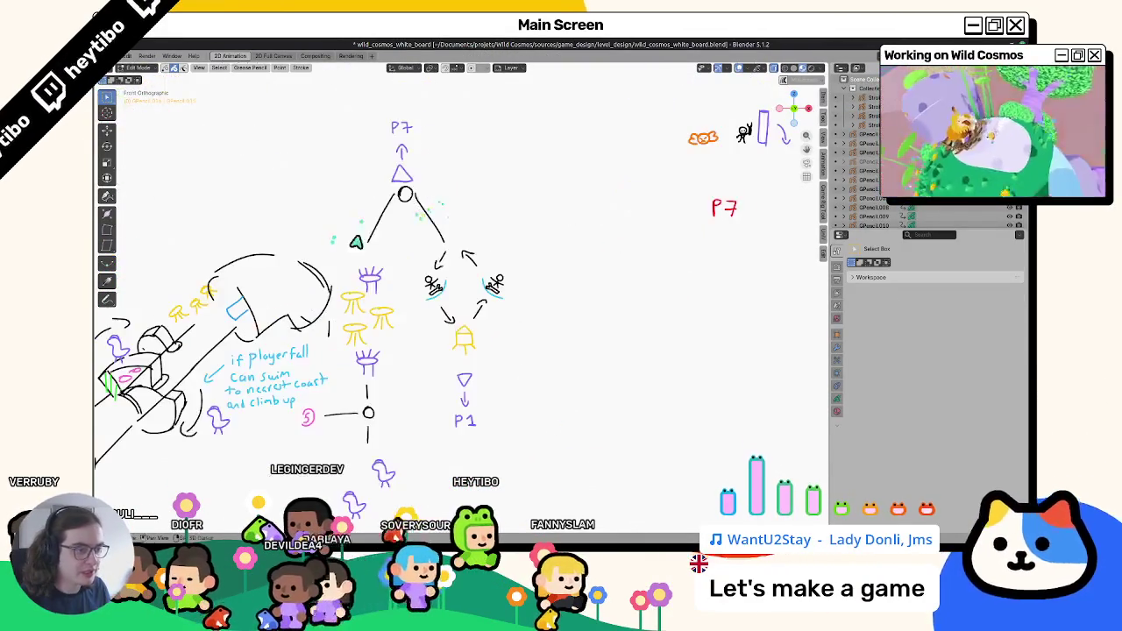
scroll(484, 200, down, 4)
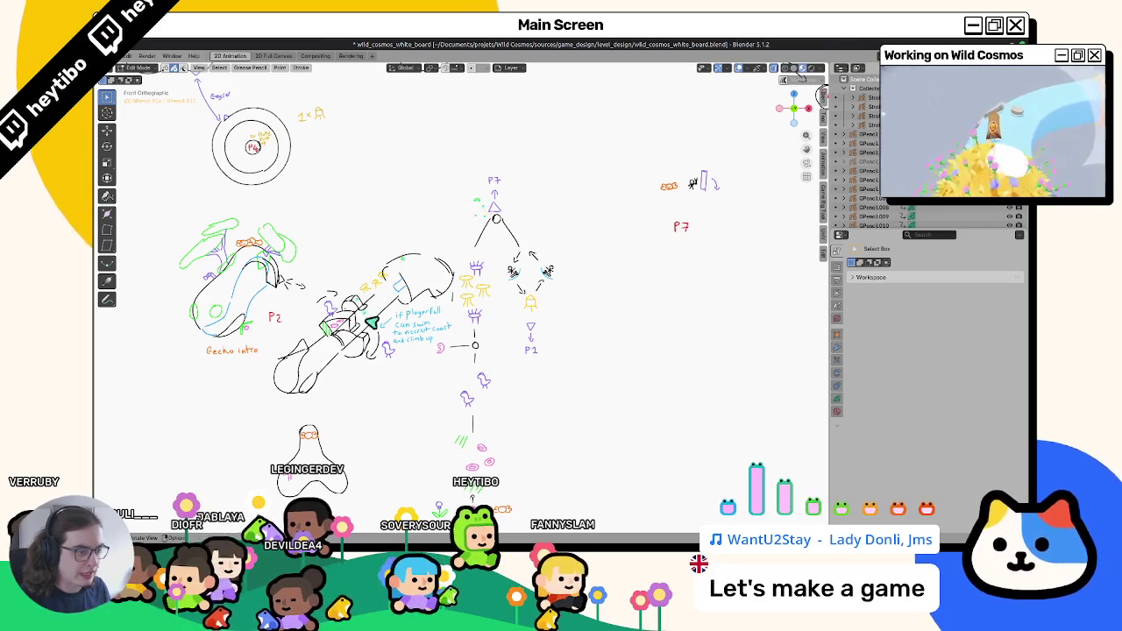
scroll(434, 305, down, 2)
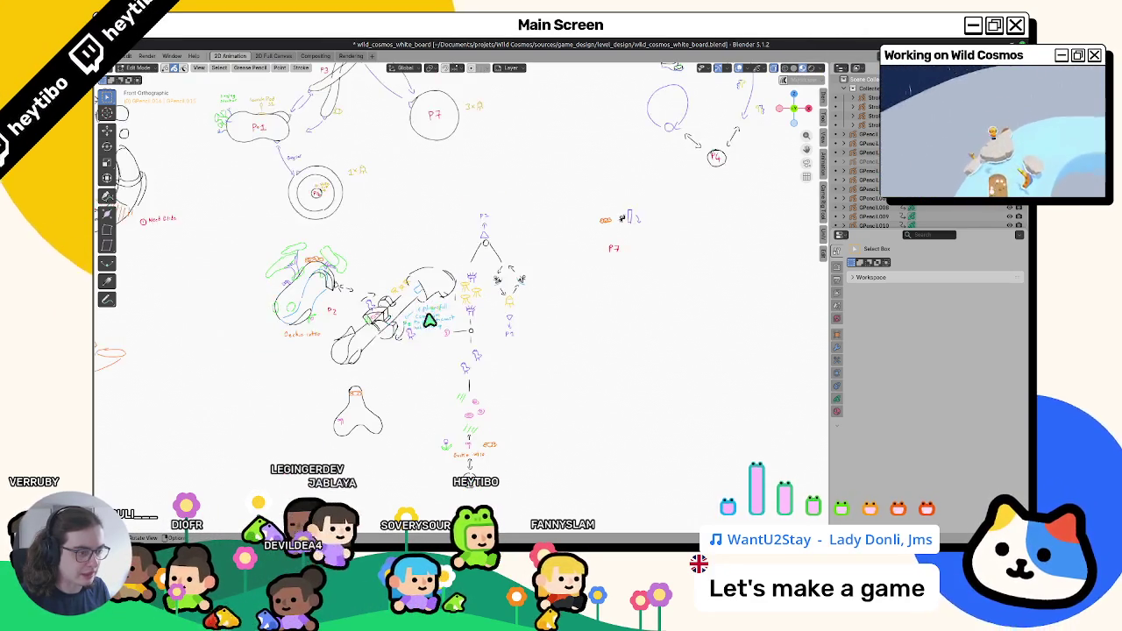
scroll(438, 281, up, 2)
scroll(452, 252, up, 1)
scroll(412, 281, down, 2)
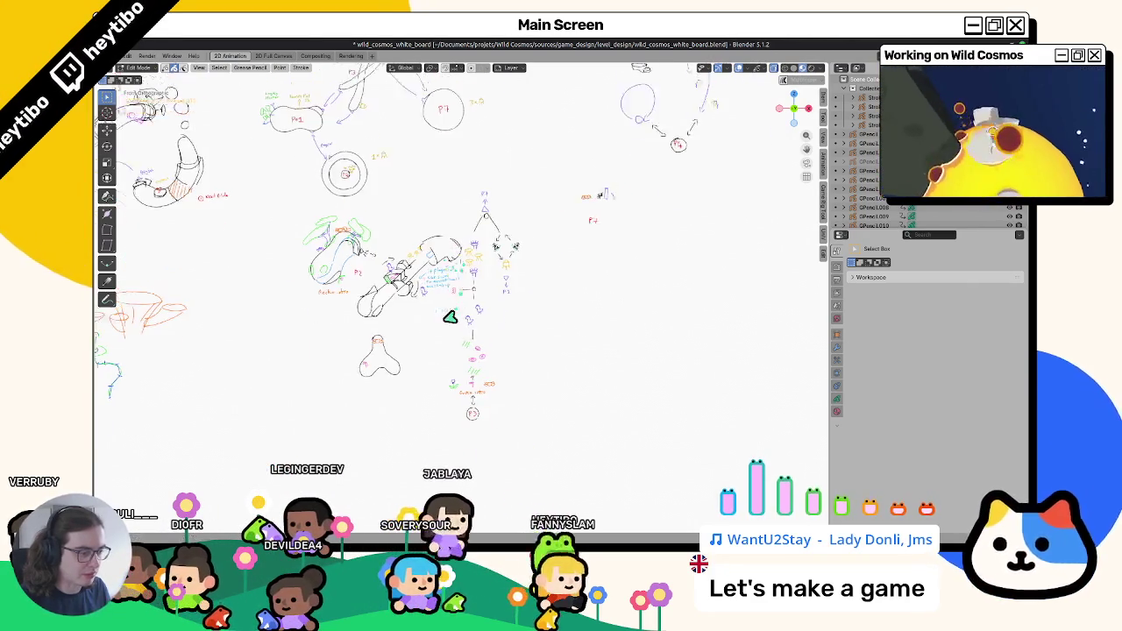
scroll(360, 308, up, 2)
scroll(377, 290, up, 1)
scroll(526, 263, up, 1)
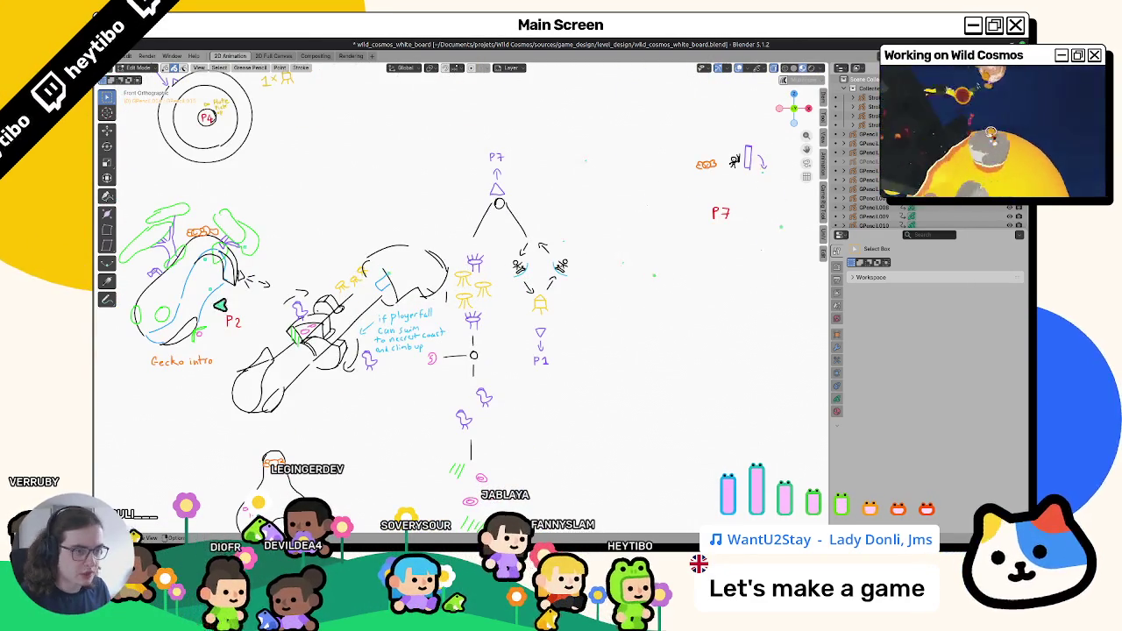
scroll(466, 290, down, 3)
scroll(379, 305, down, 1)
shift+middle_drag(380, 305, 369, 143)
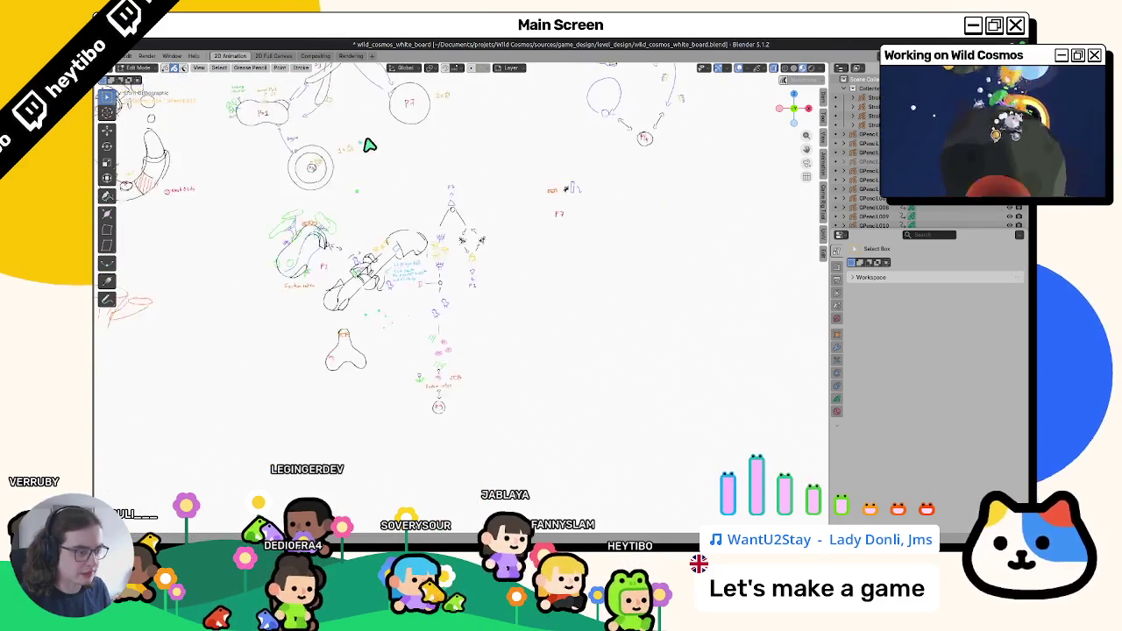
scroll(430, 216, up, 1)
scroll(476, 295, up, 2)
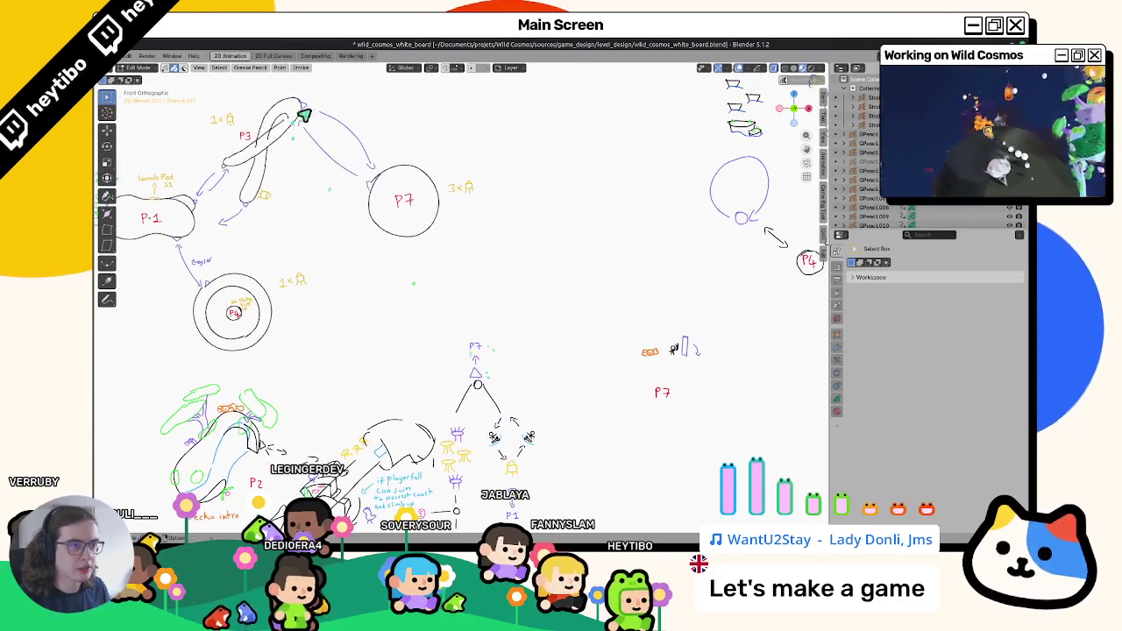
shift+scroll(302, 123, up, 1)
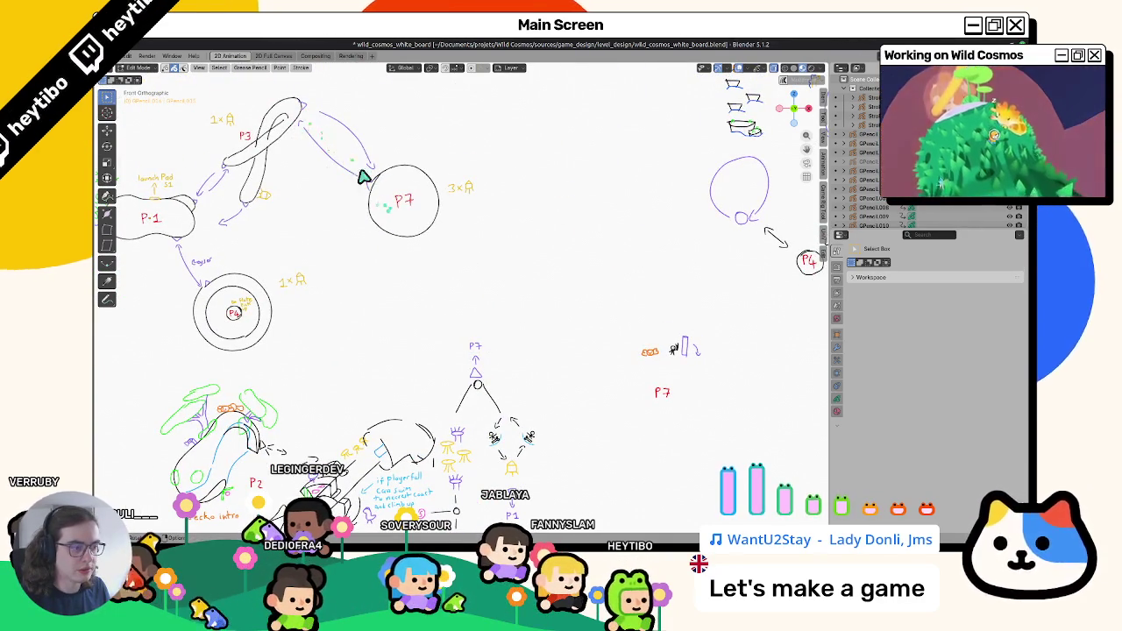
key(alt+Tab)
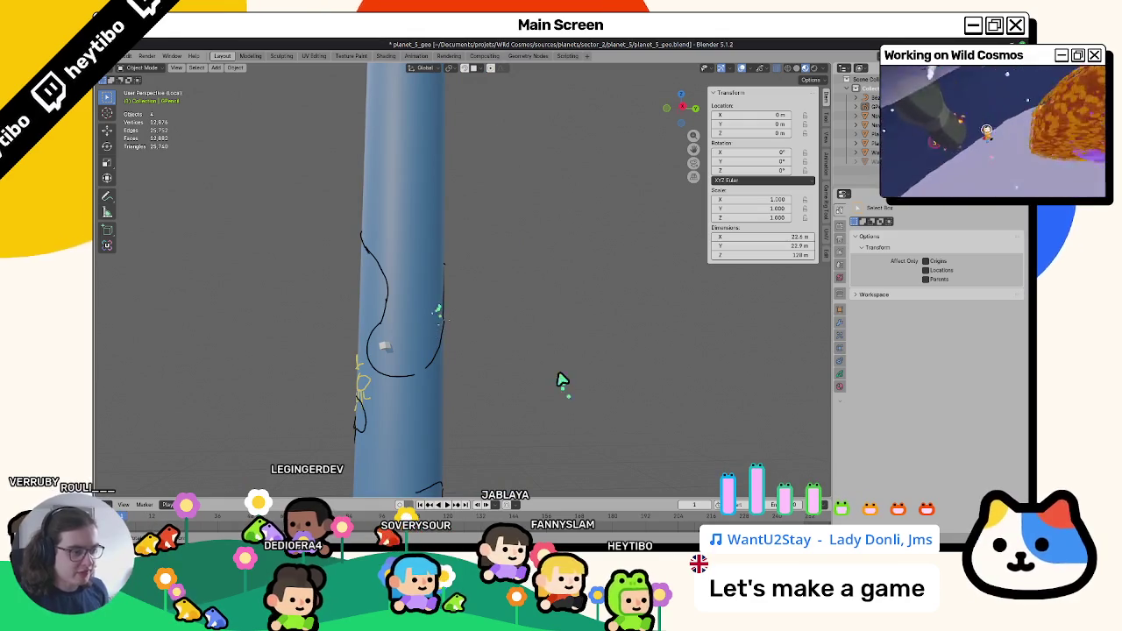
Select the grease pencil object in Draw mode and set the stroke colour to purple.
click(379, 334)
key(ctrl+Tab)
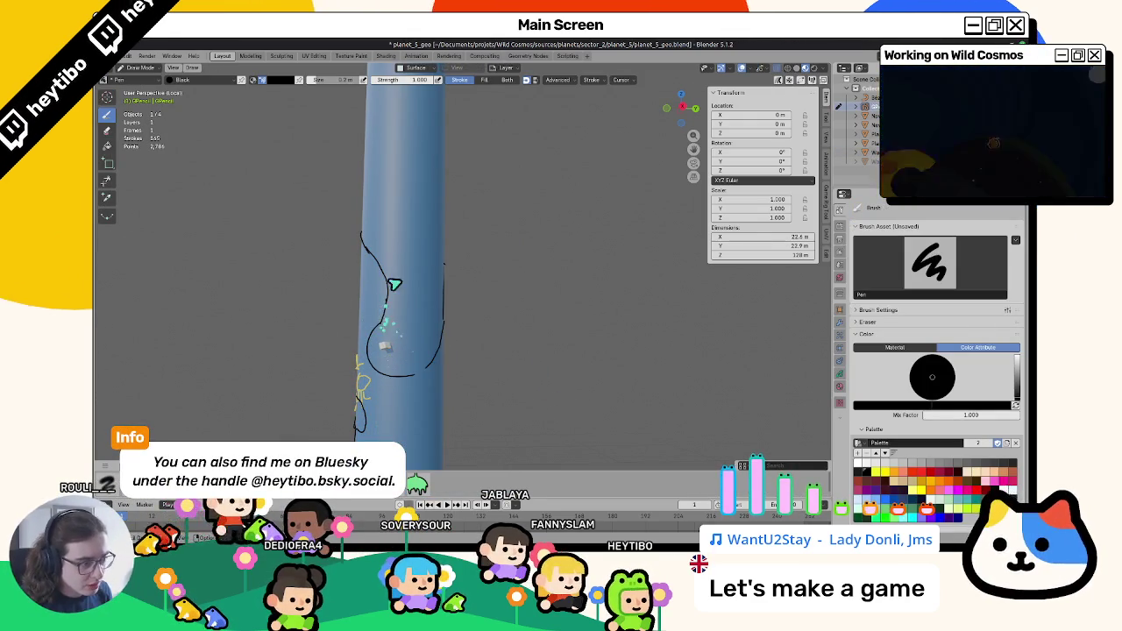
middle_drag(389, 313, 370, 313)
click(915, 516)
scroll(457, 287, up, 3)
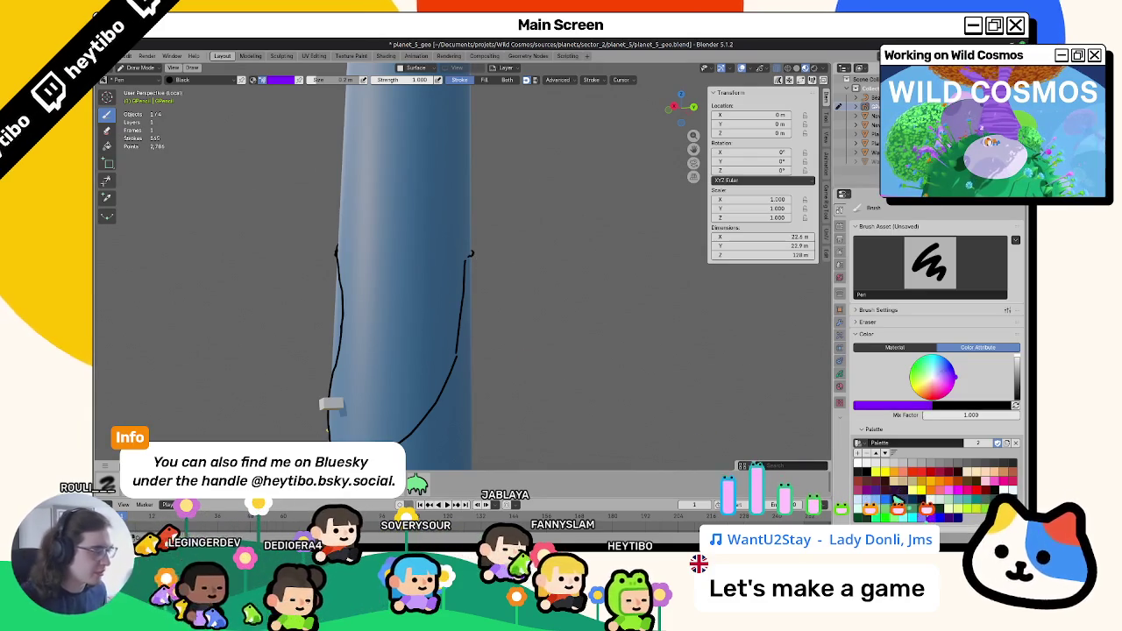
Draw a small purple triangle labelled P7 on the cylinder, then return to Object Mode.
mouse_move(416, 293)
mouse_down()
mouse_move(439, 287)
mouse_move(413, 289)
mouse_up()
drag(417, 251, 418, 237)
drag(418, 237, 427, 251)
shift+middle_drag(343, 256, 362, 256)
scroll(362, 256, down, 3)
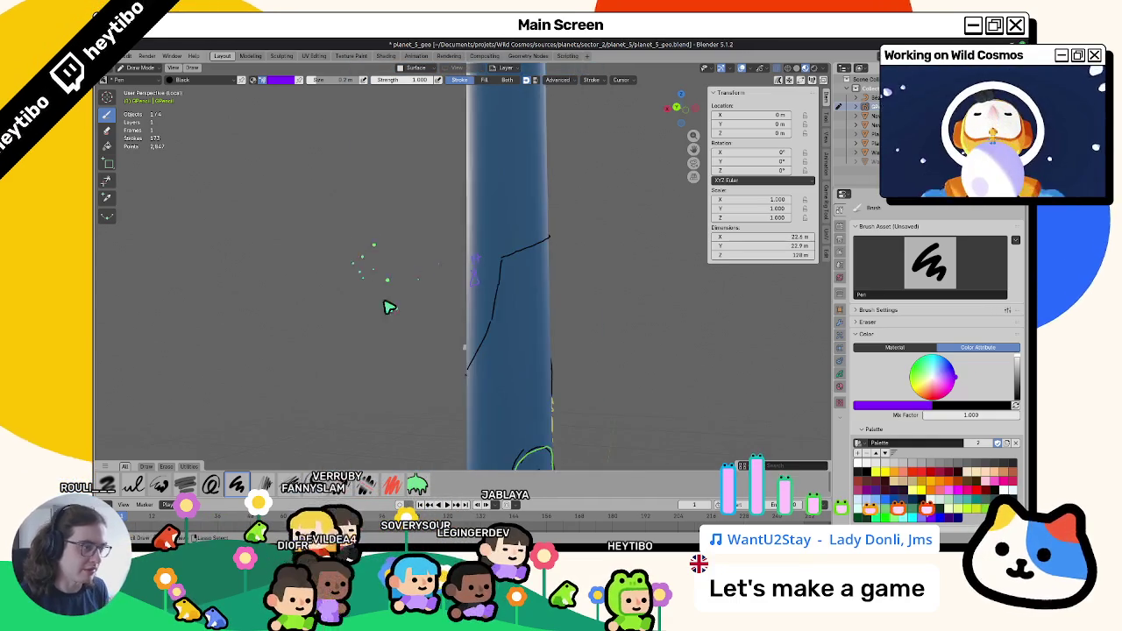
shift+middle_drag(389, 305, 509, 270)
key(ctrl+Tab)
click(321, 293)
Set the Draw-mode stroke colour back to black, then switch to the whiteboard file.
click(470, 277)
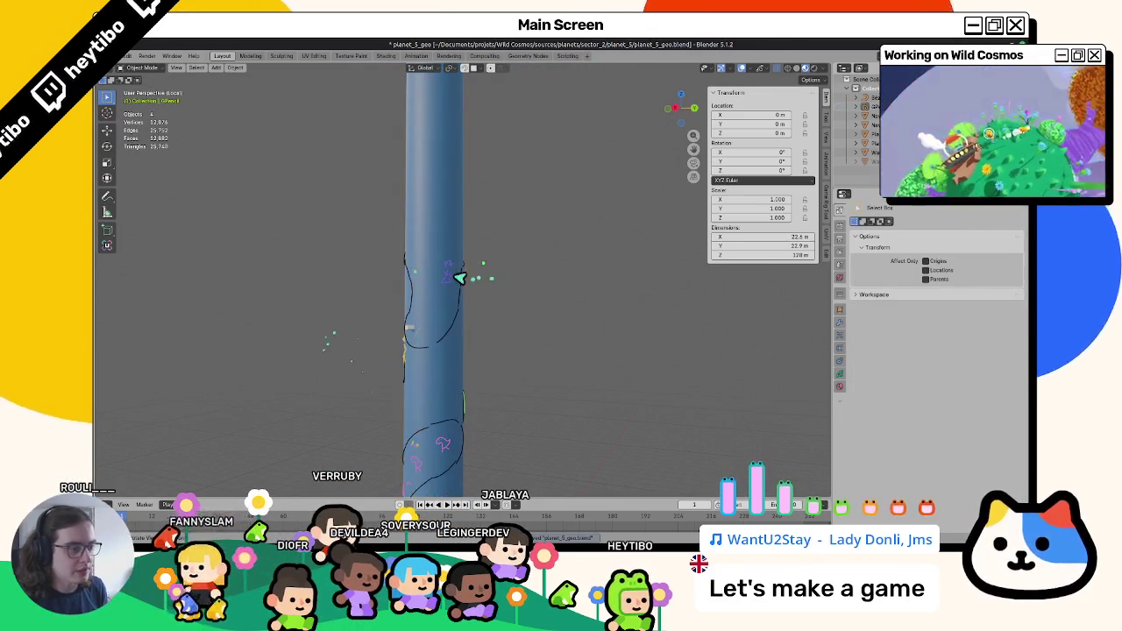
scroll(456, 280, down, 4)
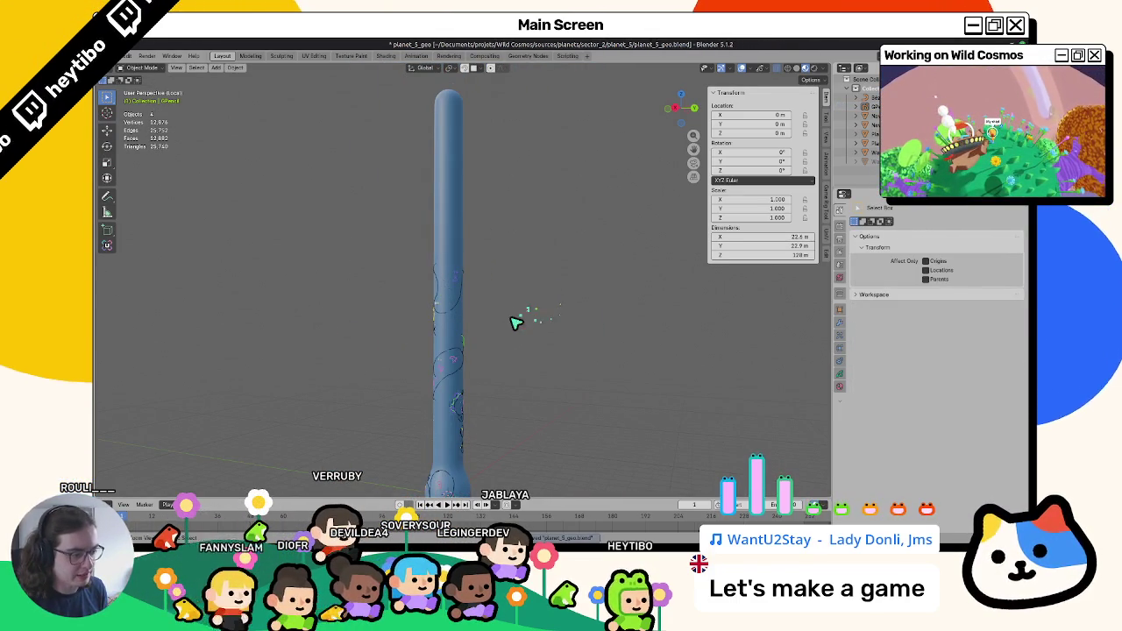
scroll(500, 342, up, 3)
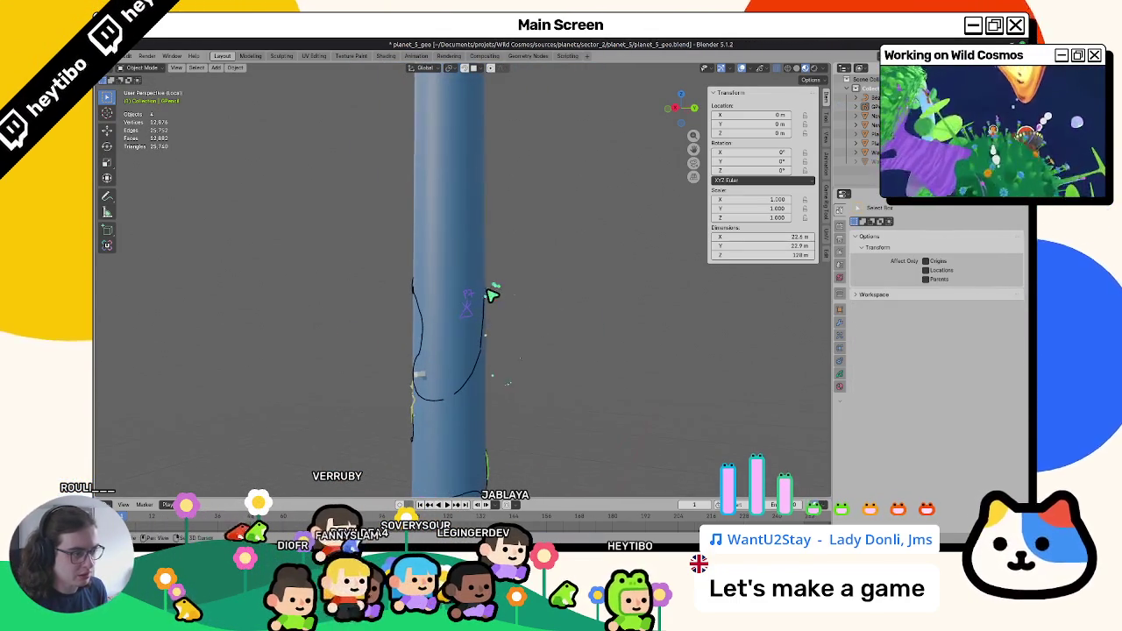
scroll(544, 294, up, 2)
mouse_move(584, 294)
middle_down()
mouse_move(556, 370)
mouse_move(562, 358)
middle_up()
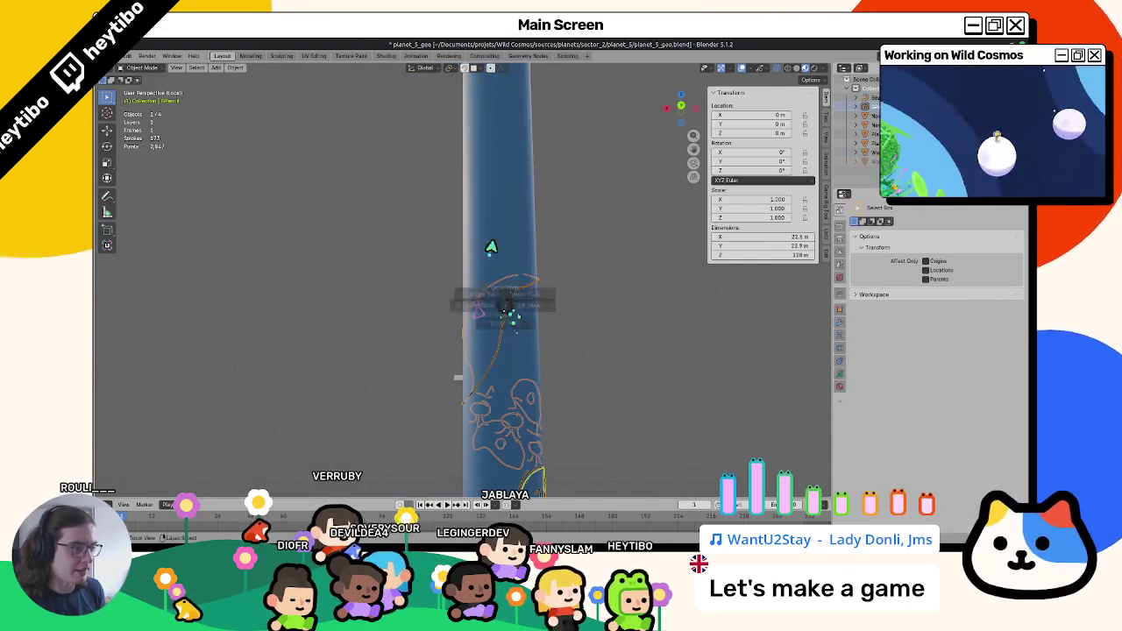
key(ctrl+Tab)
middle_drag(493, 339, 721, 396)
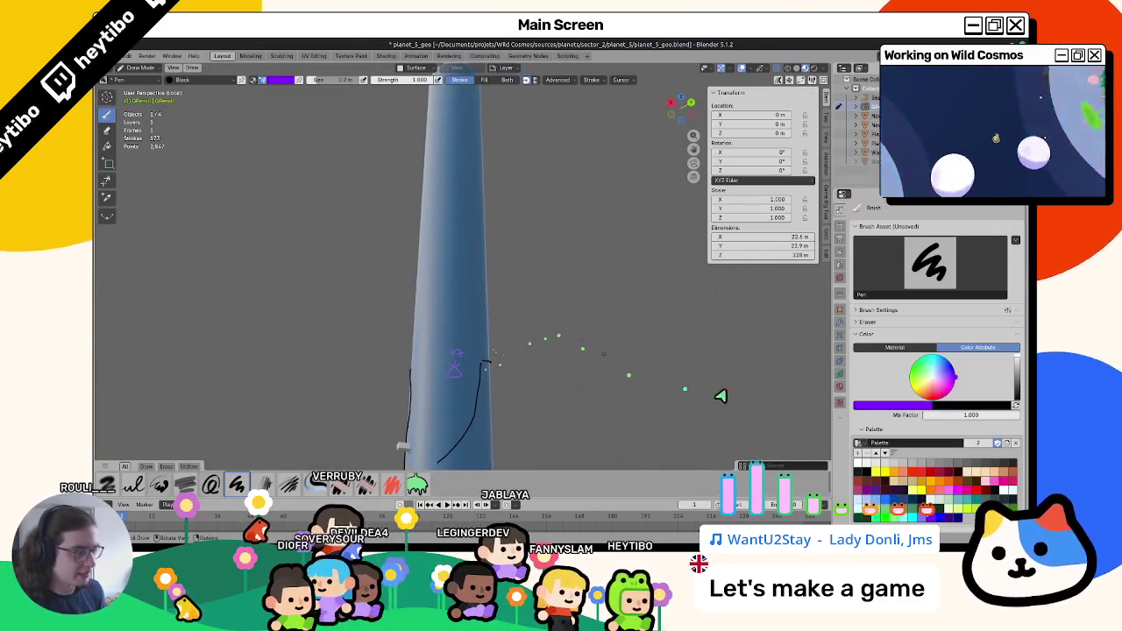
click(863, 478)
mouse_move(456, 363)
middle_down()
mouse_move(386, 350)
mouse_move(432, 319)
middle_up()
middle_drag(474, 353, 521, 372)
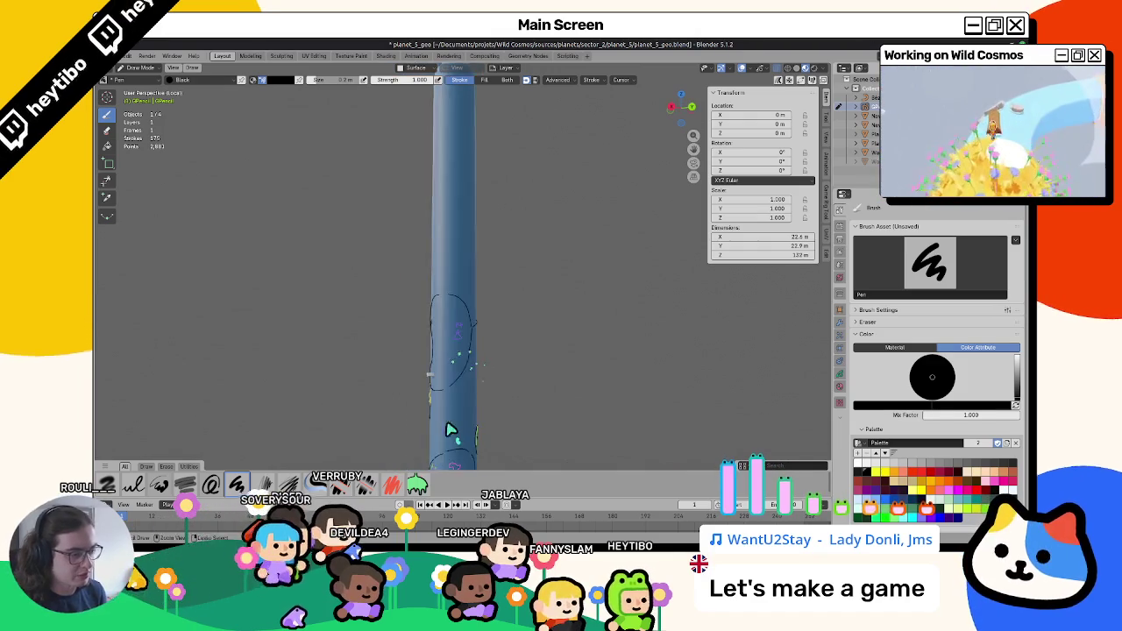
key(alt+Tab)
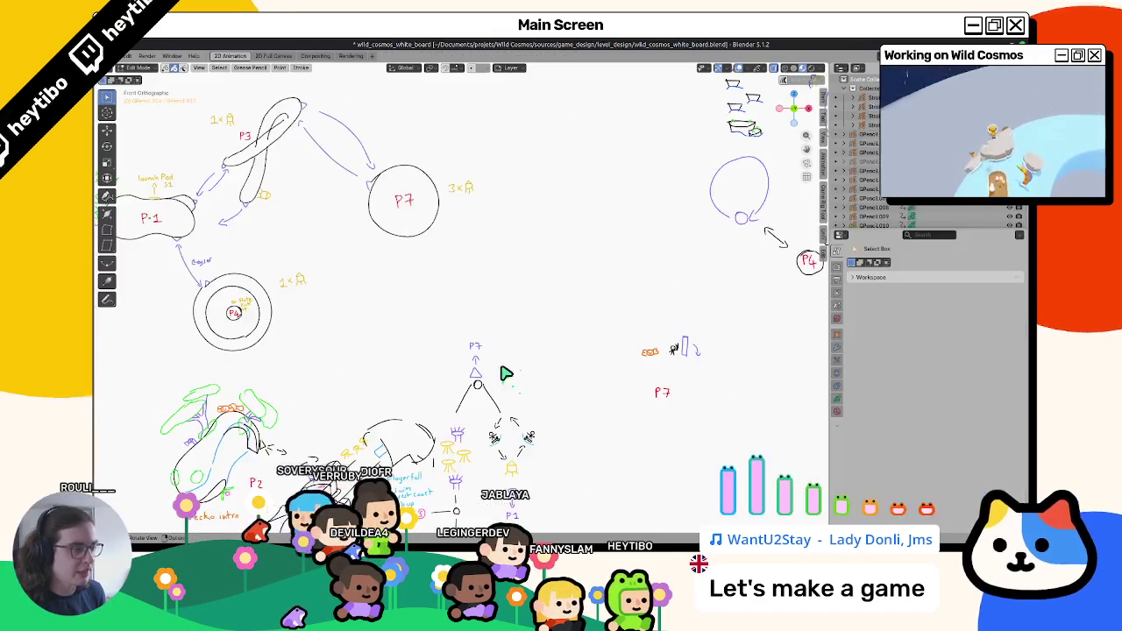
Centre the P7 diagram on the whiteboard, then toggle windows back to planet_5_geo.
shift+middle_drag(507, 359, 512, 272)
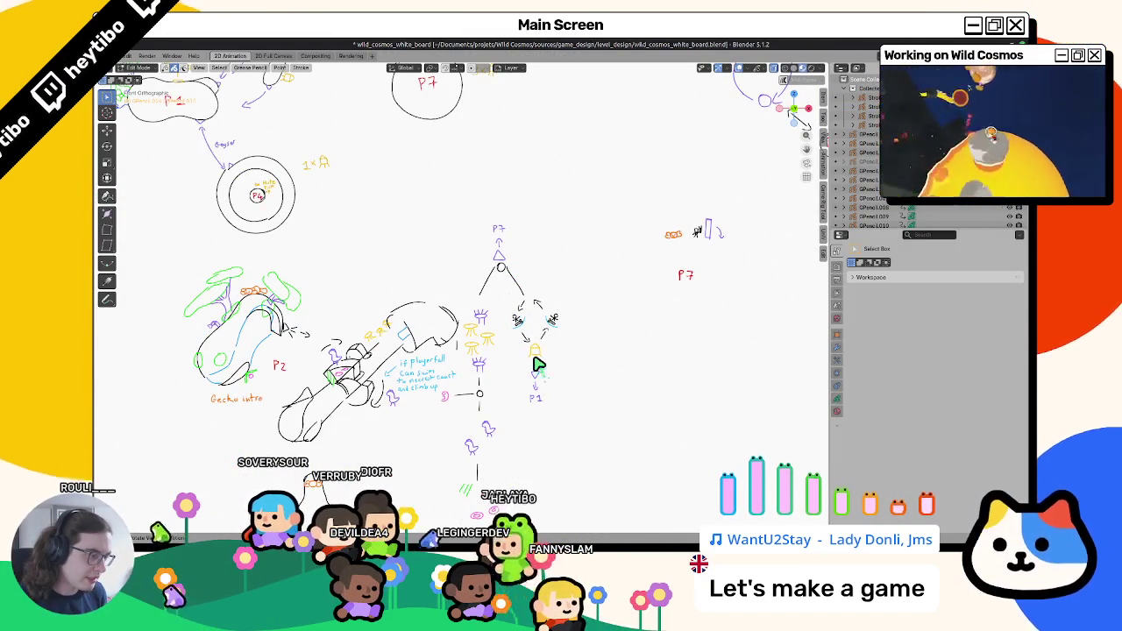
key(alt+Tab)
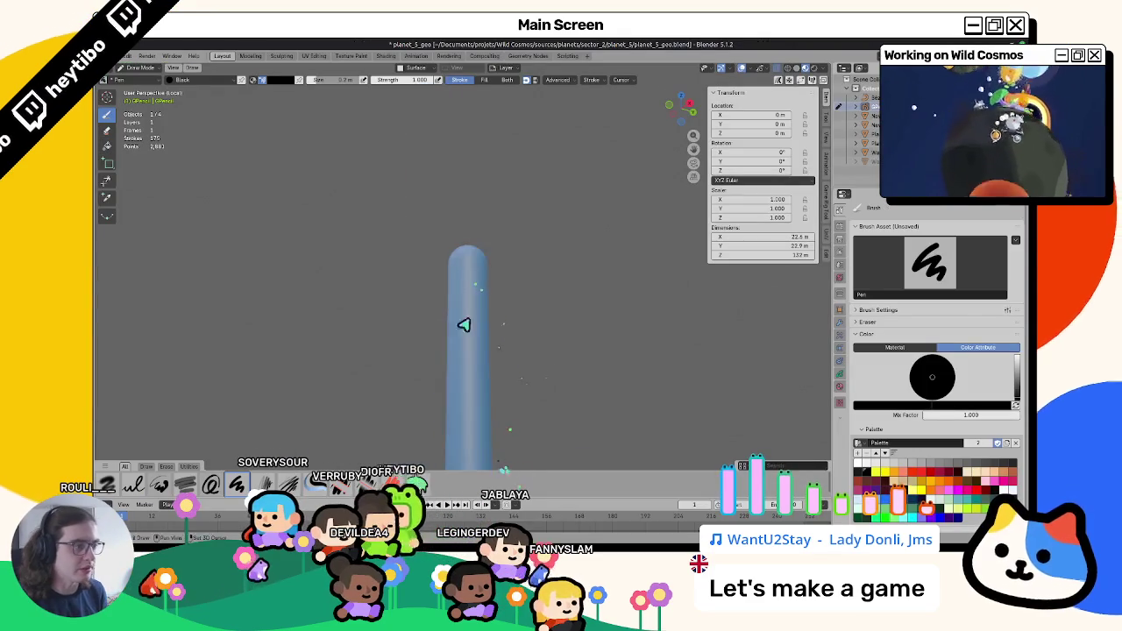
key(alt+Tab)
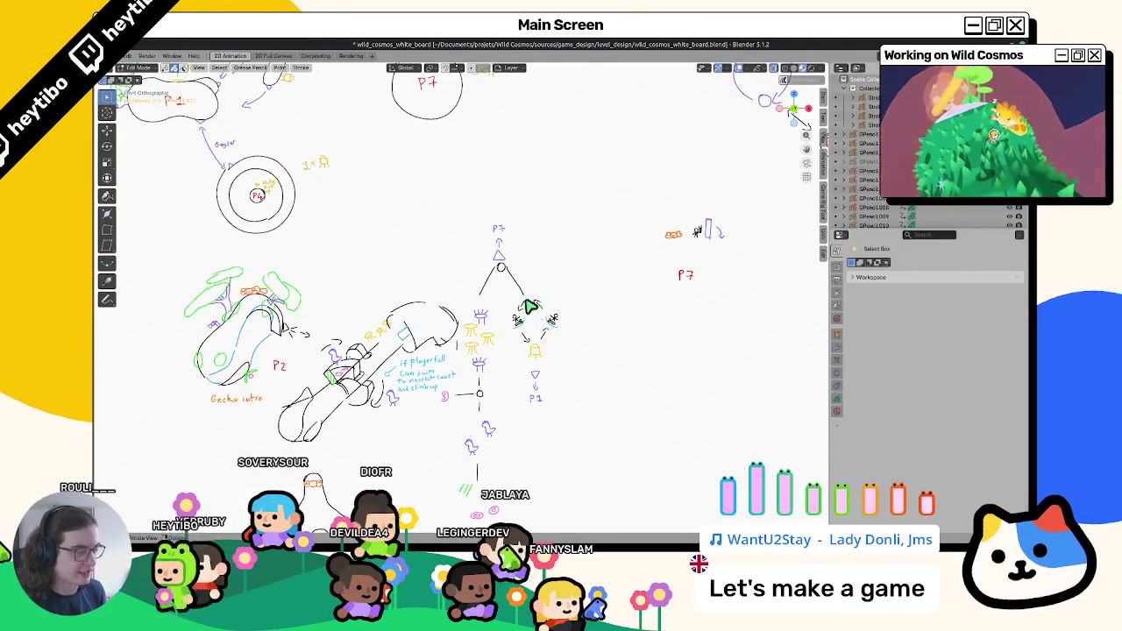
key(alt+Tab)
Orbit around the blue cylinder from the right-side view and enter Grease Pencil Edit Mode.
mouse_move(445, 268)
middle_down()
mouse_move(501, 371)
mouse_move(463, 371)
mouse_move(476, 351)
mouse_move(416, 354)
mouse_move(483, 343)
mouse_move(465, 332)
mouse_move(383, 345)
mouse_move(446, 293)
mouse_move(436, 392)
middle_up()
key(KP_3)
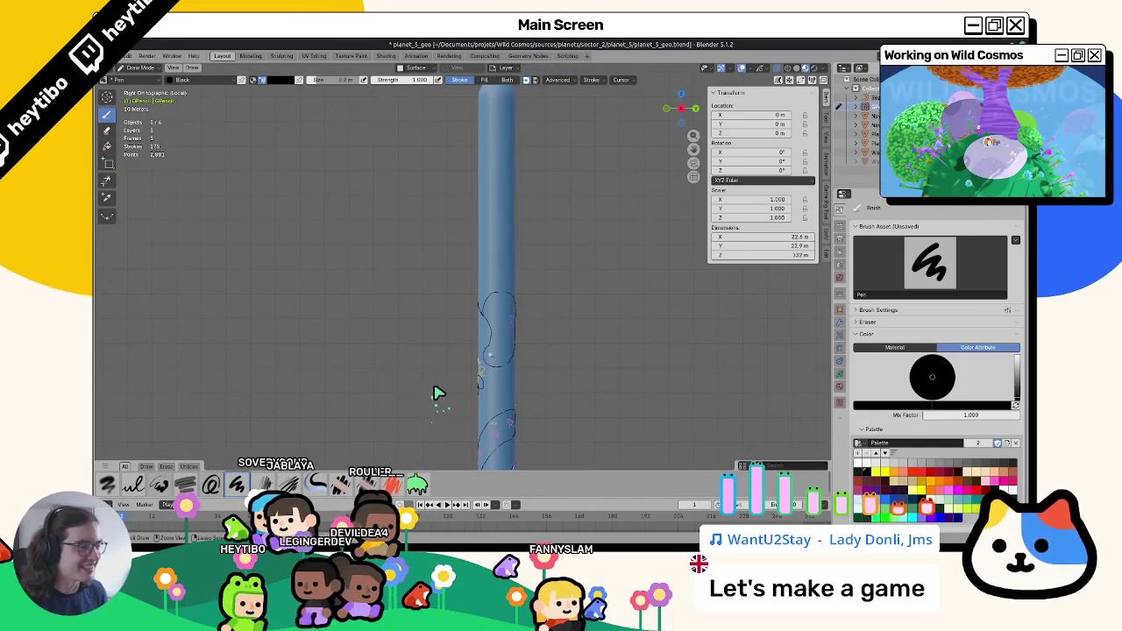
scroll(438, 393, up, 3)
mouse_move(511, 286)
middle_down()
mouse_move(521, 318)
mouse_move(508, 380)
mouse_move(480, 305)
middle_up()
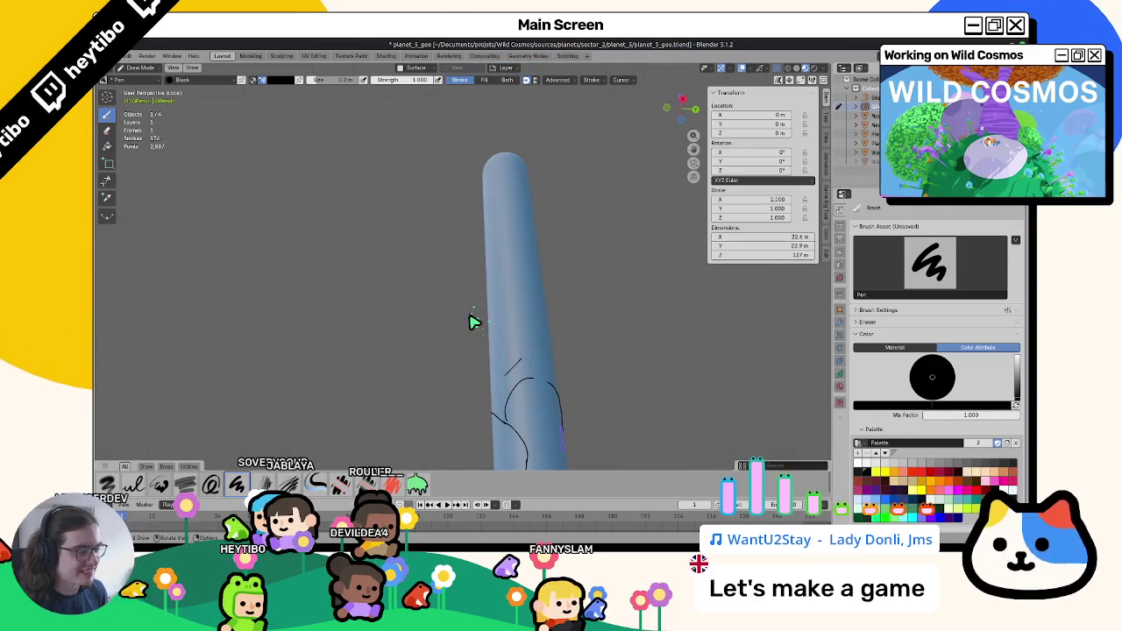
mouse_move(473, 273)
middle_down()
mouse_move(476, 251)
mouse_move(579, 268)
mouse_move(519, 275)
mouse_move(431, 338)
mouse_move(427, 320)
middle_up()
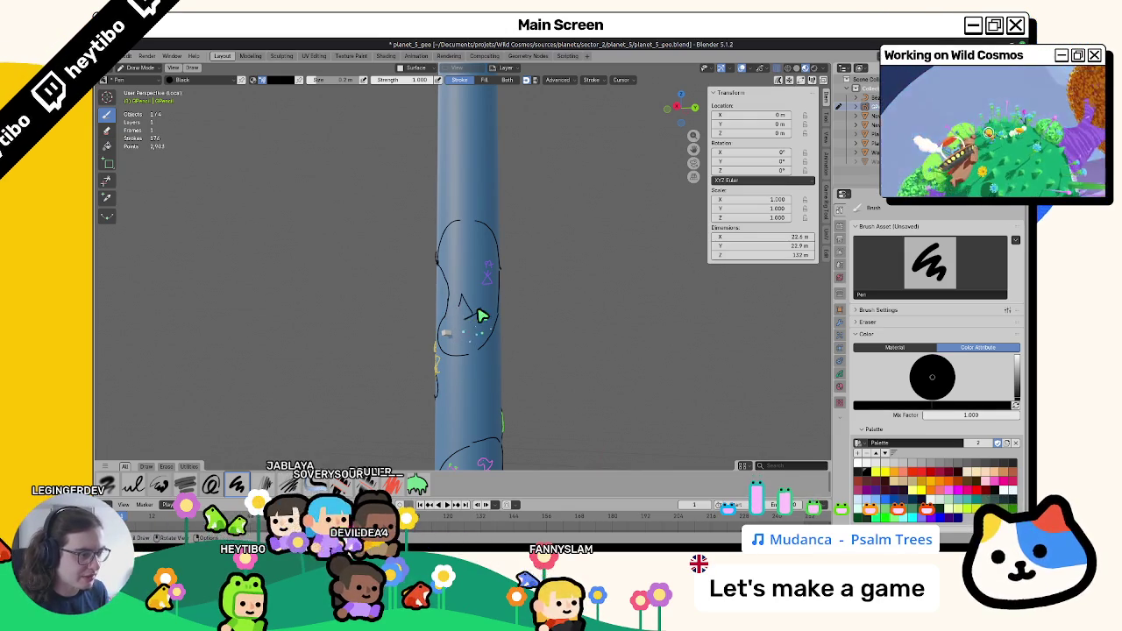
middle_drag(482, 316, 463, 343)
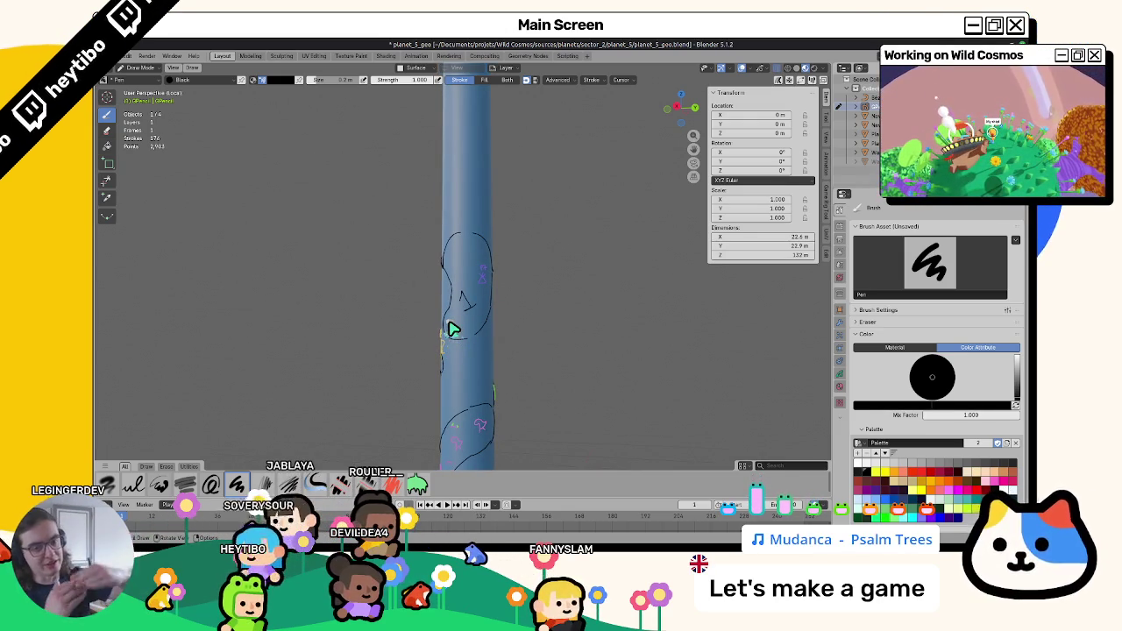
mouse_move(452, 329)
middle_down()
mouse_move(596, 280)
mouse_move(657, 300)
mouse_move(563, 380)
mouse_move(605, 326)
middle_up()
key(Tab)
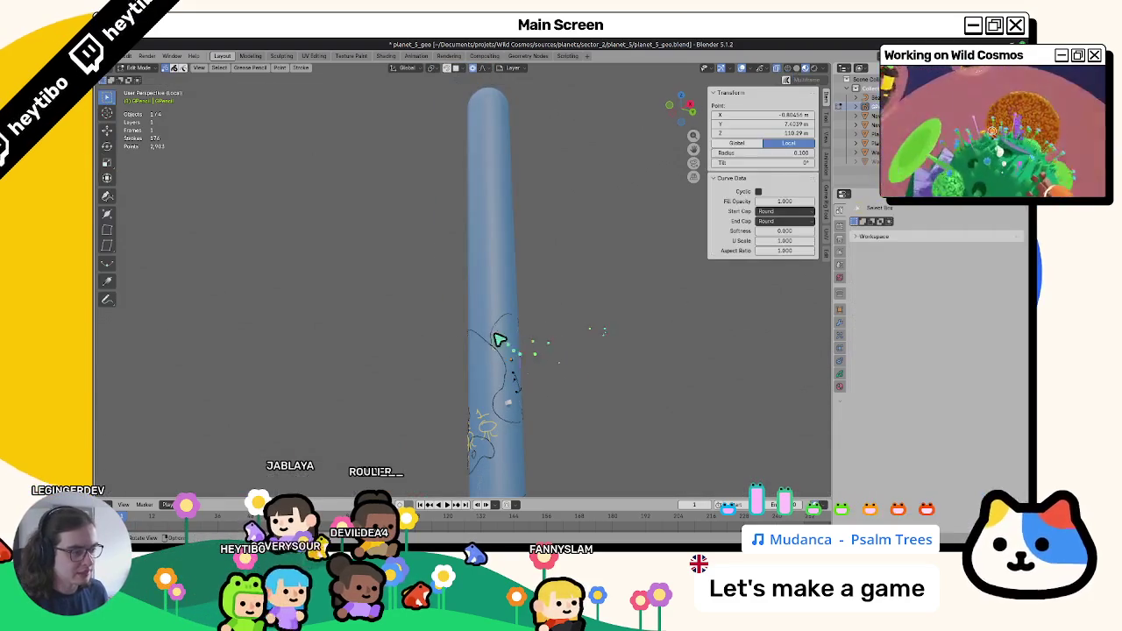
Switch the sketch back to Draw mode and view the cylinder from the right.
mouse_move(479, 342)
middle_down()
mouse_move(589, 380)
mouse_move(421, 361)
mouse_move(604, 361)
mouse_move(586, 353)
middle_up()
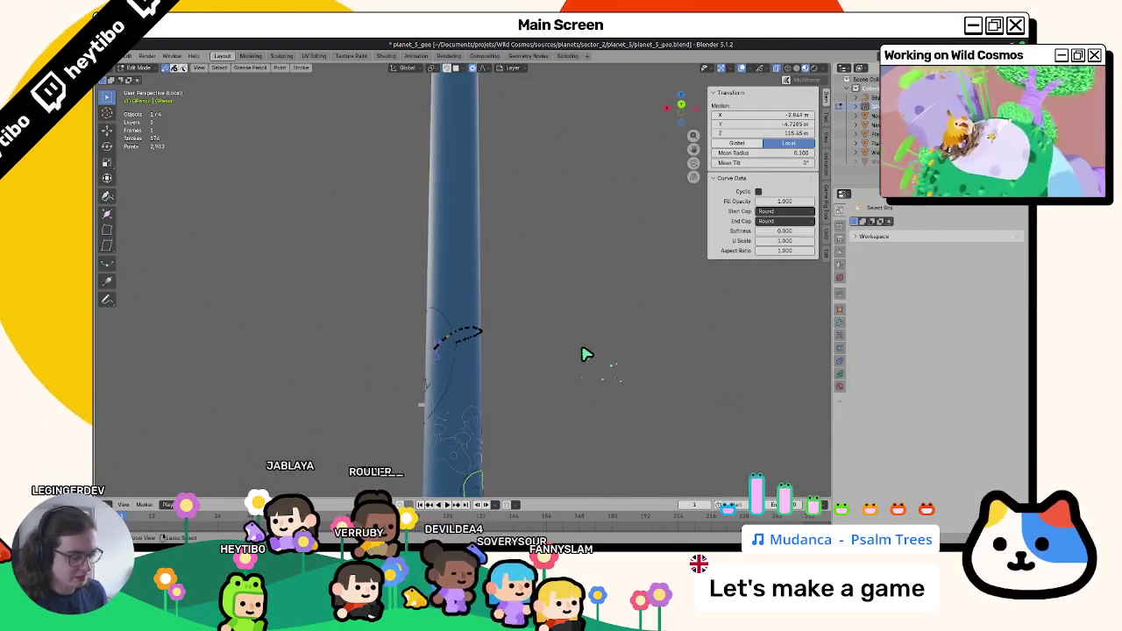
key(ctrl+Tab)
click(546, 269)
middle_drag(520, 310, 609, 325)
key(KP_3)
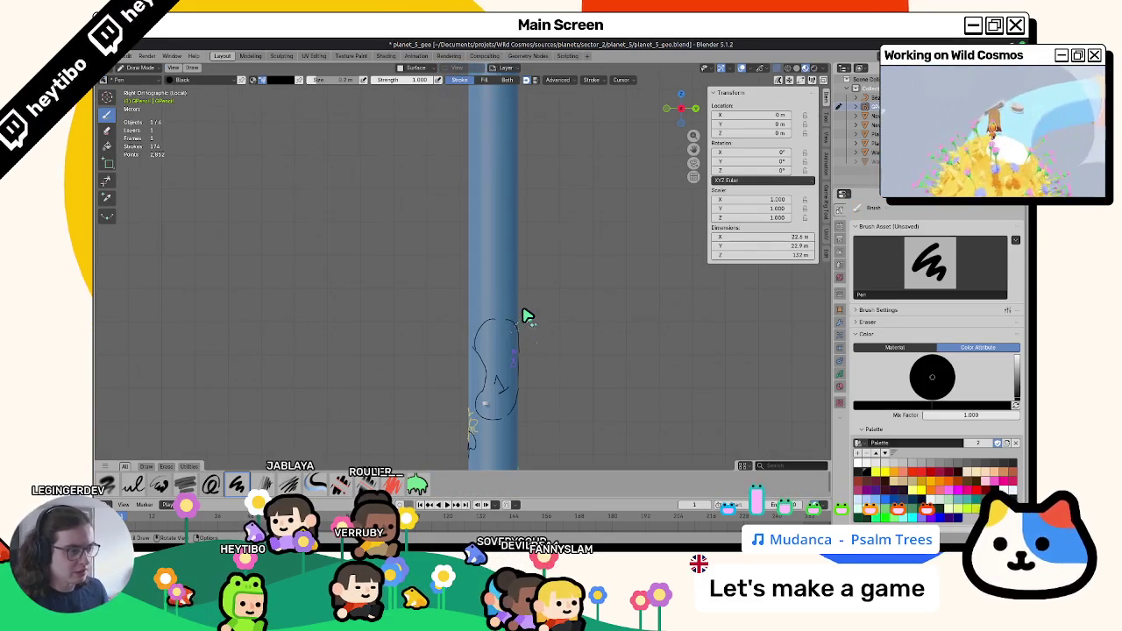
mouse_move(592, 263)
middle_down()
mouse_move(520, 326)
mouse_move(529, 371)
mouse_move(495, 303)
mouse_move(481, 320)
middle_up()
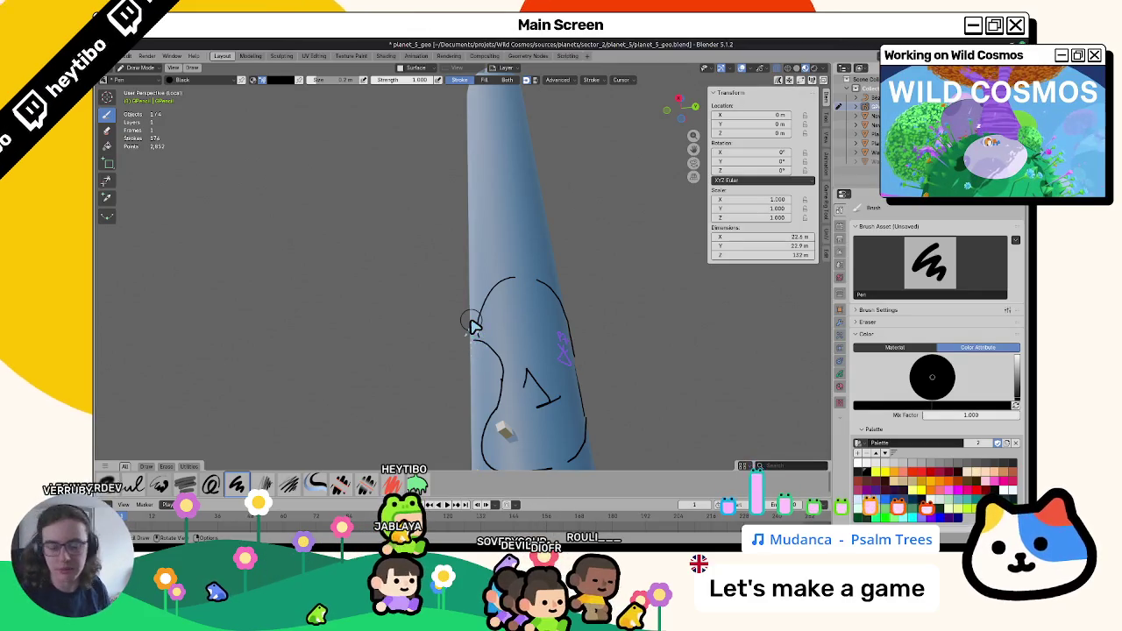
Draw a new black pen stroke on the cylinder and undo a stray small stroke.
drag(526, 293, 535, 315)
mouse_move(535, 298)
middle_down()
mouse_move(521, 359)
mouse_move(509, 290)
middle_up()
mouse_move(496, 339)
middle_down()
mouse_move(539, 336)
mouse_move(488, 339)
mouse_move(509, 358)
mouse_move(566, 371)
mouse_move(468, 291)
middle_up()
key(KP_3)
drag(467, 291, 500, 306)
middle_drag(500, 306, 502, 313)
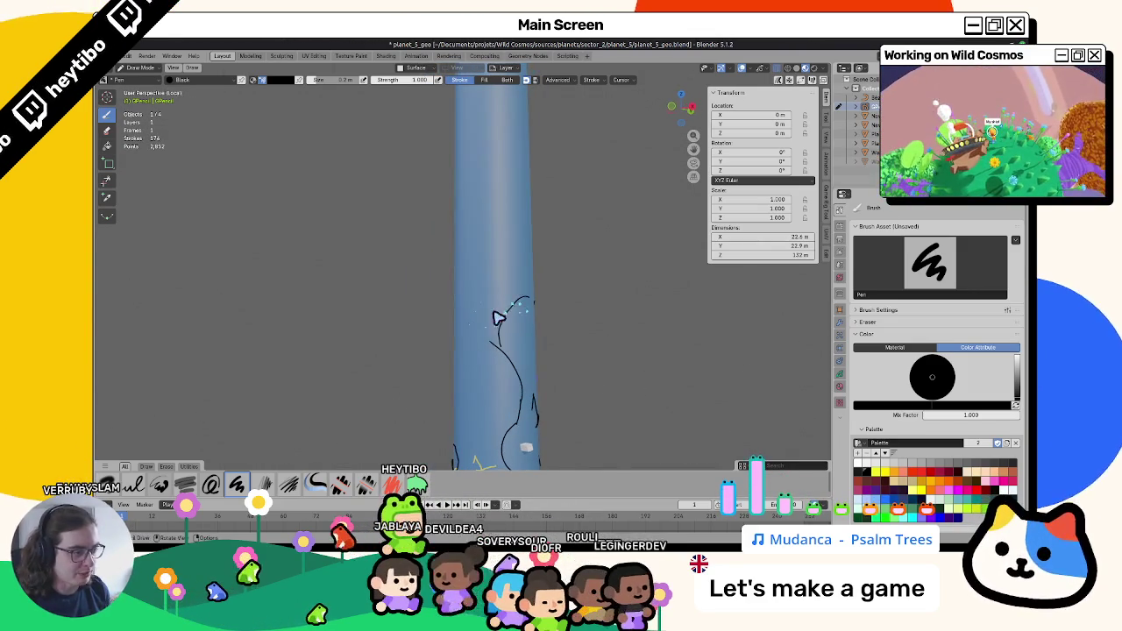
key(ctrl+z)
Add a small stroke beside the sketch and zigzag hatching on the upright column.
mouse_move(430, 213)
middle_down()
mouse_move(383, 271)
mouse_move(361, 264)
mouse_move(393, 318)
mouse_move(380, 306)
mouse_move(413, 251)
middle_up()
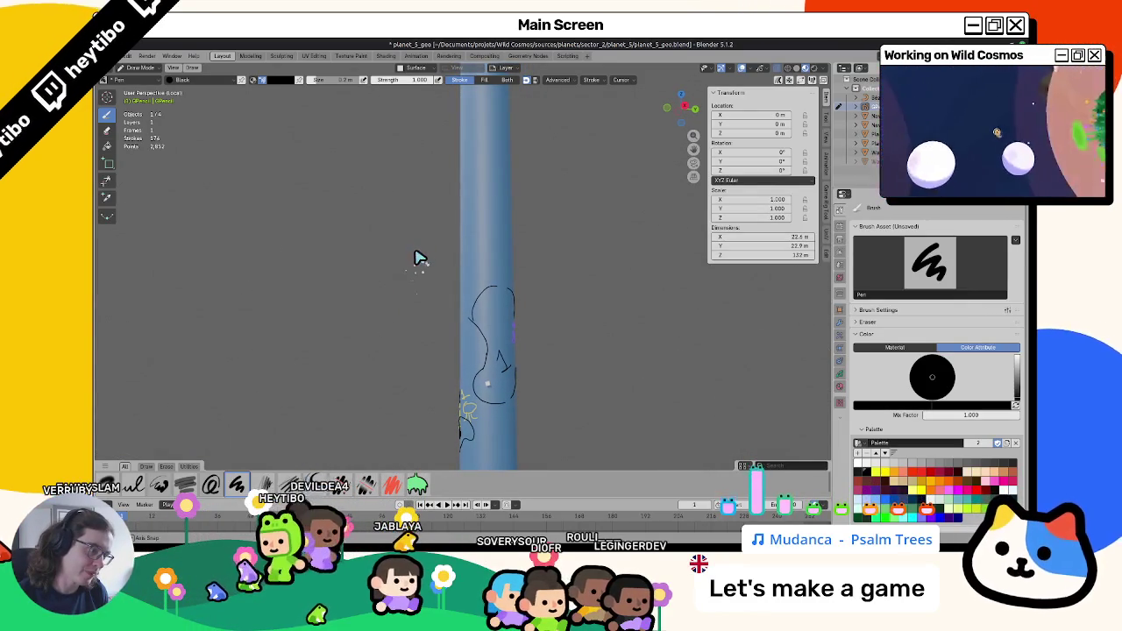
middle_drag(419, 256, 501, 305)
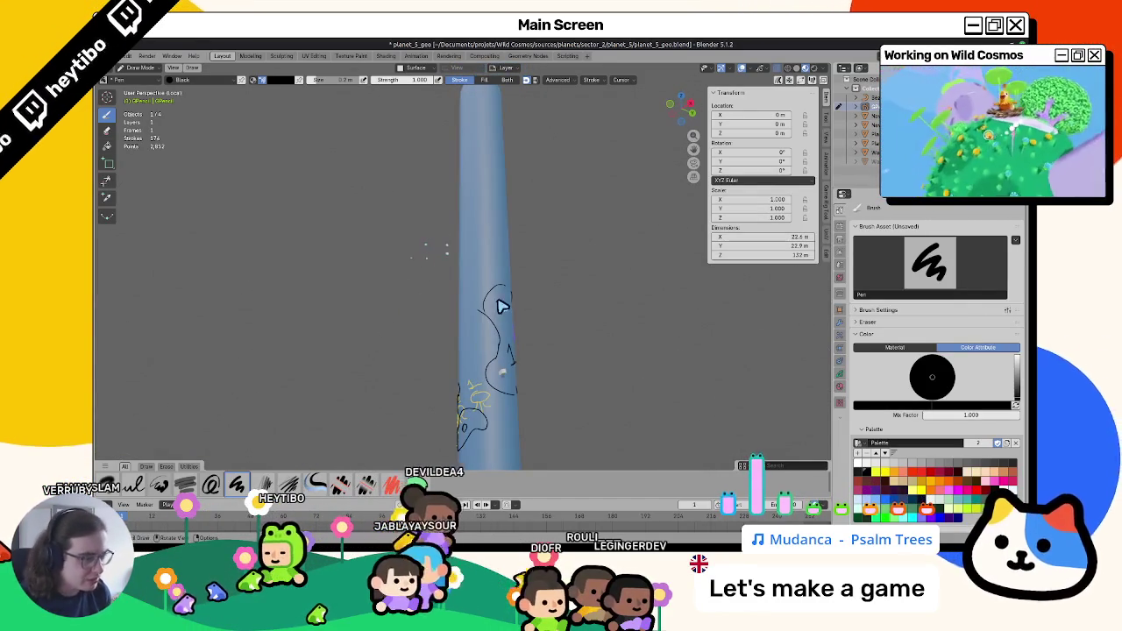
drag(463, 306, 477, 311)
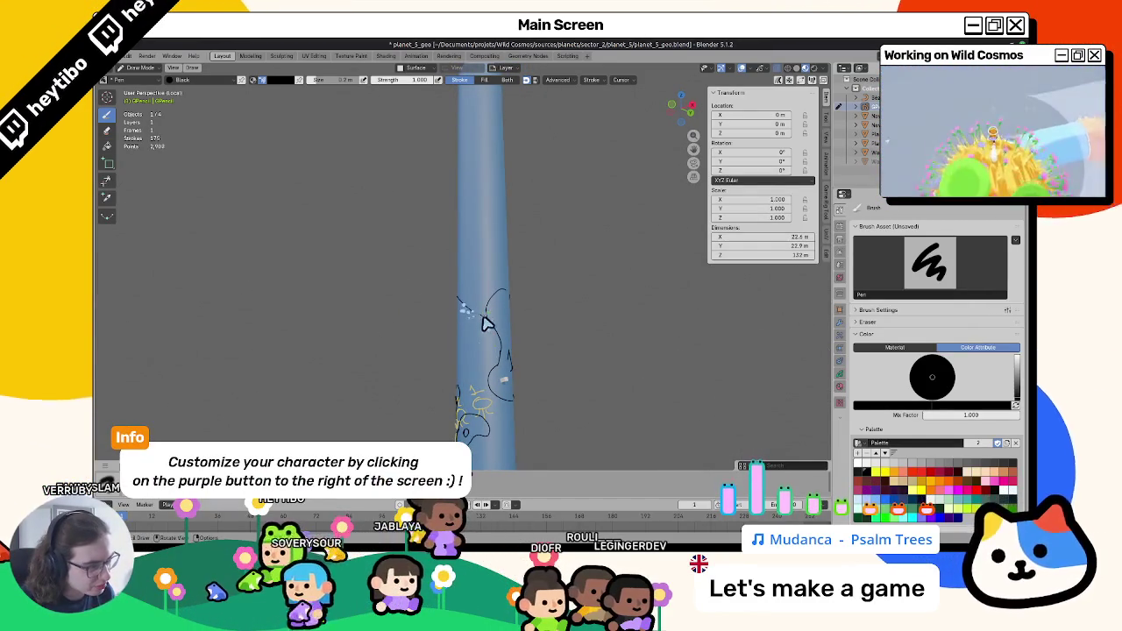
mouse_move(431, 321)
middle_down()
mouse_move(471, 330)
mouse_move(541, 316)
mouse_move(453, 275)
middle_up()
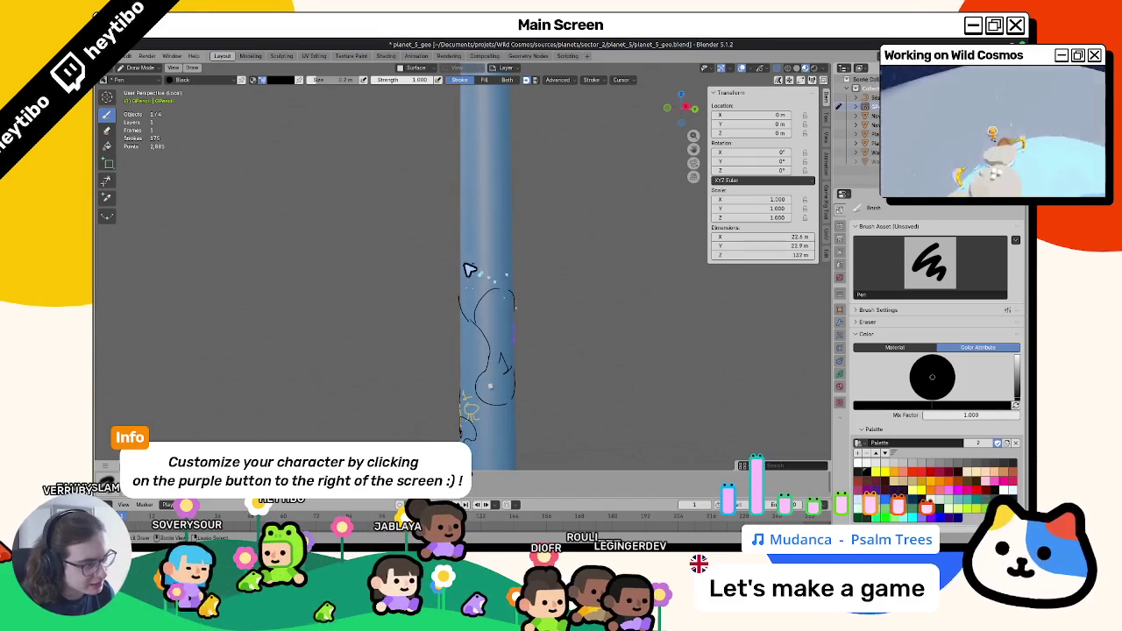
scroll(515, 299, up, 2)
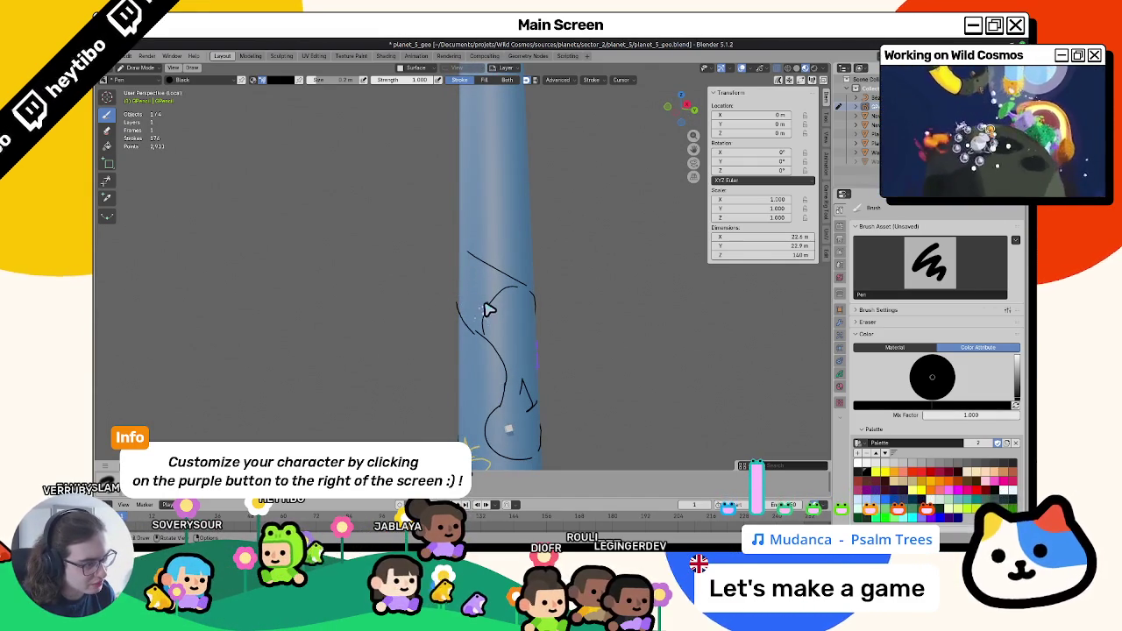
middle_drag(489, 311, 488, 296)
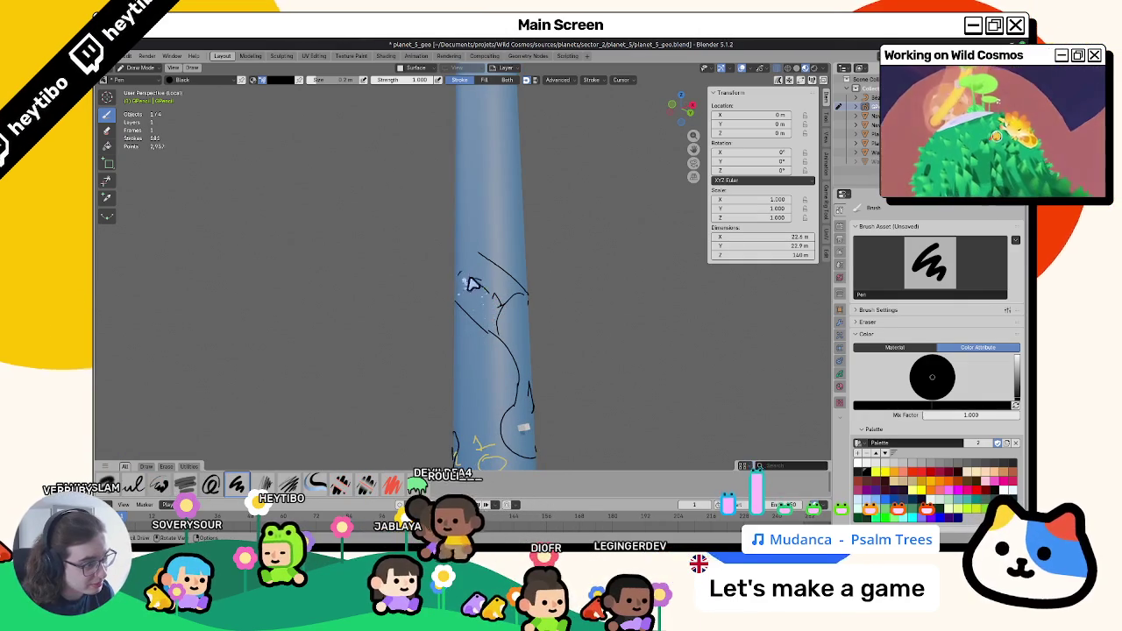
mouse_move(507, 287)
middle_down()
mouse_move(465, 280)
mouse_move(463, 363)
mouse_move(413, 325)
mouse_move(473, 291)
middle_up()
mouse_move(513, 254)
mouse_down()
mouse_move(491, 286)
mouse_move(521, 306)
mouse_move(491, 331)
mouse_up()
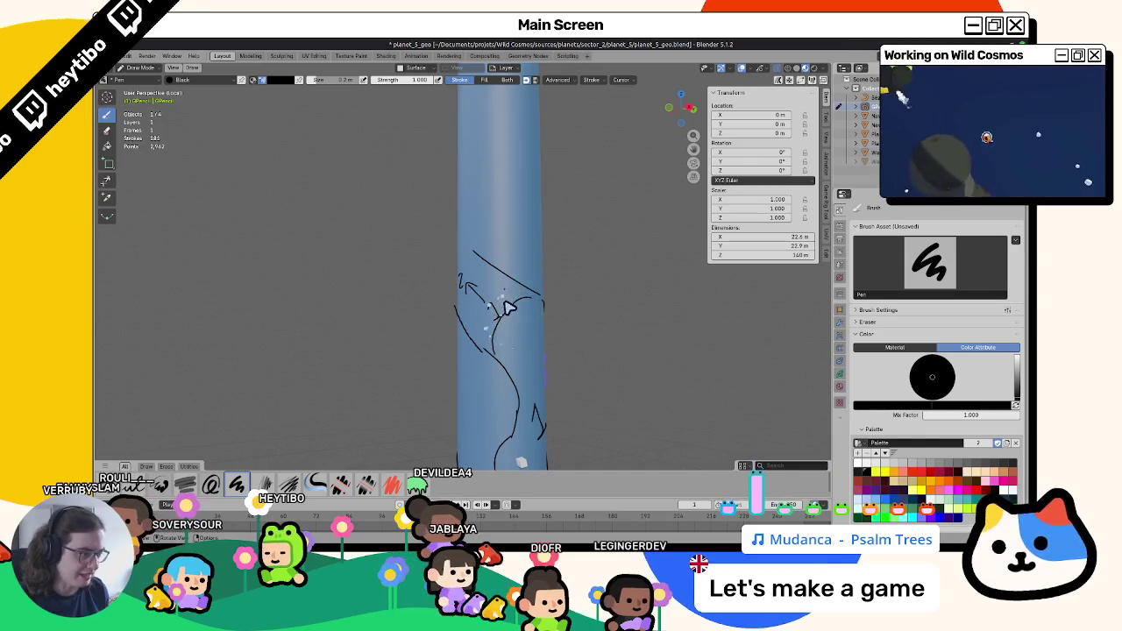
Draw a curve down the sketch's left side, then briefly check the whiteboard file.
middle_drag(507, 307, 457, 286)
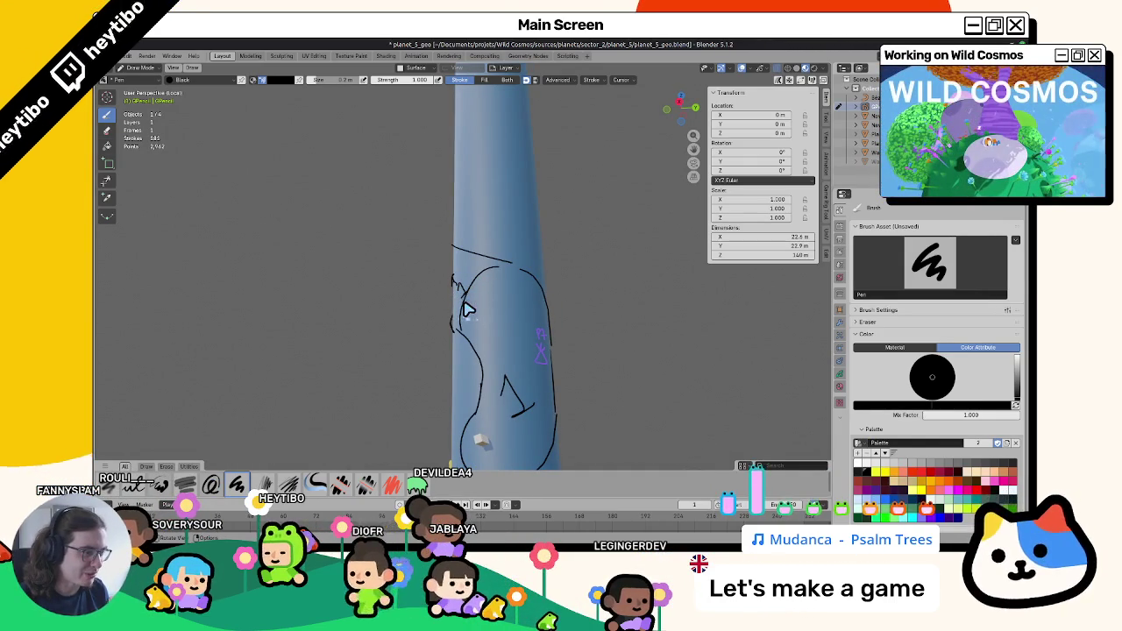
mouse_move(521, 318)
middle_down()
mouse_move(546, 333)
mouse_move(488, 333)
mouse_move(520, 319)
mouse_move(530, 290)
mouse_move(488, 346)
mouse_move(493, 301)
mouse_move(509, 360)
middle_up()
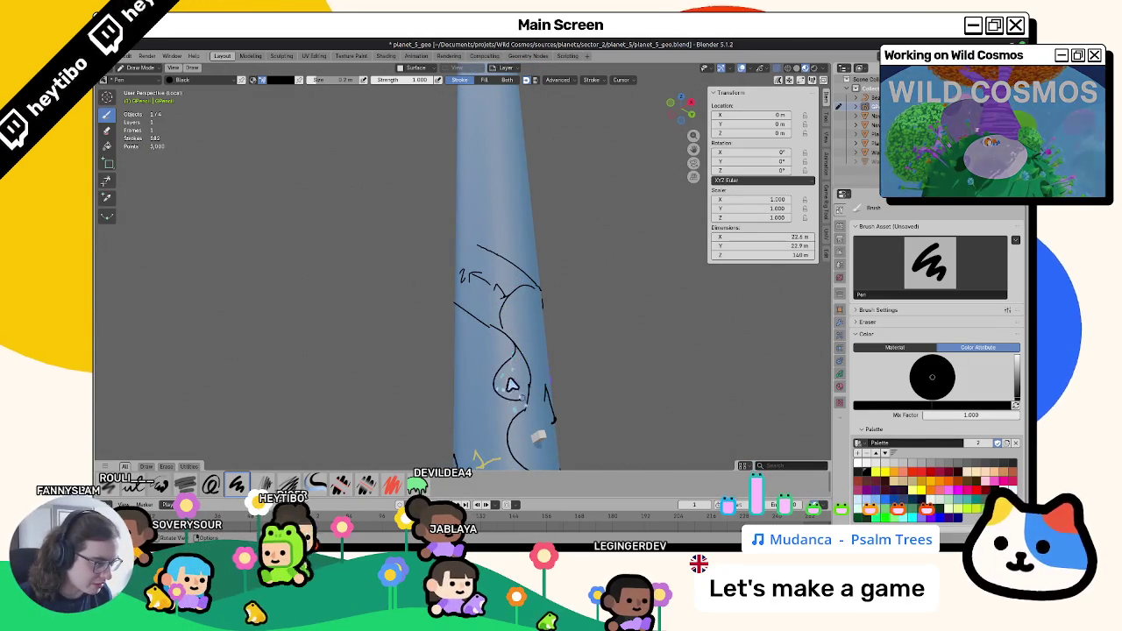
drag(501, 339, 487, 422)
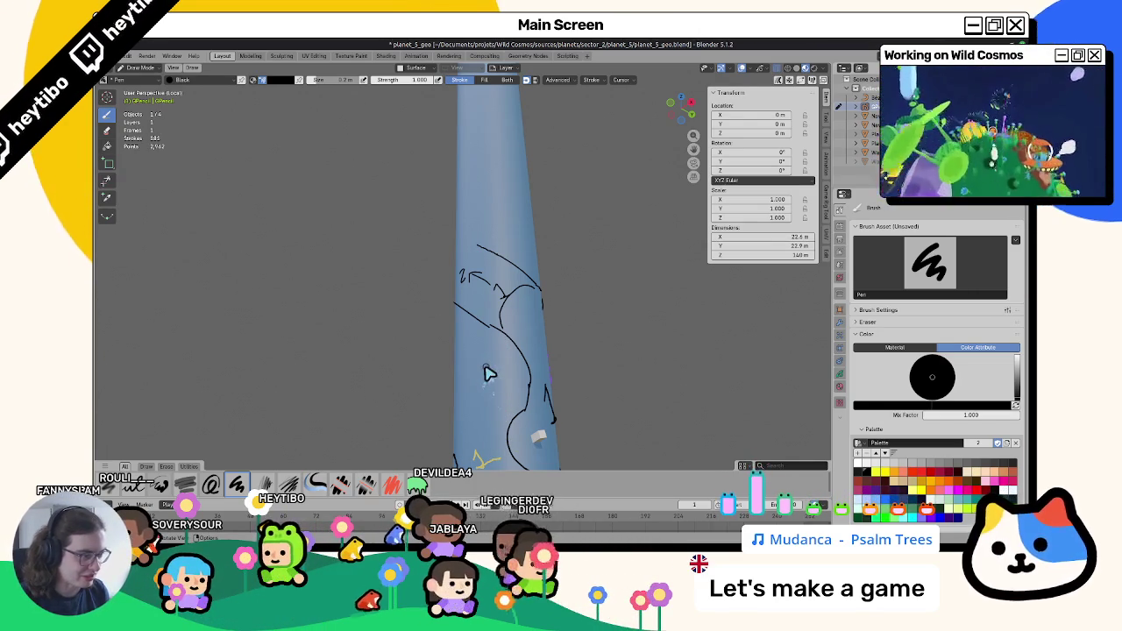
mouse_move(481, 430)
middle_down()
mouse_move(534, 388)
mouse_move(514, 401)
mouse_move(556, 388)
mouse_move(527, 421)
mouse_move(581, 396)
mouse_move(549, 401)
mouse_move(482, 448)
mouse_move(433, 430)
mouse_move(541, 395)
mouse_move(462, 440)
middle_up()
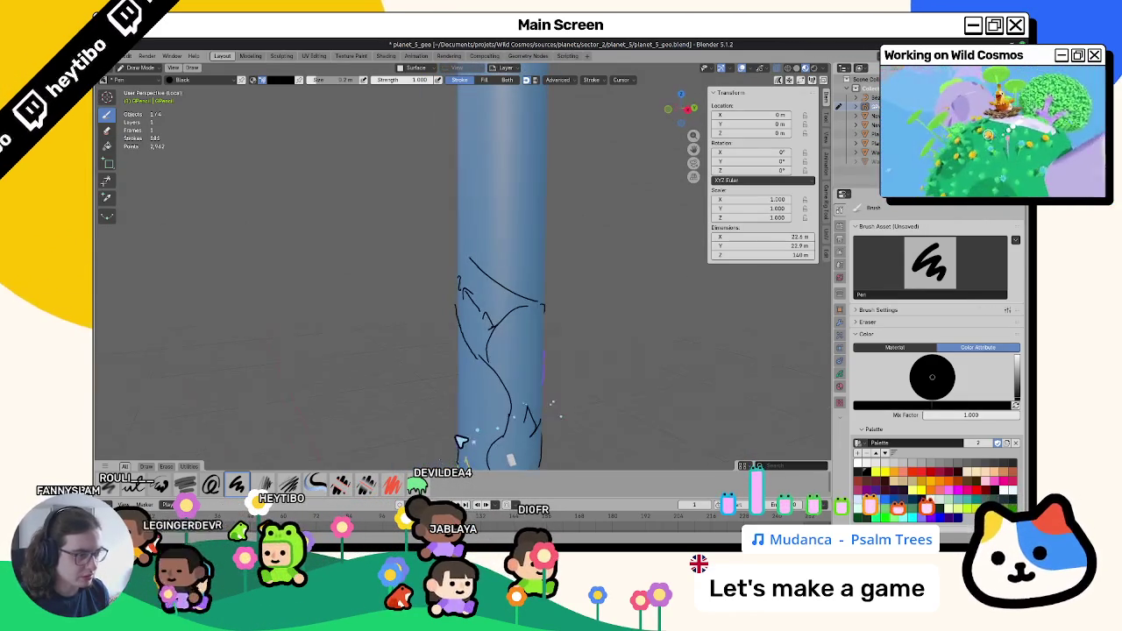
middle_drag(493, 318, 499, 330)
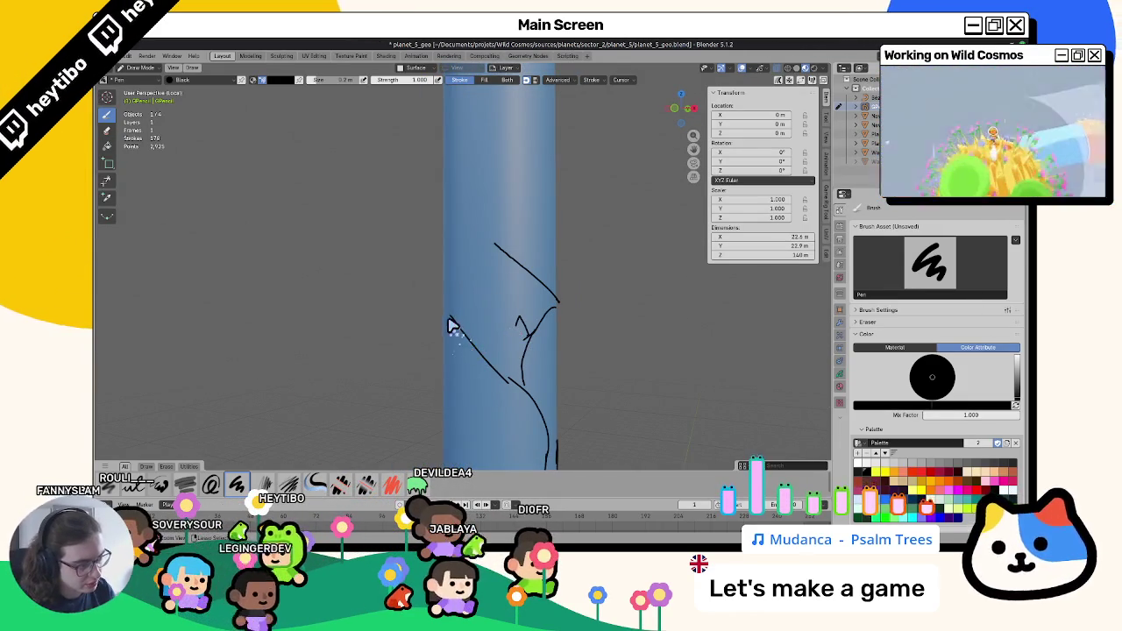
mouse_move(453, 325)
middle_down()
mouse_move(471, 351)
mouse_move(491, 257)
middle_up()
key(alt+Tab)
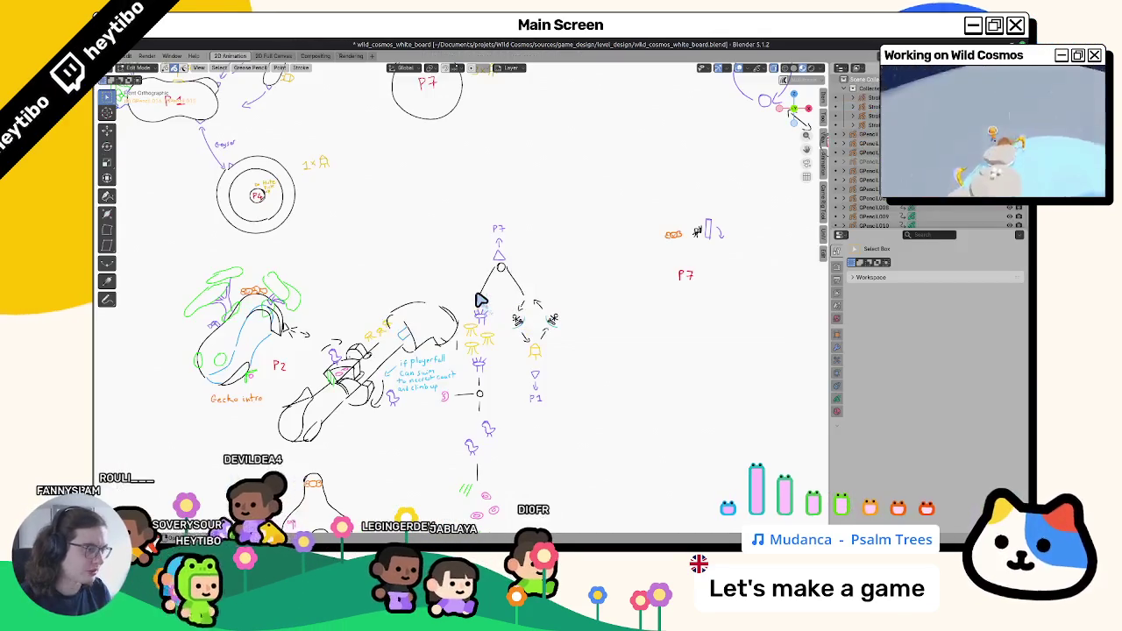
key(alt+Tab)
mouse_move(469, 292)
middle_down()
mouse_move(347, 289)
mouse_move(734, 389)
mouse_move(621, 306)
mouse_move(481, 342)
middle_up()
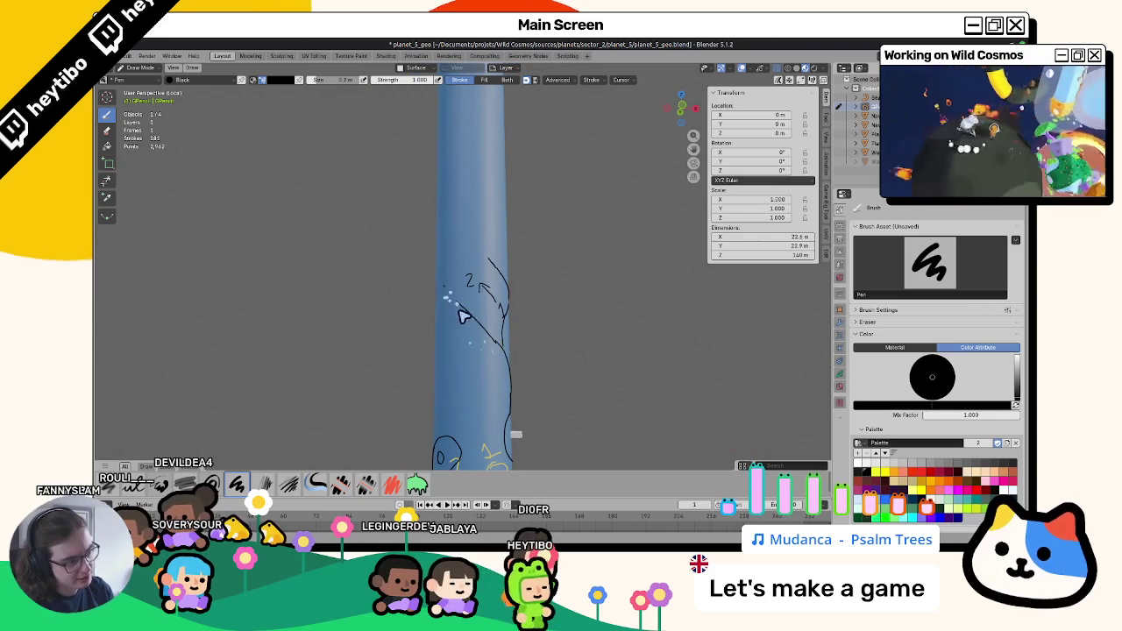
mouse_move(428, 247)
middle_down()
mouse_move(485, 322)
mouse_move(437, 265)
mouse_move(495, 284)
mouse_move(456, 272)
middle_up()
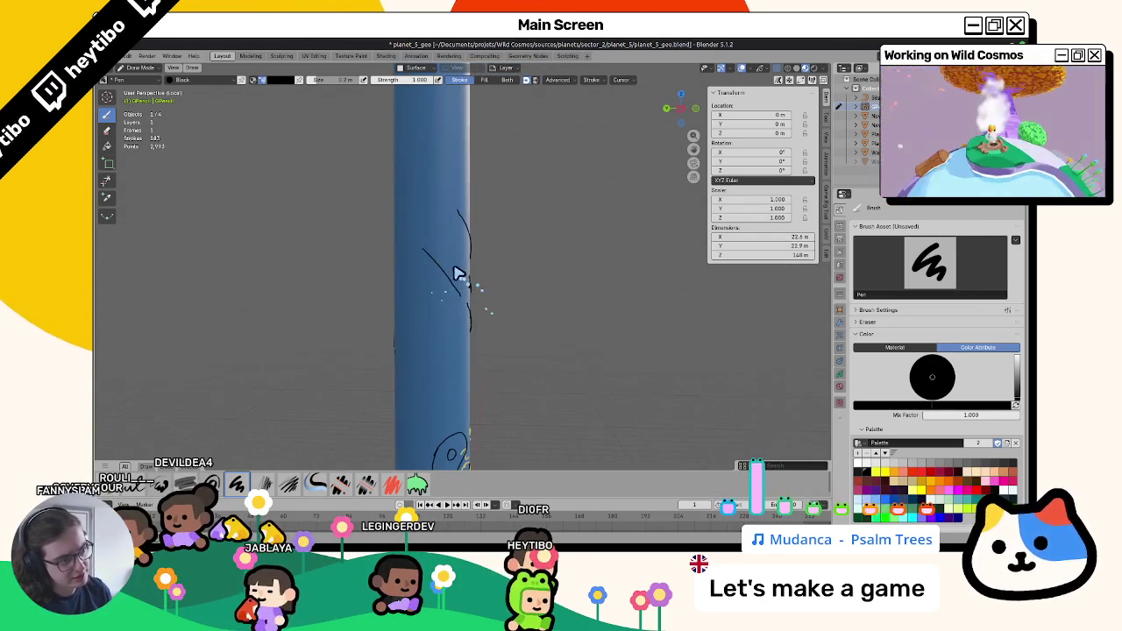
Draw a black pen stroke down the cylinder's upper-left after checking the front orthographic view.
middle_drag(391, 235, 447, 260)
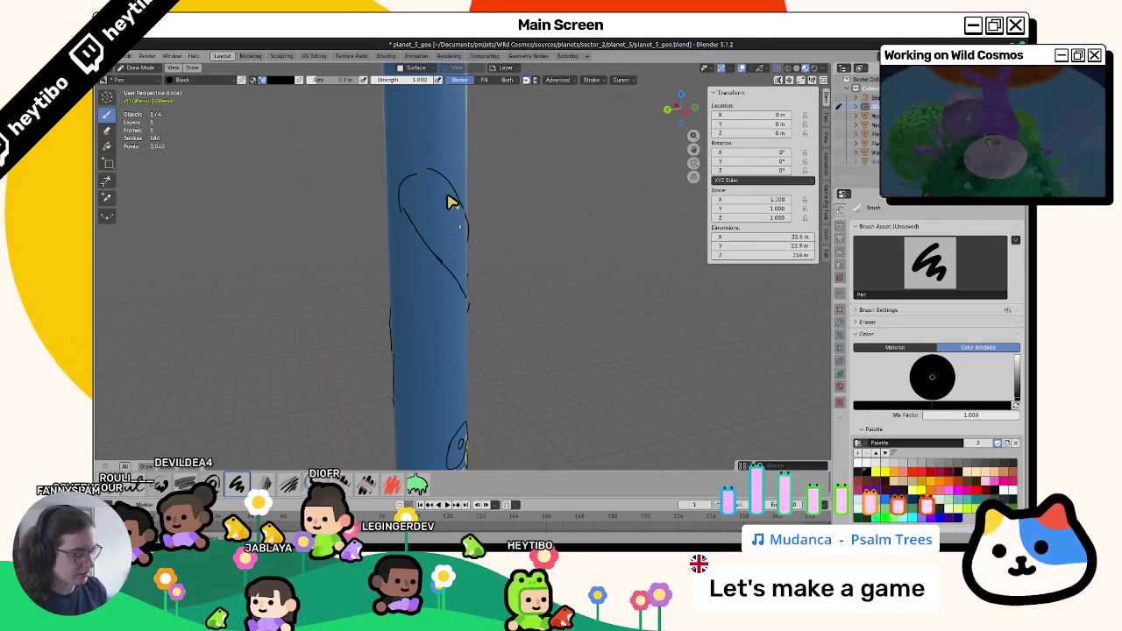
key(KP_5)
key(KP_1)
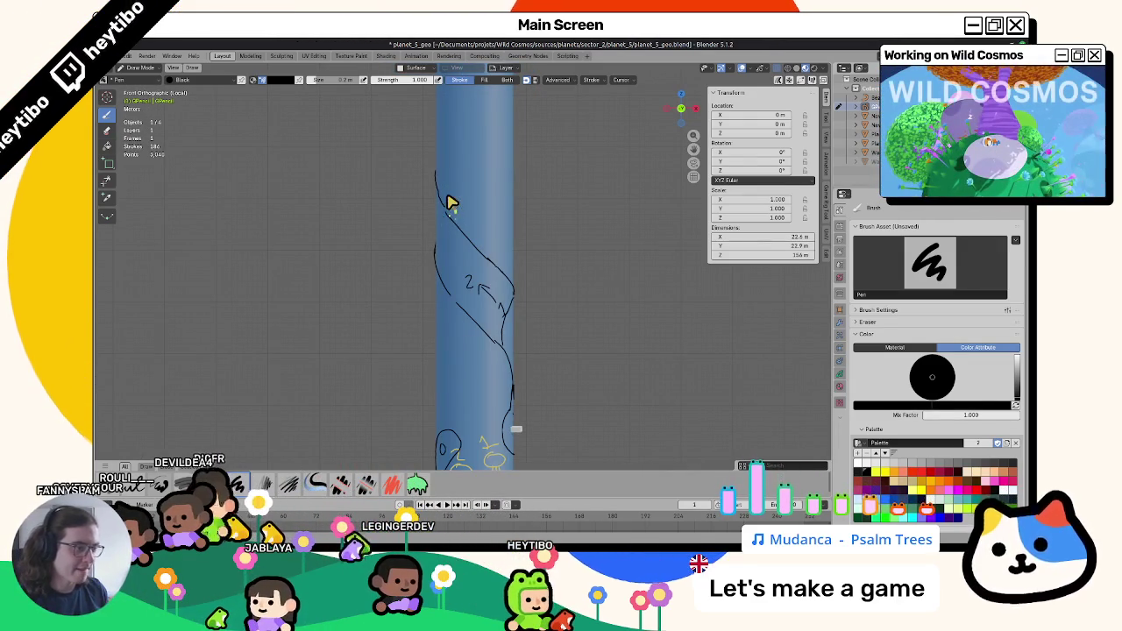
mouse_move(535, 394)
middle_down()
mouse_move(527, 383)
mouse_move(539, 365)
mouse_move(442, 254)
middle_up()
drag(389, 214, 471, 301)
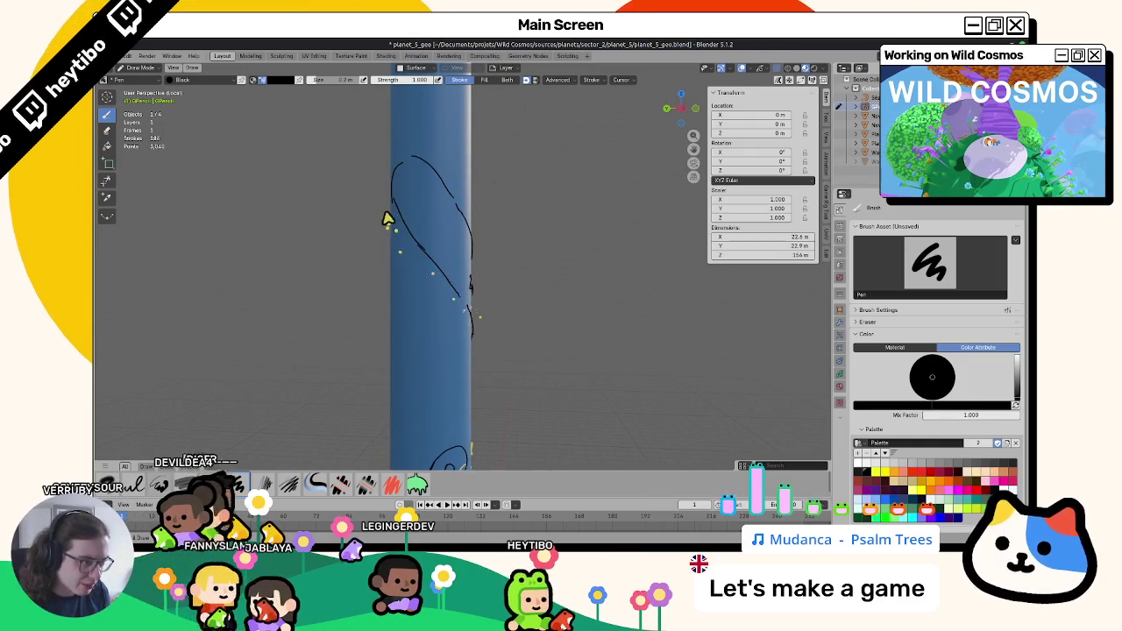
Orbit and zoom around the cylinder to inspect the new stroke and the lower drawings.
mouse_move(478, 370)
middle_down()
mouse_move(430, 296)
mouse_move(463, 318)
middle_up()
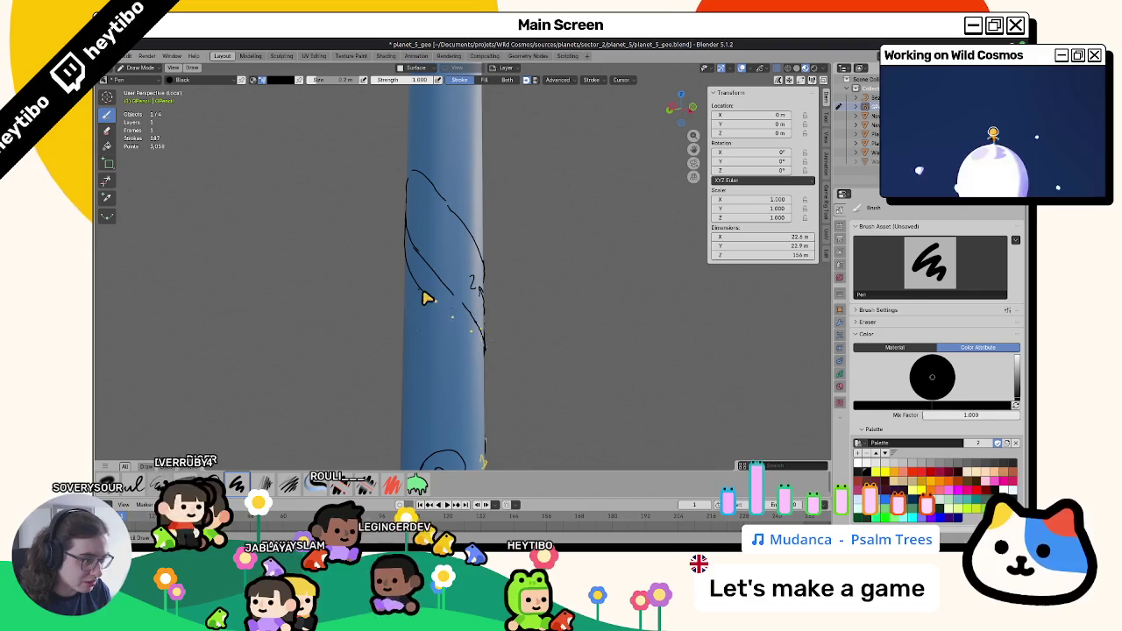
mouse_move(473, 339)
middle_down()
mouse_move(388, 363)
mouse_move(500, 363)
mouse_move(471, 332)
middle_up()
mouse_move(438, 246)
middle_down()
mouse_move(521, 323)
mouse_move(441, 318)
mouse_move(518, 310)
mouse_move(469, 279)
mouse_move(476, 328)
mouse_move(393, 261)
mouse_move(263, 271)
mouse_move(410, 262)
mouse_move(451, 243)
mouse_move(501, 366)
mouse_move(482, 318)
mouse_move(491, 308)
mouse_move(416, 288)
mouse_move(456, 318)
mouse_move(261, 316)
mouse_move(465, 303)
mouse_move(313, 342)
mouse_move(283, 318)
mouse_move(333, 303)
mouse_move(469, 304)
middle_up()
scroll(410, 263, up, 5)
scroll(465, 304, down, 5)
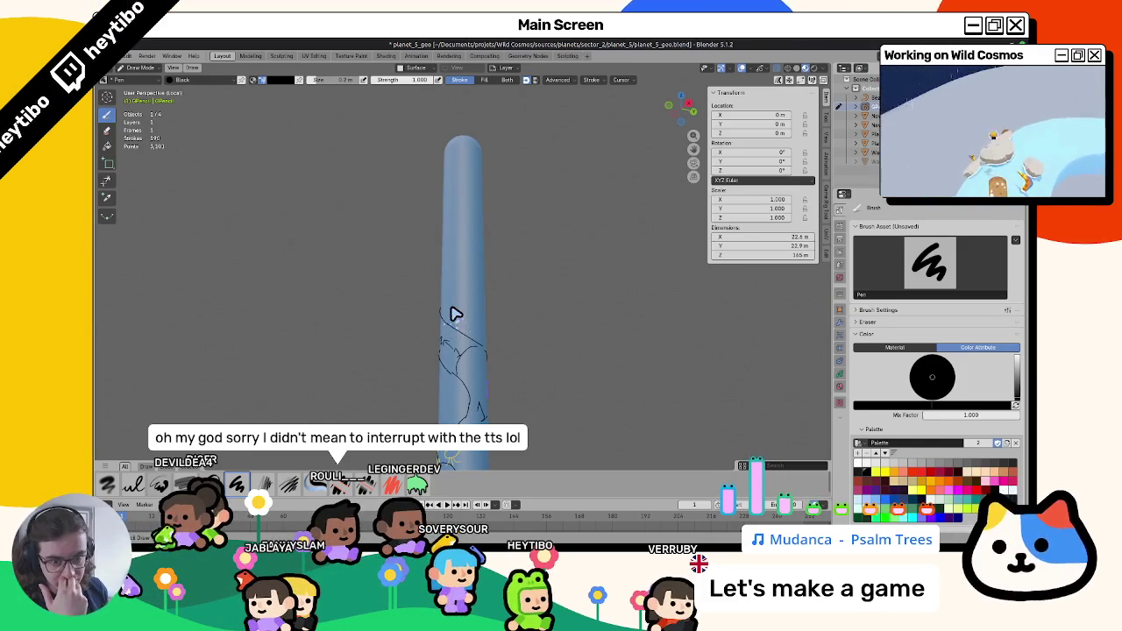
middle_drag(452, 314, 454, 313)
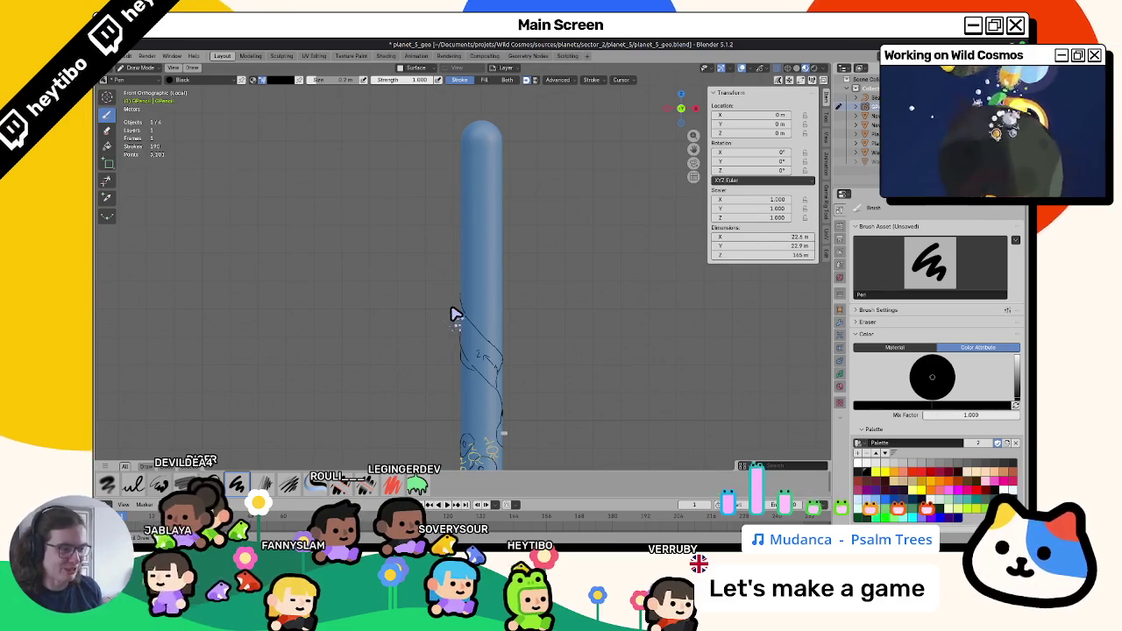
mouse_move(453, 313)
middle_down()
mouse_move(414, 349)
mouse_move(407, 339)
middle_up()
mouse_move(542, 377)
middle_down()
mouse_move(317, 408)
mouse_move(500, 386)
mouse_move(631, 401)
mouse_move(796, 391)
mouse_move(604, 414)
mouse_move(500, 401)
mouse_move(321, 408)
mouse_move(426, 312)
mouse_move(551, 325)
mouse_move(581, 339)
mouse_move(520, 408)
mouse_move(671, 368)
mouse_move(499, 383)
mouse_move(641, 369)
mouse_move(645, 379)
mouse_move(501, 389)
mouse_move(594, 351)
mouse_move(634, 454)
mouse_move(619, 366)
mouse_move(692, 304)
mouse_move(520, 374)
mouse_move(453, 383)
mouse_move(518, 343)
mouse_move(476, 372)
mouse_move(452, 359)
middle_up()
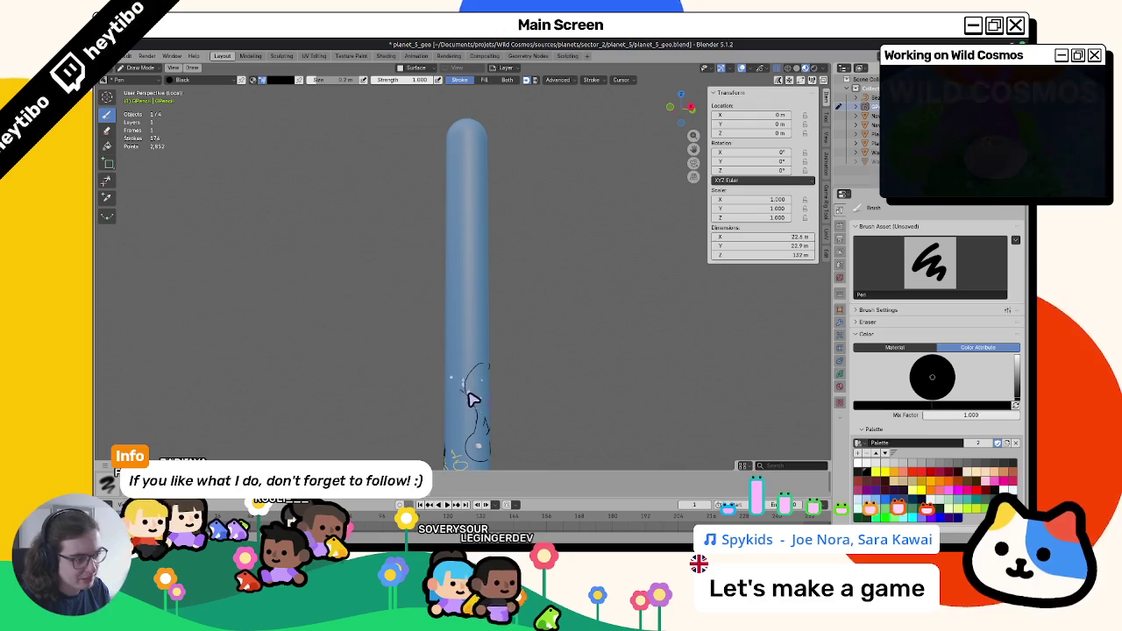
Draw a short black pen stroke near the top of the blue cylinder.
mouse_move(490, 392)
middle_down()
mouse_move(452, 337)
mouse_move(453, 309)
middle_up()
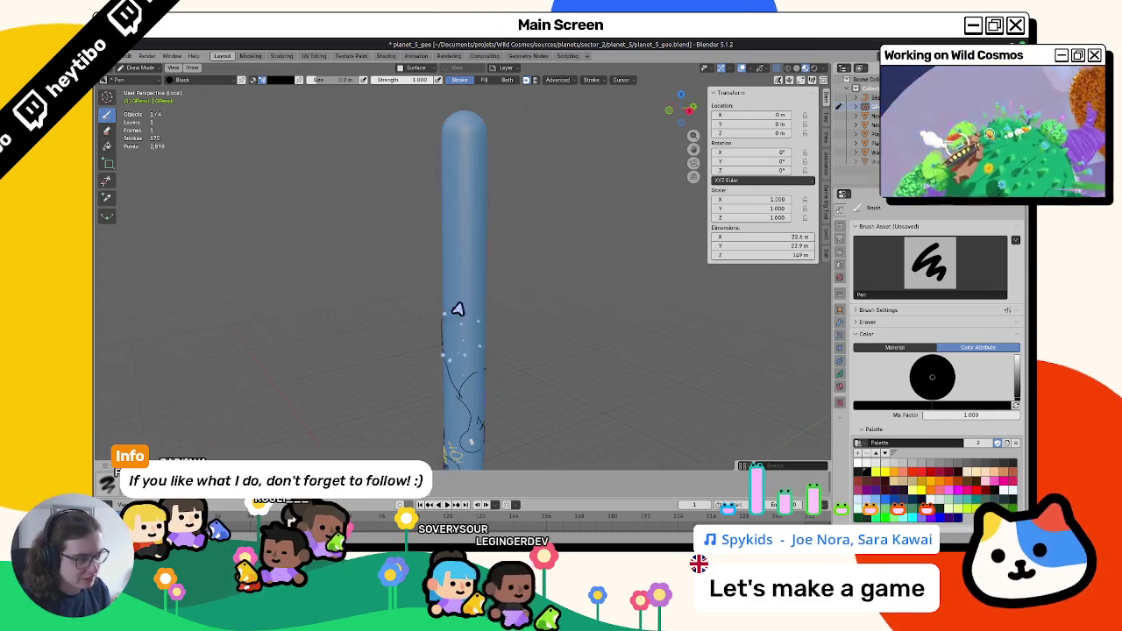
mouse_move(515, 394)
middle_down()
mouse_move(429, 328)
mouse_move(483, 381)
mouse_move(469, 328)
mouse_move(501, 296)
mouse_move(458, 251)
middle_up()
mouse_move(478, 316)
middle_down()
mouse_move(465, 265)
mouse_move(467, 292)
mouse_move(438, 265)
mouse_move(538, 243)
mouse_move(521, 296)
mouse_move(531, 353)
mouse_move(500, 318)
middle_up()
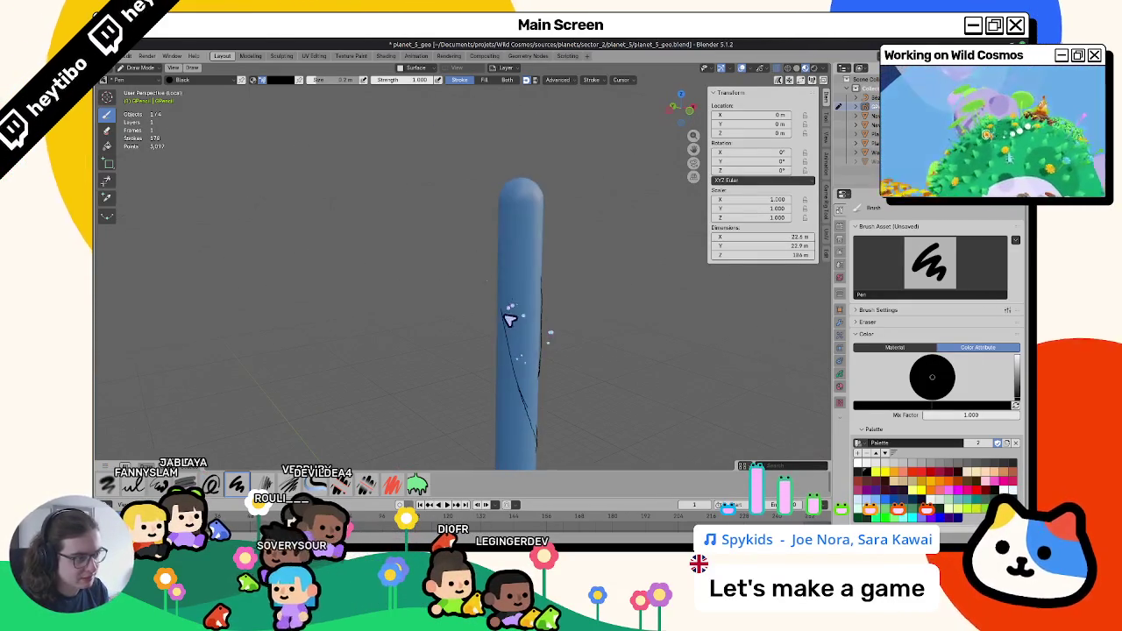
drag(514, 231, 501, 220)
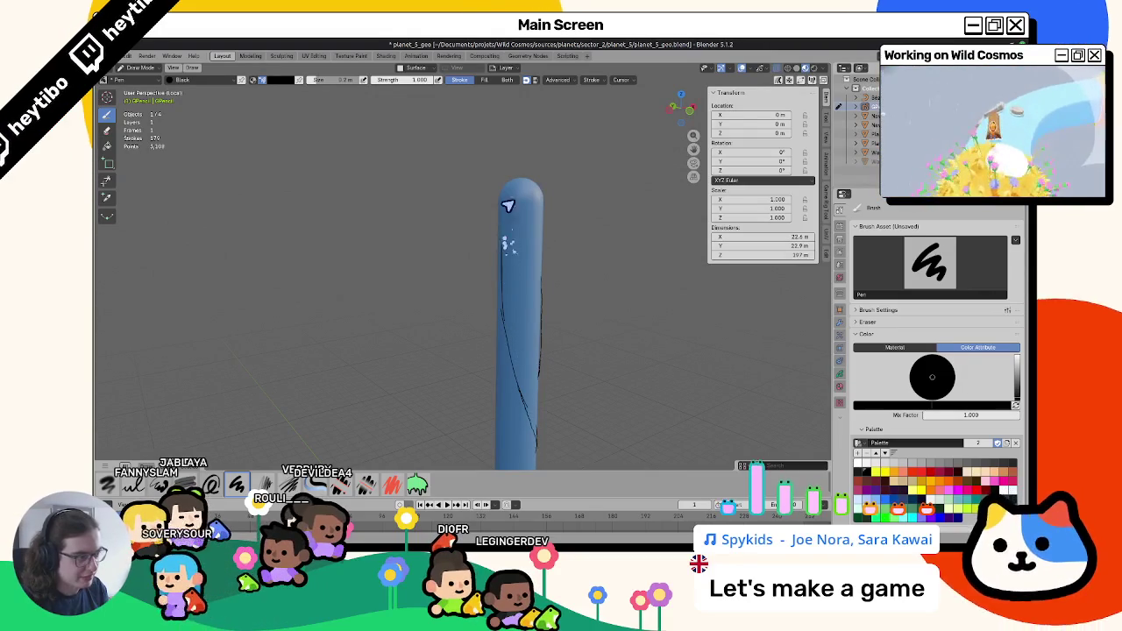
mouse_move(506, 235)
middle_down()
mouse_move(518, 271)
mouse_move(476, 277)
middle_up()
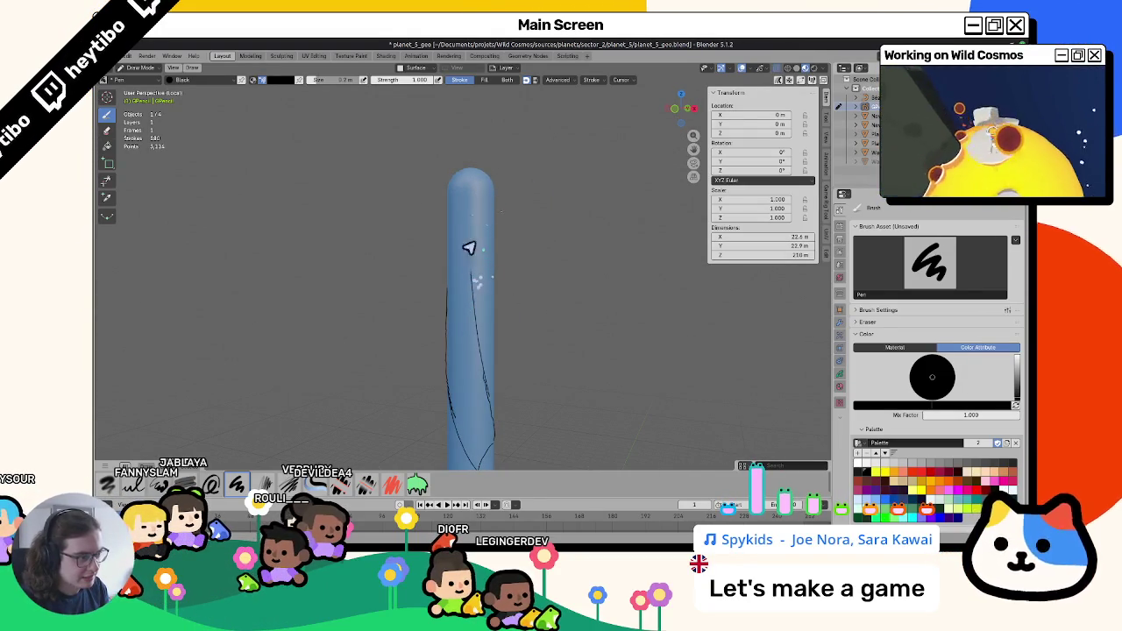
Draw another black sketch line along the cylinder, checking it from several angles.
mouse_move(485, 219)
middle_down()
mouse_move(374, 243)
mouse_move(363, 266)
mouse_move(321, 251)
mouse_move(405, 266)
mouse_move(596, 273)
mouse_move(534, 293)
mouse_move(415, 259)
middle_up()
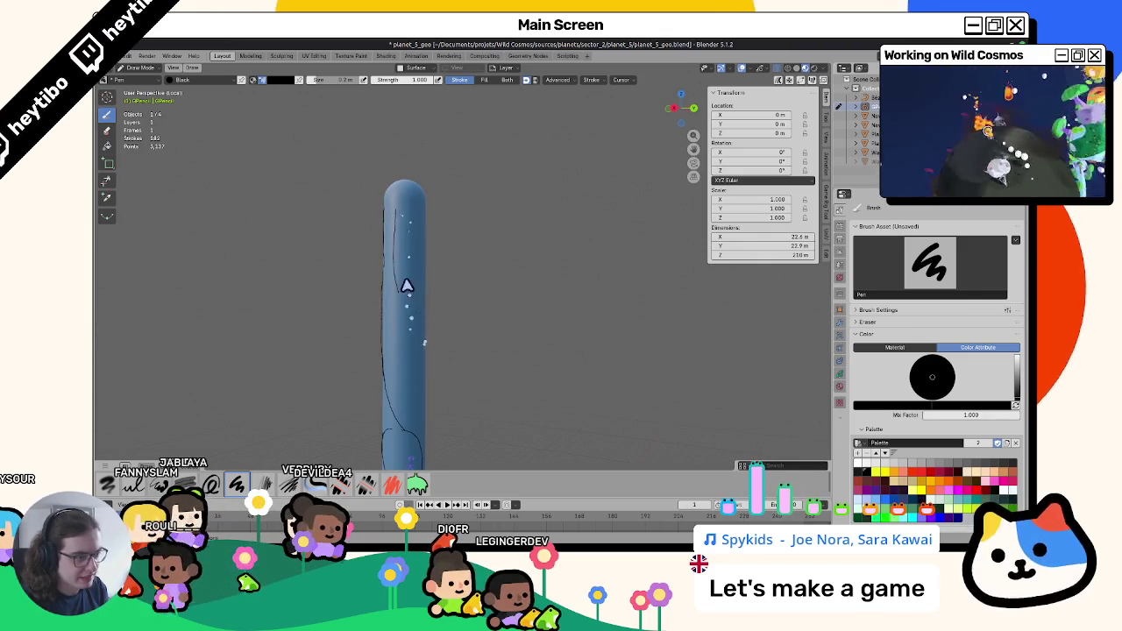
mouse_move(406, 254)
middle_down()
mouse_move(350, 240)
mouse_move(426, 300)
mouse_move(439, 227)
mouse_move(409, 275)
mouse_move(431, 276)
mouse_move(458, 237)
middle_up()
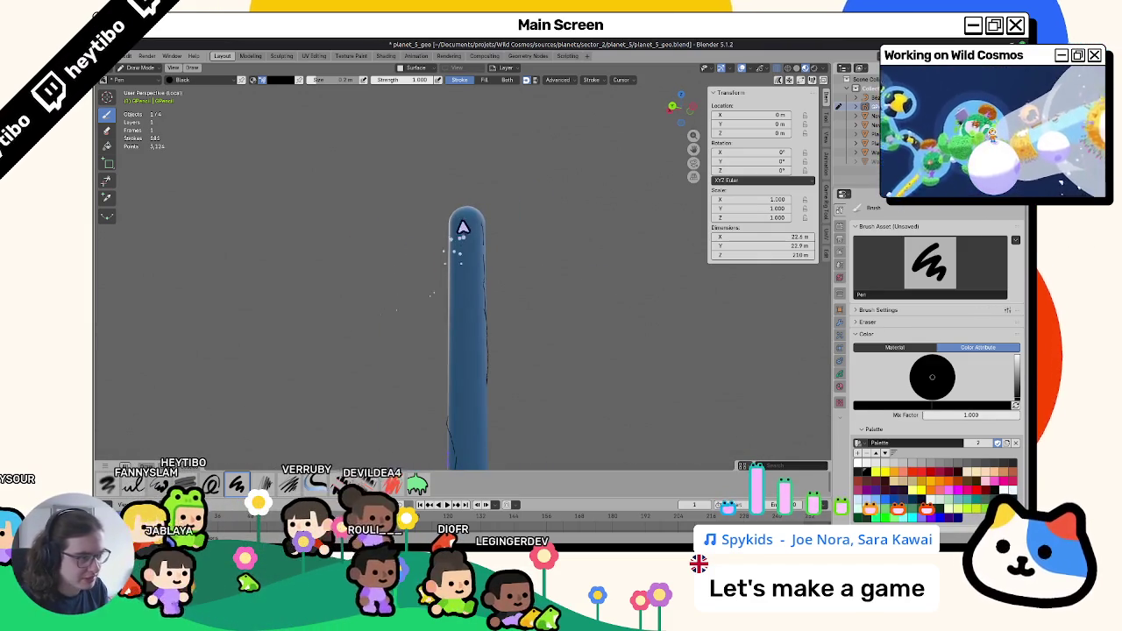
mouse_move(463, 279)
middle_down()
mouse_move(439, 264)
mouse_move(400, 268)
middle_up()
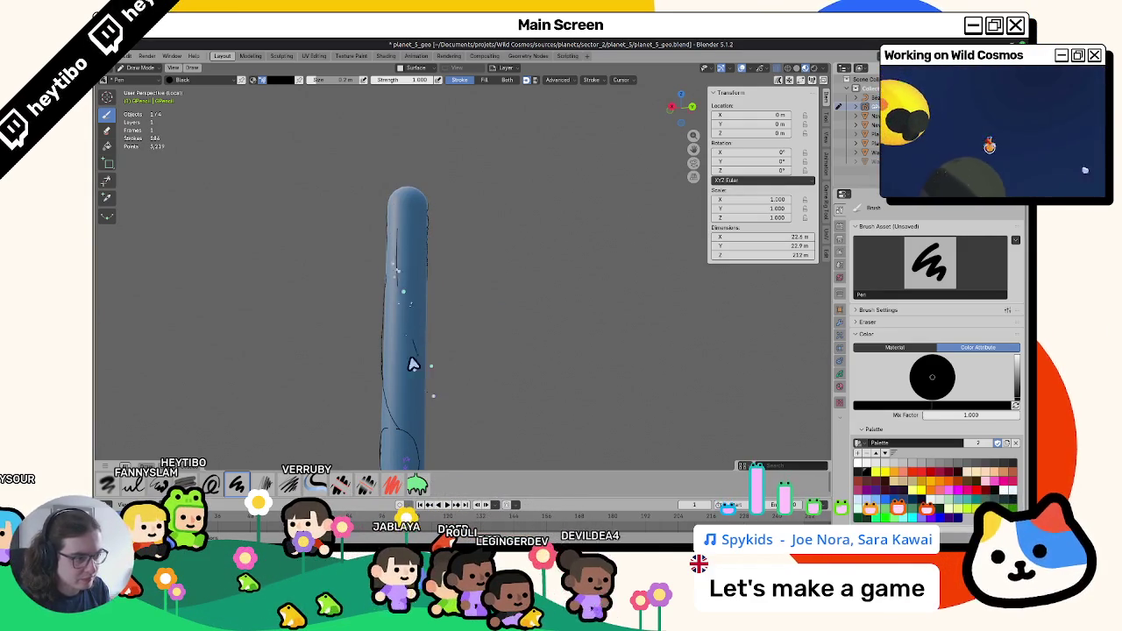
mouse_move(406, 371)
middle_down()
mouse_move(438, 375)
mouse_move(456, 337)
middle_up()
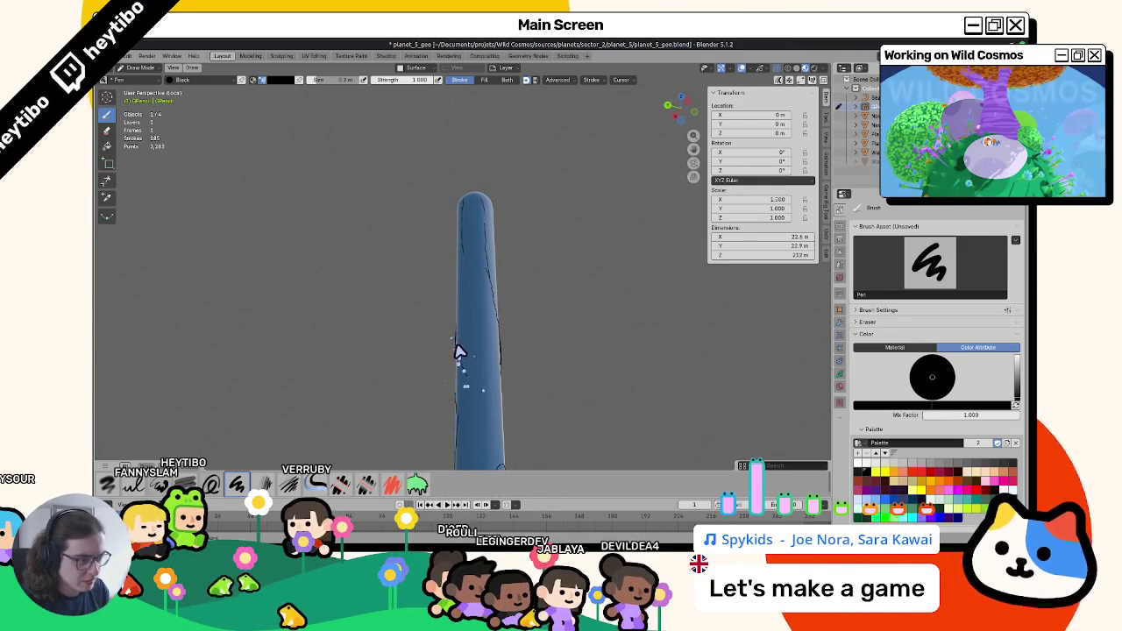
mouse_move(482, 327)
middle_down()
mouse_move(427, 325)
mouse_move(471, 333)
mouse_move(395, 353)
mouse_move(517, 351)
mouse_move(603, 397)
mouse_move(491, 369)
mouse_move(459, 333)
mouse_move(436, 344)
middle_up()
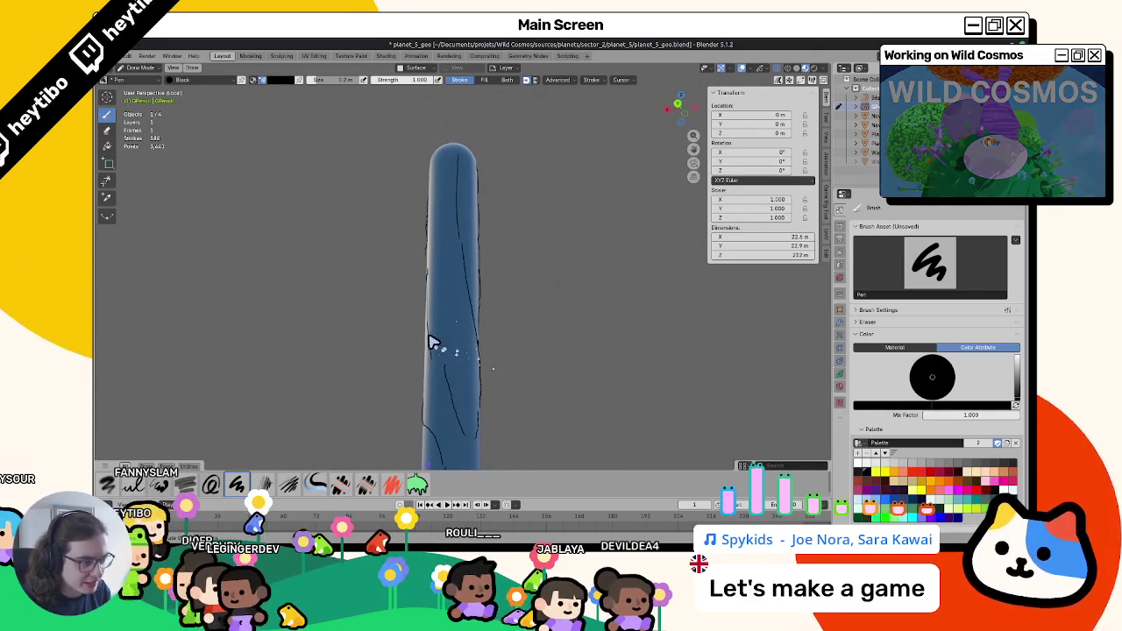
mouse_move(430, 384)
middle_down()
mouse_move(442, 346)
mouse_move(441, 366)
middle_up()
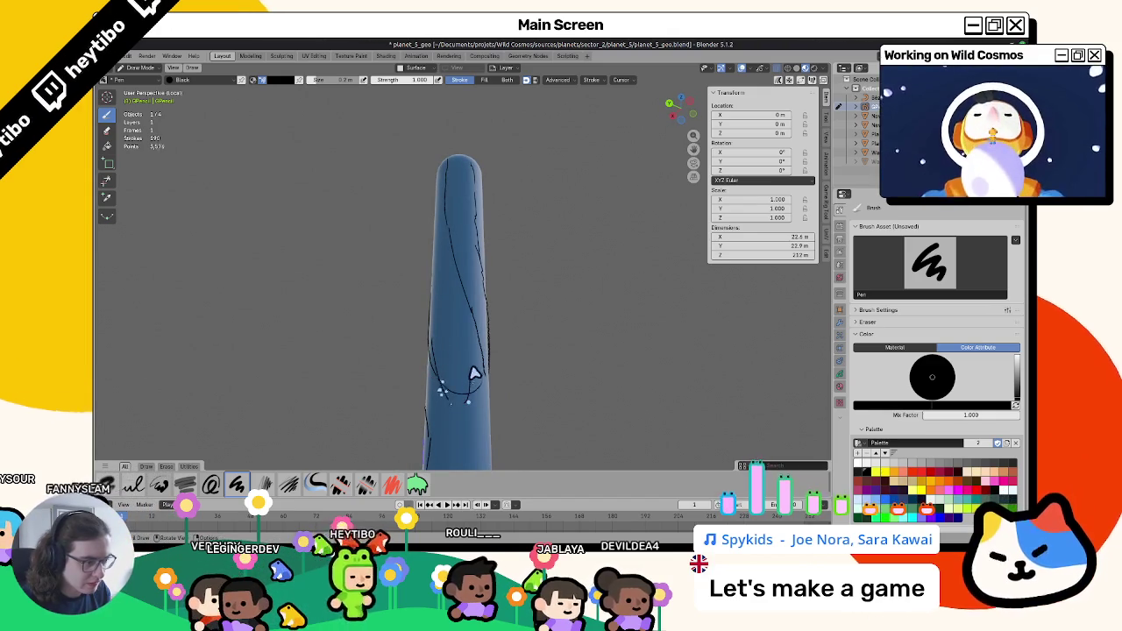
Select points of a sketch line in Edit Mode, then return to Draw Mode.
key(Tab)
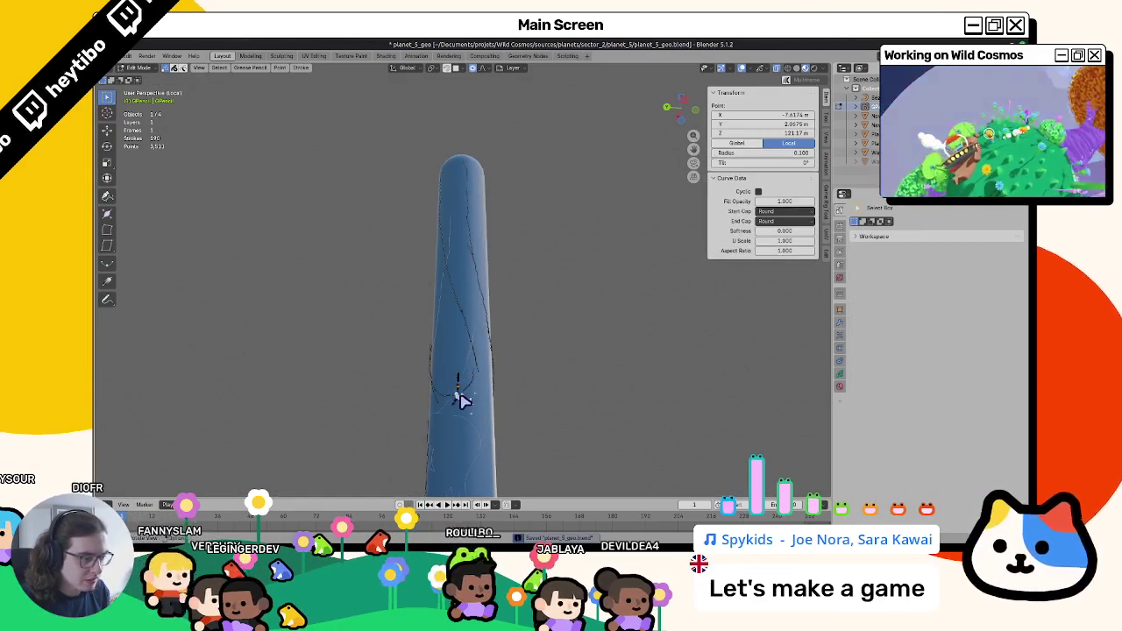
middle_drag(459, 394, 448, 373)
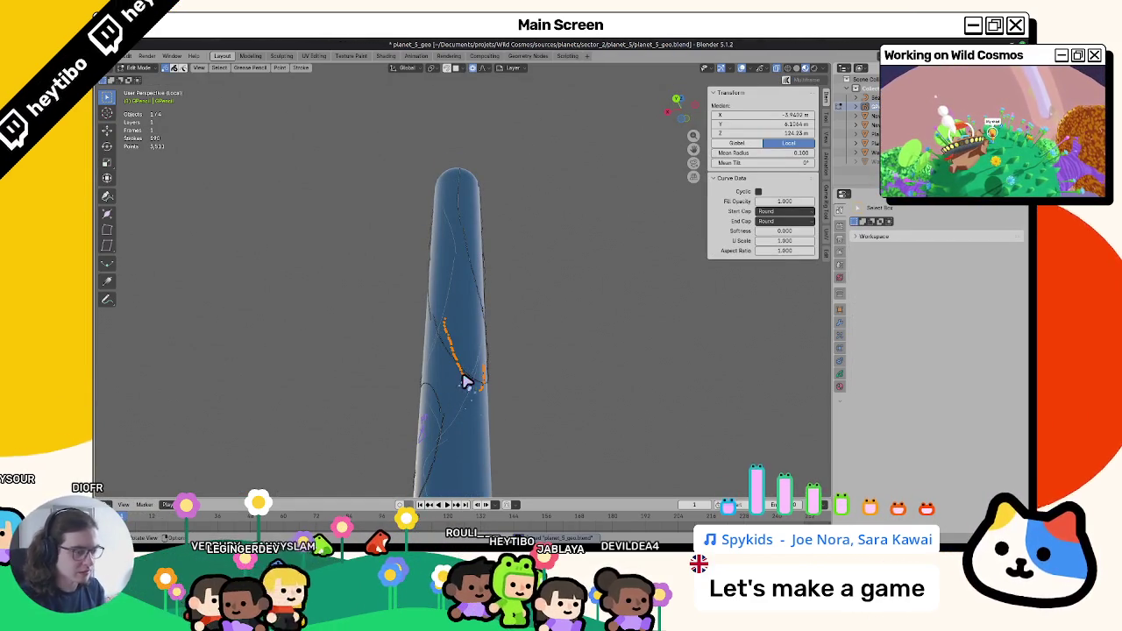
key(ctrl+Tab)
click(568, 326)
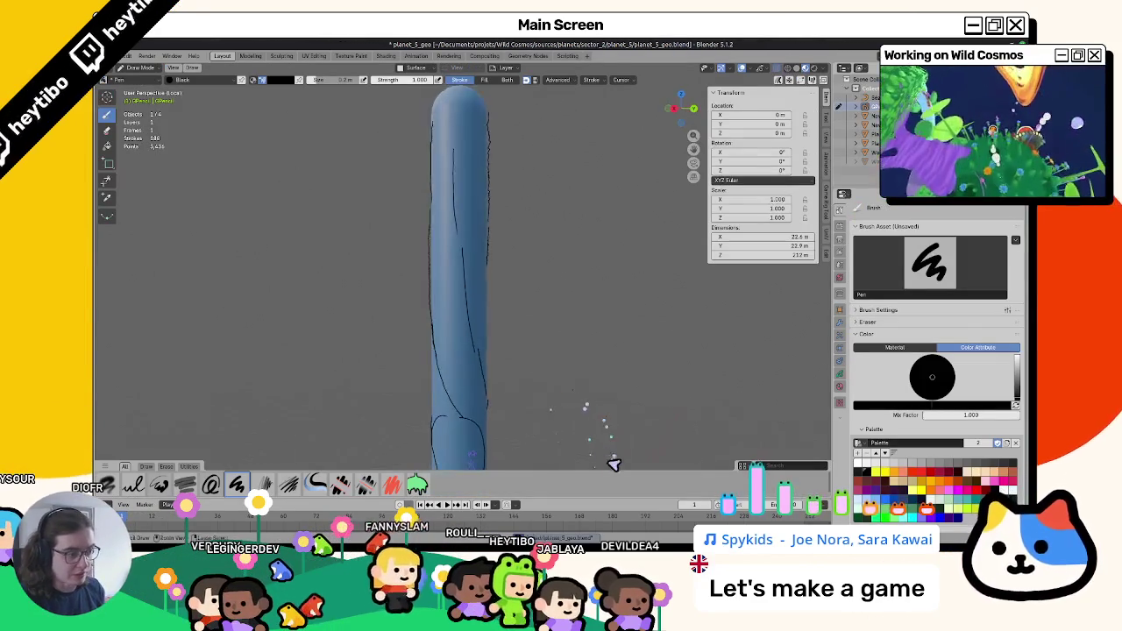
Orbit around the cylinder's base to inspect the lower strokes and doodles.
middle_drag(613, 455, 684, 381)
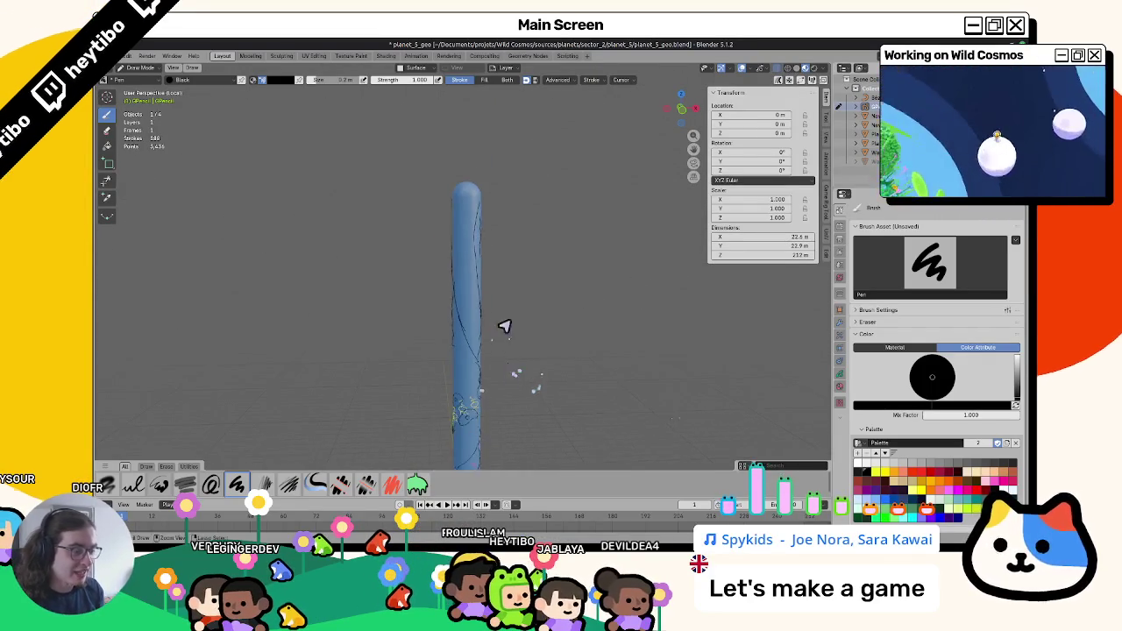
mouse_move(408, 286)
middle_down()
mouse_move(506, 311)
mouse_move(619, 301)
mouse_move(559, 405)
middle_up()
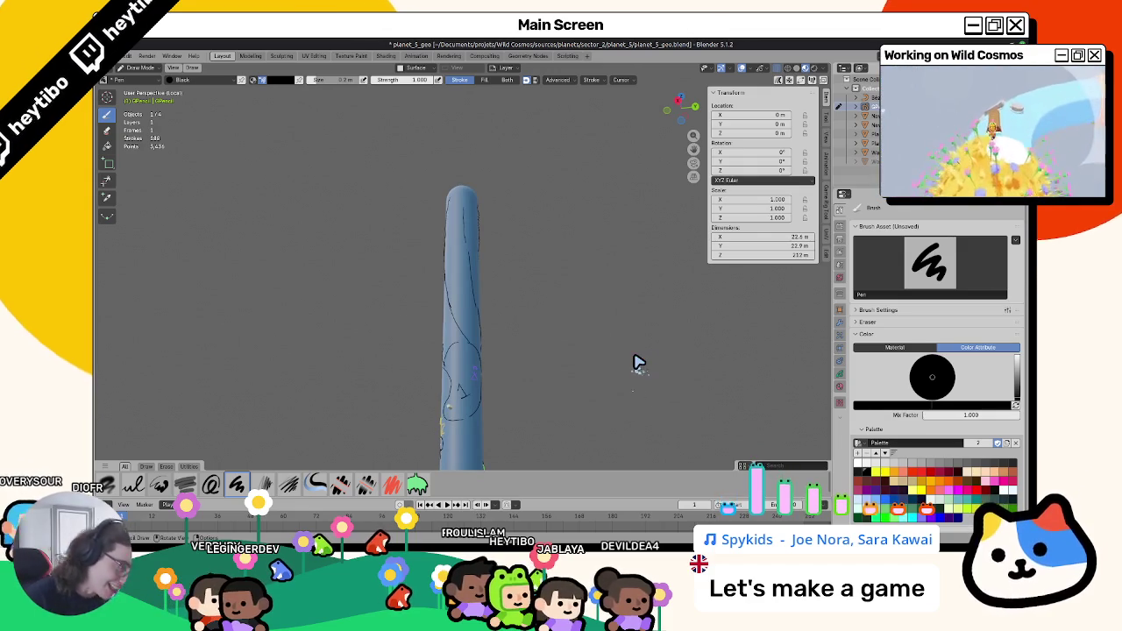
middle_drag(681, 392, 664, 387)
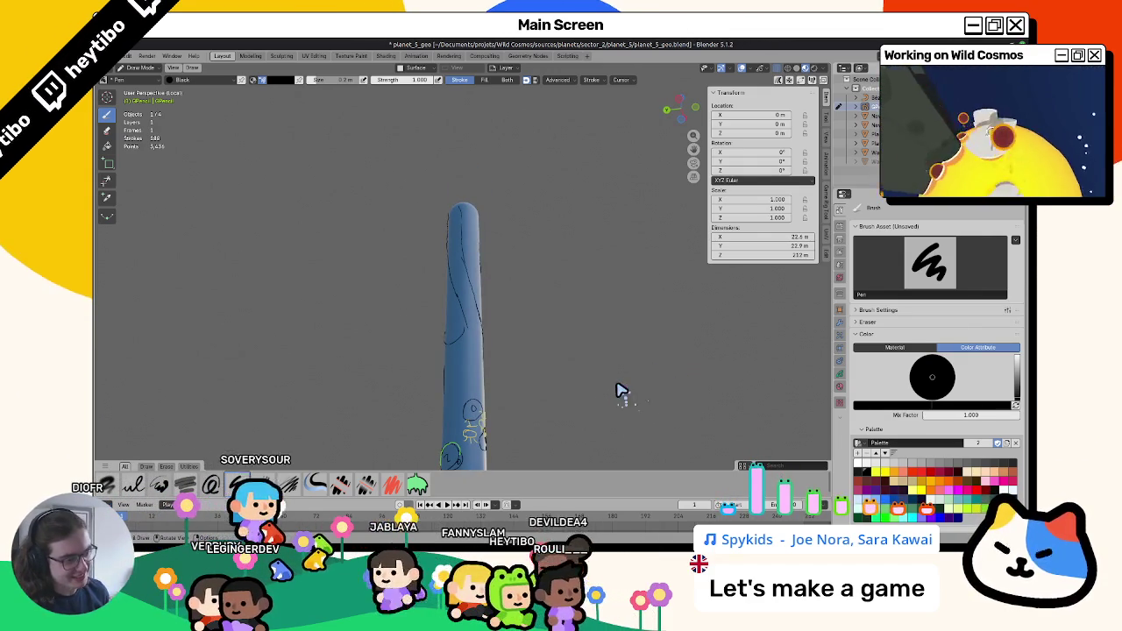
middle_drag(548, 389, 488, 395)
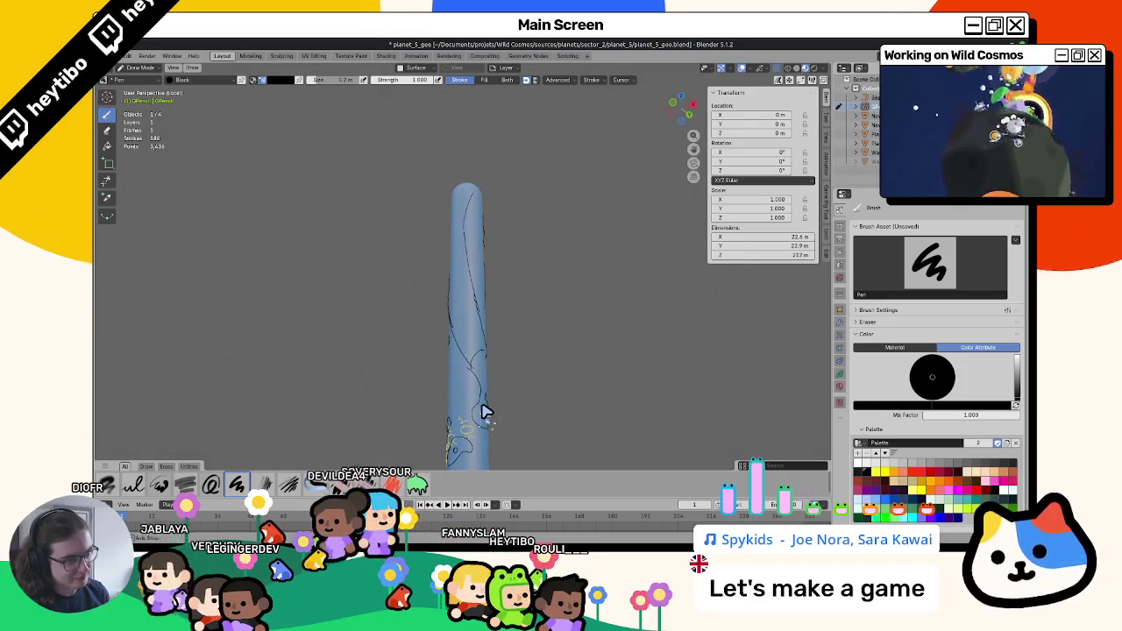
mouse_move(483, 409)
middle_down()
mouse_move(429, 378)
mouse_move(241, 449)
mouse_move(656, 377)
mouse_move(675, 386)
mouse_move(574, 276)
mouse_move(542, 383)
mouse_move(511, 311)
mouse_move(478, 329)
middle_up()
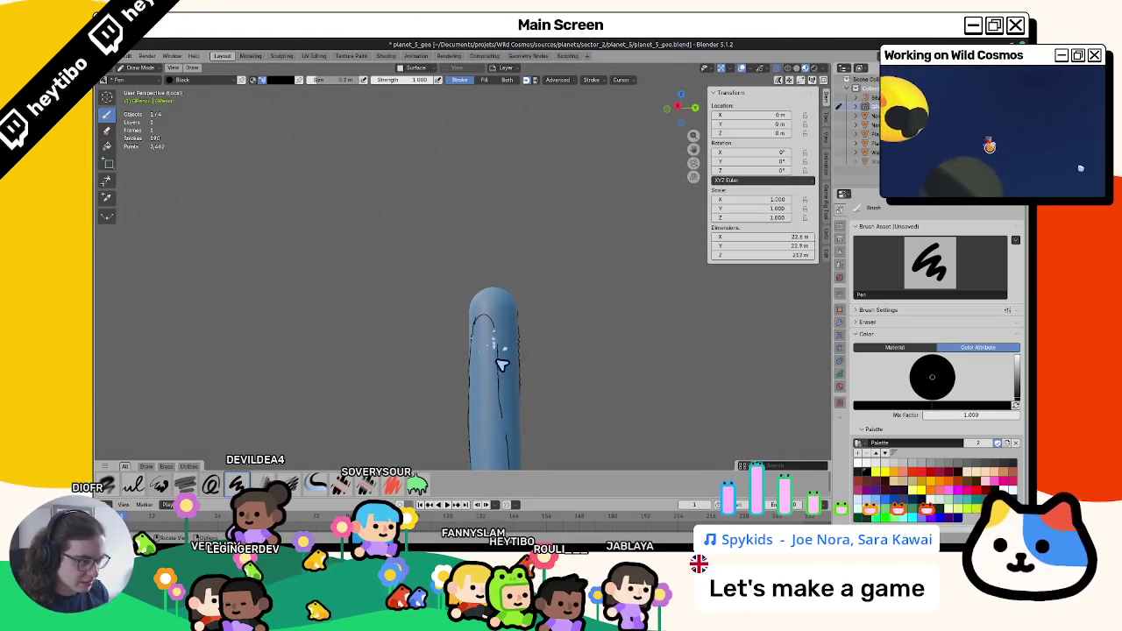
middle_drag(597, 348, 409, 330)
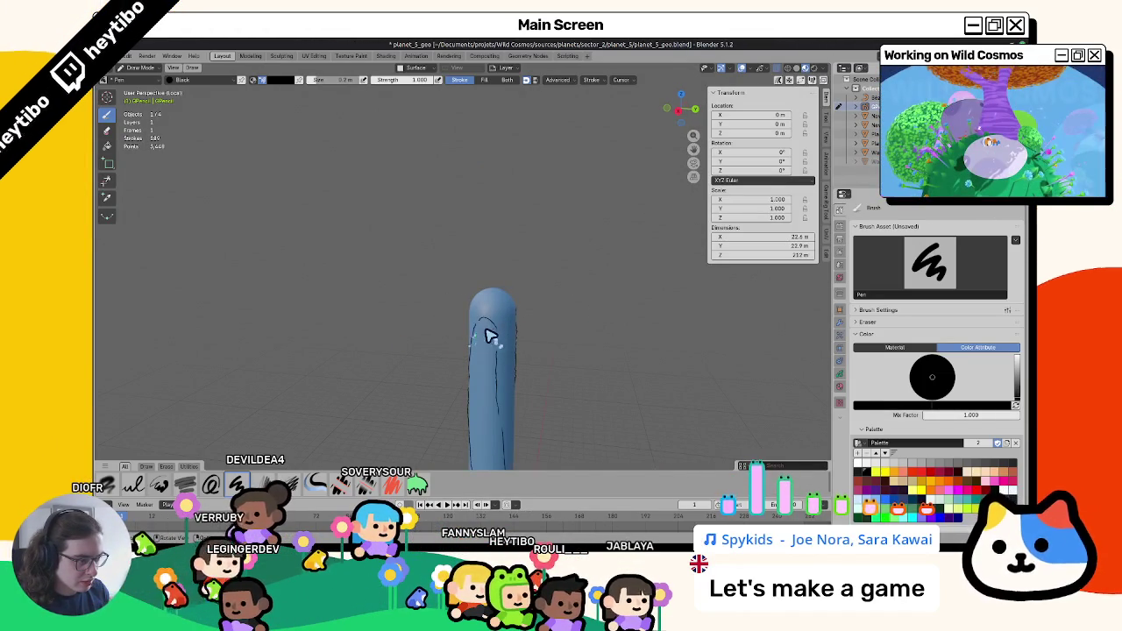
mouse_move(494, 354)
middle_down()
mouse_move(406, 351)
mouse_move(448, 316)
middle_up()
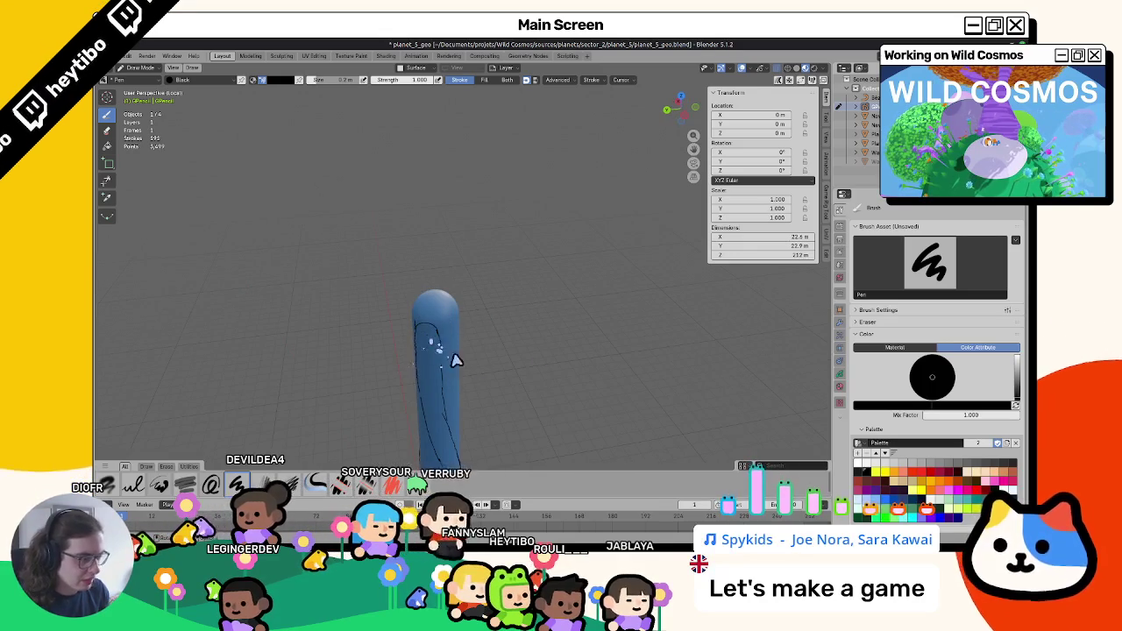
Glance at the level design whiteboard file and return to planet_5_geo.
key(alt+Tab)
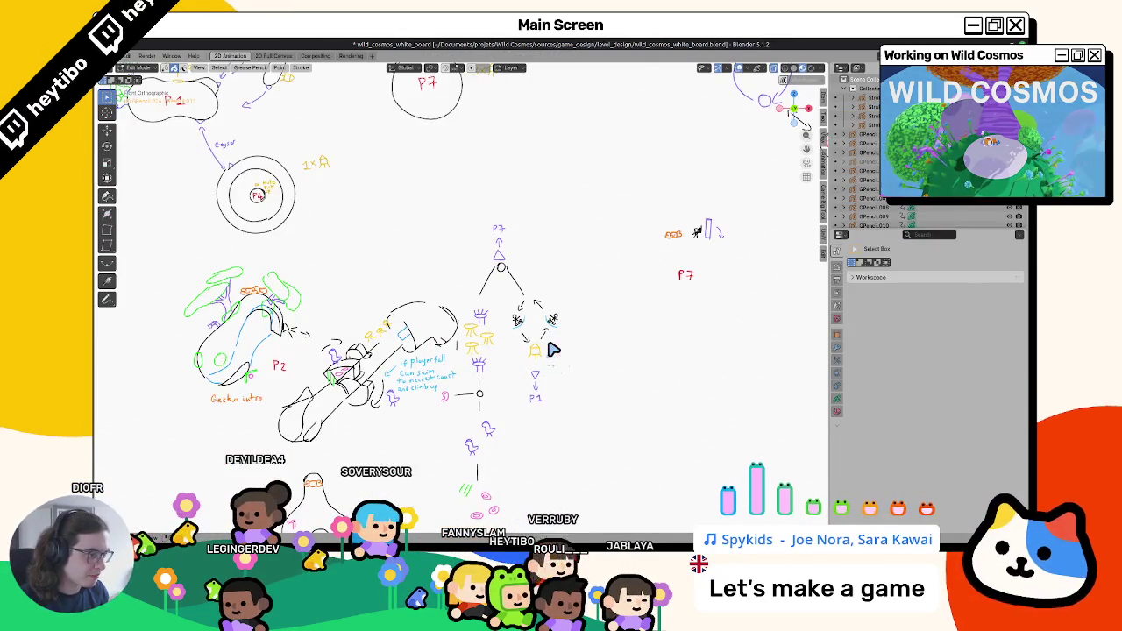
key(alt+Tab)
mouse_move(546, 396)
middle_down()
mouse_move(679, 303)
mouse_move(562, 406)
mouse_move(443, 386)
mouse_move(454, 418)
mouse_move(394, 406)
mouse_move(573, 393)
mouse_move(534, 325)
mouse_move(539, 369)
mouse_move(579, 394)
mouse_move(513, 407)
mouse_move(561, 381)
mouse_move(509, 401)
mouse_move(488, 393)
mouse_move(499, 331)
mouse_move(466, 351)
mouse_move(441, 341)
mouse_move(468, 351)
mouse_move(433, 354)
mouse_move(462, 397)
middle_up()
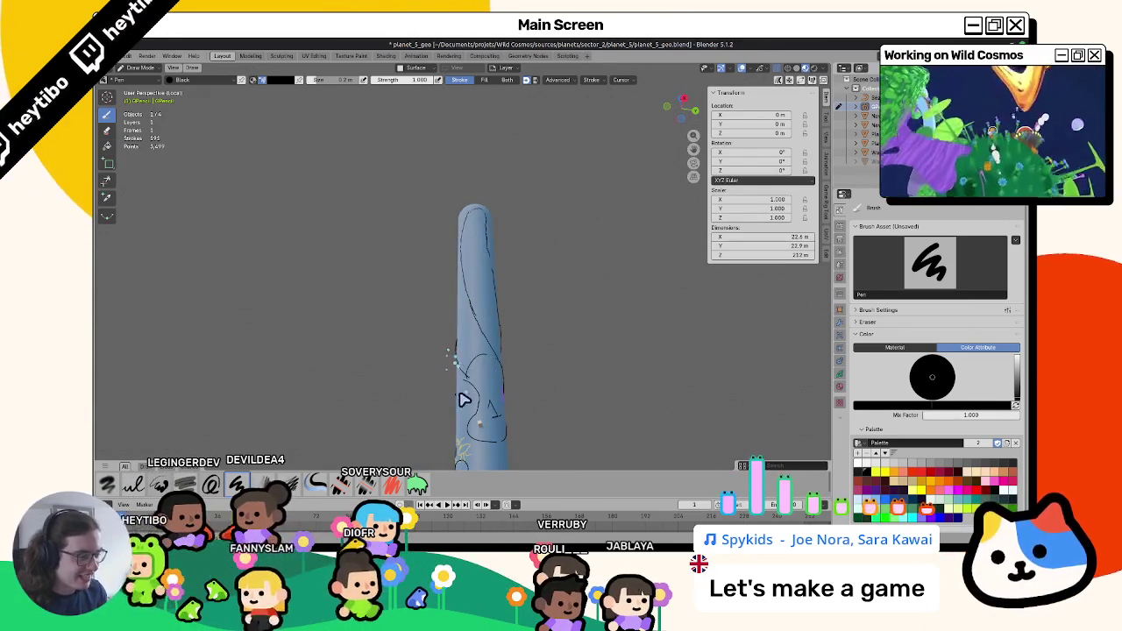
In Object Mode, move the PlayerPlaceholder capsule higher up the cylinder.
key(ctrl+Tab)
click(488, 428)
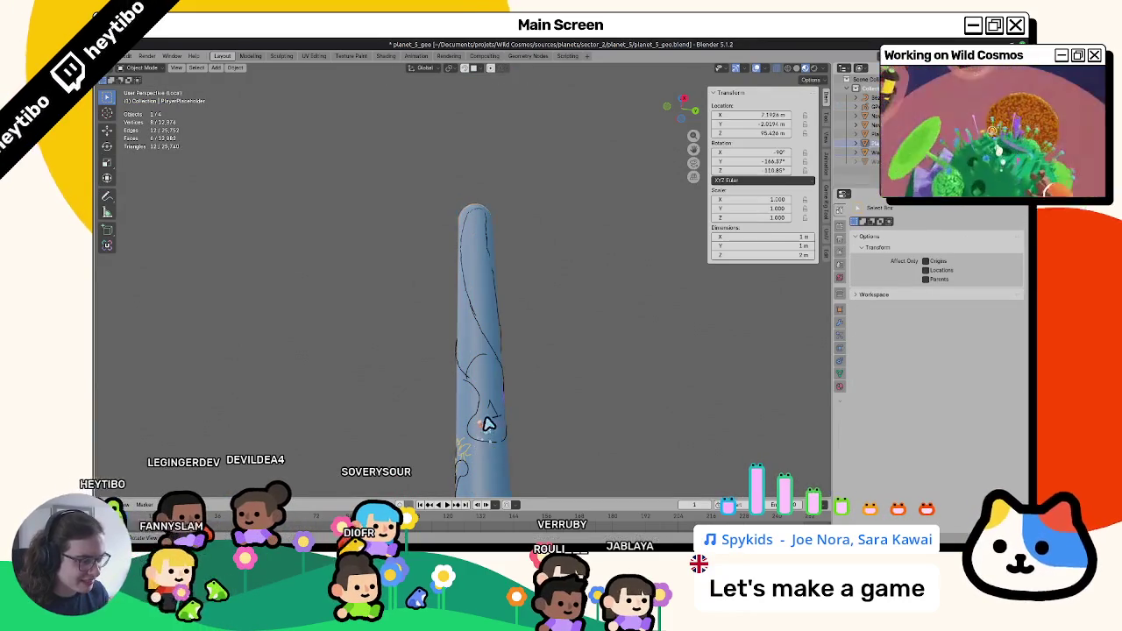
key(g)
click(491, 369)
key(g)
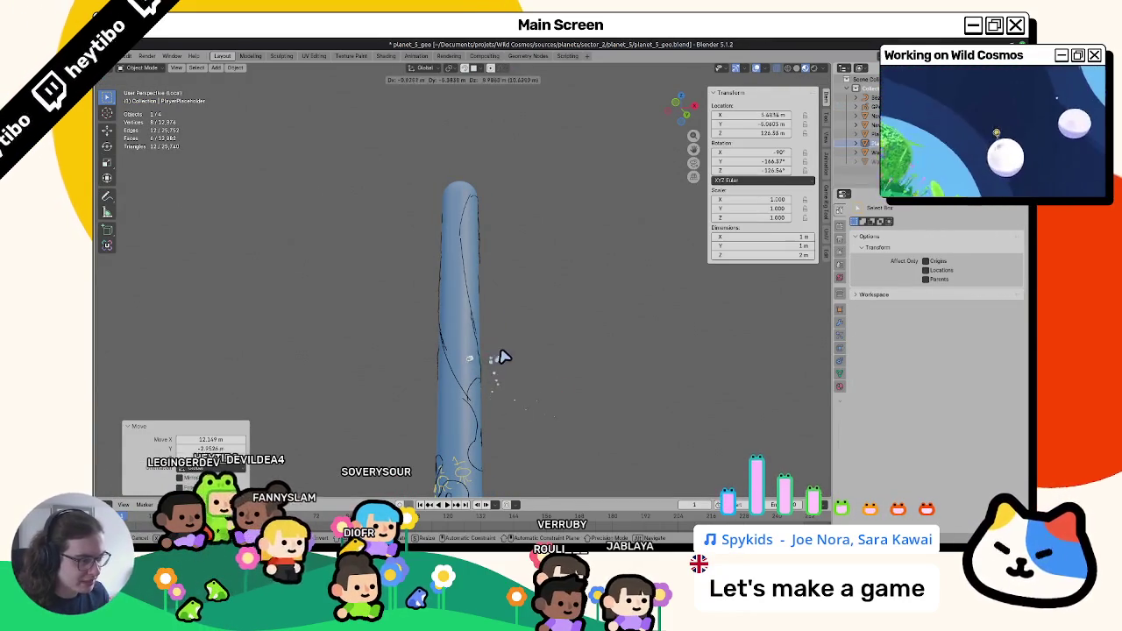
key(Escape)
Reselect the grease pencil sketch object and return it to Draw Mode.
click(460, 267)
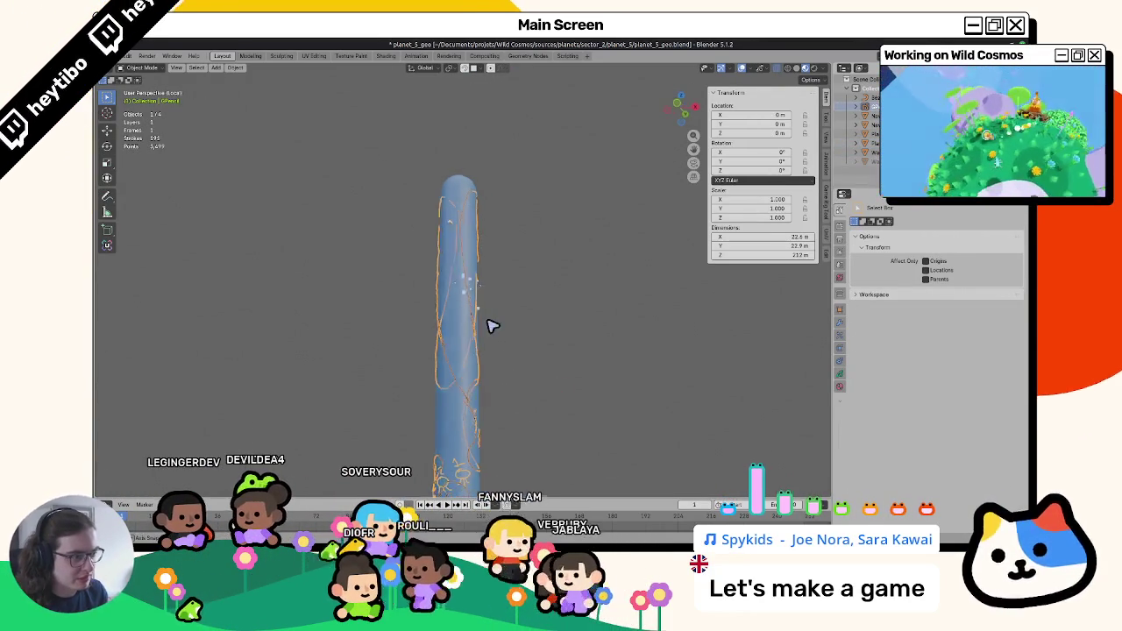
key(ctrl+Tab)
click(456, 265)
scroll(456, 281, up, 1)
key(ctrl+Tab)
click(474, 279)
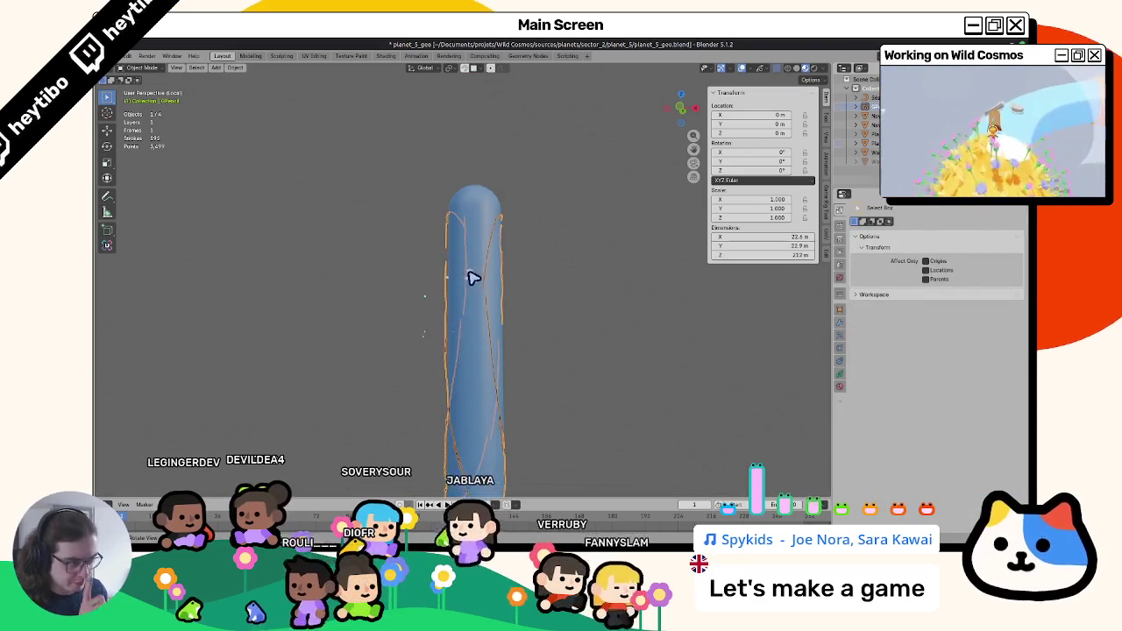
click(474, 279)
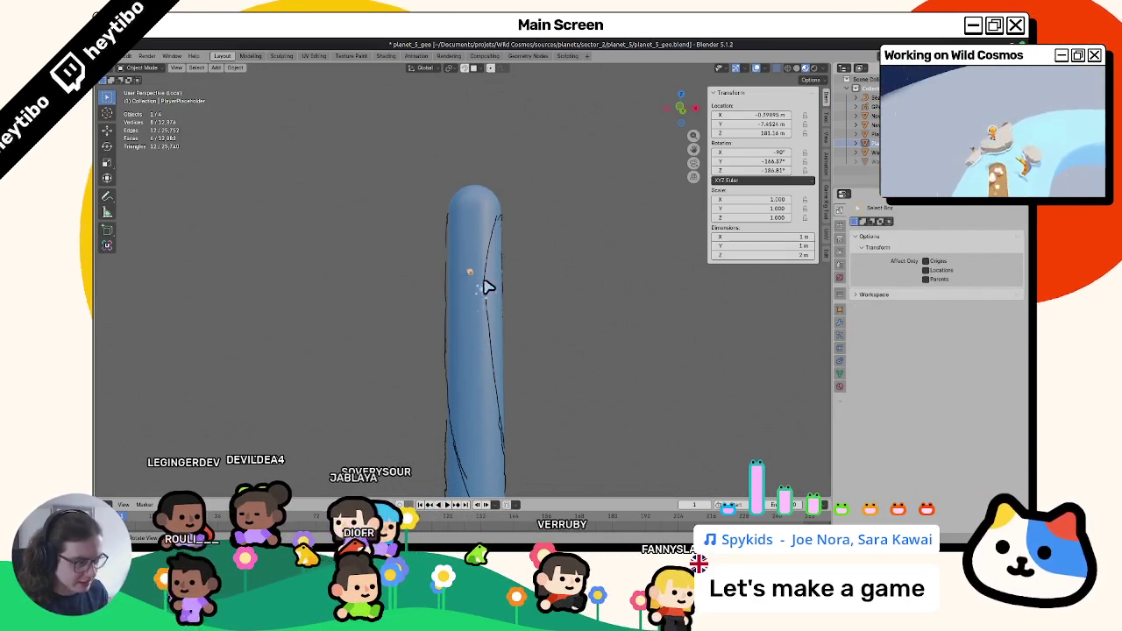
click(454, 306)
key(ctrl+Tab)
mouse_move(472, 322)
middle_down()
mouse_move(422, 289)
mouse_move(448, 285)
middle_up()
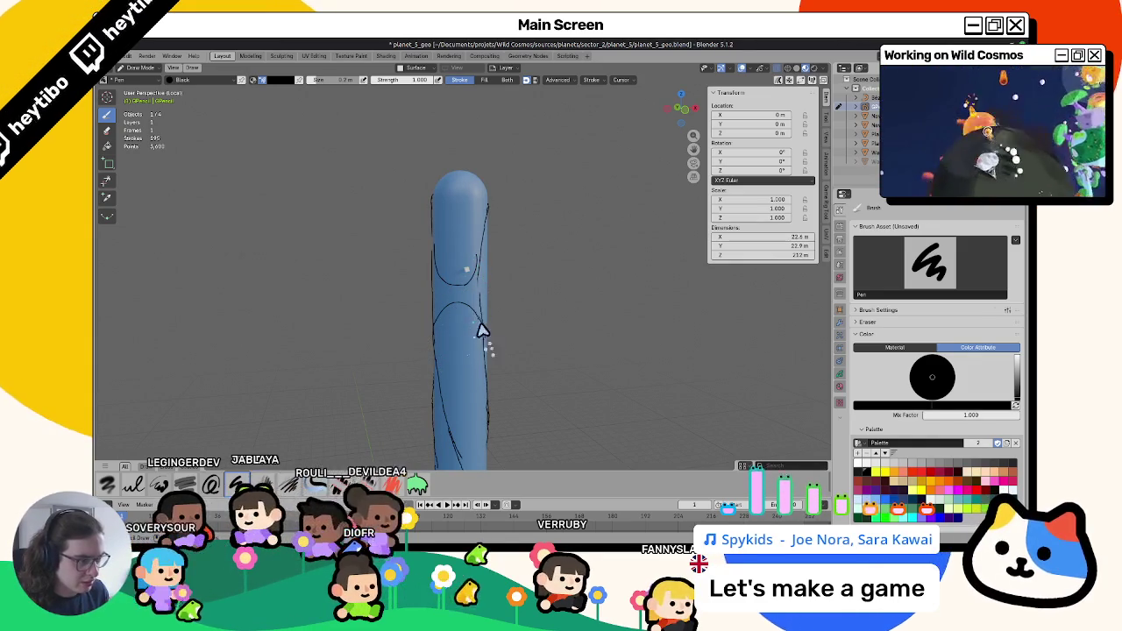
In Edit Mode, select a stray stroke on the cylinder and delete its points.
middle_drag(485, 336, 441, 295)
key(Tab)
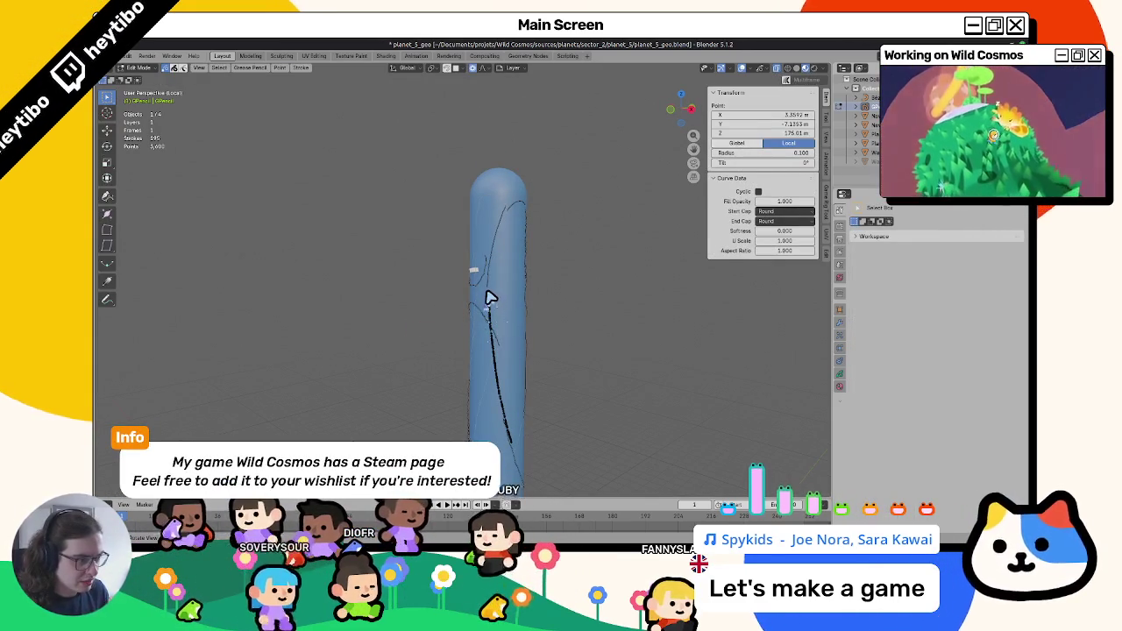
key(l)
middle_drag(492, 302, 418, 313)
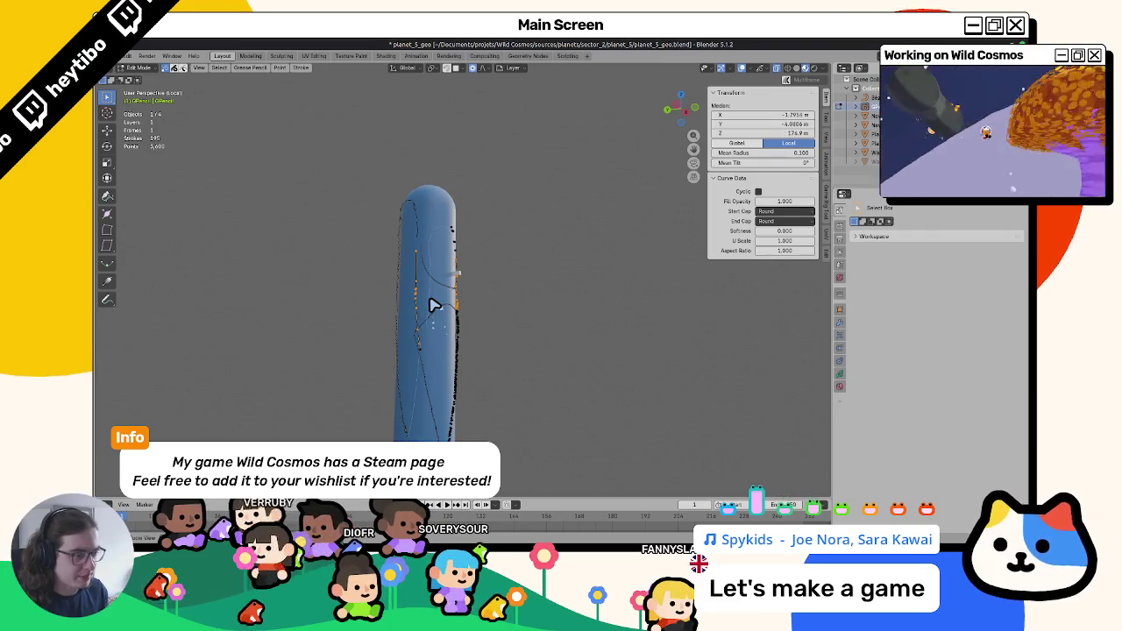
right_click(432, 306)
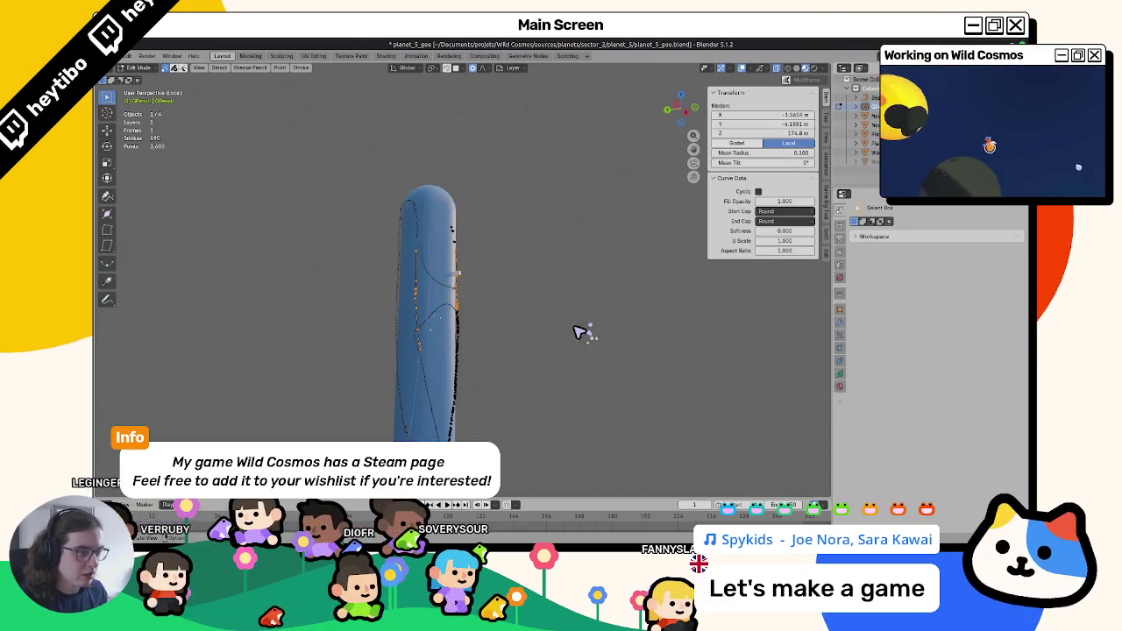
key(alt+a)
middle_drag(528, 333, 508, 318)
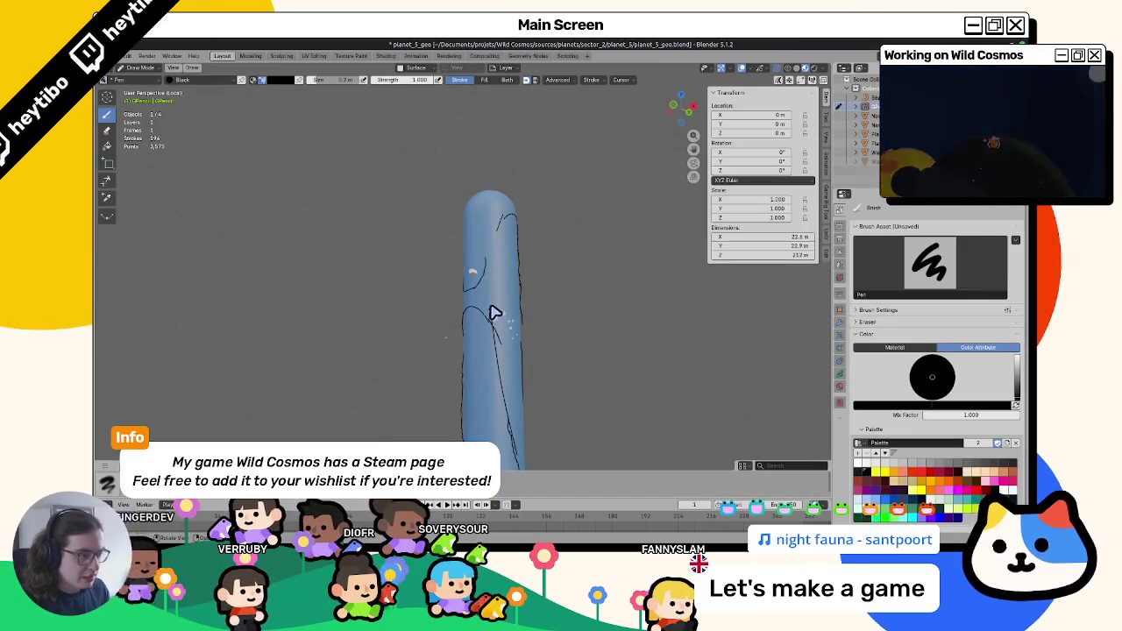
click(494, 311)
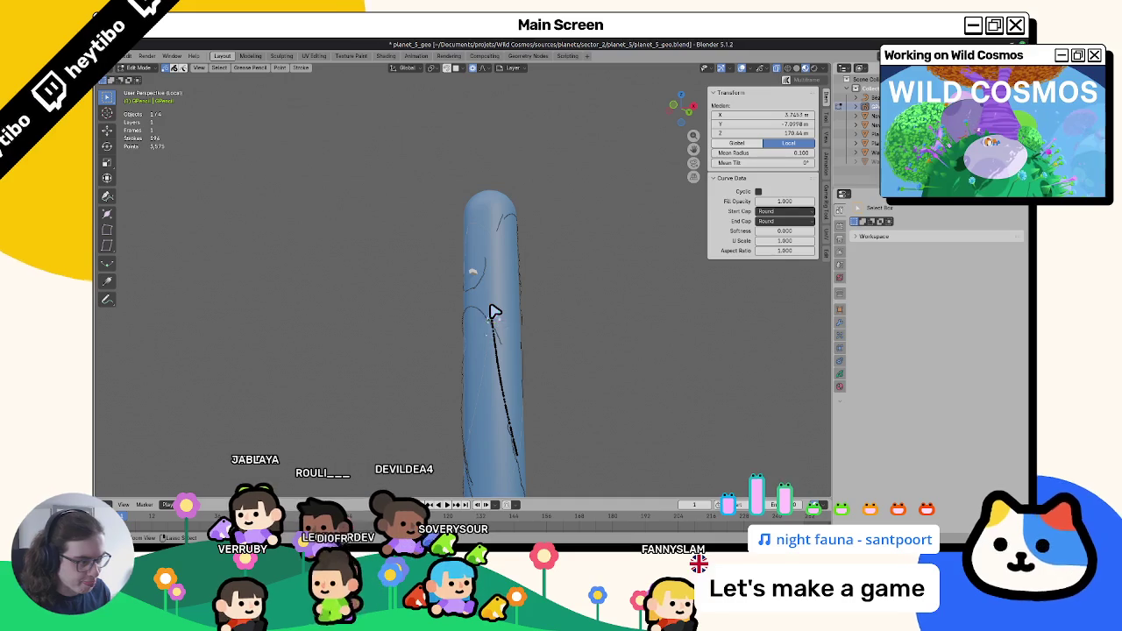
key(x)
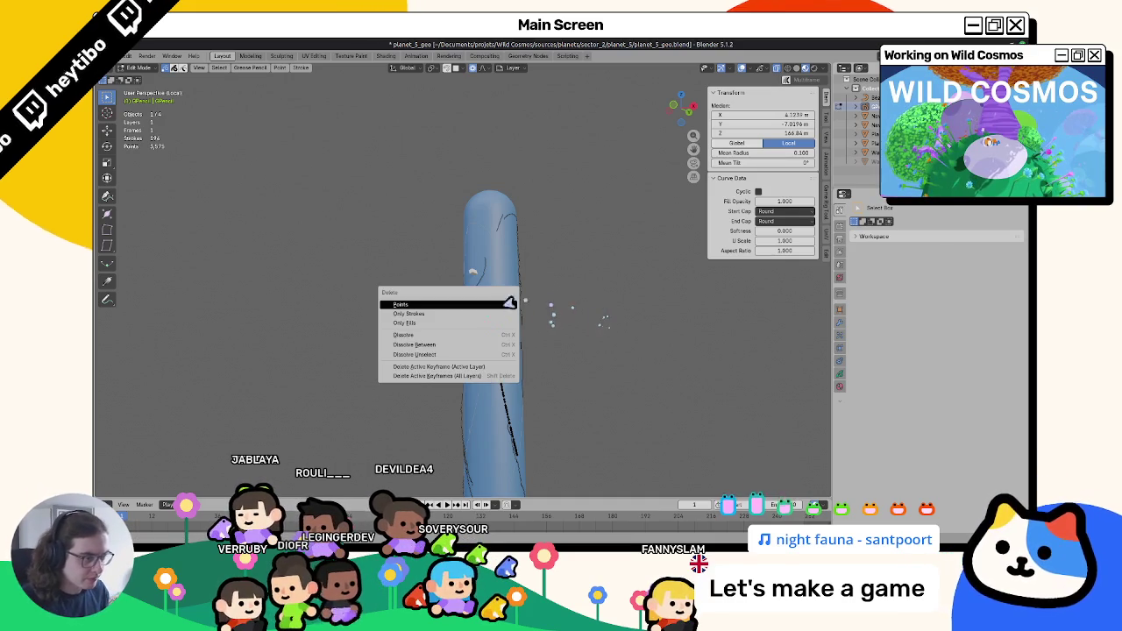
click(518, 304)
Draw a new black sketch line across the cylinder in Draw Mode.
key(Tab)
mouse_move(502, 226)
middle_down()
mouse_move(613, 339)
mouse_move(534, 426)
mouse_move(434, 367)
middle_up()
middle_drag(475, 424, 445, 409)
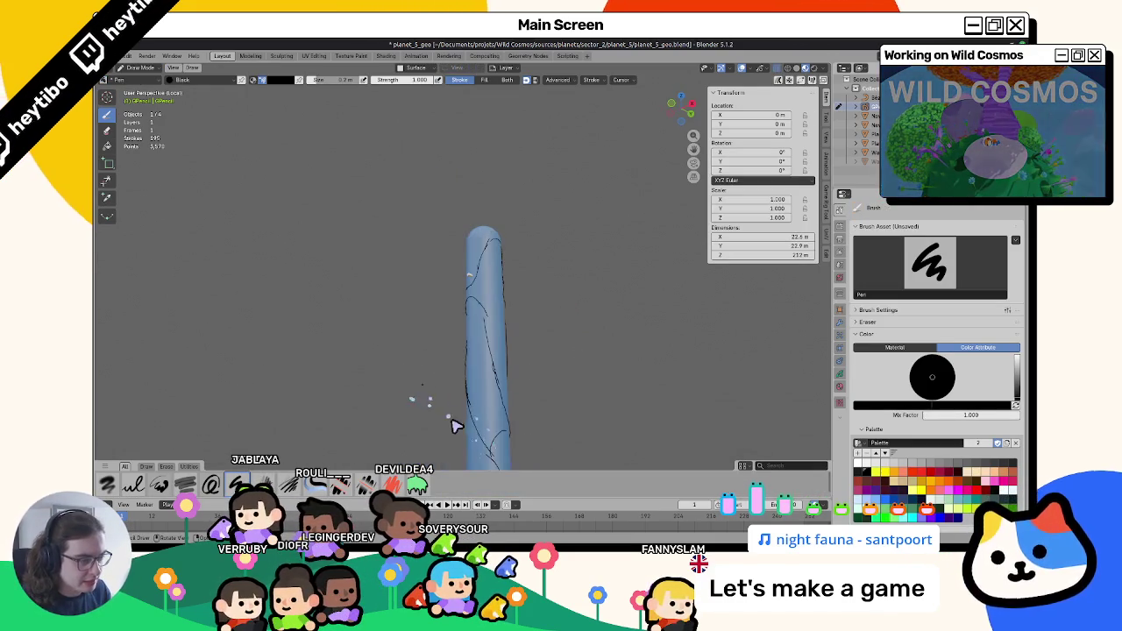
middle_drag(450, 309, 485, 416)
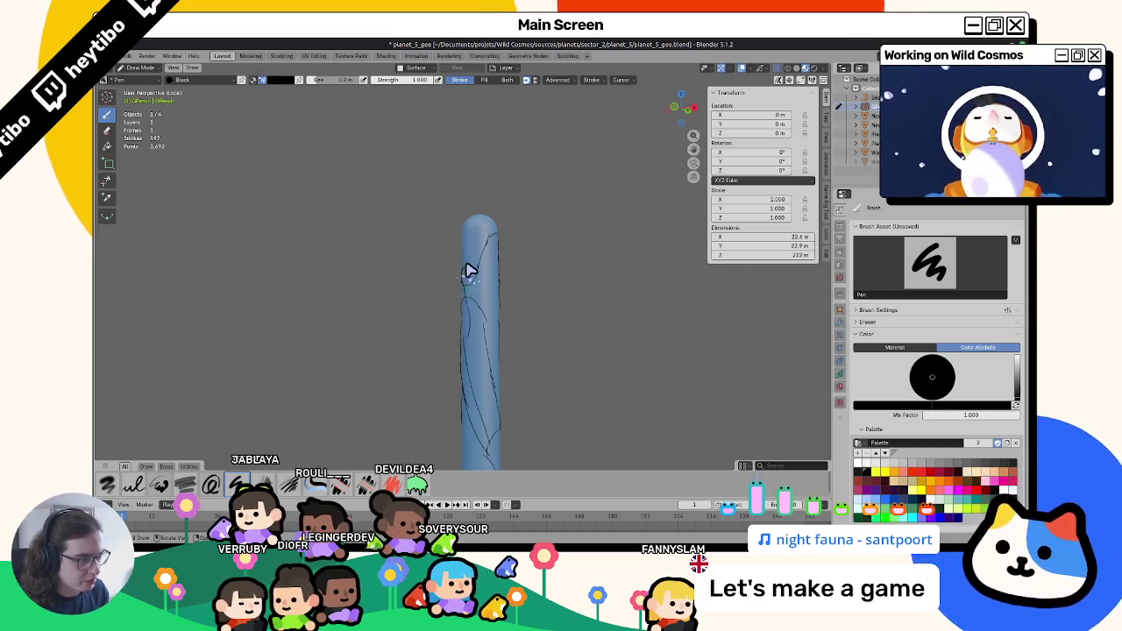
mouse_move(486, 317)
middle_down()
mouse_move(453, 322)
mouse_move(448, 352)
mouse_move(416, 318)
middle_up()
drag(415, 318, 465, 314)
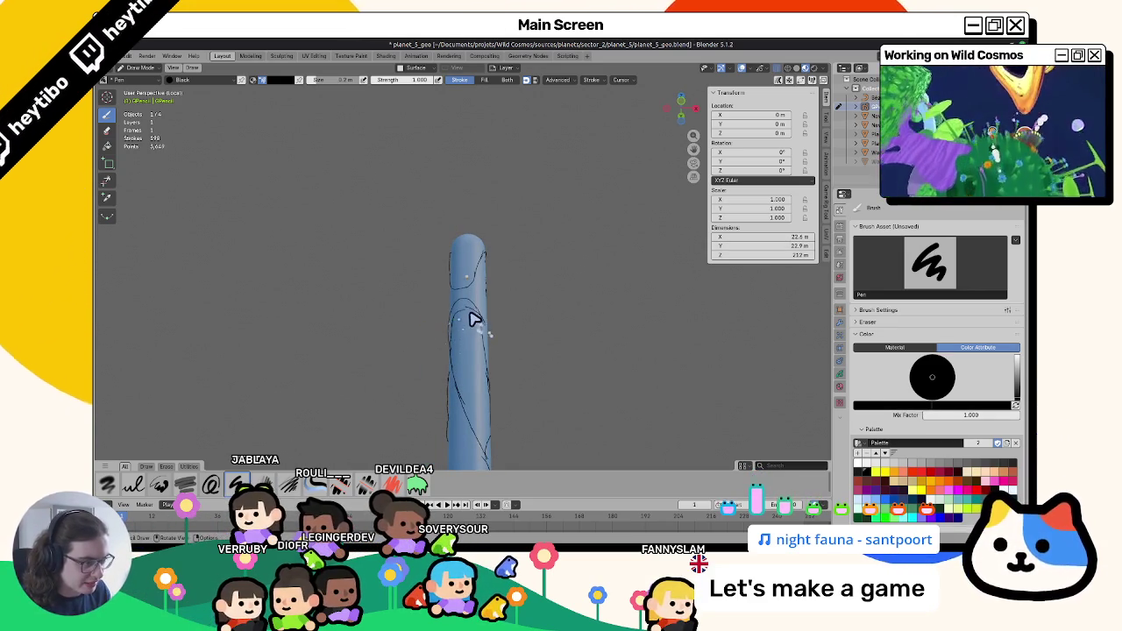
middle_drag(479, 326, 493, 319)
Delete two more stray strokes in Edit Mode, then return to Object Mode.
key(Tab)
click(428, 326)
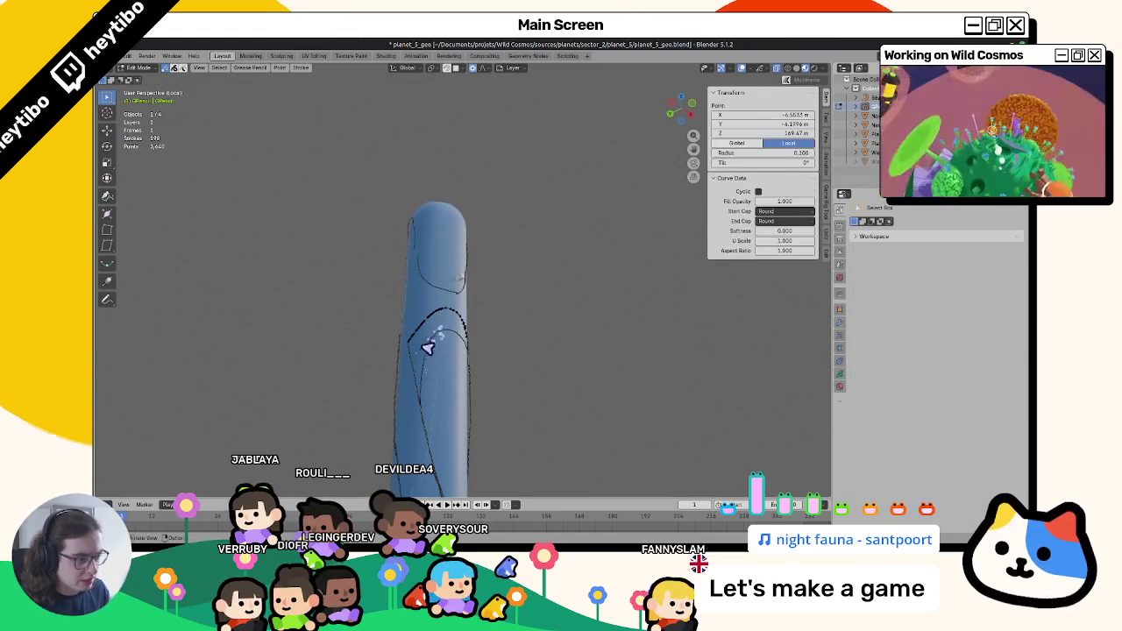
key(x)
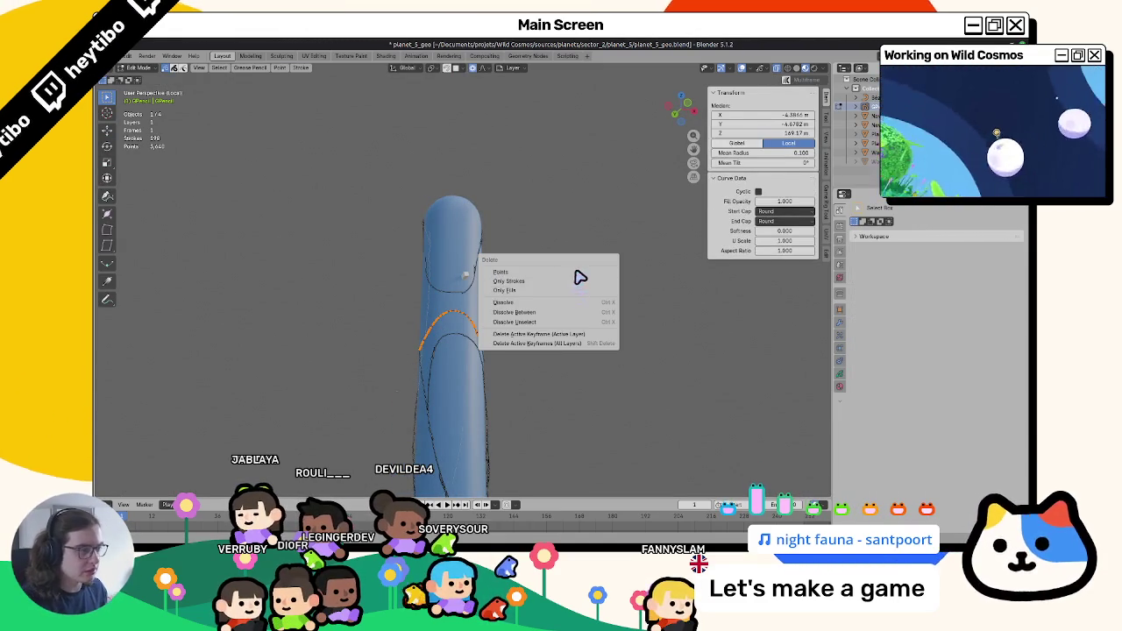
click(581, 278)
mouse_move(571, 283)
middle_down()
mouse_move(459, 333)
mouse_move(358, 309)
mouse_move(499, 310)
middle_up()
click(413, 325)
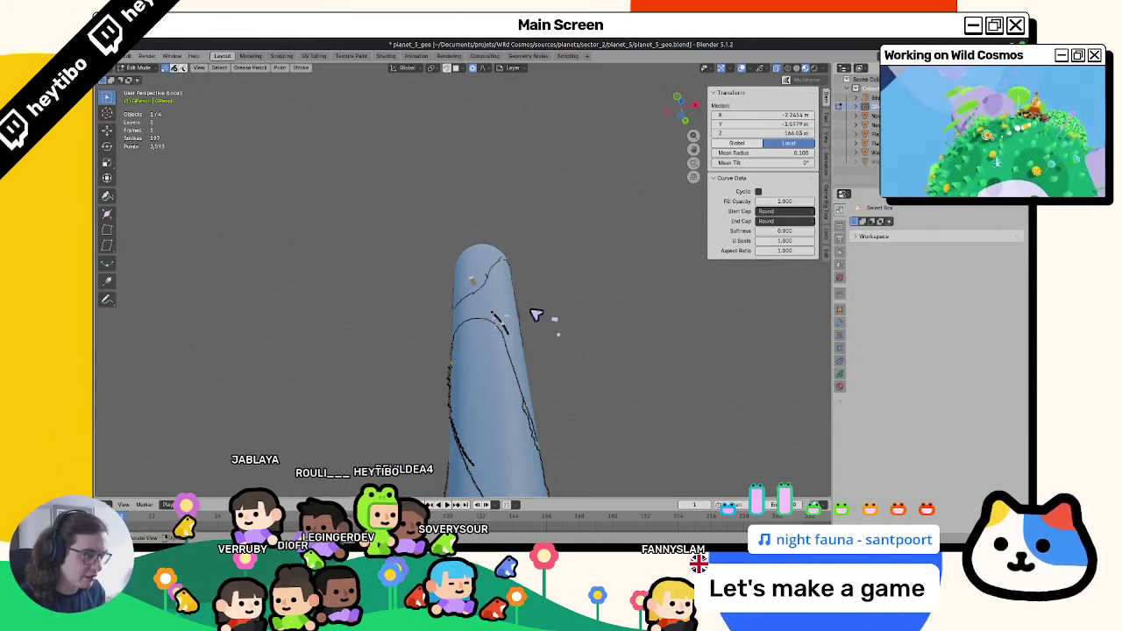
key(x)
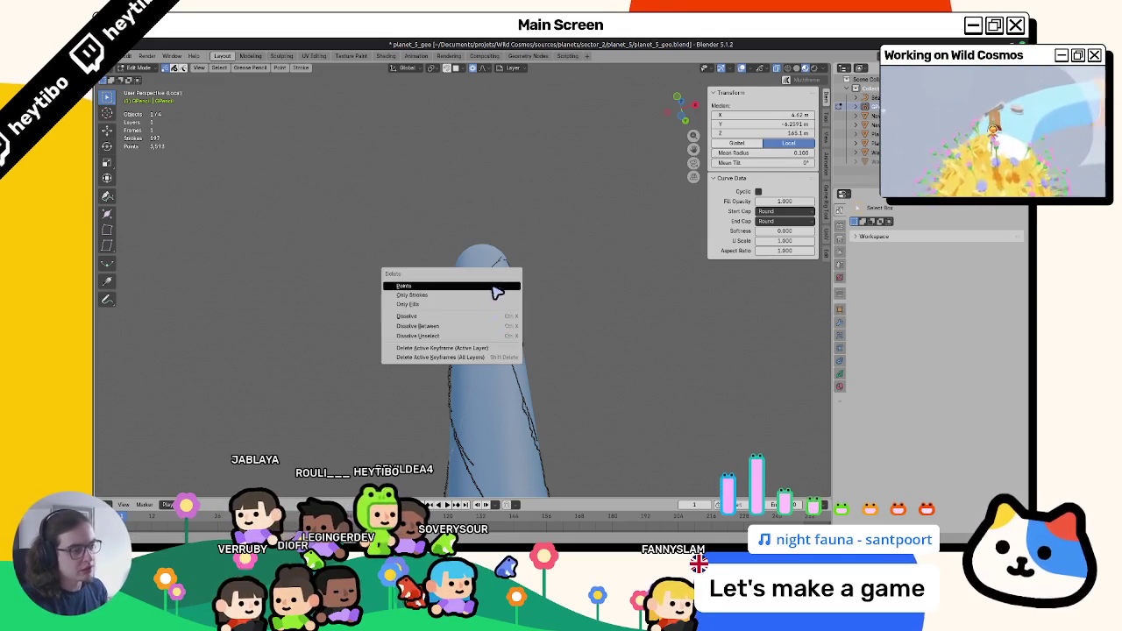
click(497, 291)
mouse_move(449, 349)
middle_down()
mouse_move(534, 458)
mouse_move(450, 416)
middle_up()
key(Tab)
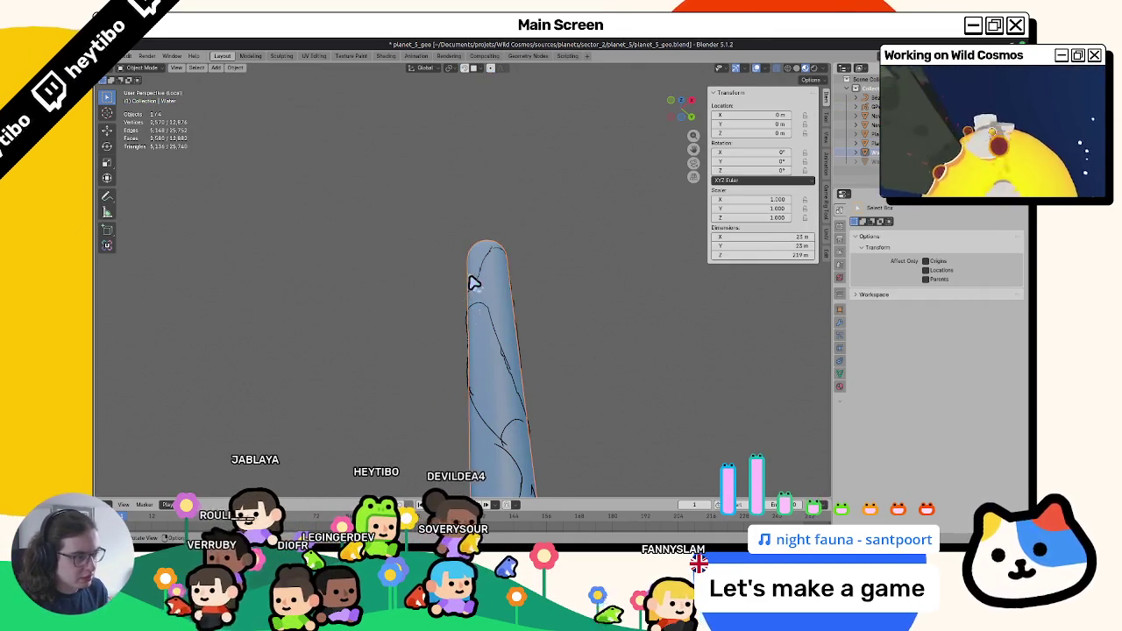
Move the PlayerPlaceholder to a new spot on the cylinder.
click(473, 283)
key(g)
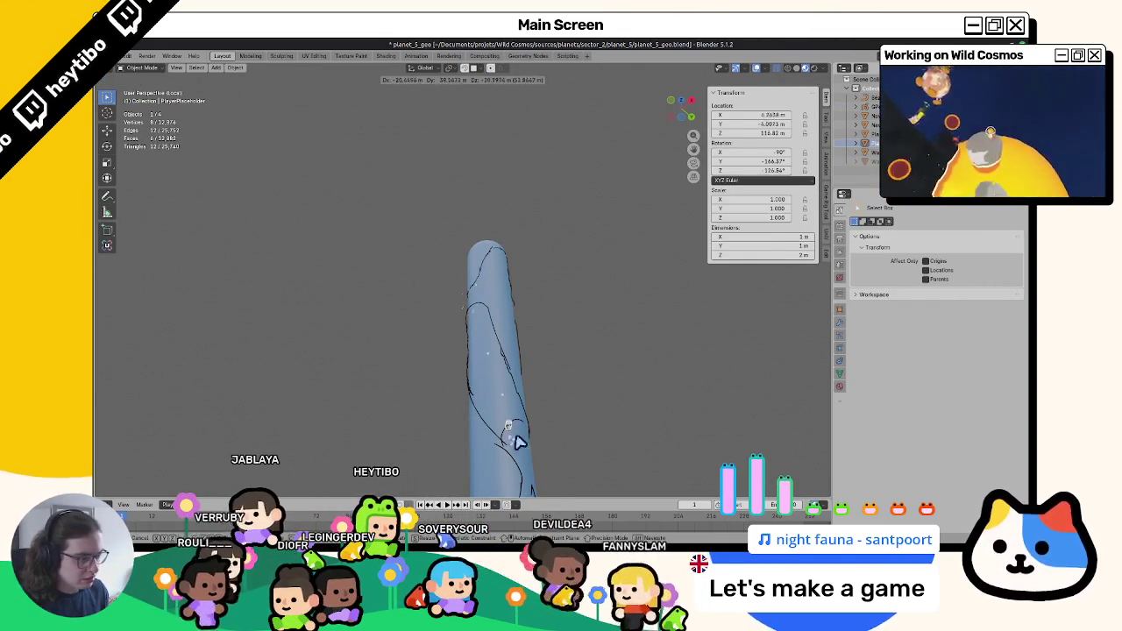
click(471, 281)
mouse_move(469, 283)
middle_down()
mouse_move(514, 409)
mouse_move(482, 393)
mouse_move(467, 337)
mouse_move(476, 347)
middle_up()
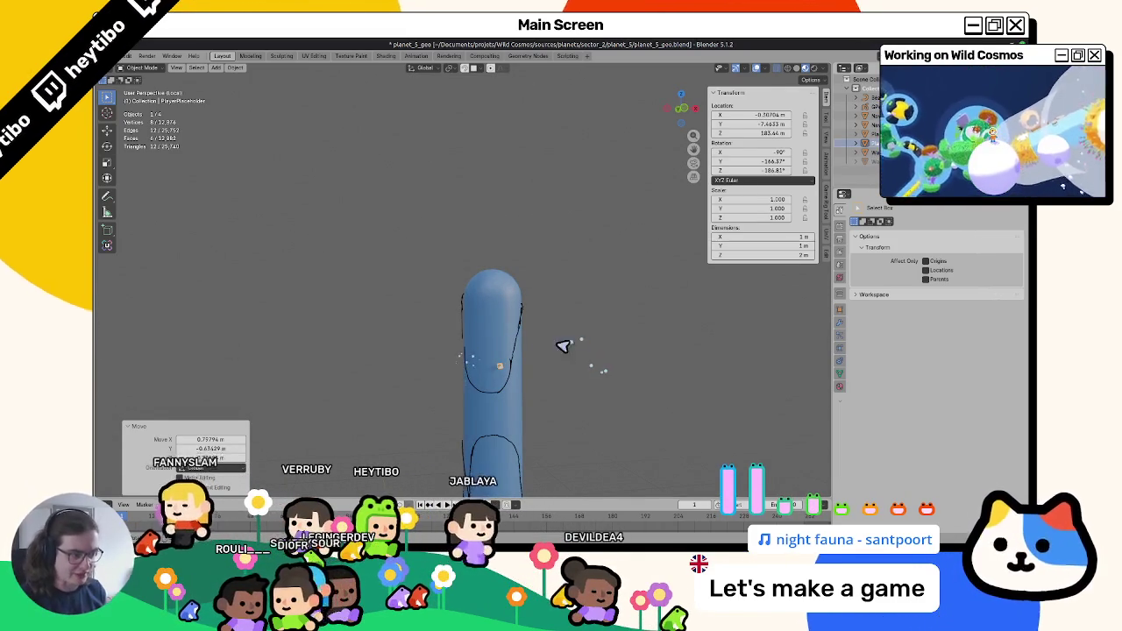
Sketch a small yellow house marker near the cylinder's top, then return to Object Mode.
click(467, 338)
key(ctrl+Tab)
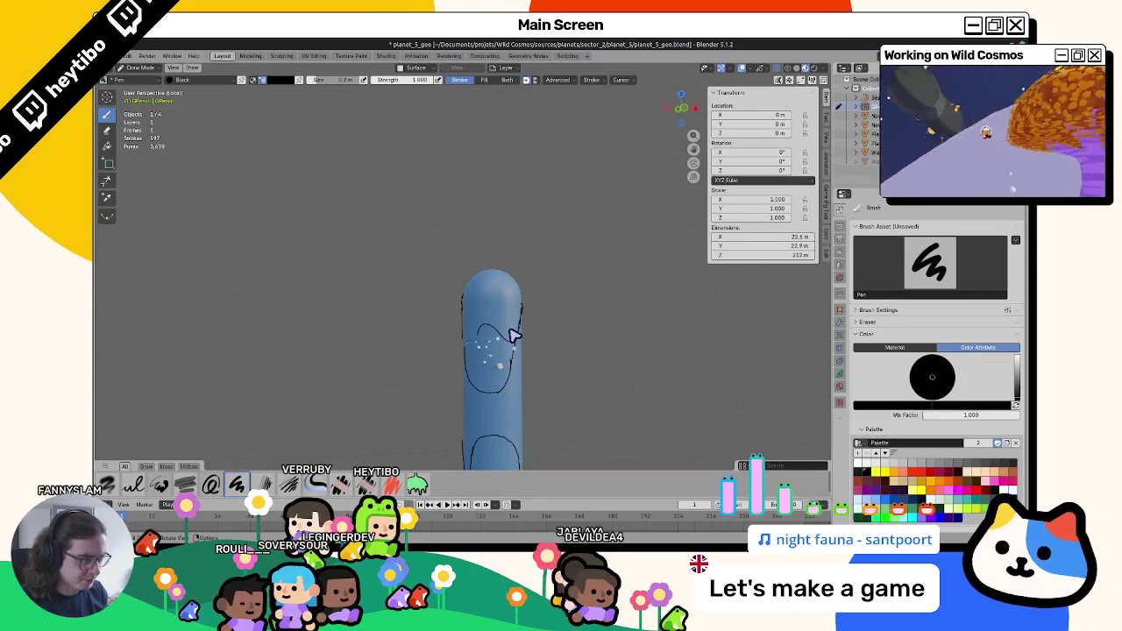
middle_drag(487, 346, 479, 401)
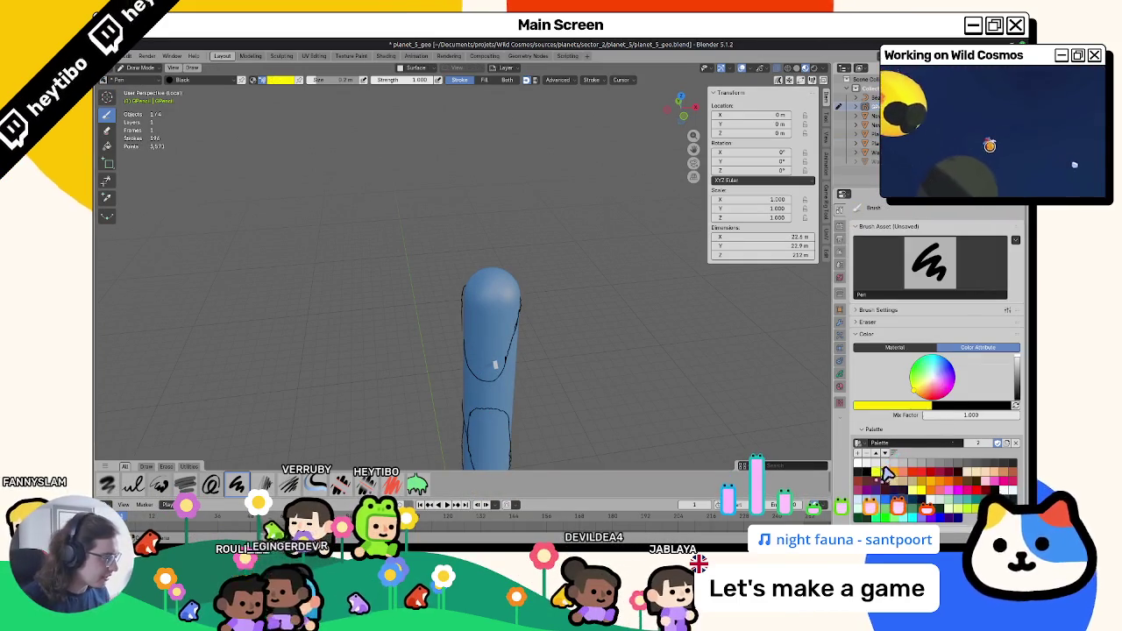
middle_drag(582, 258, 534, 293)
mouse_move(535, 296)
mouse_down()
mouse_move(567, 308)
mouse_move(533, 293)
mouse_up()
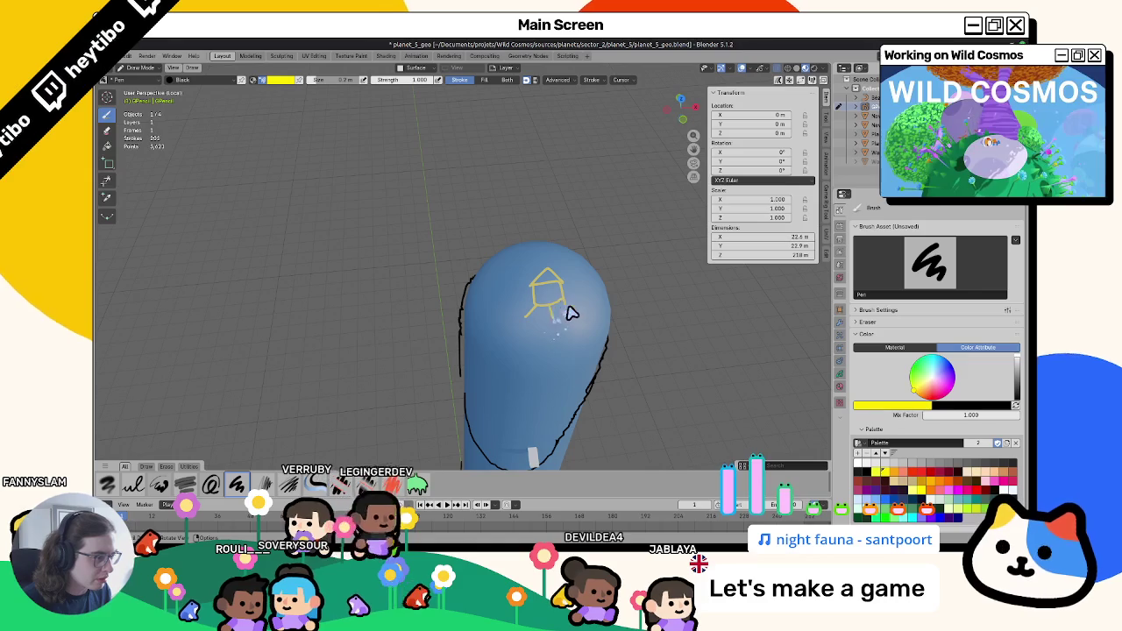
mouse_move(589, 392)
middle_down()
mouse_move(526, 355)
mouse_move(499, 254)
middle_up()
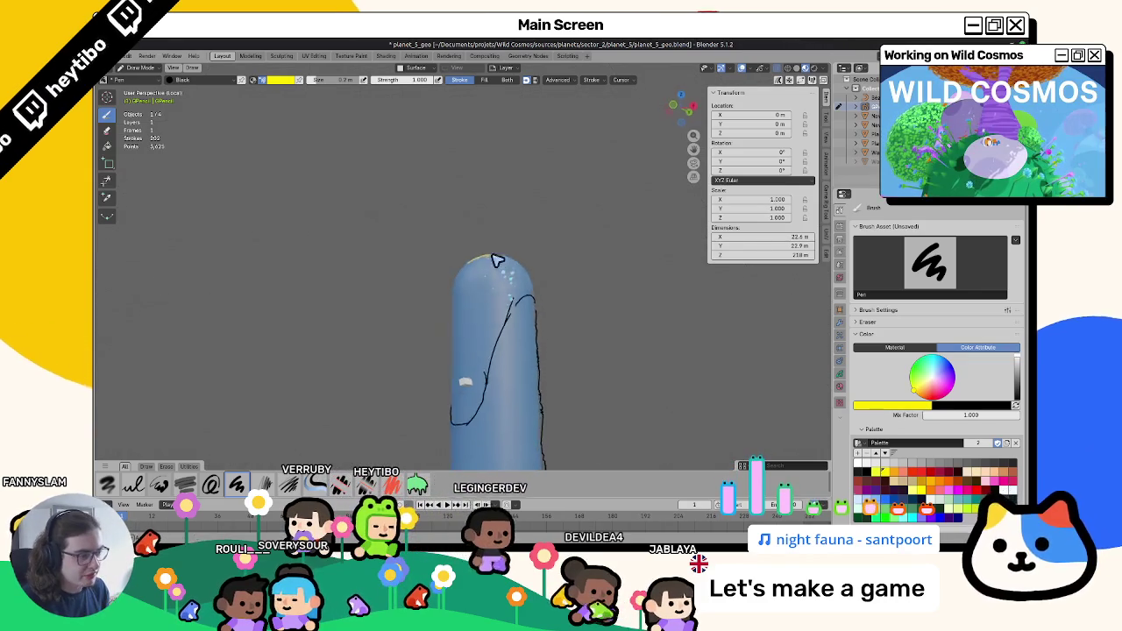
key(Tab)
middle_drag(481, 305, 489, 292)
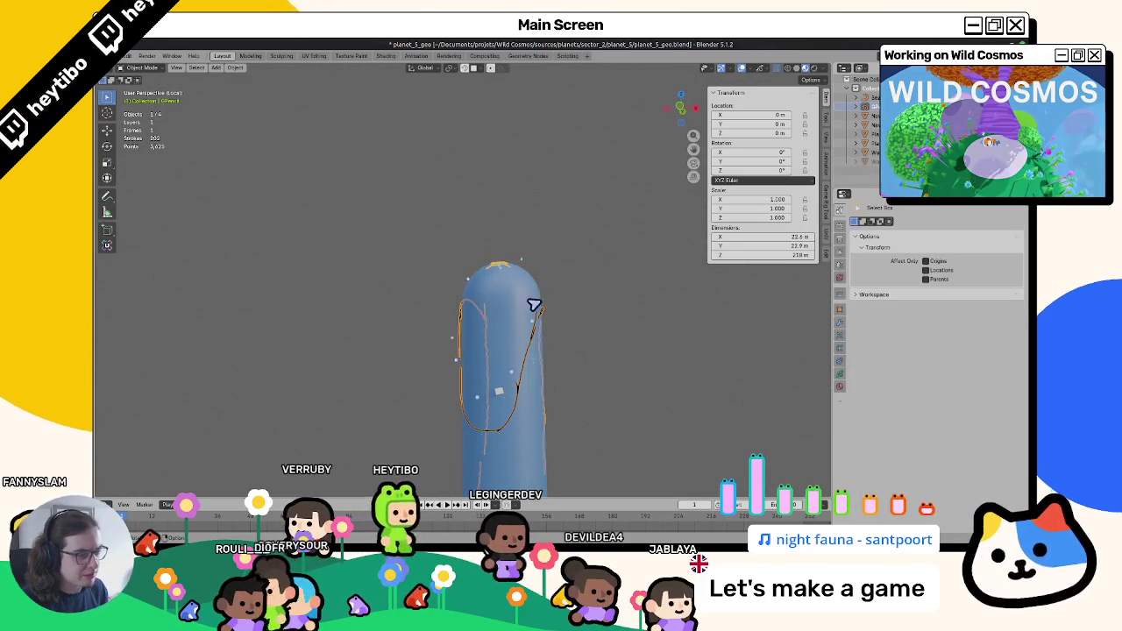
click(447, 343)
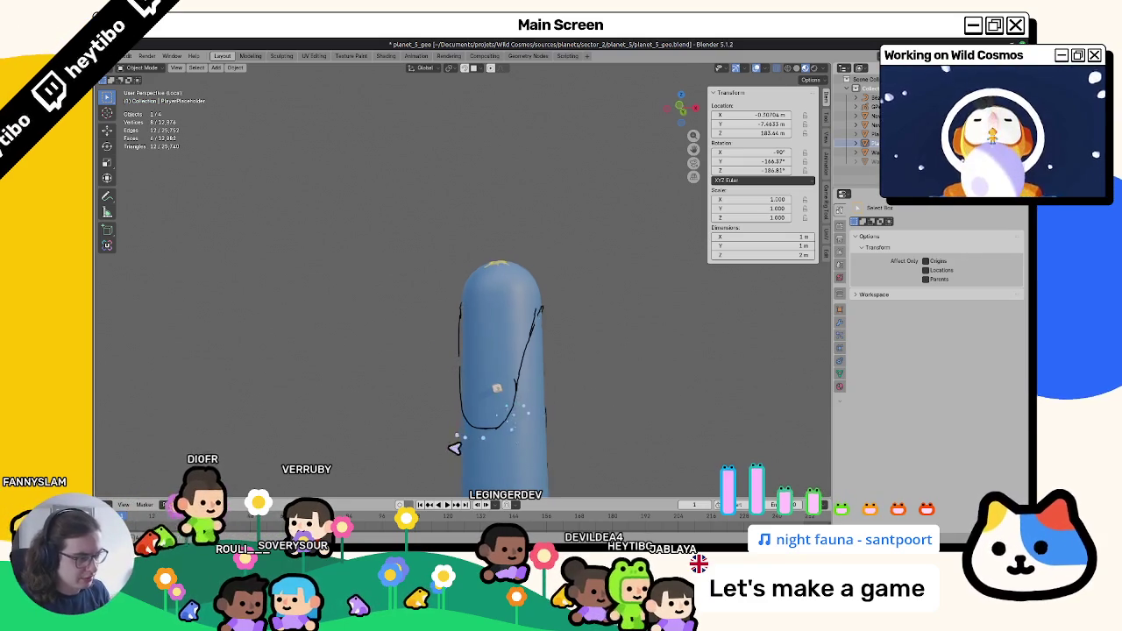
Move the PlayerPlaceholder capsule up onto the cylinder top.
click(496, 399)
key(g)
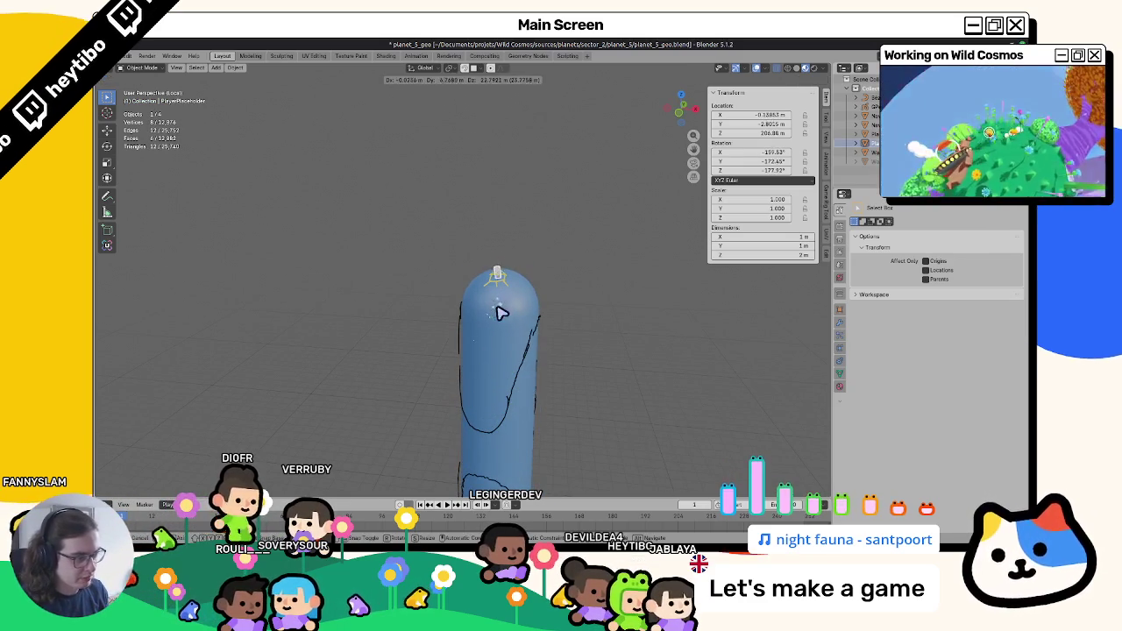
click(496, 308)
key(g)
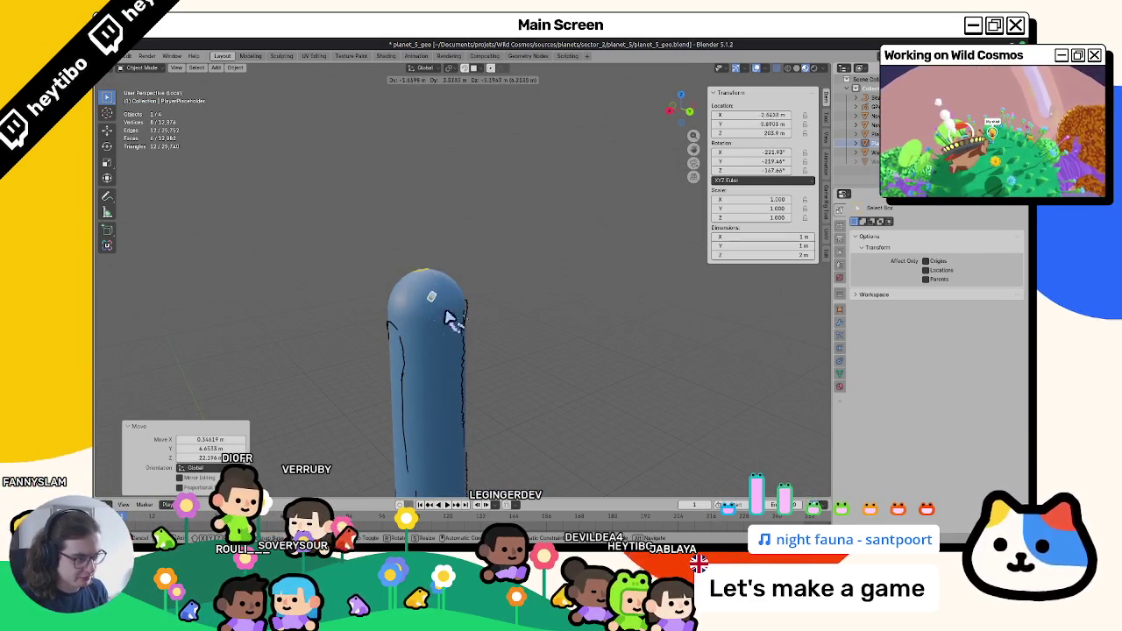
mouse_move(462, 342)
middle_down()
mouse_move(463, 283)
mouse_move(483, 401)
mouse_move(458, 307)
mouse_move(468, 298)
mouse_move(429, 243)
mouse_move(376, 275)
mouse_move(360, 306)
mouse_move(429, 240)
mouse_move(483, 328)
middle_up()
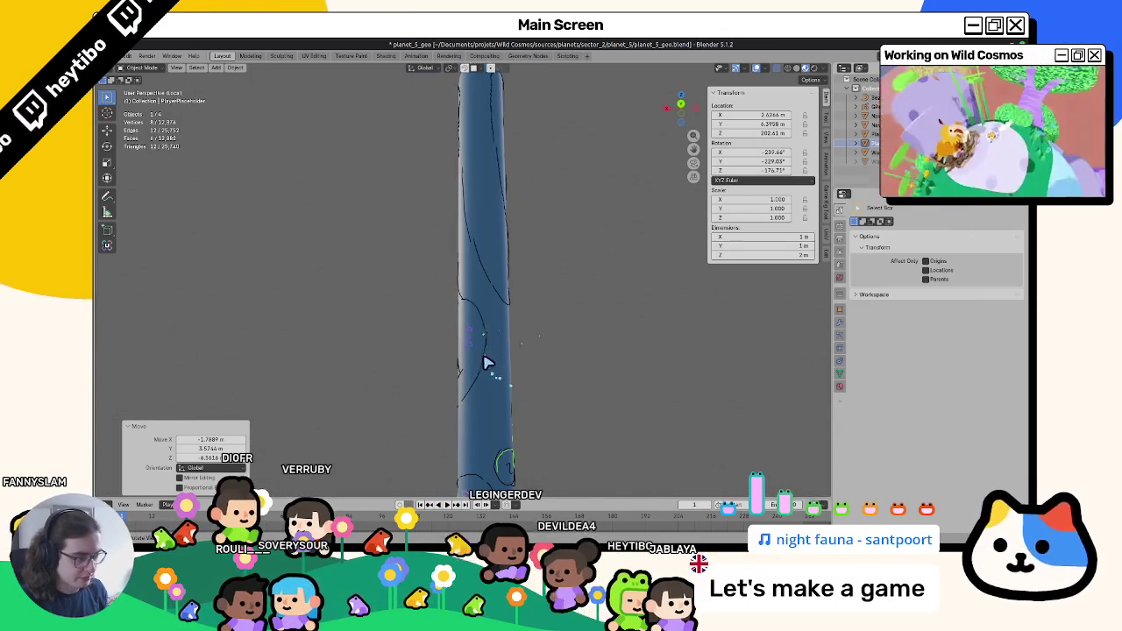
Draw a black arrow with marks beside it on the cylinder's upper part.
click(488, 359)
key(ctrl+Tab)
click(496, 333)
scroll(482, 342, down, 4)
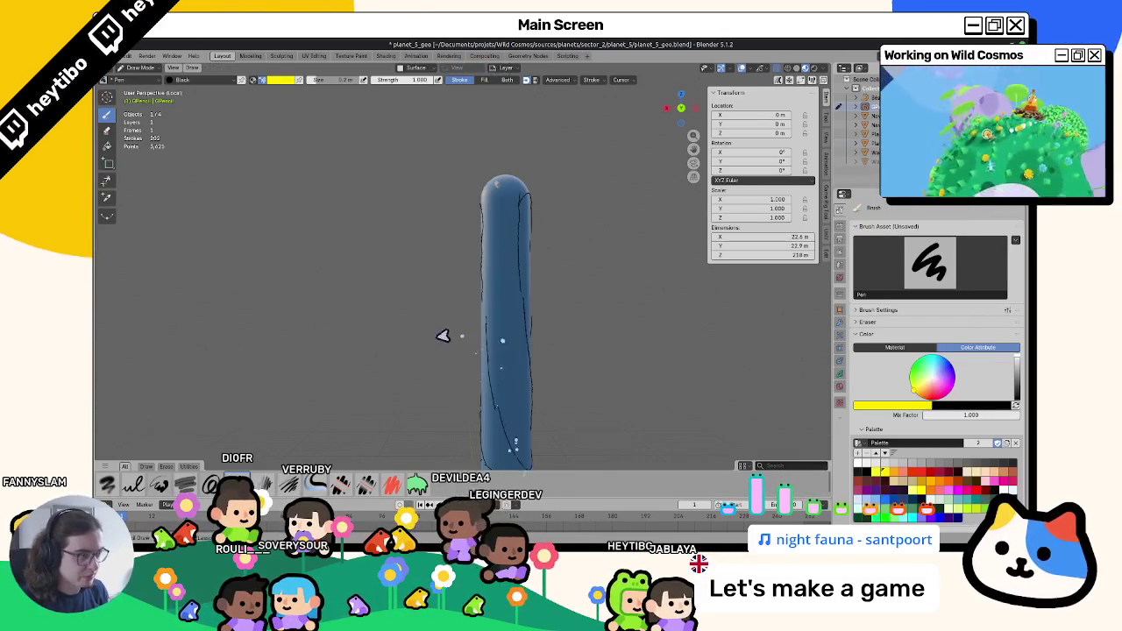
key(ctrl+Tab)
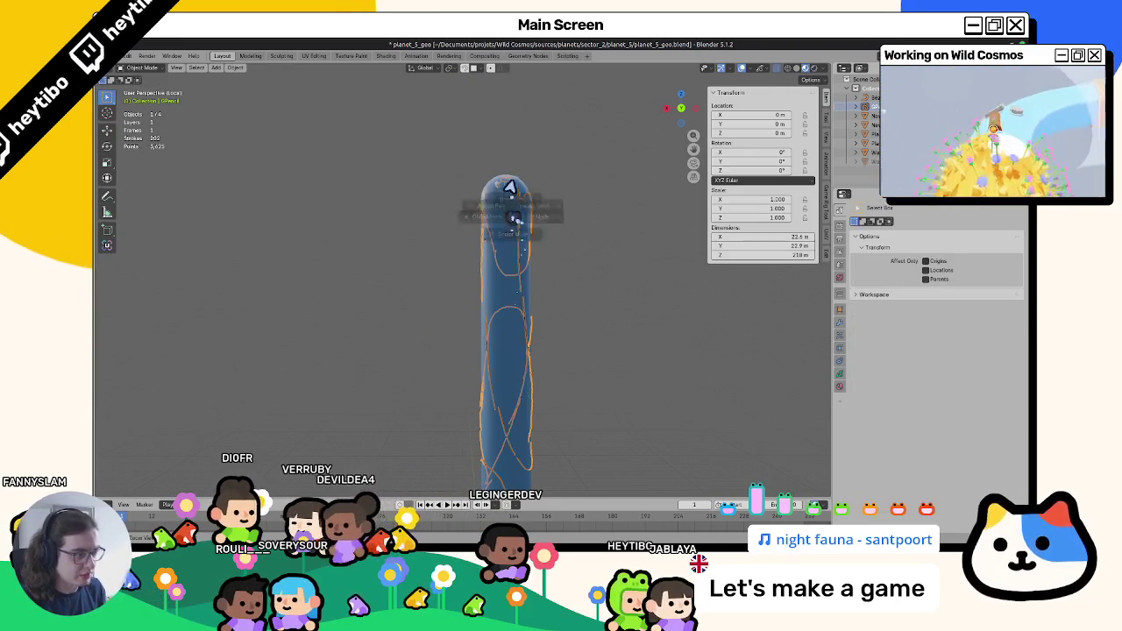
key(ctrl+Tab)
middle_drag(534, 268, 465, 289)
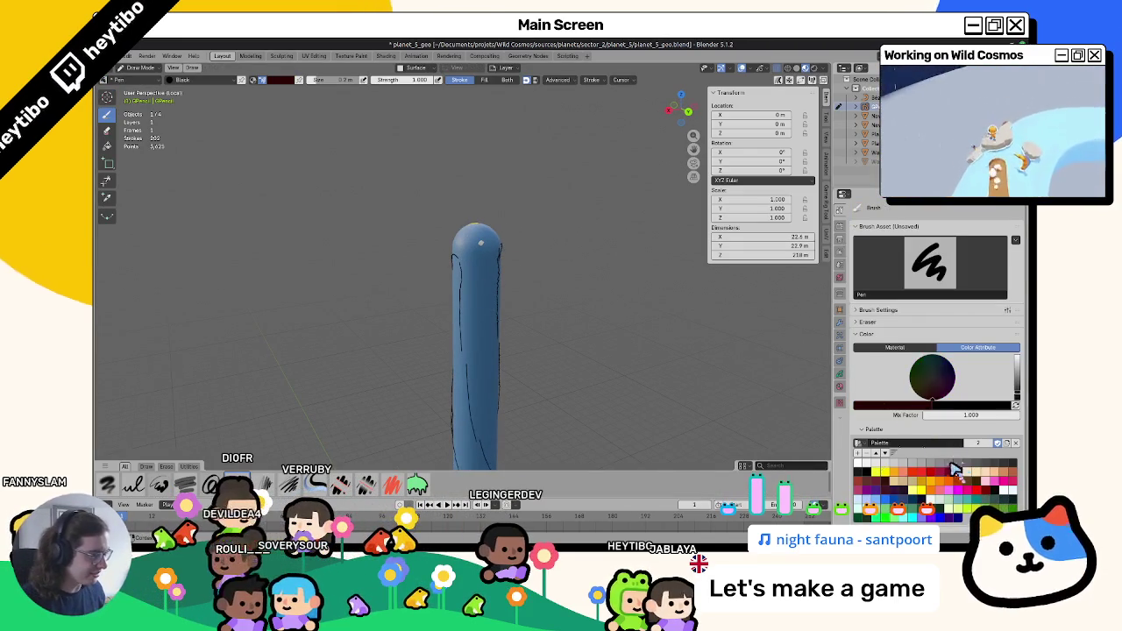
scroll(534, 245, up, 4)
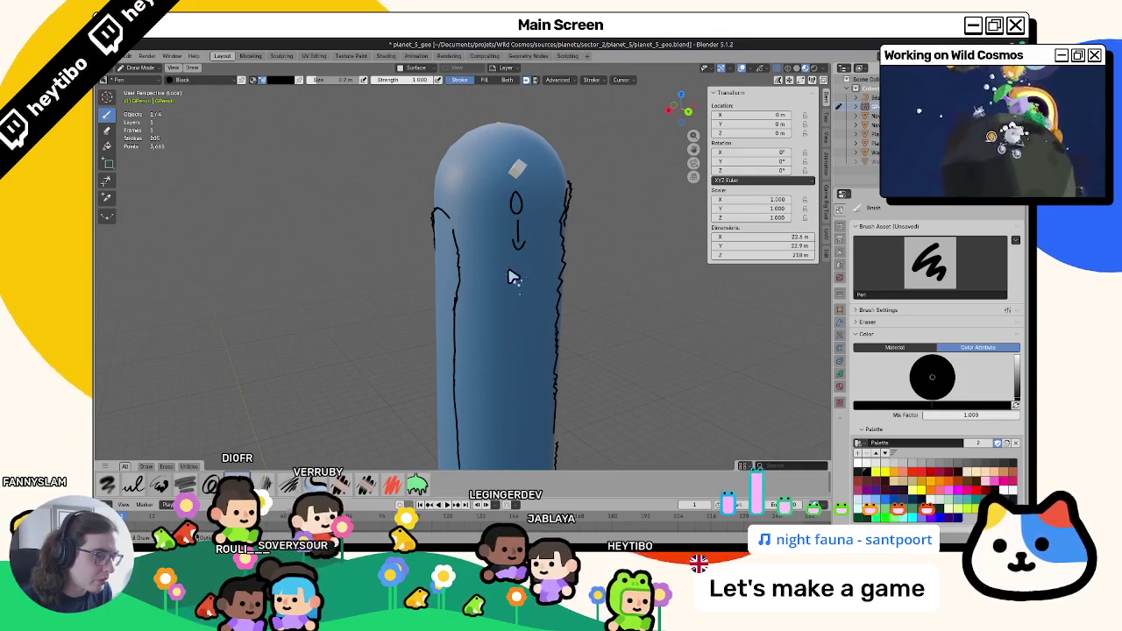
drag(515, 267, 515, 279)
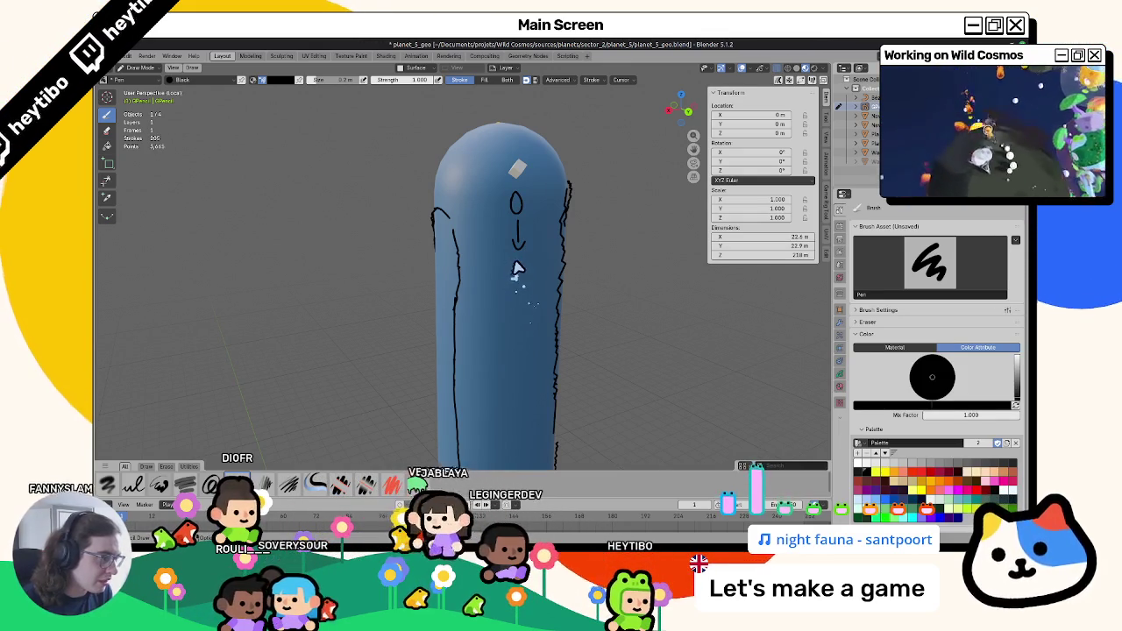
drag(512, 276, 522, 277)
scroll(548, 346, down, 4)
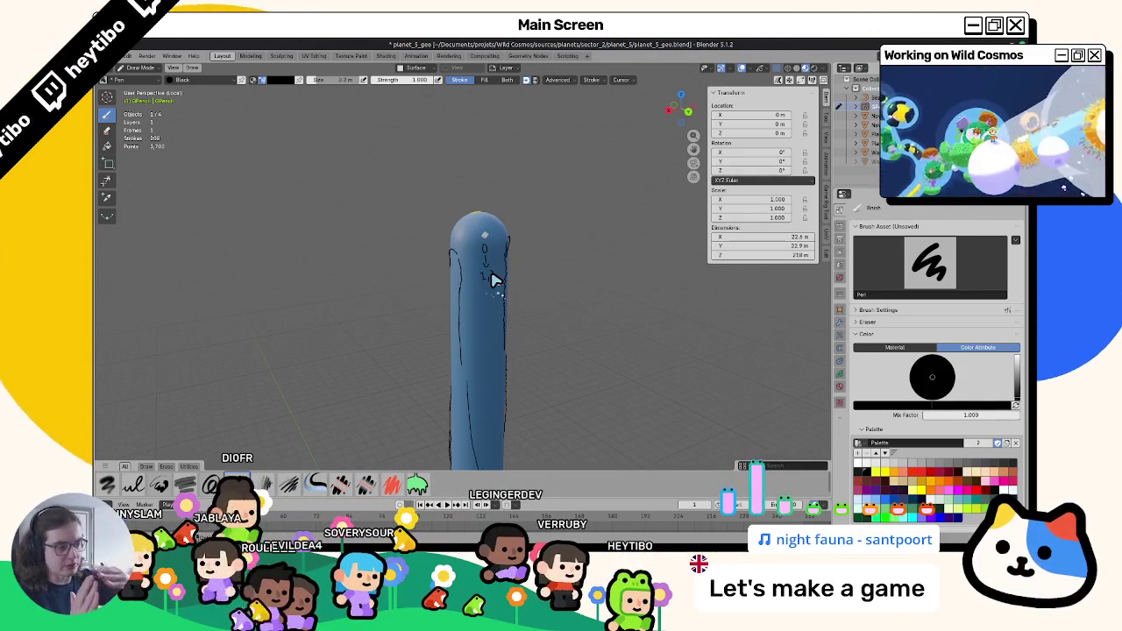
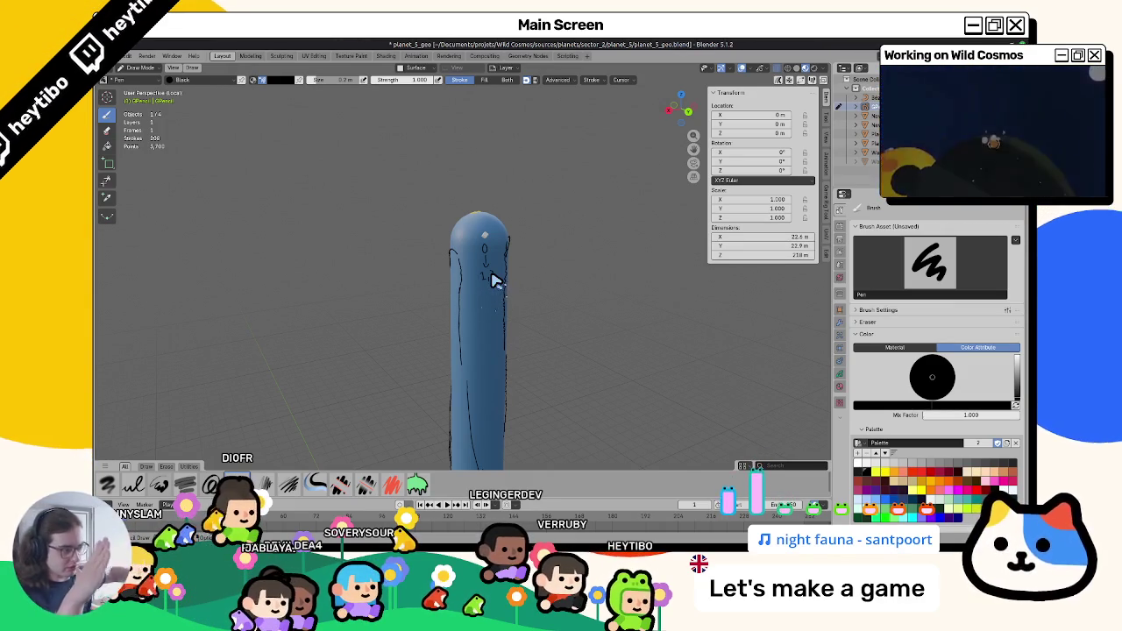
Orbit around the tube's rounded top, briefly enter point editing, then return to Draw Mode.
scroll(601, 406, up, 1)
scroll(586, 296, up, 2)
scroll(459, 363, up, 2)
mouse_move(476, 363)
middle_down()
mouse_move(614, 341)
mouse_move(649, 381)
mouse_move(585, 421)
mouse_move(489, 338)
mouse_move(451, 371)
mouse_move(471, 309)
mouse_move(481, 338)
mouse_move(521, 308)
mouse_move(529, 394)
mouse_move(530, 373)
mouse_move(499, 405)
mouse_move(445, 393)
mouse_move(553, 380)
mouse_move(498, 381)
mouse_move(471, 401)
mouse_move(483, 359)
mouse_move(436, 359)
mouse_move(676, 359)
mouse_move(534, 376)
mouse_move(479, 388)
mouse_move(581, 373)
mouse_move(384, 424)
mouse_move(517, 341)
mouse_move(445, 364)
mouse_move(442, 354)
middle_up()
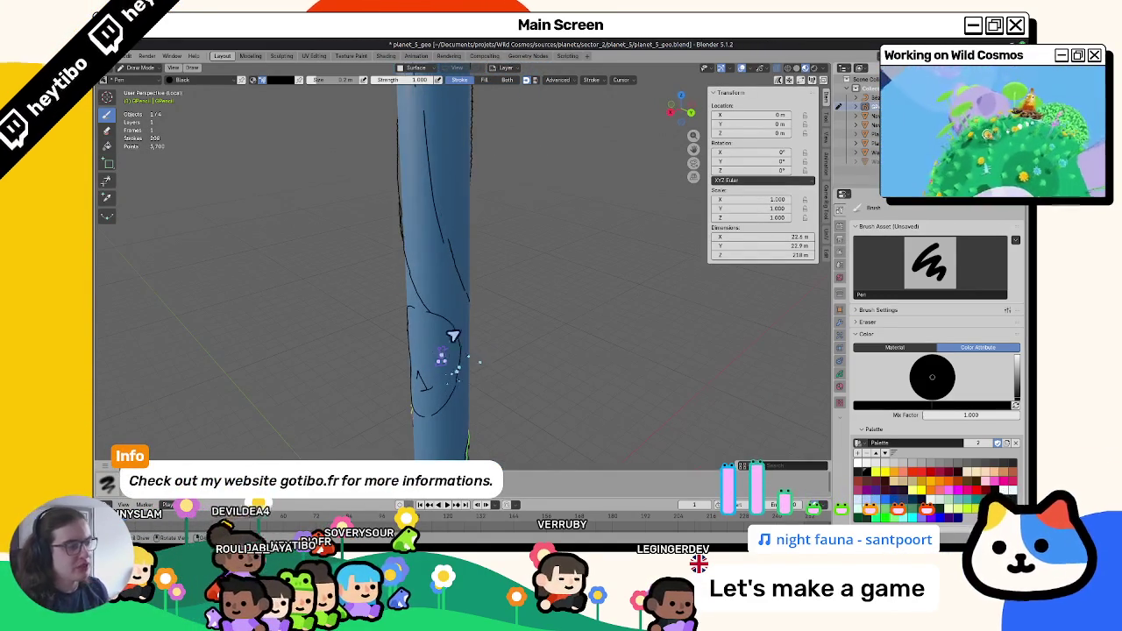
mouse_move(469, 299)
middle_down()
mouse_move(518, 343)
mouse_move(493, 257)
mouse_move(531, 298)
mouse_move(605, 298)
mouse_move(556, 319)
middle_up()
key(Tab)
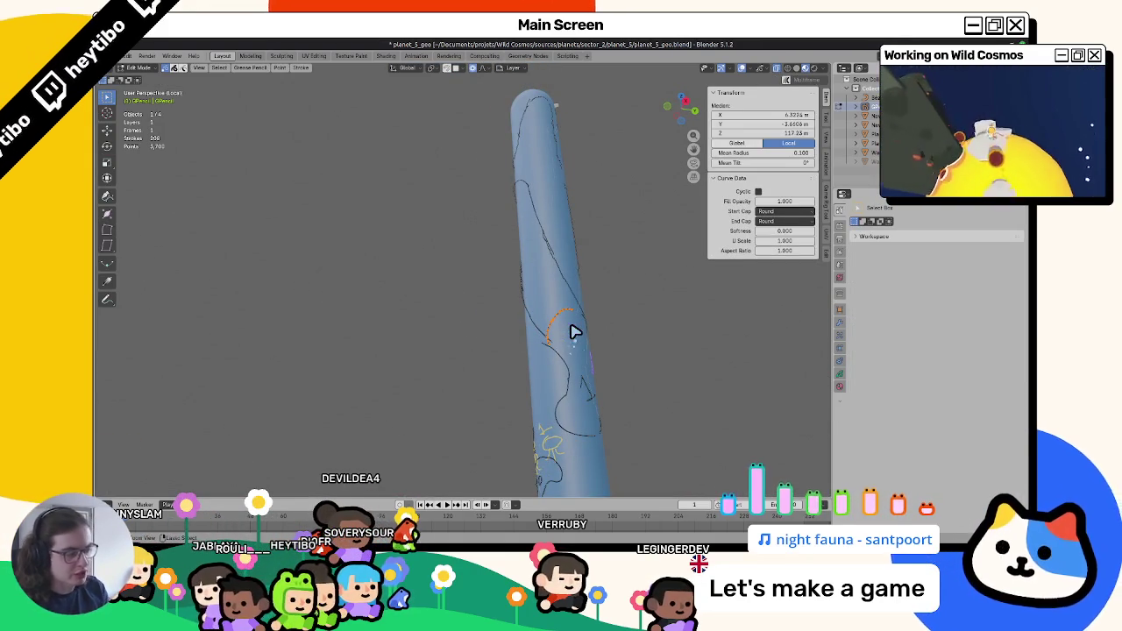
key(ctrl+Tab)
click(552, 311)
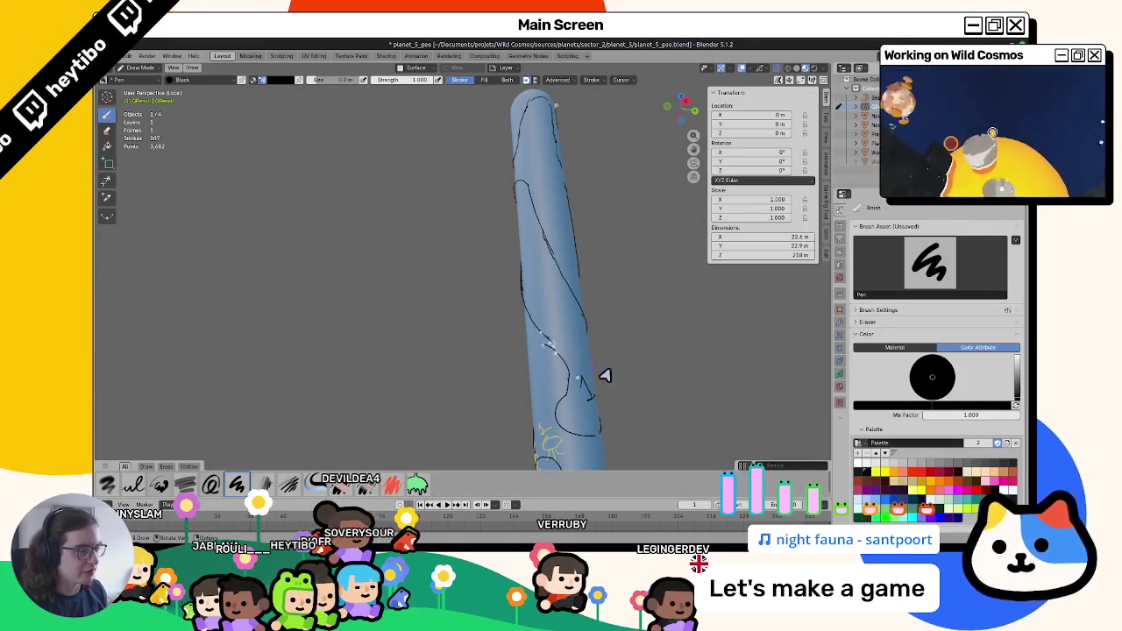
Delete the stray grease pencil points selected on the tube.
mouse_move(513, 295)
middle_down()
mouse_move(602, 325)
mouse_move(421, 261)
middle_up()
key(Tab)
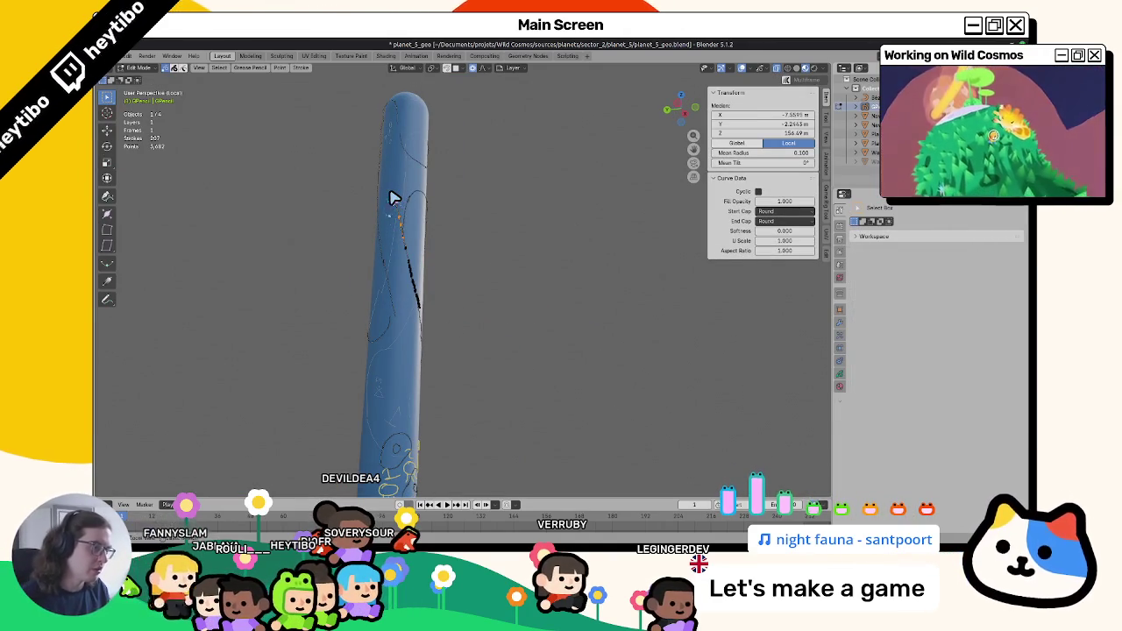
key(ctrl+Tab)
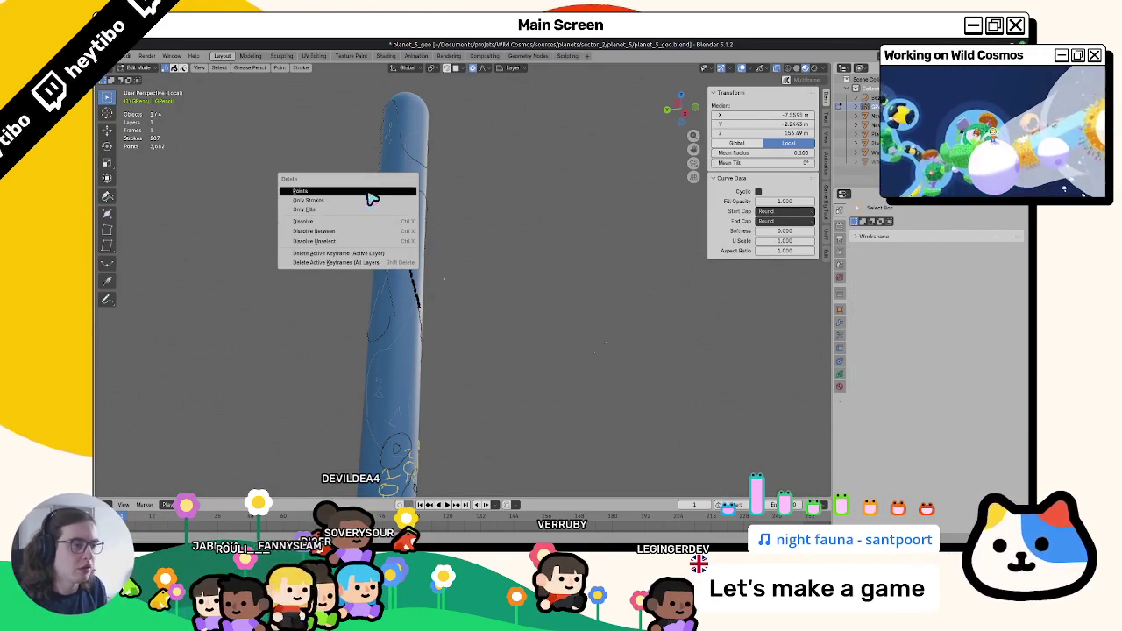
click(372, 195)
middle_drag(443, 307, 421, 321)
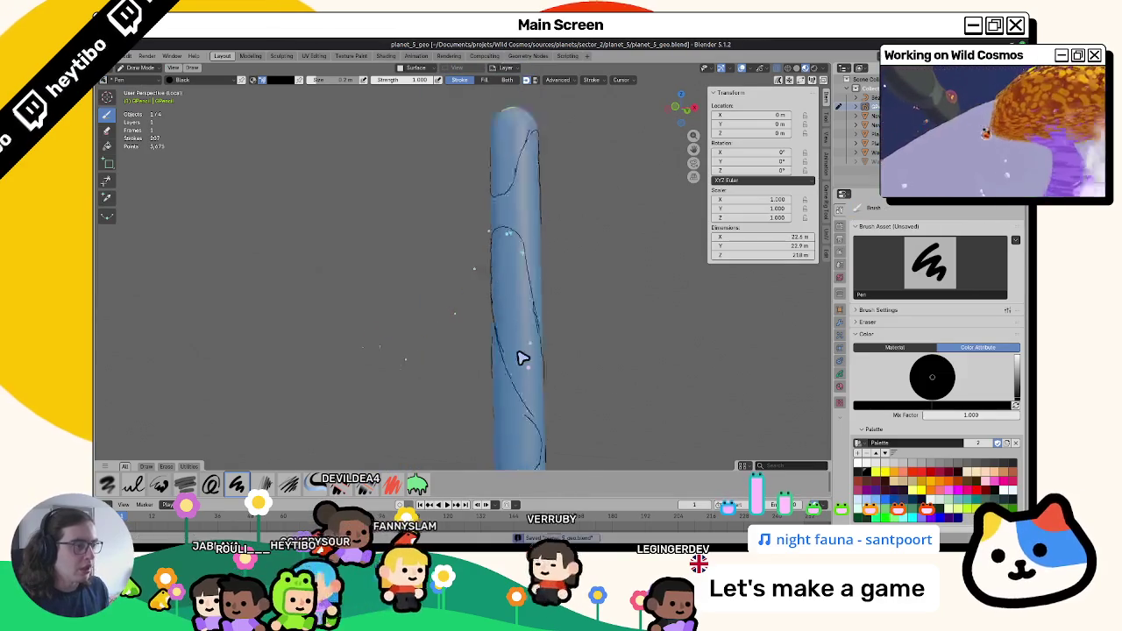
Draw two short pen marks on and beside the tube's rounded top.
middle_drag(526, 368, 508, 258)
mouse_move(591, 340)
middle_down()
mouse_move(567, 284)
mouse_move(411, 325)
mouse_move(538, 290)
mouse_move(421, 222)
middle_up()
drag(422, 222, 451, 230)
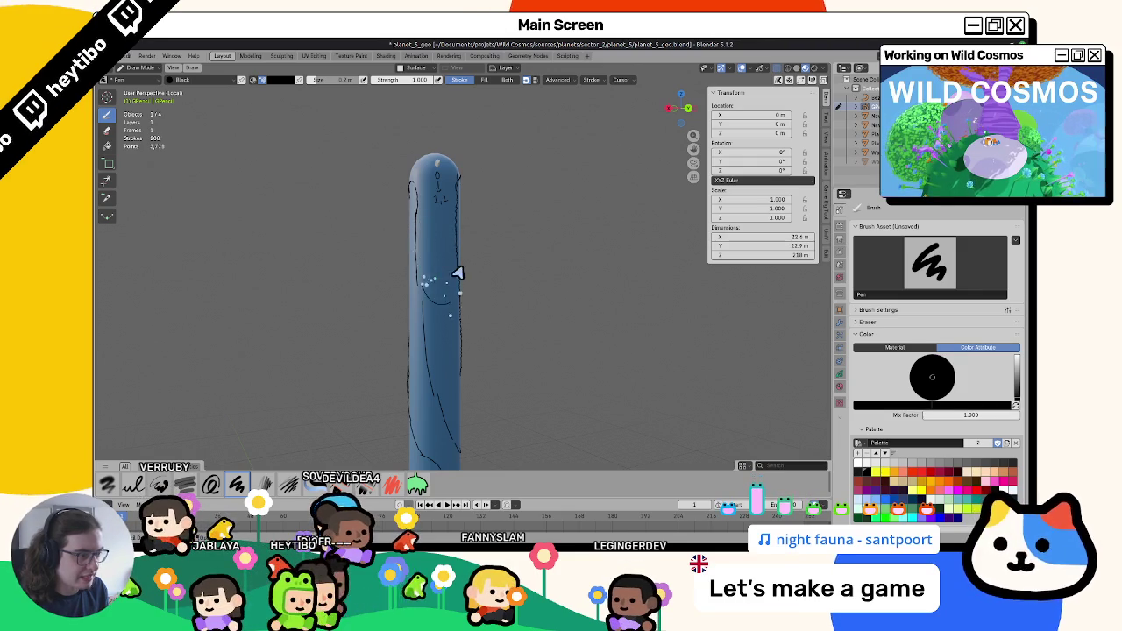
drag(459, 279, 495, 305)
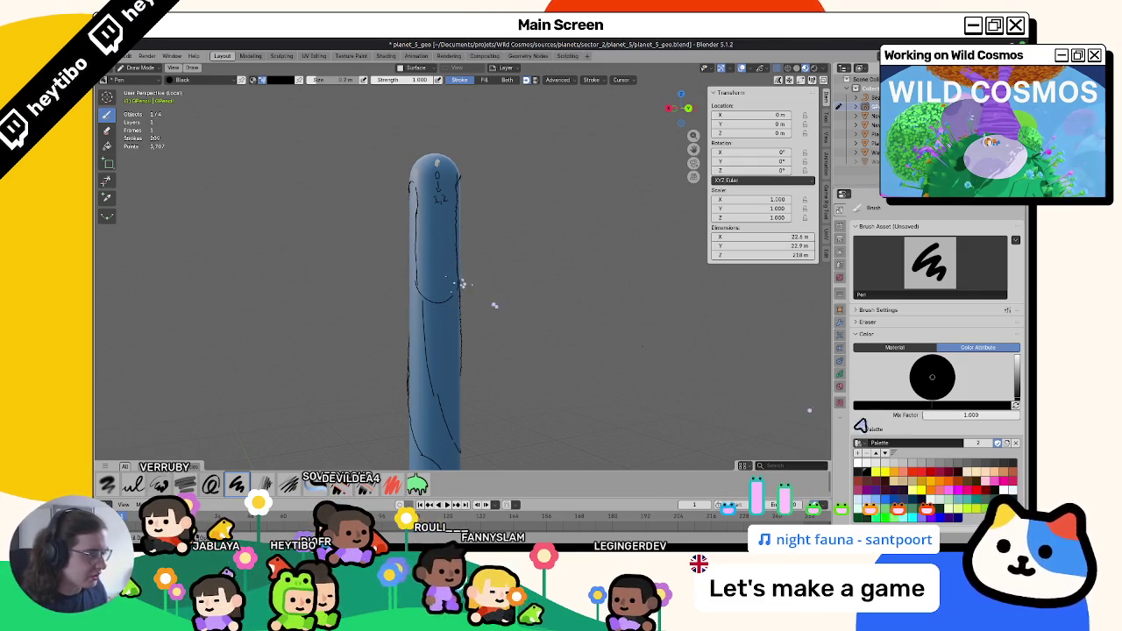
Switch the pen colour to blue, then set it back to black.
click(890, 508)
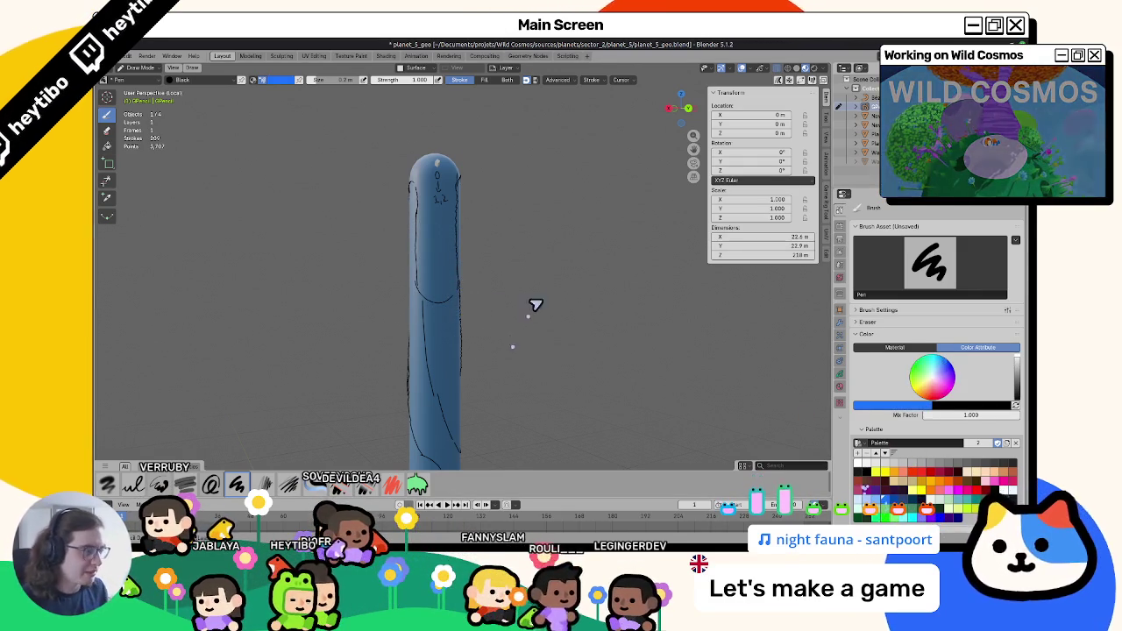
scroll(529, 316, up, 2)
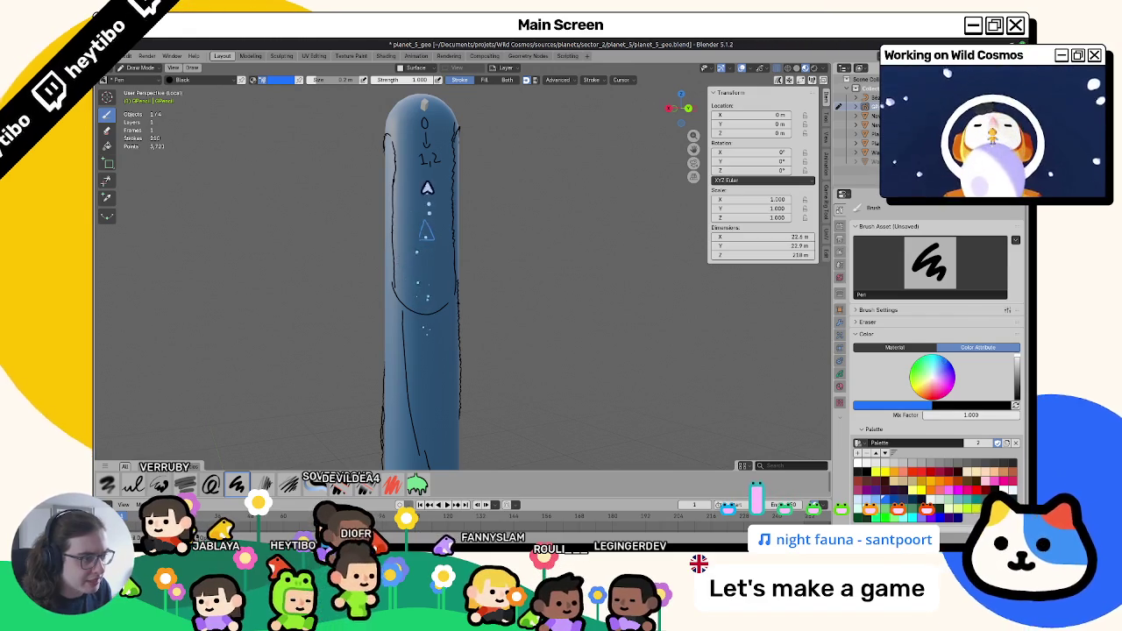
mouse_move(431, 406)
middle_down()
mouse_move(406, 303)
mouse_move(549, 262)
mouse_move(561, 275)
mouse_move(429, 296)
mouse_move(496, 246)
mouse_move(438, 234)
mouse_move(514, 258)
mouse_move(549, 311)
mouse_move(463, 301)
mouse_move(486, 310)
mouse_move(500, 229)
middle_up()
key(x)
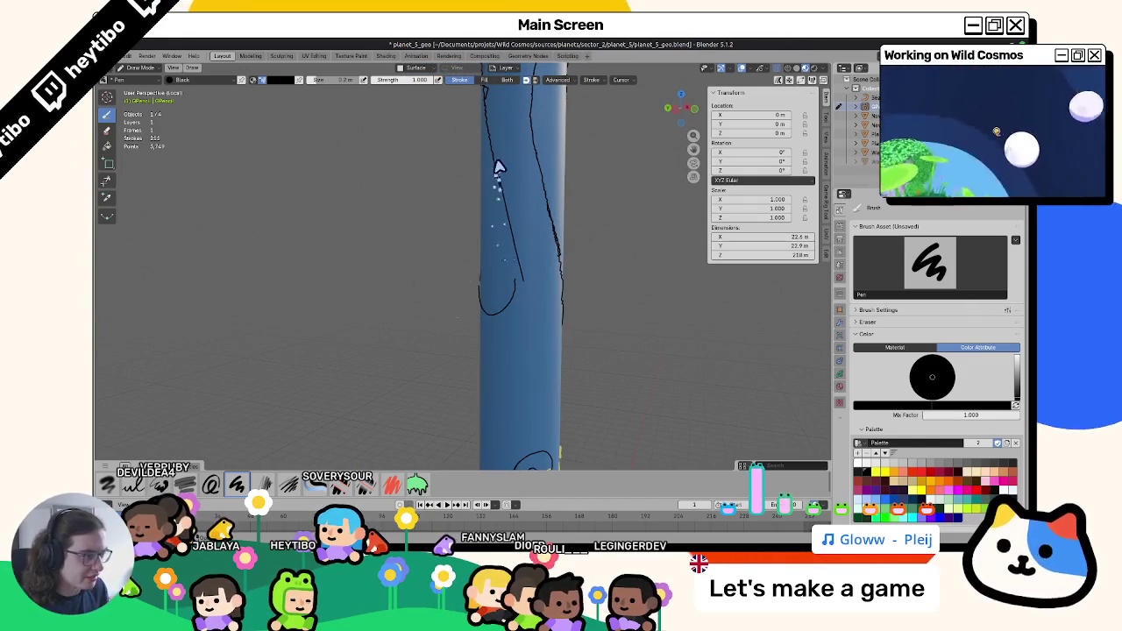
Draw a new stroke on the tube, briefly selecting a point in Edit Mode before resuming drawing.
drag(497, 166, 535, 275)
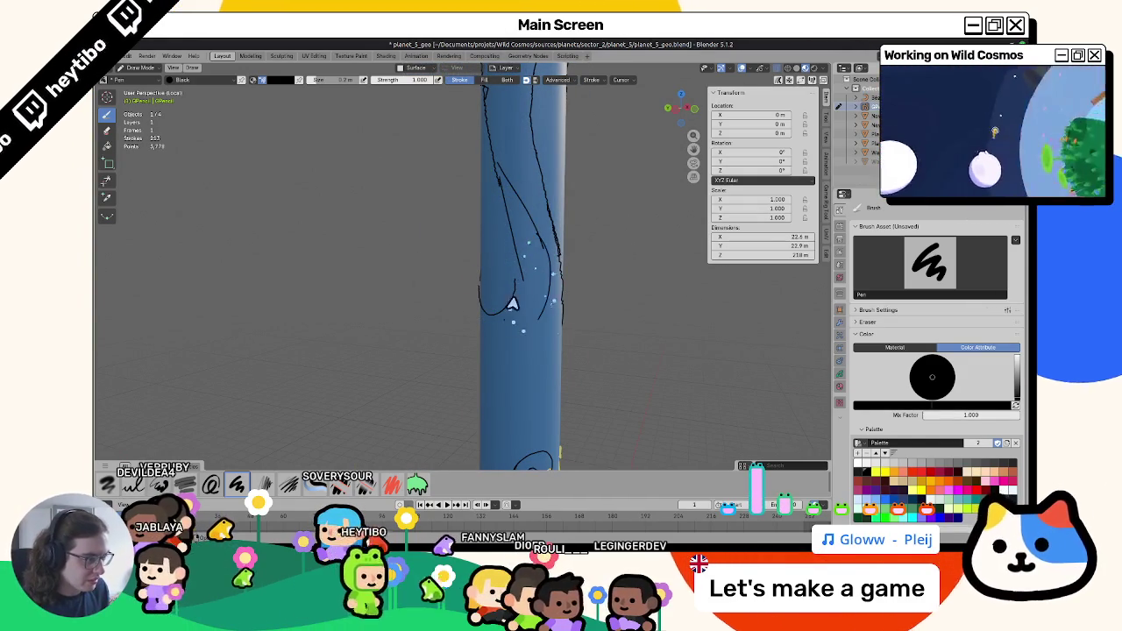
middle_drag(602, 333, 507, 320)
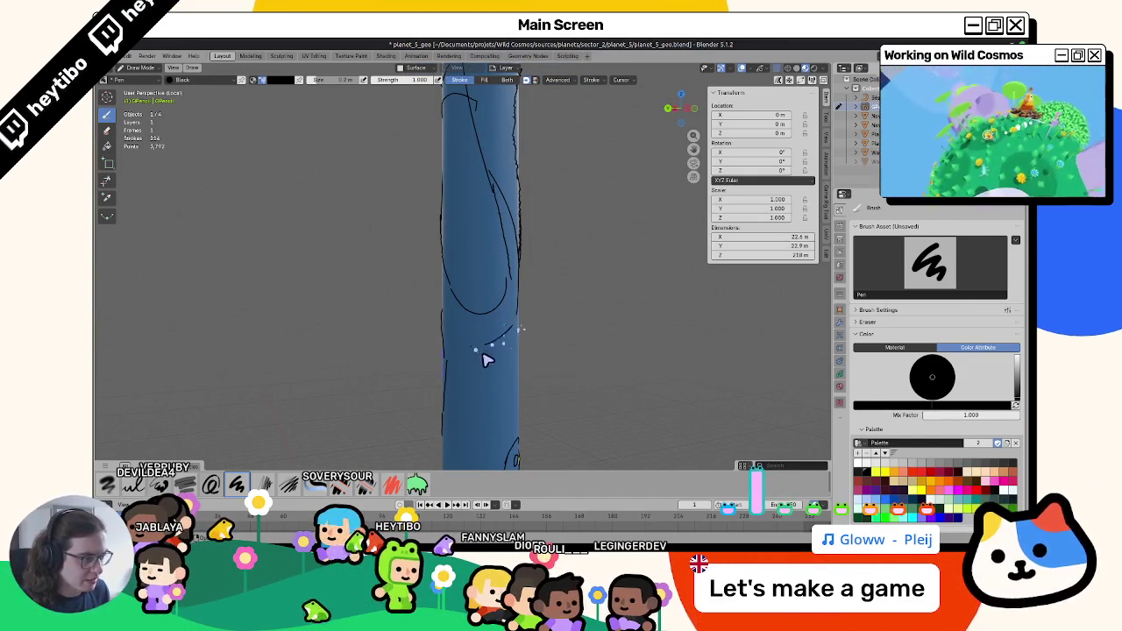
middle_drag(487, 359, 483, 332)
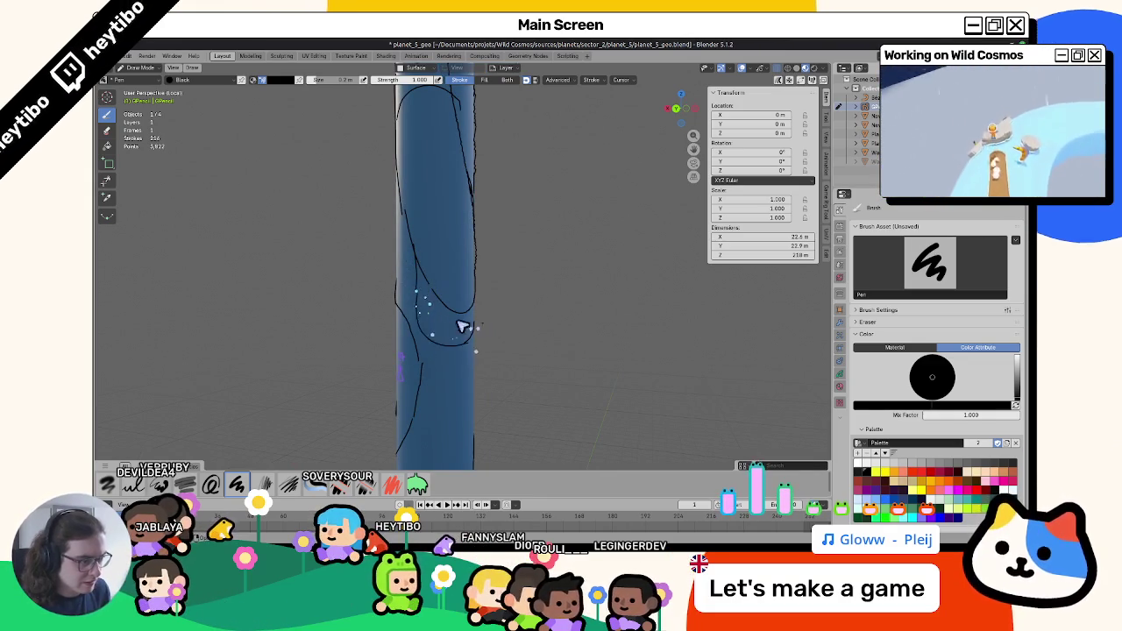
mouse_move(452, 337)
middle_down()
mouse_move(422, 335)
mouse_move(439, 293)
middle_up()
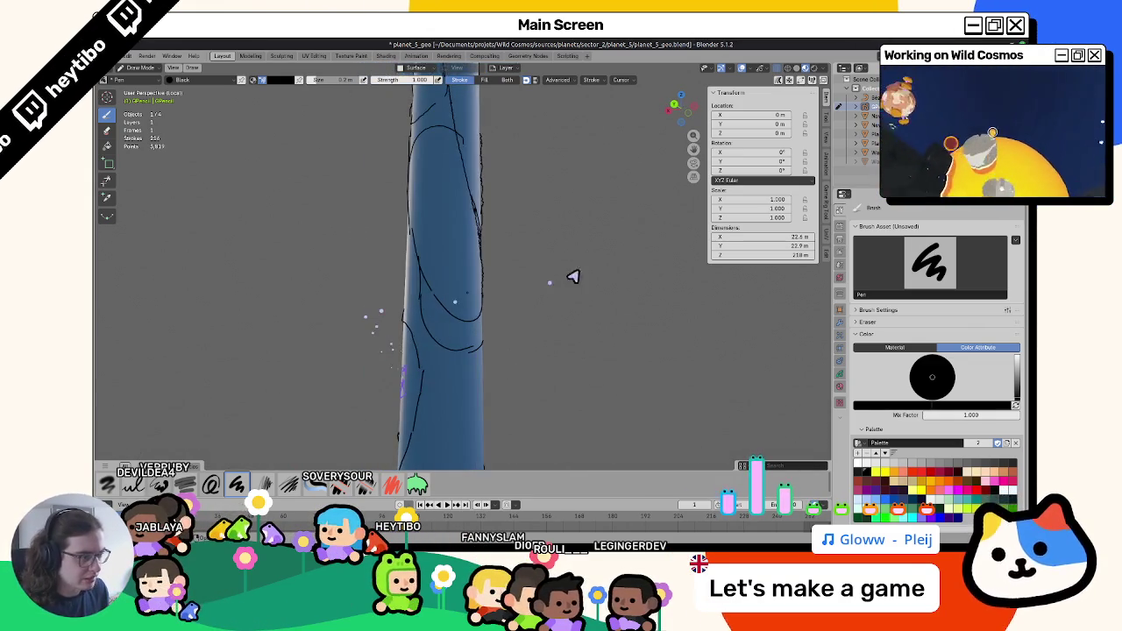
key(Tab)
click(442, 300)
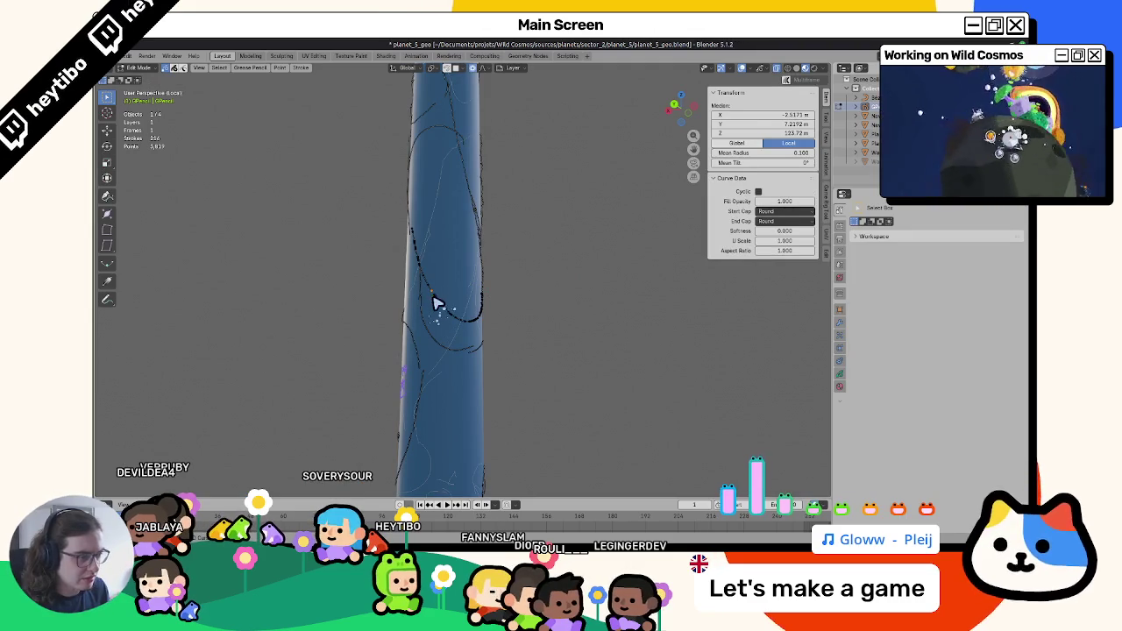
middle_drag(441, 304, 534, 301)
key(Tab)
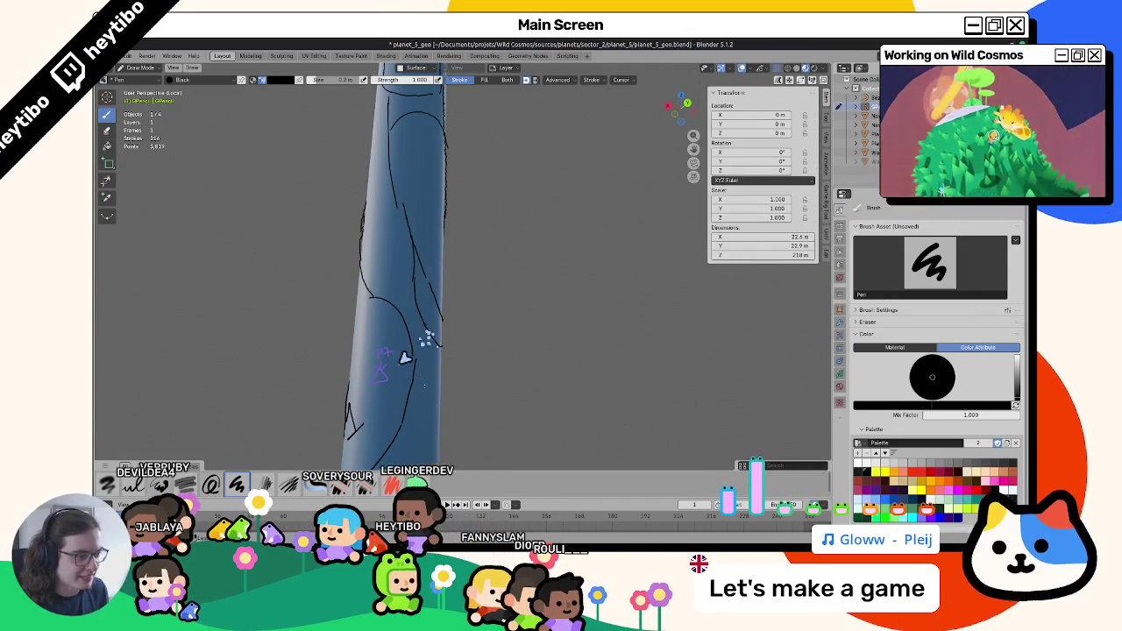
Trace a stroke along the tube's left edge and switch back to Object Mode.
mouse_move(412, 355)
middle_down()
mouse_move(516, 340)
mouse_move(584, 293)
mouse_move(494, 311)
mouse_move(429, 349)
mouse_move(409, 333)
mouse_move(504, 302)
mouse_move(431, 324)
mouse_move(414, 280)
middle_up()
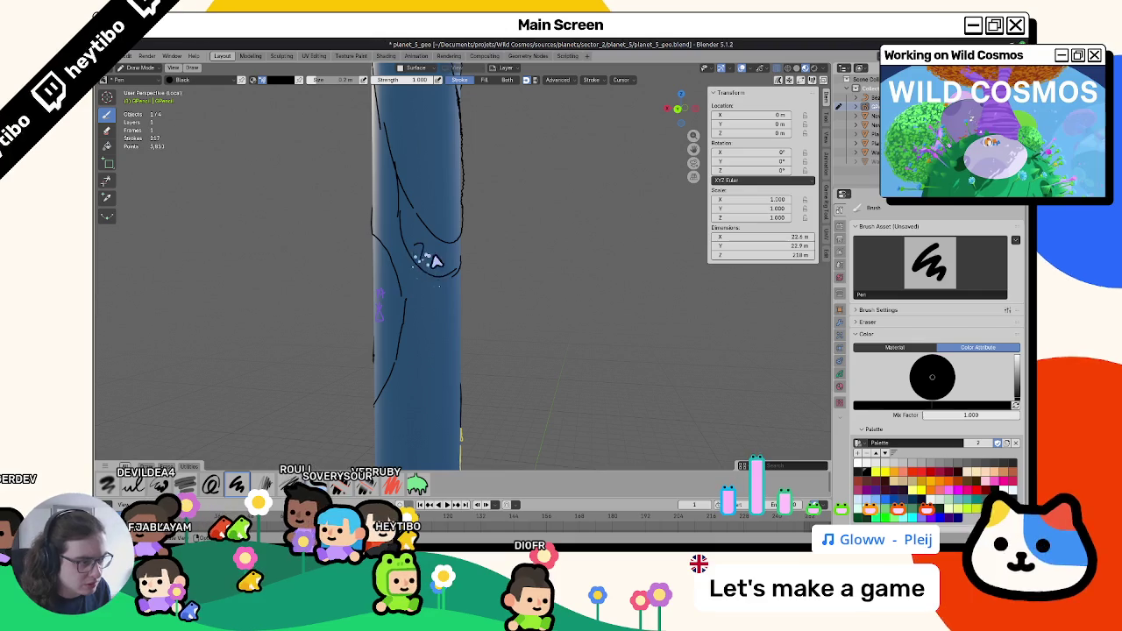
mouse_move(435, 329)
middle_down()
mouse_move(380, 300)
mouse_move(458, 268)
mouse_move(446, 383)
mouse_move(496, 314)
mouse_move(293, 391)
mouse_move(377, 390)
mouse_move(351, 366)
mouse_move(426, 321)
middle_up()
drag(400, 190, 430, 255)
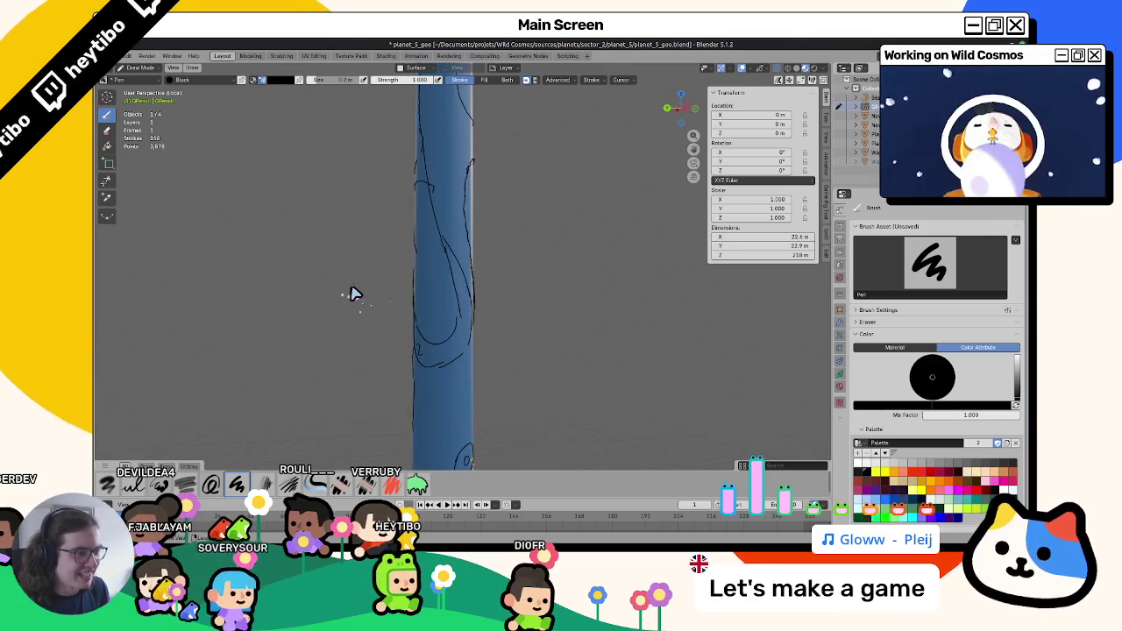
scroll(413, 356, down, 3)
key(ctrl+Tab)
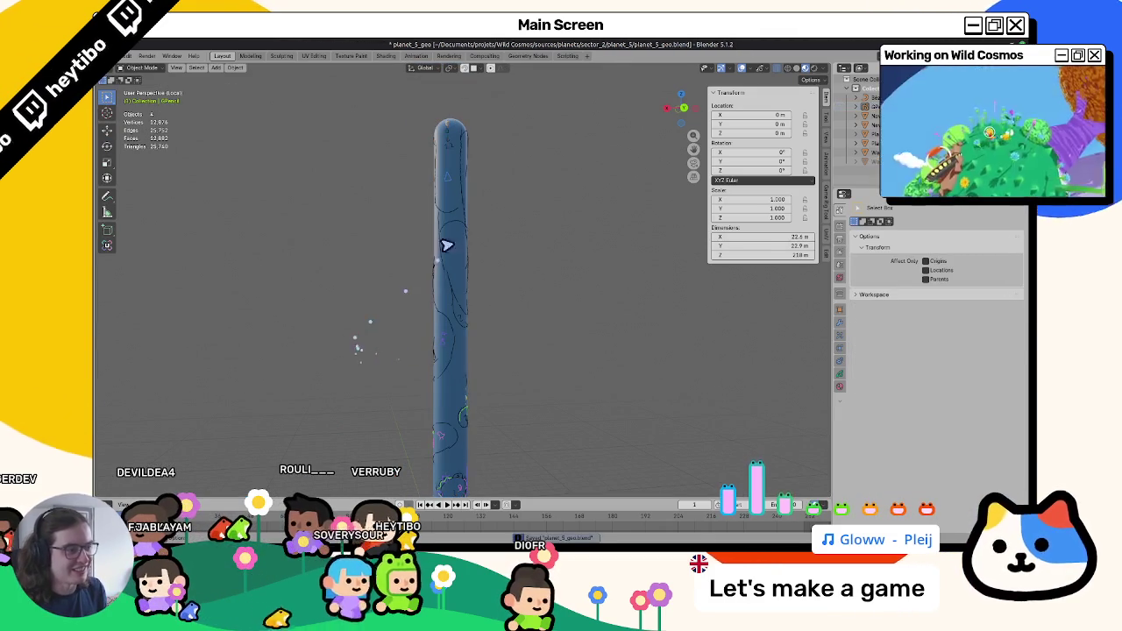
click(443, 210)
key(ctrl+Tab)
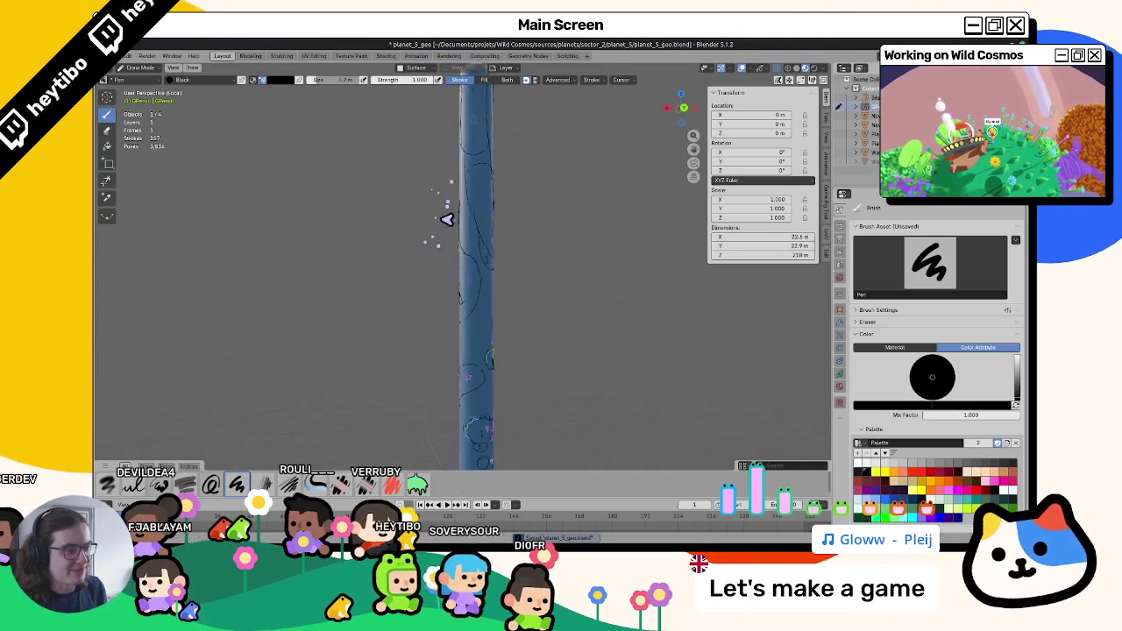
scroll(451, 246, down, 3)
scroll(461, 228, up, 5)
scroll(451, 313, down, 1)
scroll(484, 321, down, 3)
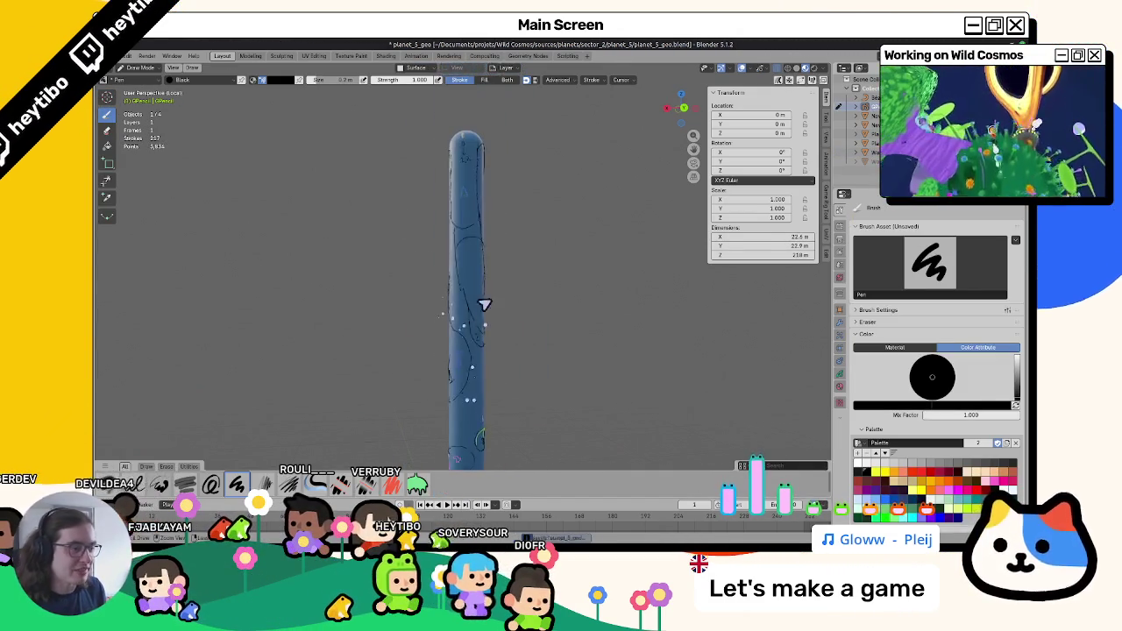
key(ctrl+Tab)
scroll(426, 351, down, 1)
mouse_move(449, 430)
middle_down()
mouse_move(433, 334)
mouse_move(602, 311)
mouse_move(709, 351)
mouse_move(699, 378)
mouse_move(589, 351)
mouse_move(641, 371)
mouse_move(561, 363)
middle_up()
scroll(552, 333, up, 3)
scroll(537, 341, down, 5)
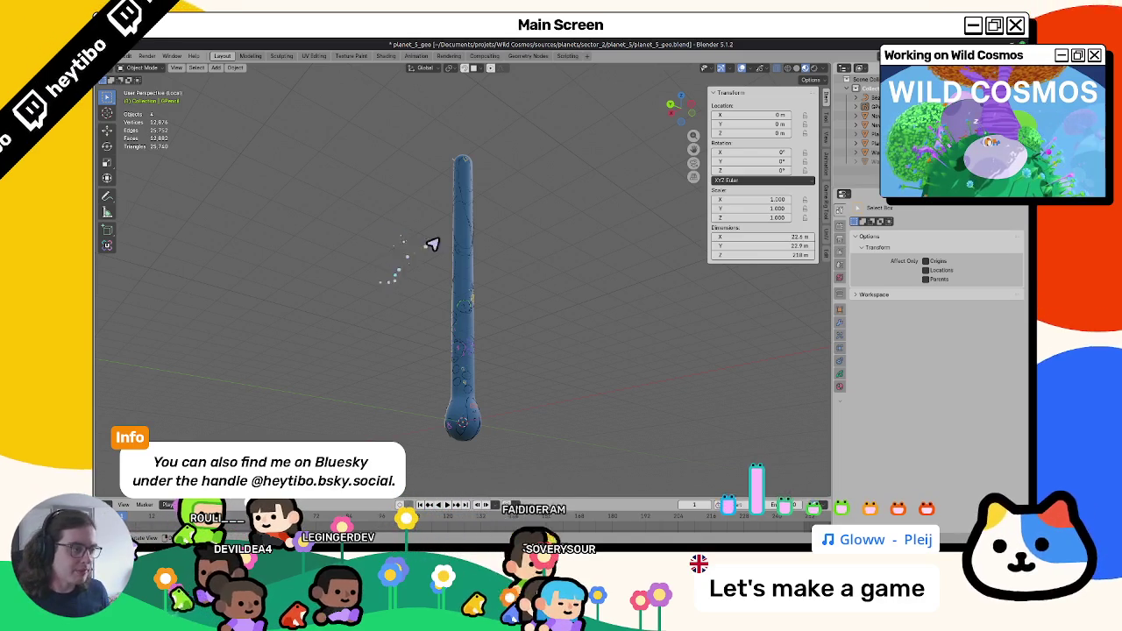
click(453, 175)
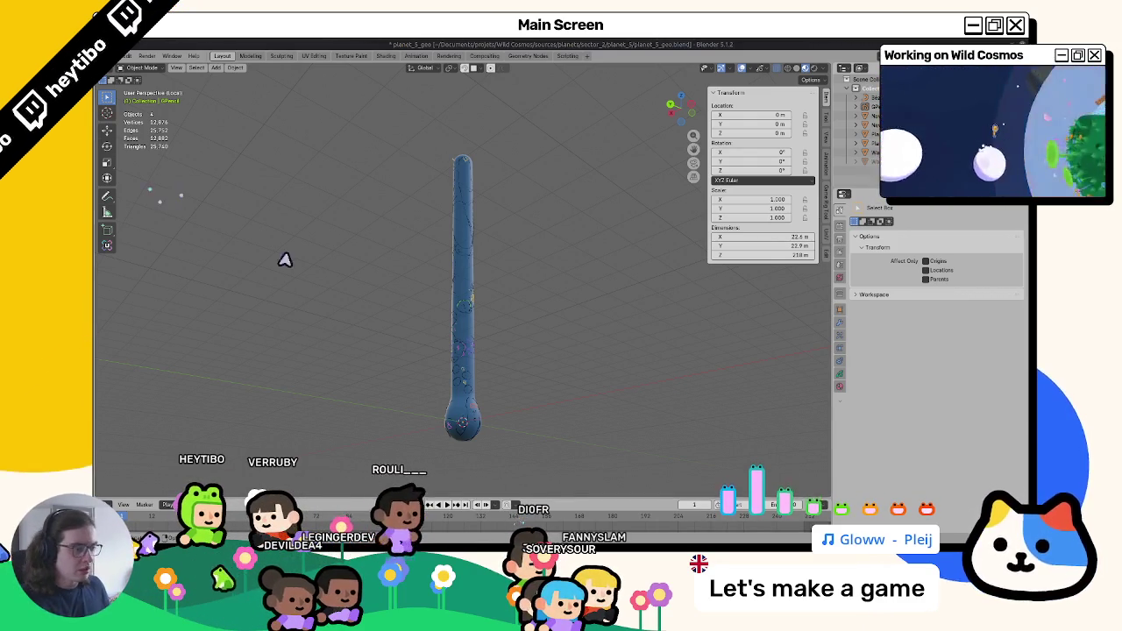
Select PlanetGeo, enter Edit Mode, select all and convert its triangles to quads.
click(457, 421)
key(KP_1)
scroll(474, 394, up, 4)
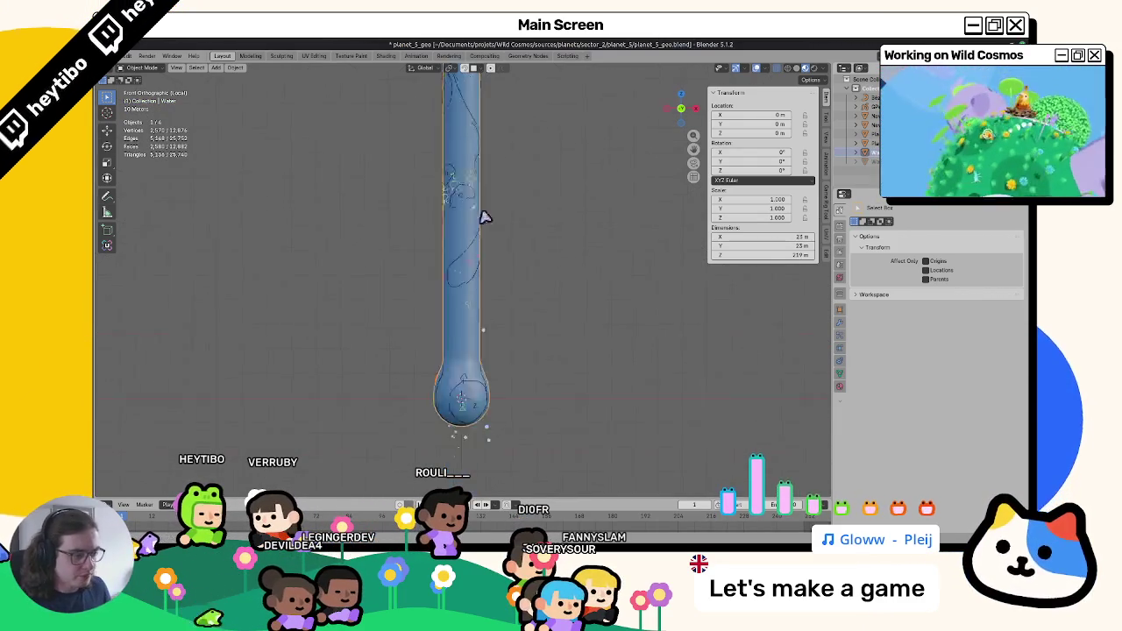
key(ctrl+Tab)
key(ctrl+Tab)
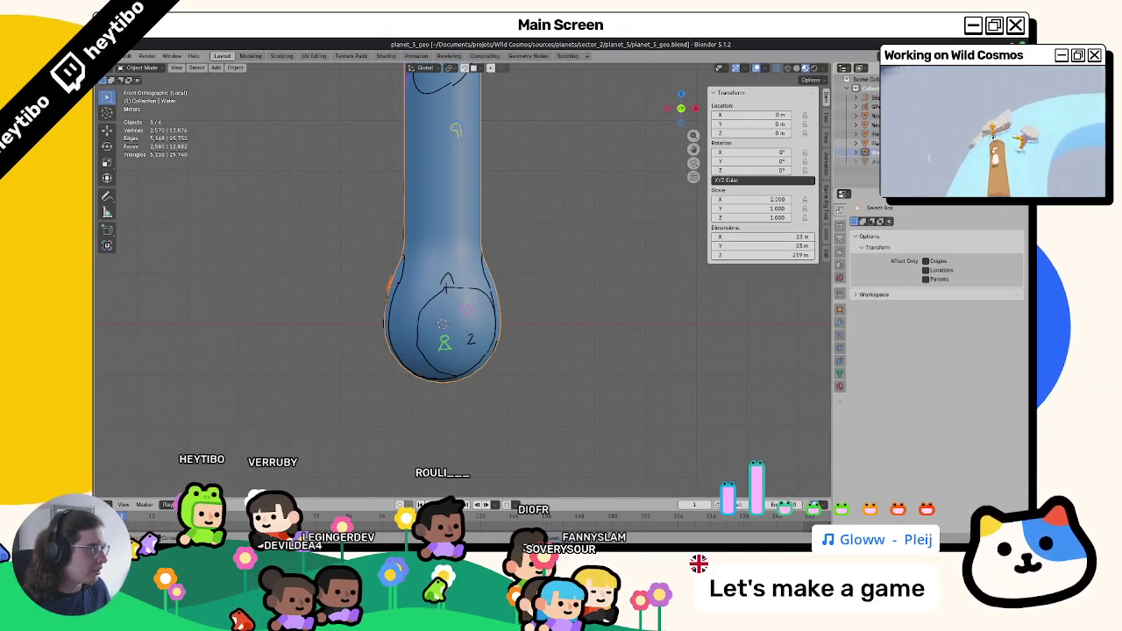
click(388, 310)
key(Tab)
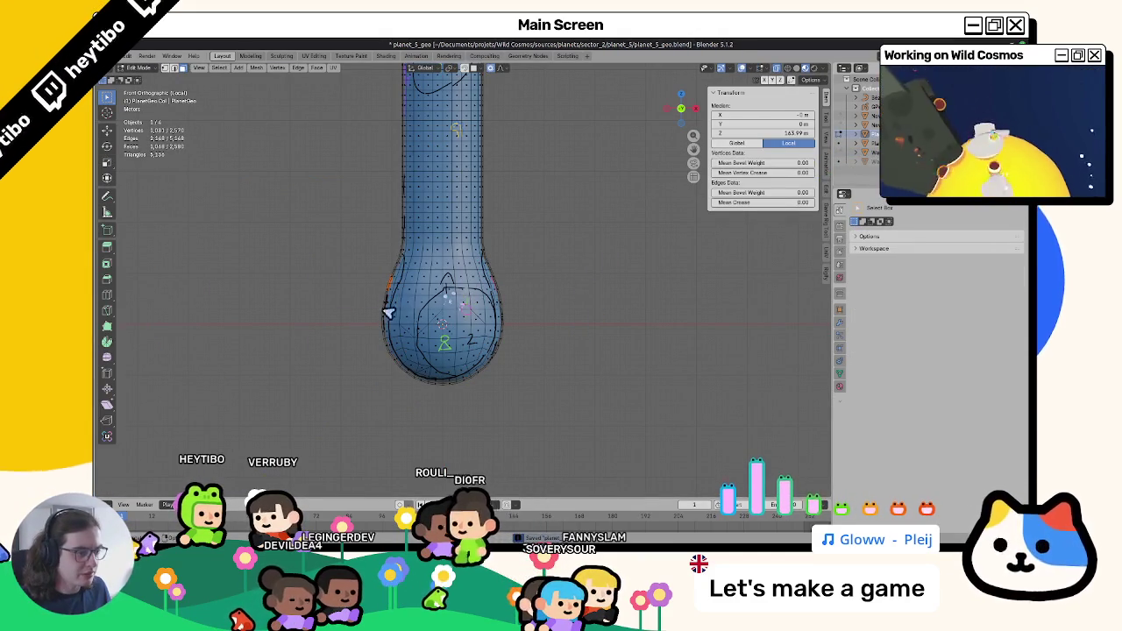
mouse_move(409, 310)
middle_down()
mouse_move(381, 278)
mouse_move(421, 321)
middle_up()
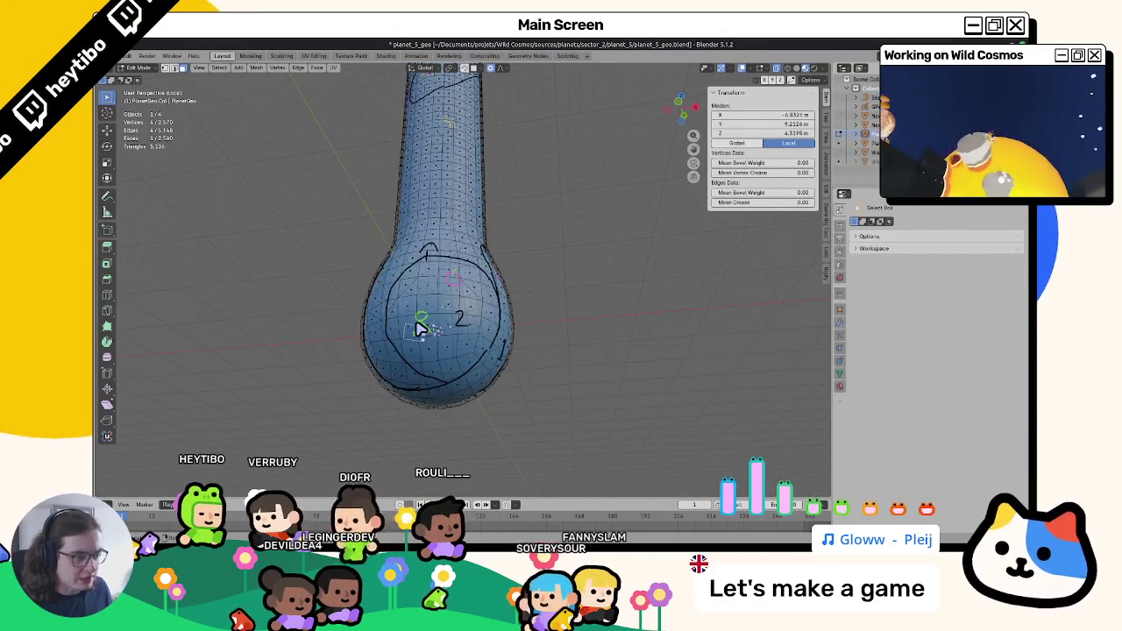
key(a)
key(F3)
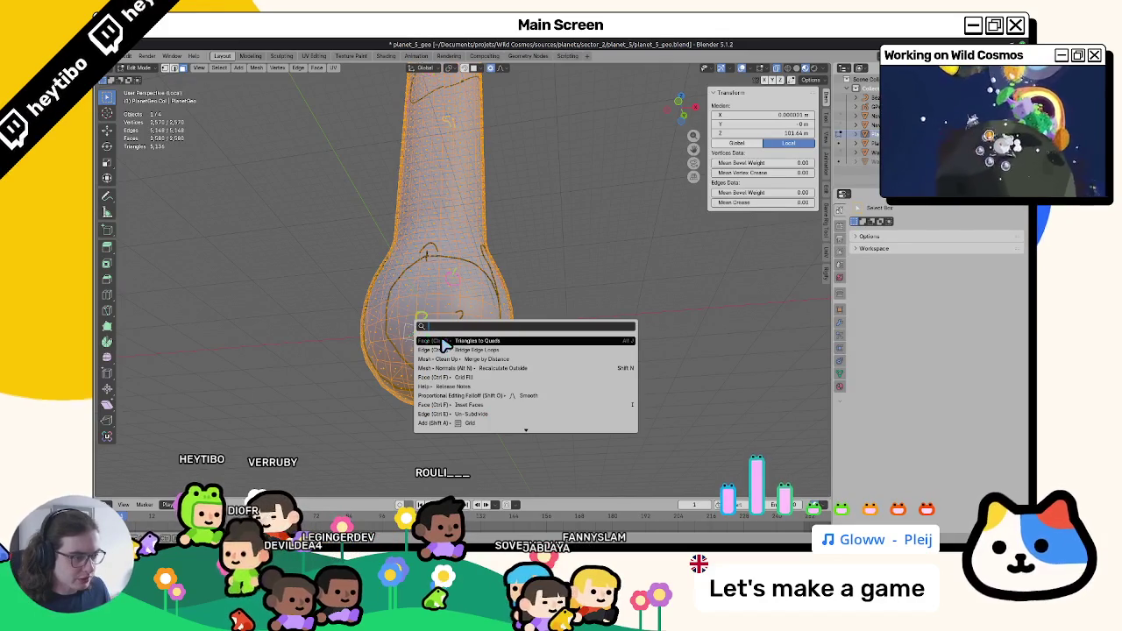
click(445, 342)
Select the bulb faces lying inside the drawn outlines, orbiting around the bulb.
click(434, 364)
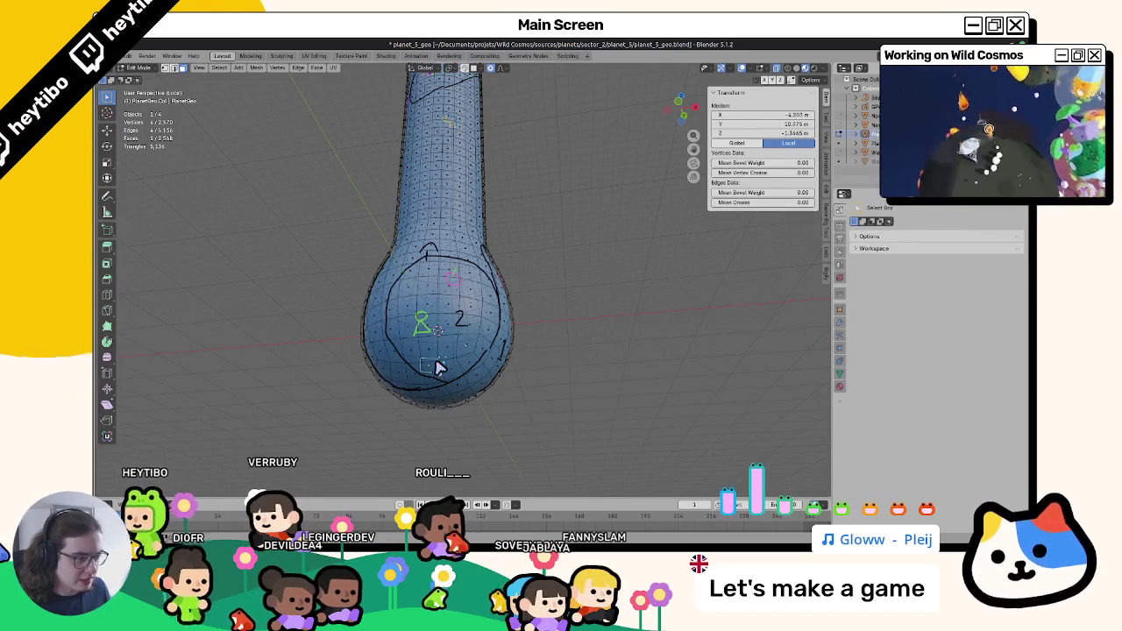
mouse_move(439, 367)
mouse_down()
mouse_move(408, 326)
mouse_move(418, 295)
mouse_up()
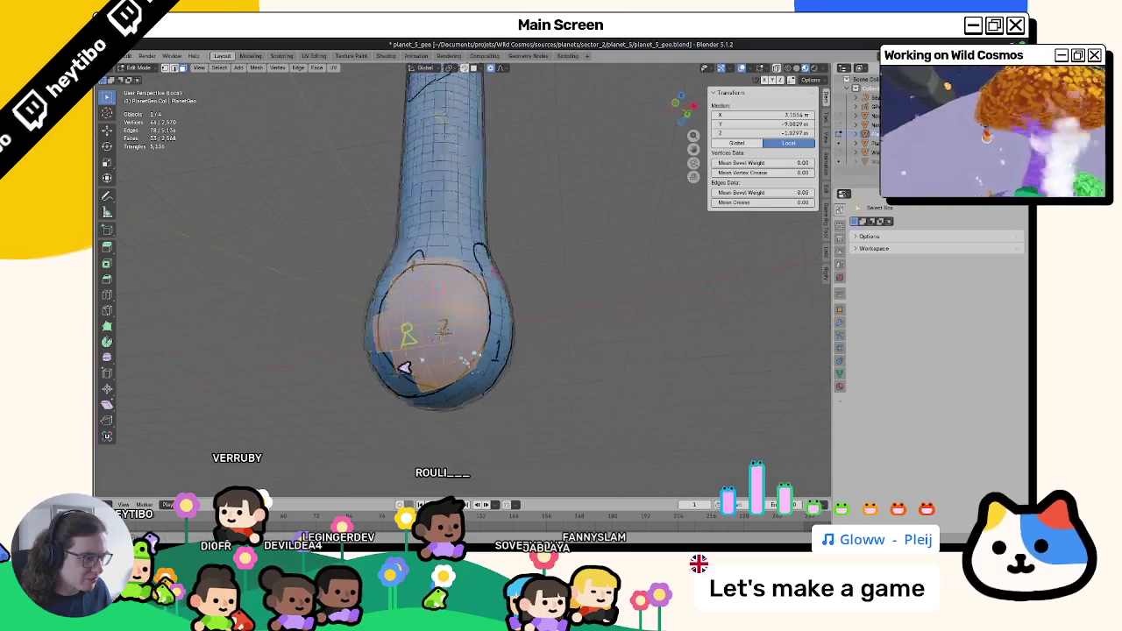
middle_drag(471, 355, 446, 295)
mouse_move(445, 296)
mouse_down()
mouse_move(433, 369)
mouse_move(468, 265)
mouse_move(435, 252)
mouse_move(486, 276)
mouse_up()
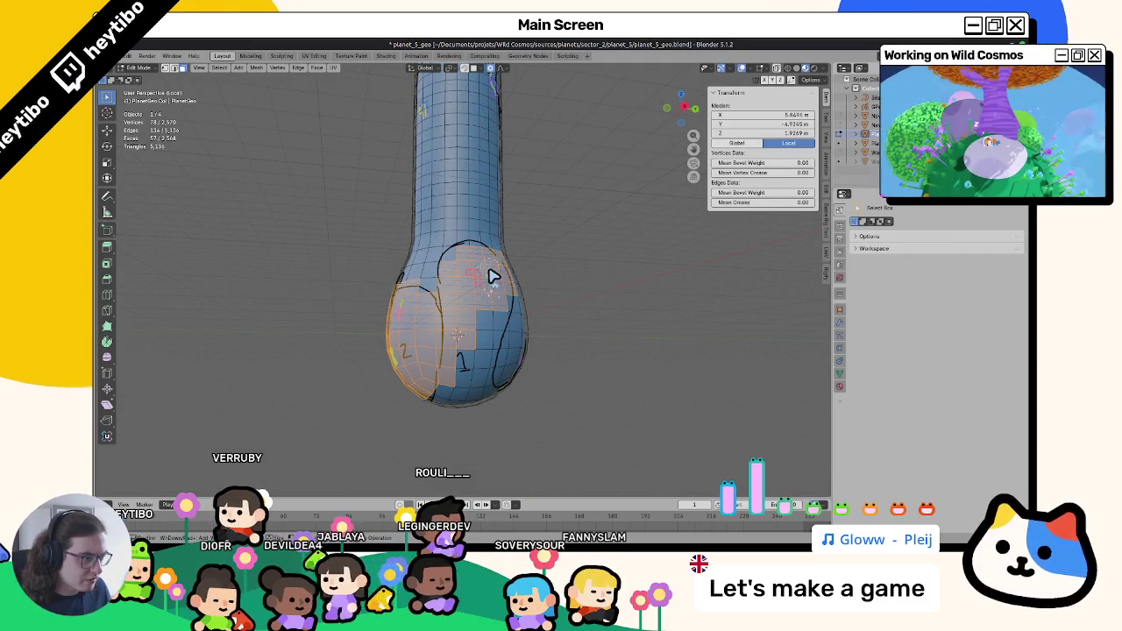
mouse_move(513, 260)
middle_down()
mouse_move(471, 306)
mouse_move(491, 279)
middle_up()
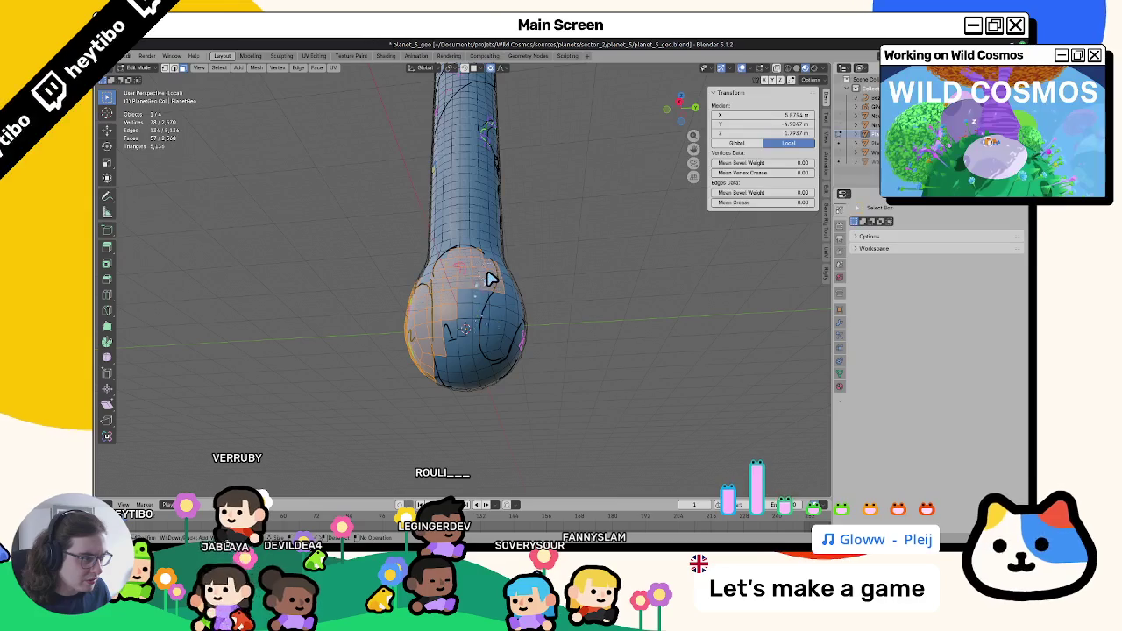
drag(466, 366, 444, 373)
mouse_move(444, 373)
middle_down()
mouse_move(409, 342)
mouse_move(442, 355)
middle_up()
drag(465, 360, 447, 366)
middle_drag(448, 366, 473, 308)
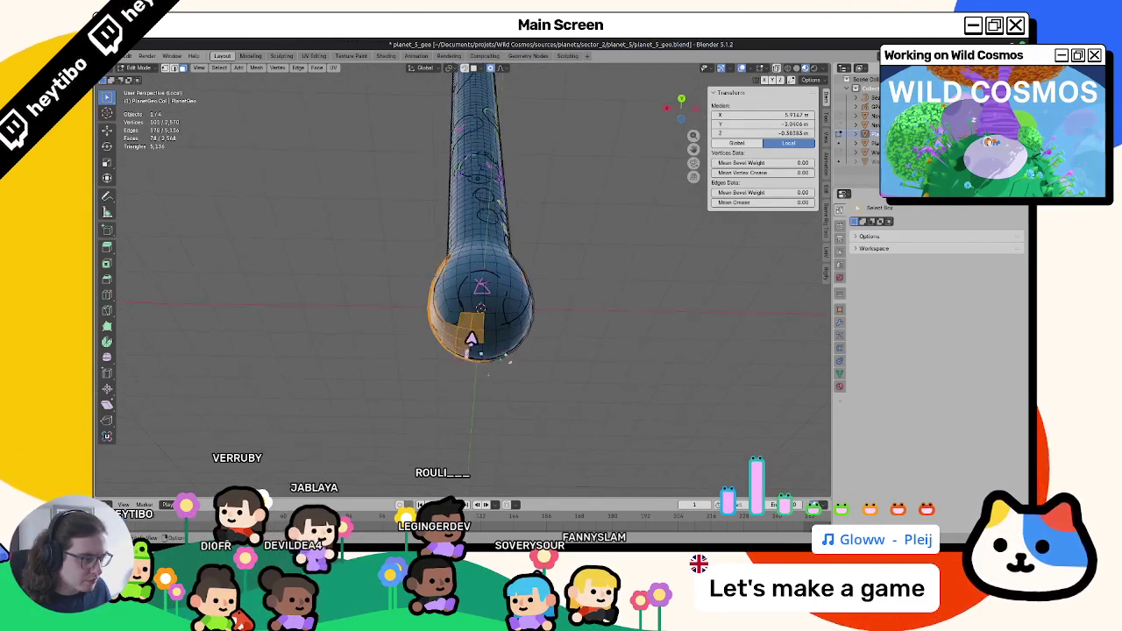
drag(473, 309, 479, 300)
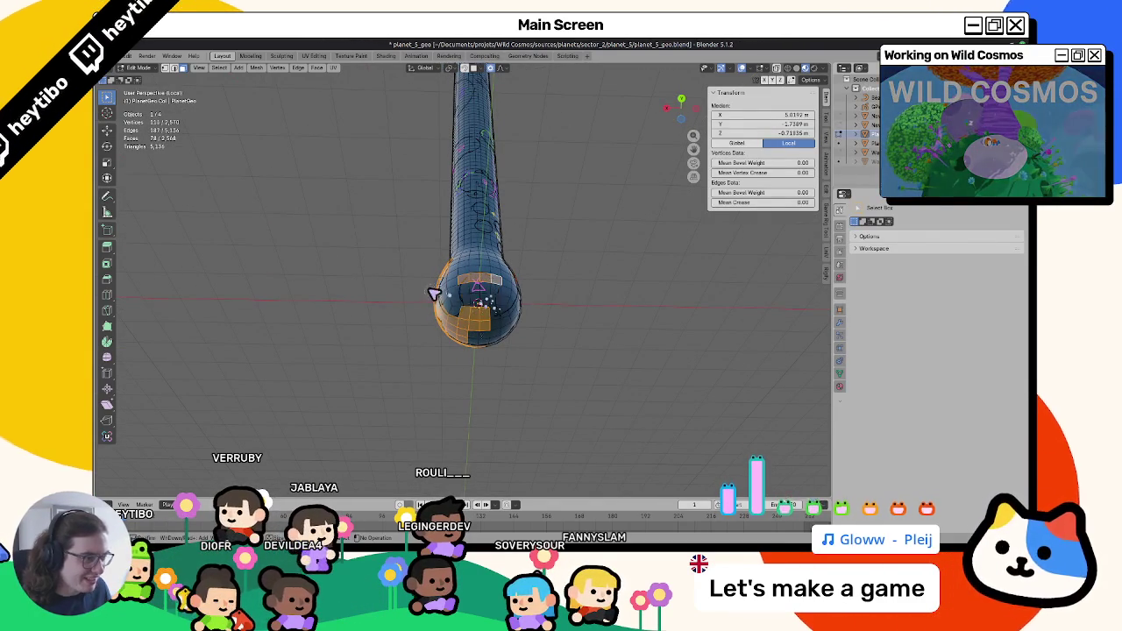
Add the remaining sketched bulb faces to the selection from several angles.
mouse_move(488, 298)
middle_down()
mouse_move(426, 293)
mouse_move(456, 307)
middle_up()
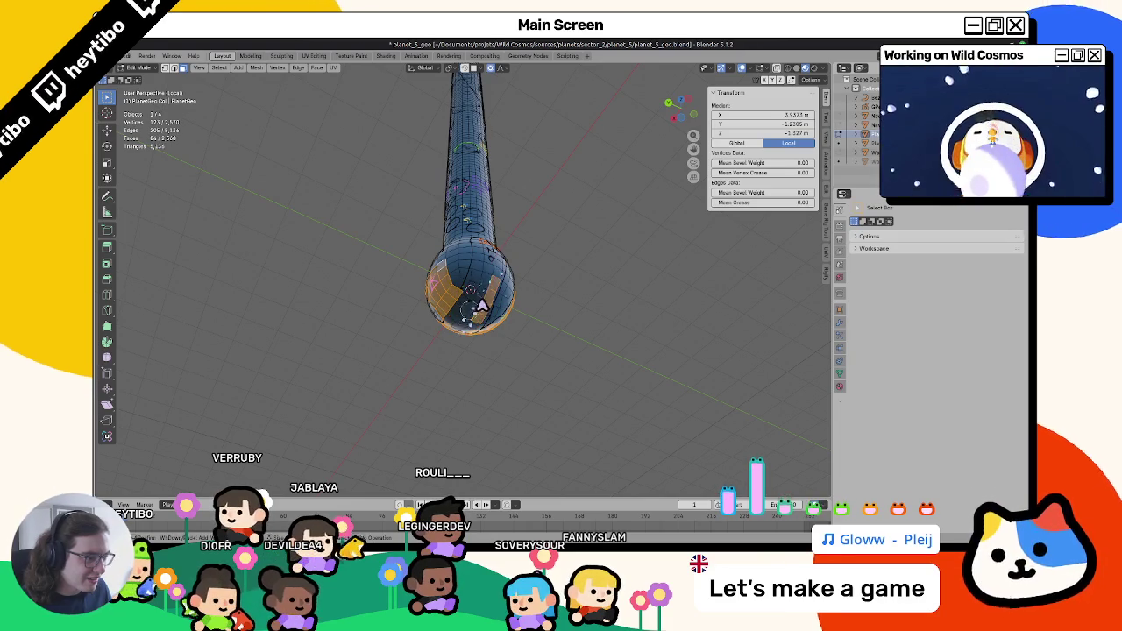
drag(477, 304, 468, 321)
mouse_move(459, 323)
middle_down()
mouse_move(471, 257)
mouse_move(447, 263)
mouse_move(461, 257)
middle_up()
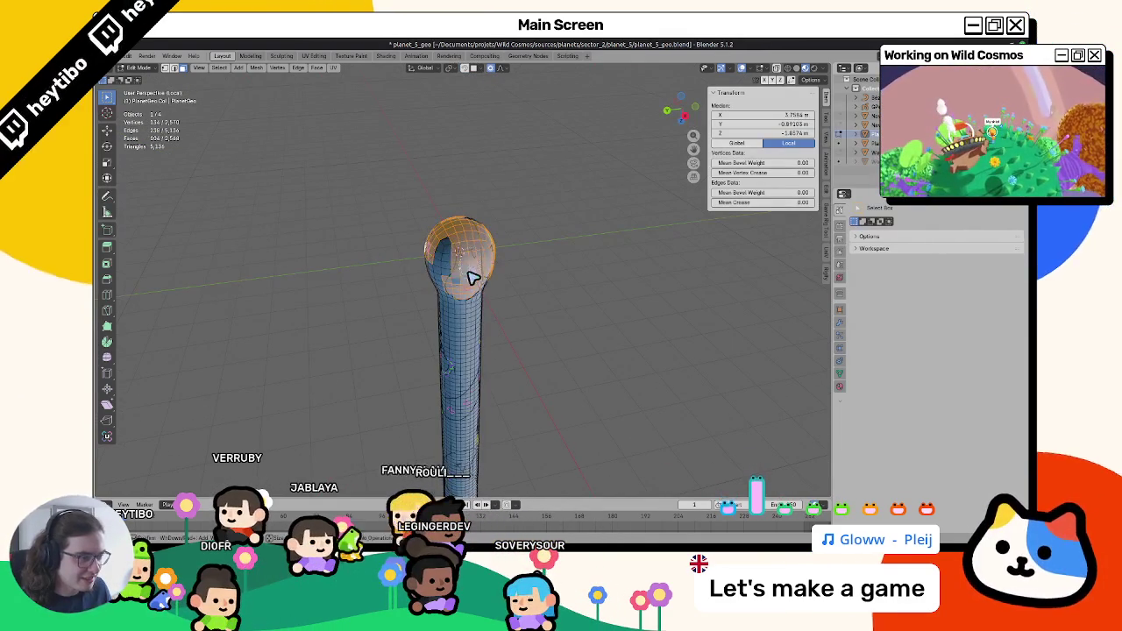
shift+click(445, 263)
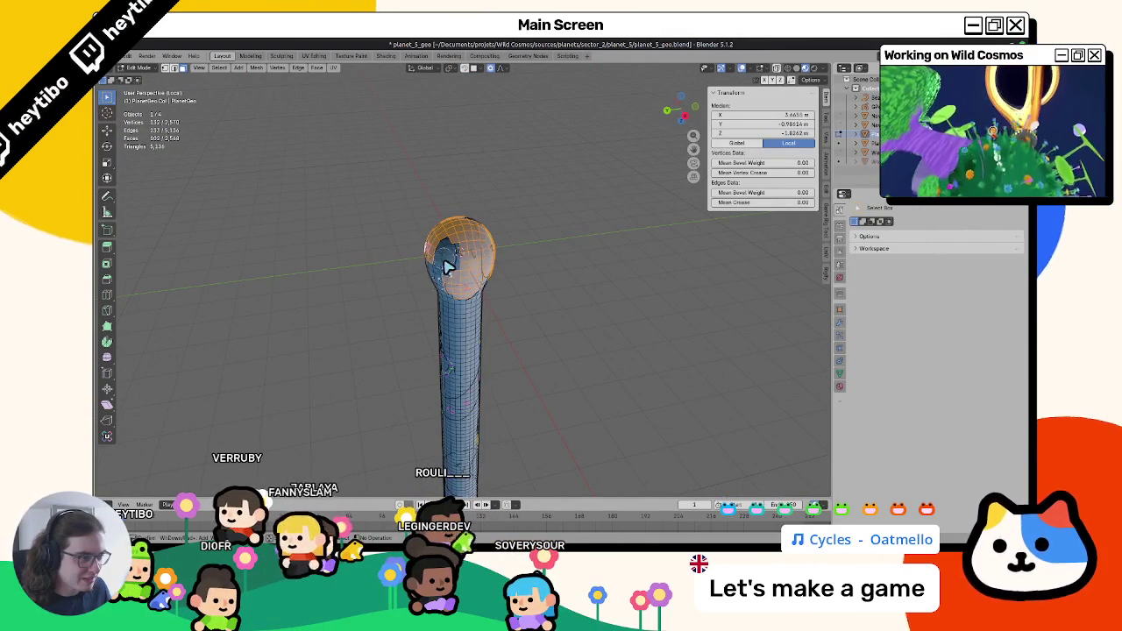
mouse_move(481, 258)
middle_down()
mouse_move(474, 294)
mouse_move(461, 281)
mouse_move(441, 321)
mouse_move(476, 333)
mouse_move(445, 326)
middle_up()
shift+click(458, 311)
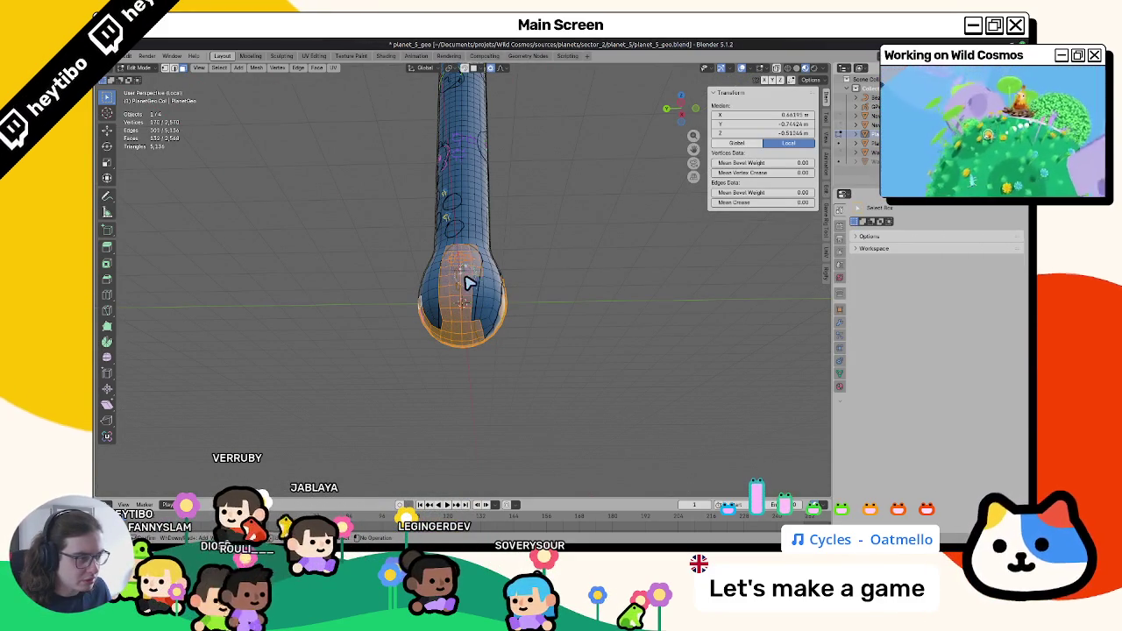
Select faces inside the sketches higher up the tube, deselecting faces spilling outside.
mouse_move(456, 290)
middle_down()
mouse_move(451, 271)
mouse_move(427, 260)
middle_up()
click(438, 191)
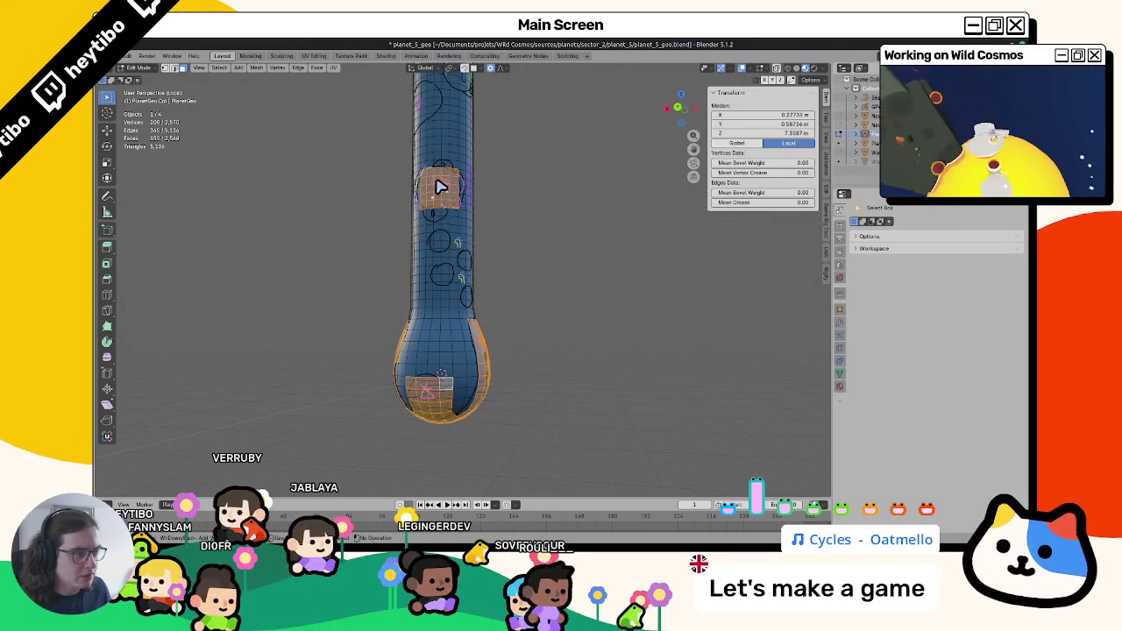
scroll(434, 215, up, 3)
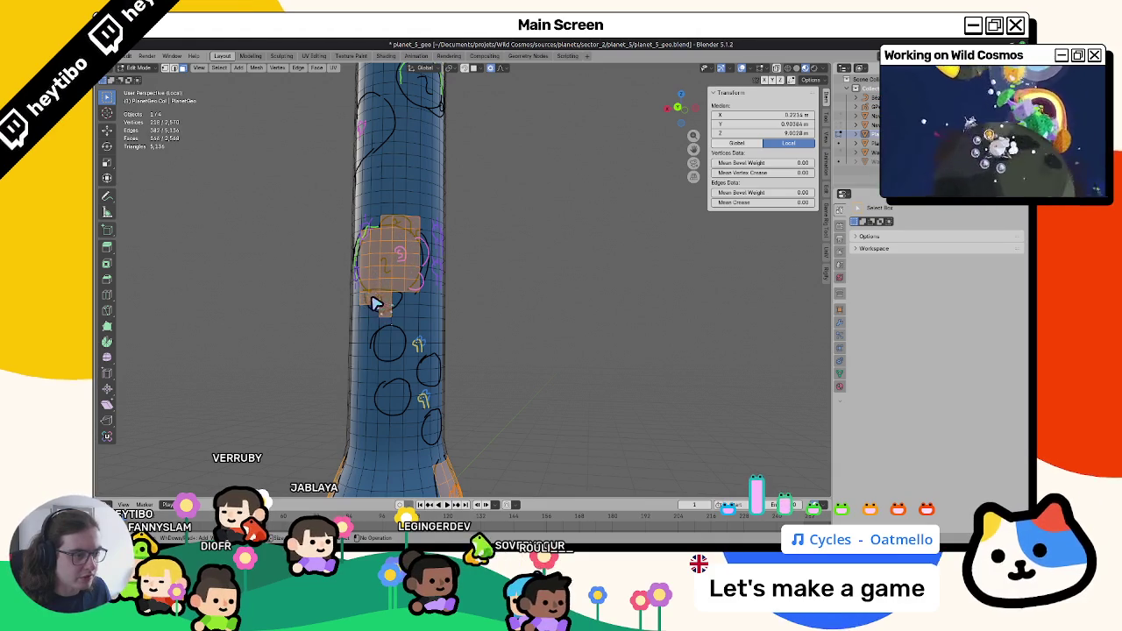
middle_drag(489, 263, 471, 245)
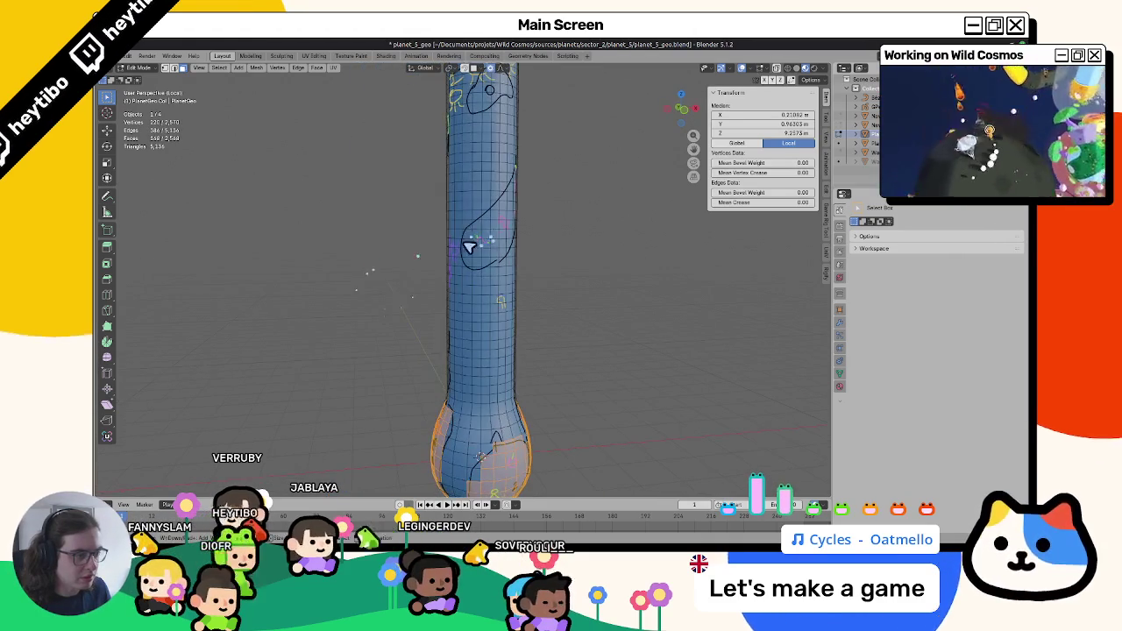
shift+click(478, 262)
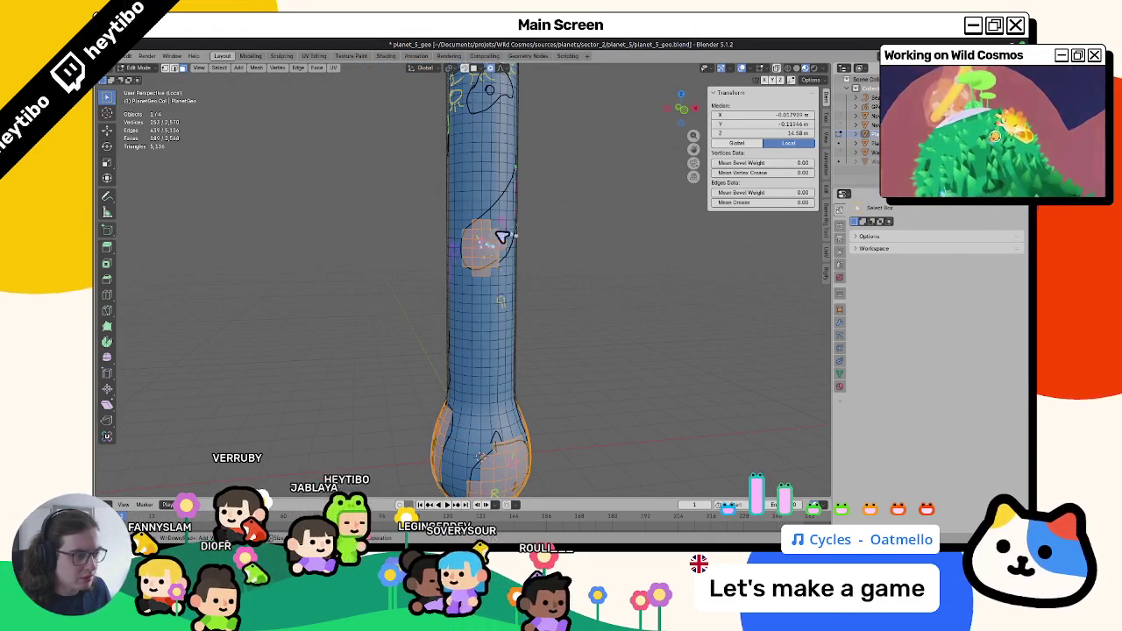
mouse_move(515, 232)
middle_down()
mouse_move(468, 295)
mouse_move(438, 308)
middle_up()
shift+click(447, 313)
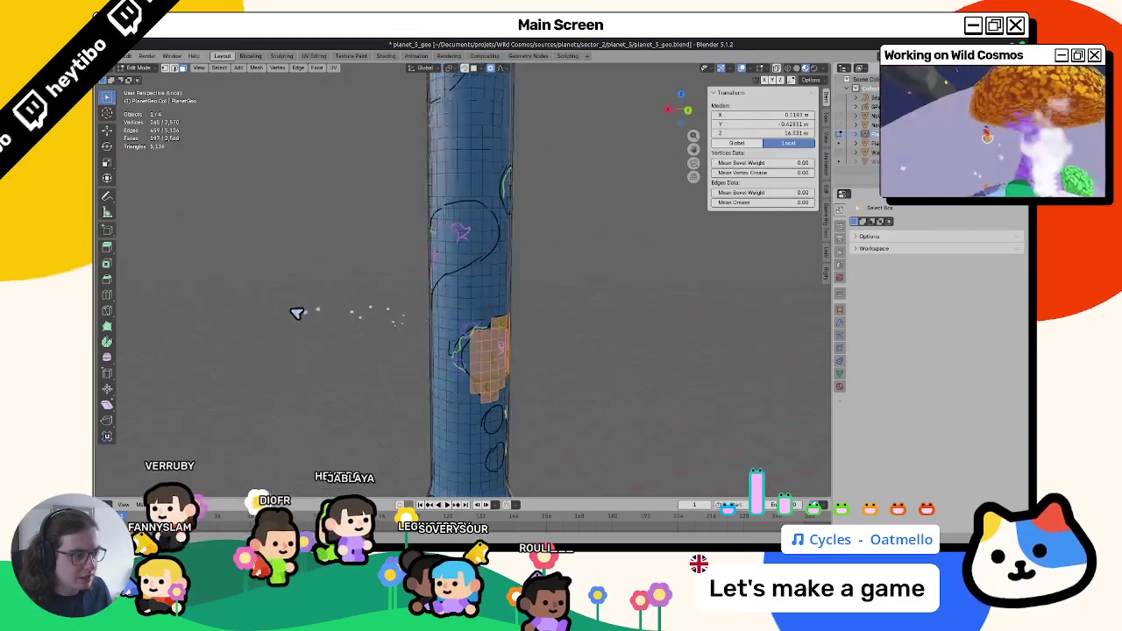
shift+click(482, 286)
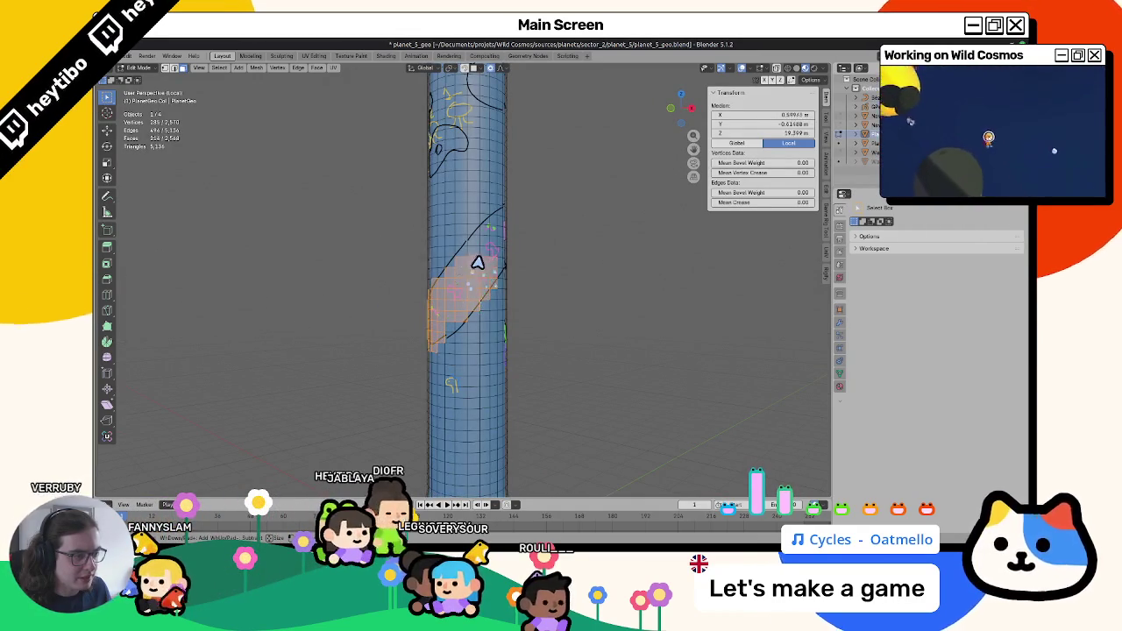
shift+click(451, 268)
middle_drag(451, 268, 479, 229)
middle_drag(449, 267, 444, 265)
shift+click(444, 265)
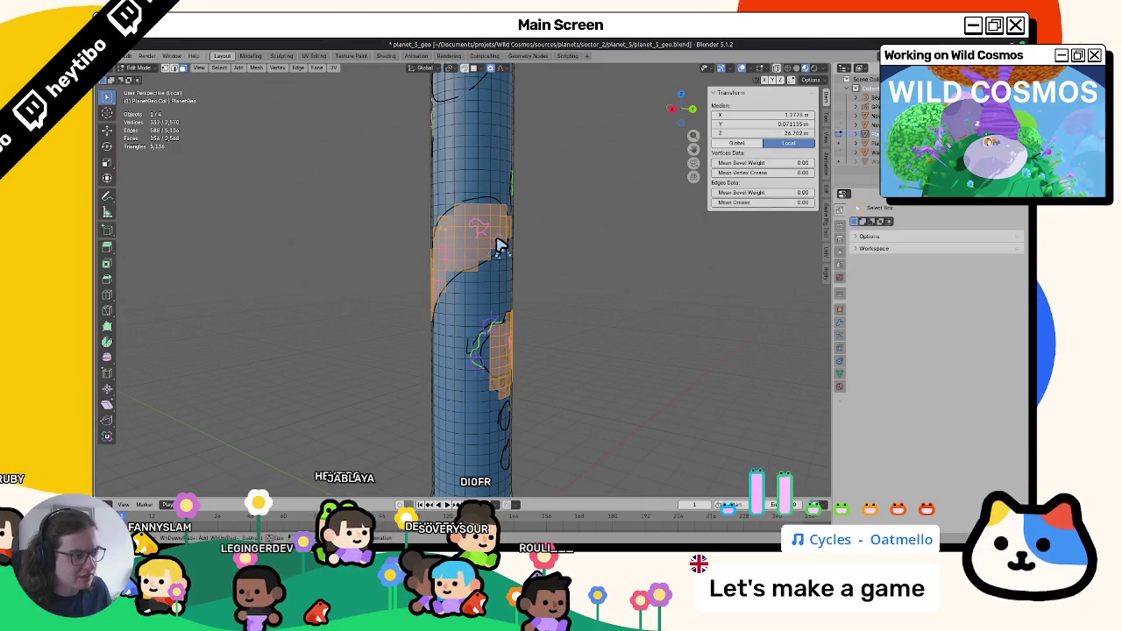
ctrl+drag(499, 246, 430, 257)
Circle-select more faces inside the remaining sketches around the column.
middle_drag(436, 260, 466, 270)
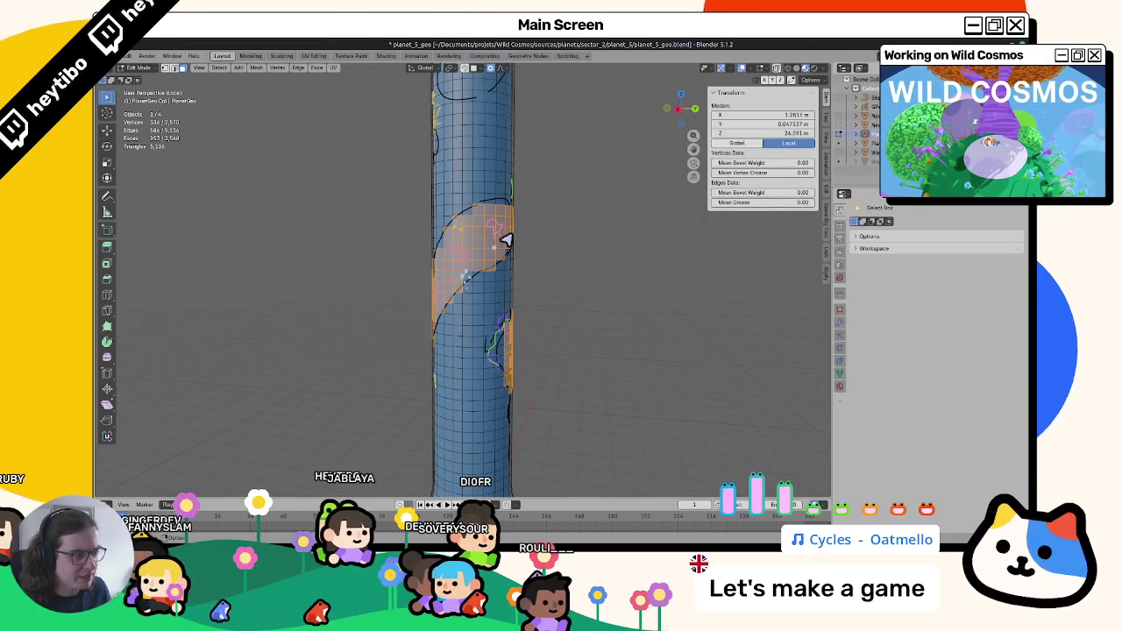
middle_drag(509, 236, 397, 268)
key(c)
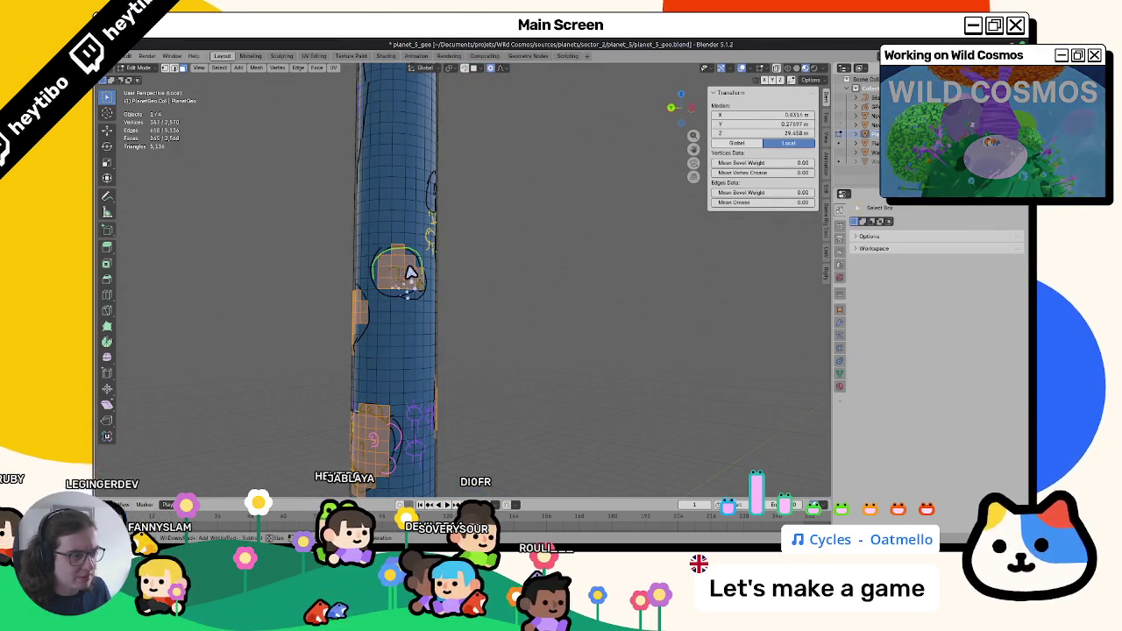
drag(412, 275, 412, 270)
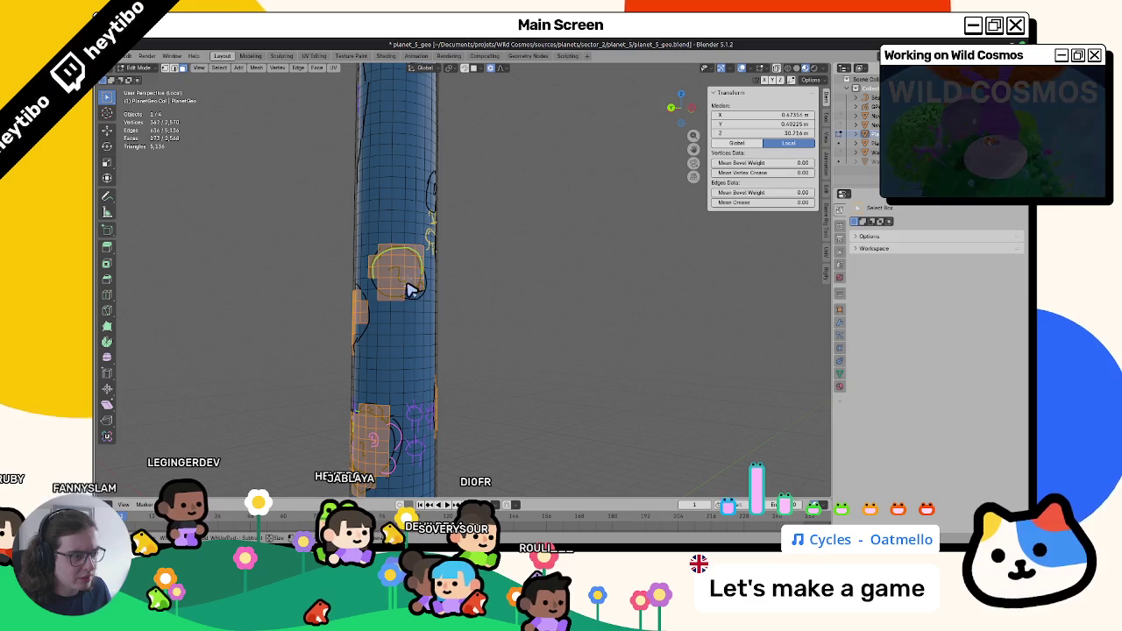
mouse_move(430, 252)
middle_down()
mouse_move(396, 258)
mouse_move(401, 293)
middle_up()
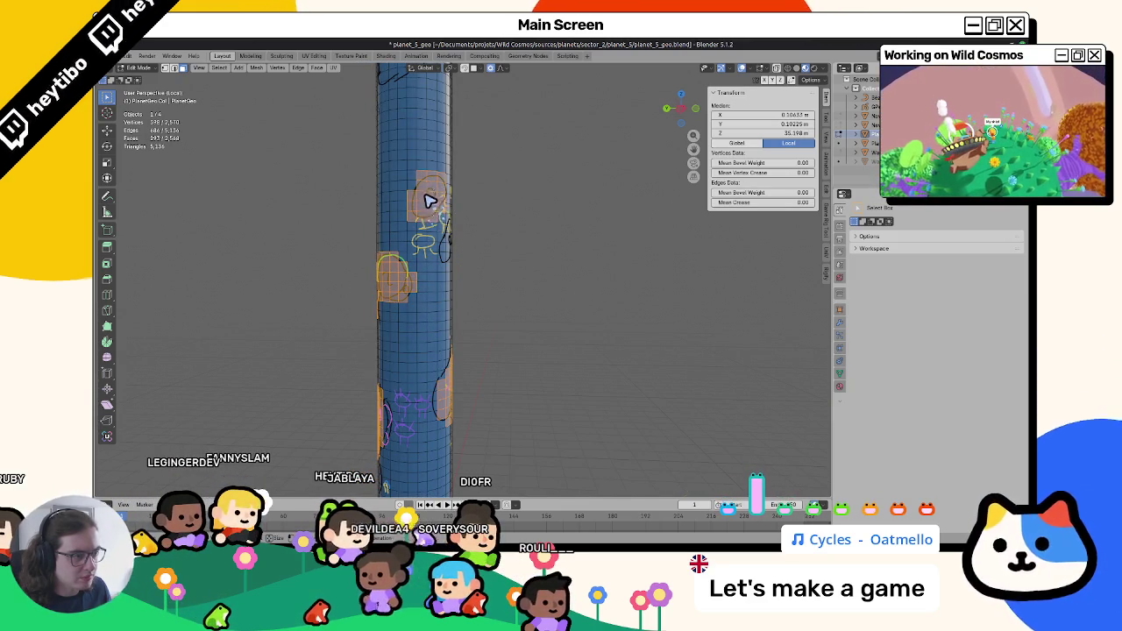
middle_drag(429, 200, 472, 244)
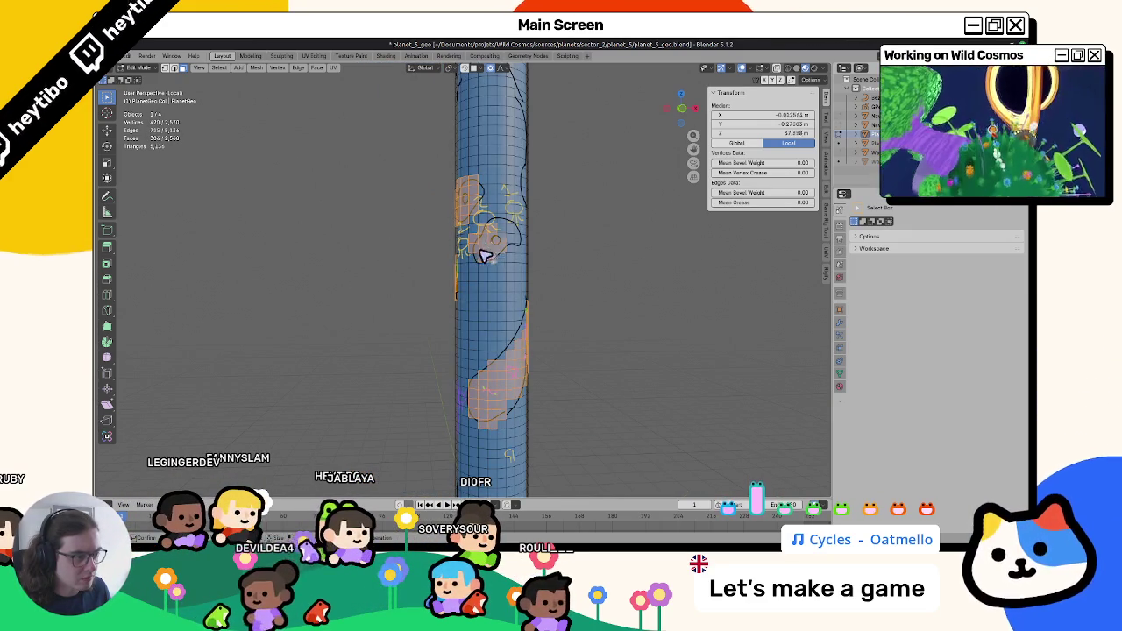
drag(484, 248, 504, 240)
middle_drag(494, 235, 459, 289)
drag(480, 270, 462, 260)
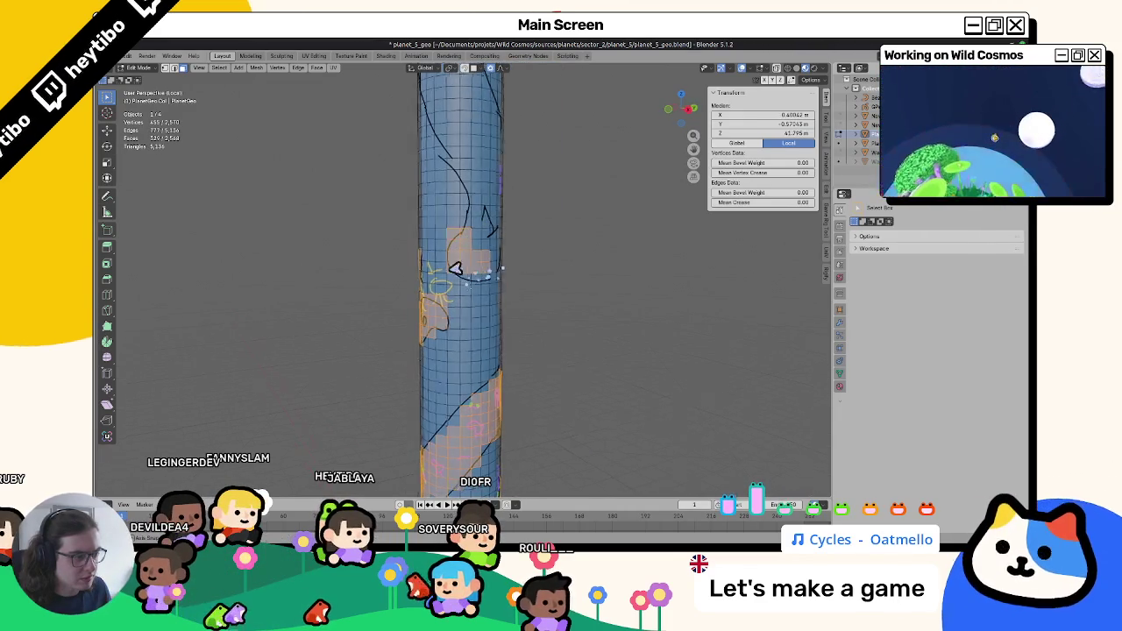
middle_drag(461, 260, 444, 275)
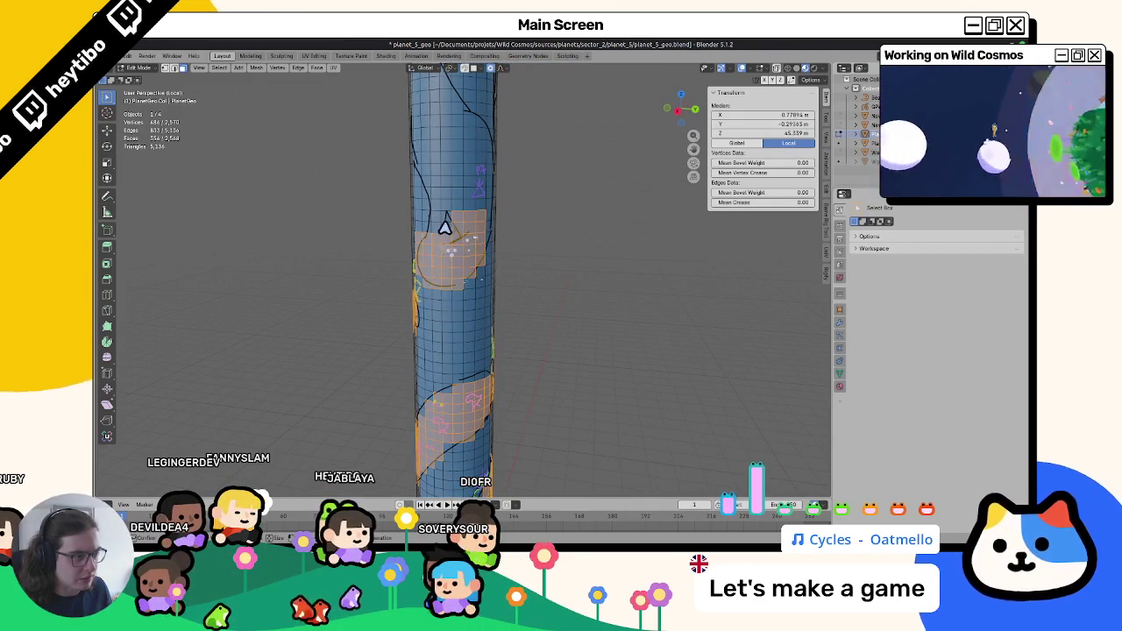
mouse_move(435, 186)
mouse_down()
mouse_move(456, 178)
mouse_move(486, 237)
mouse_up()
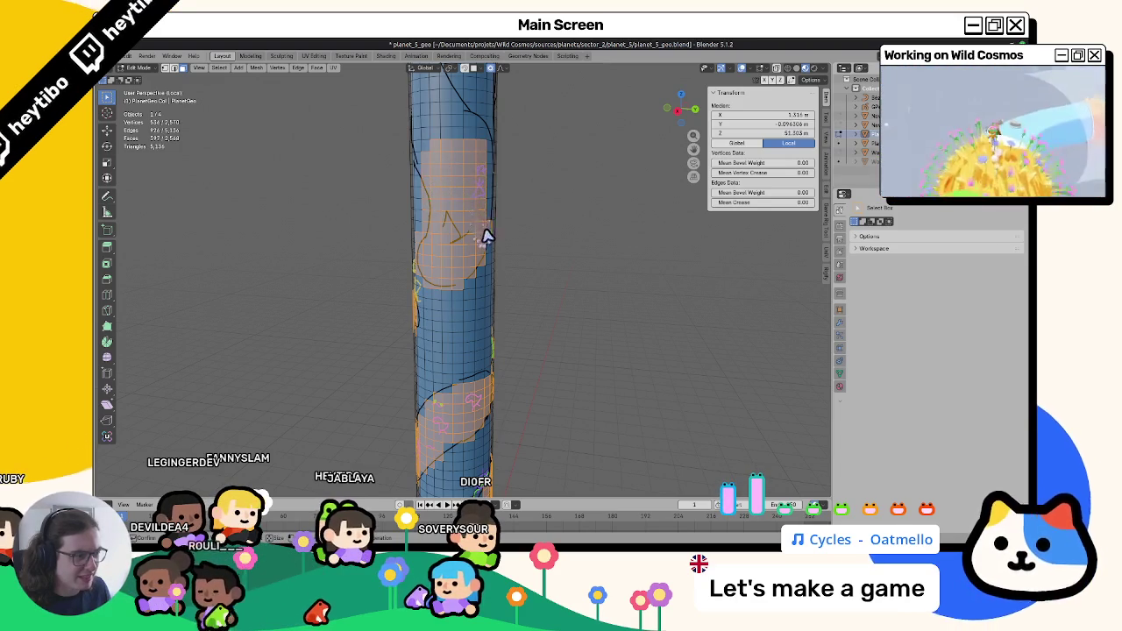
scroll(458, 265, down, 5)
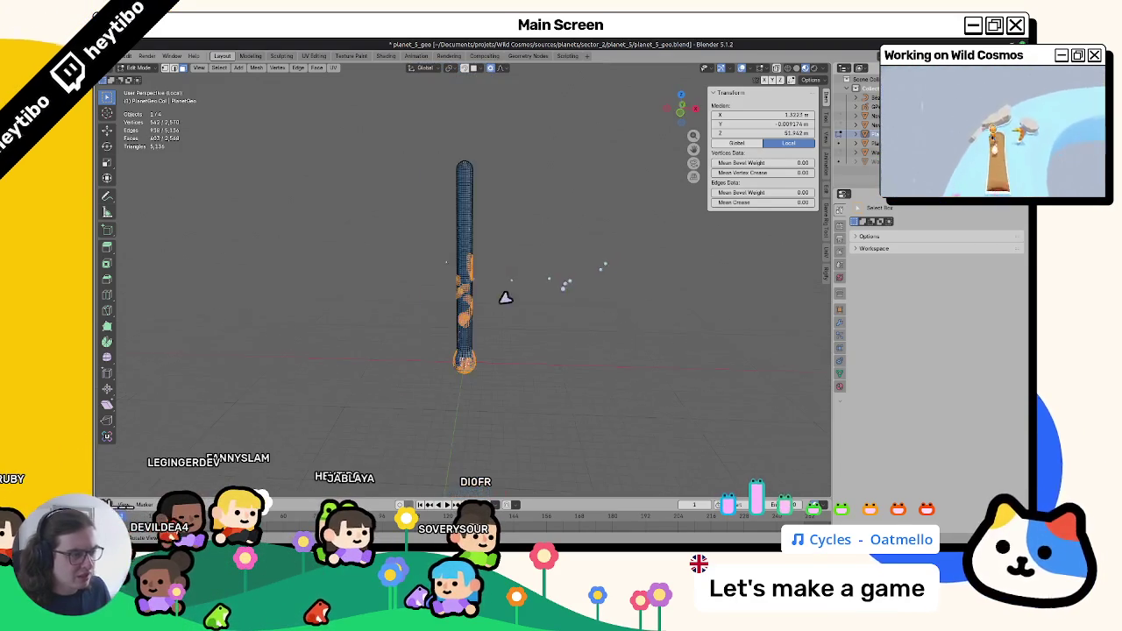
Set the vertex paint colour to white, then return to Object Mode.
middle_drag(546, 283, 501, 325)
scroll(500, 326, up, 6)
middle_drag(459, 394, 476, 301)
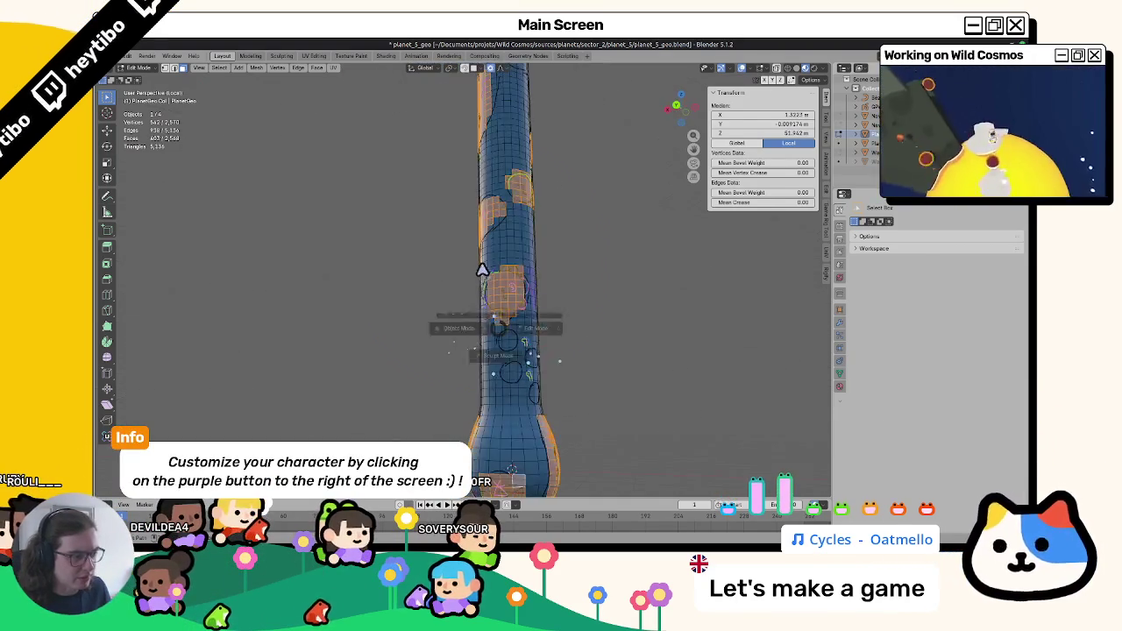
key(ctrl+Tab)
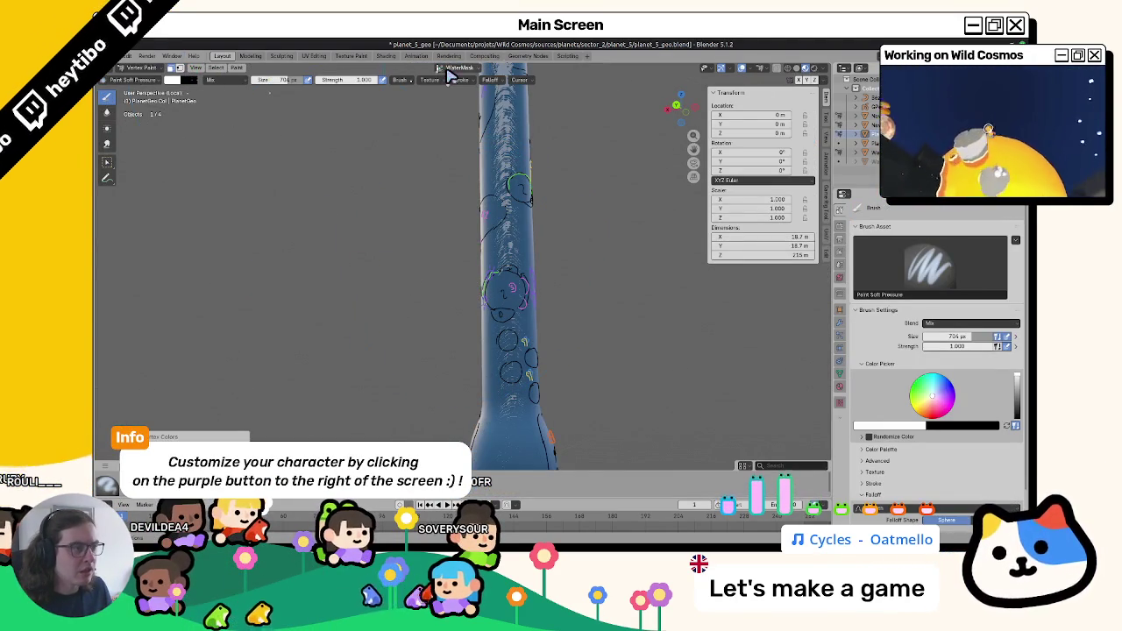
click(175, 80)
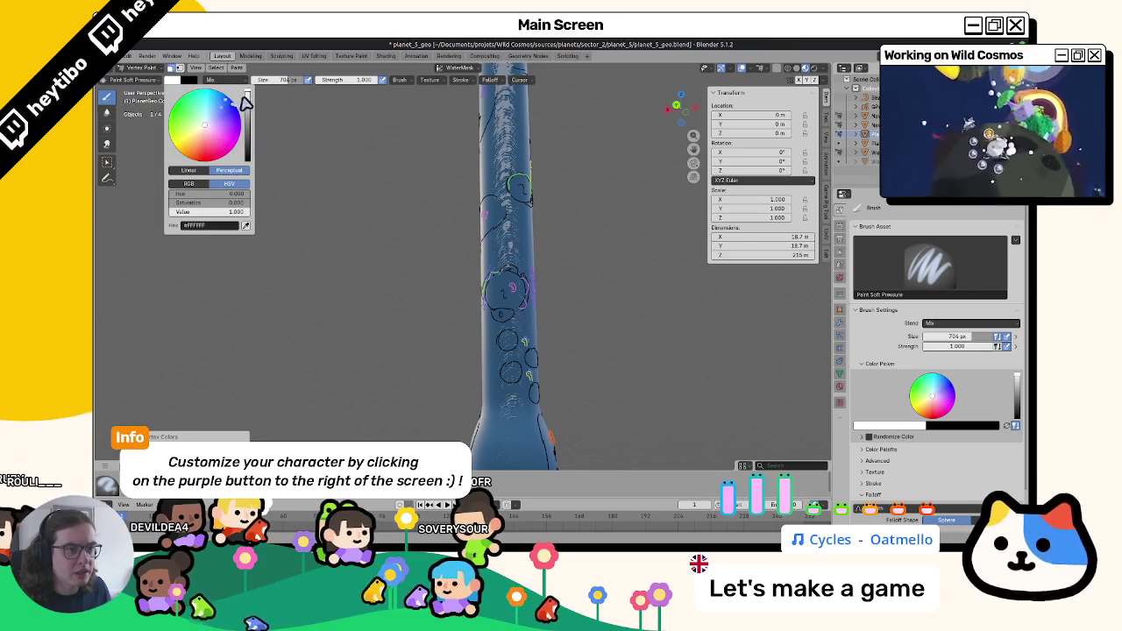
drag(249, 97, 249, 162)
mouse_move(325, 188)
middle_down()
mouse_move(309, 233)
mouse_move(445, 256)
middle_up()
key(ctrl+Tab)
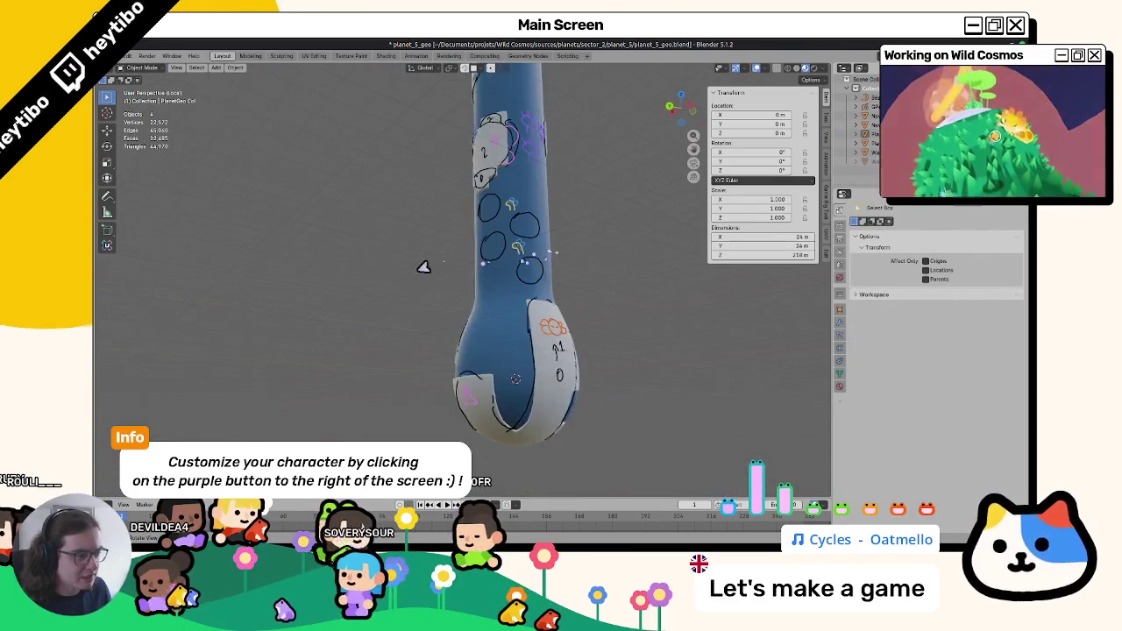
Clear the selection and box-select a small patch of faces inside the sphere's outline.
scroll(444, 257, up, 3)
scroll(454, 265, up, 3)
scroll(381, 299, up, 3)
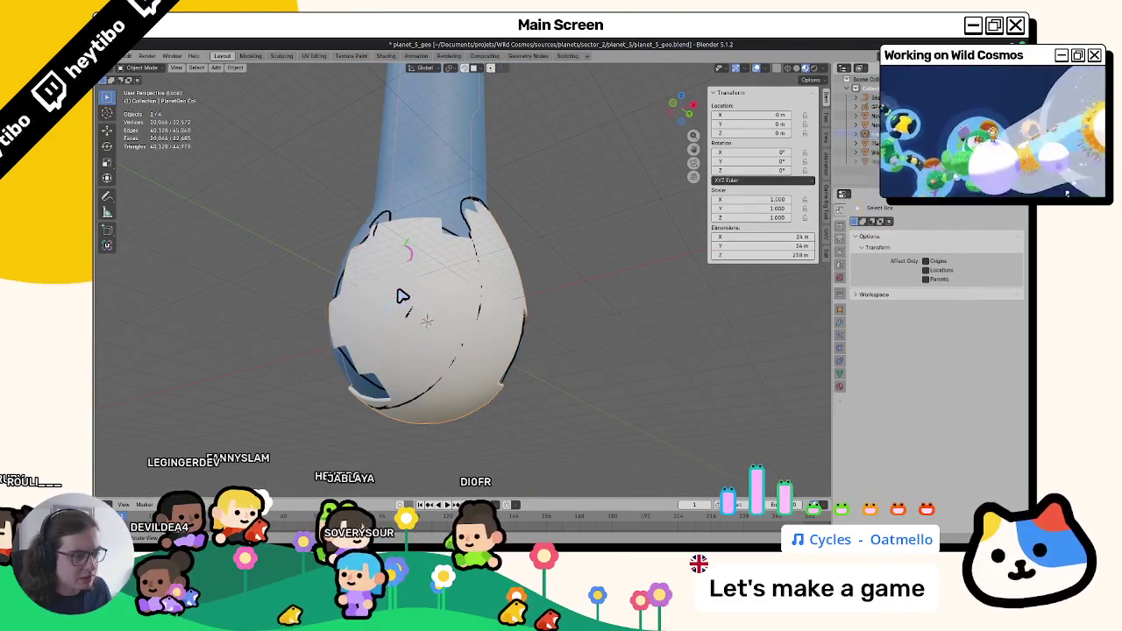
key(Tab)
key(alt+a)
middle_drag(401, 250, 421, 263)
mouse_move(443, 219)
mouse_down()
mouse_move(397, 307)
mouse_move(459, 376)
mouse_move(491, 350)
mouse_move(512, 292)
mouse_move(501, 251)
mouse_move(463, 313)
mouse_up()
Make Layer2 the active colour attribute, pick white, and Shift+K fill the selected faces.
key(ctrl+Tab)
click(470, 278)
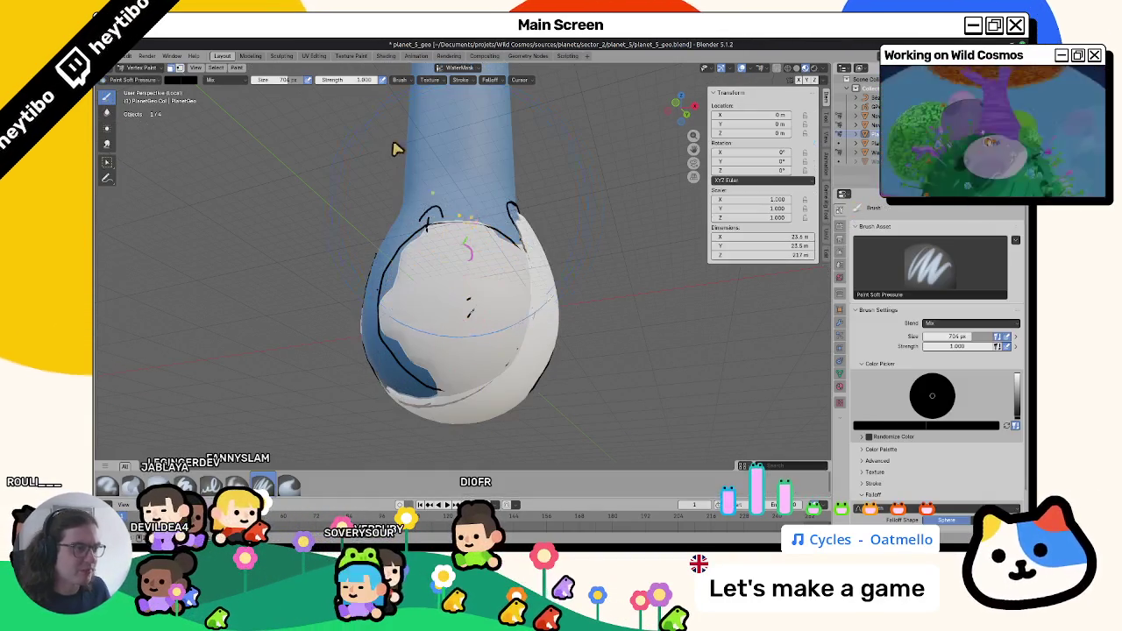
click(458, 69)
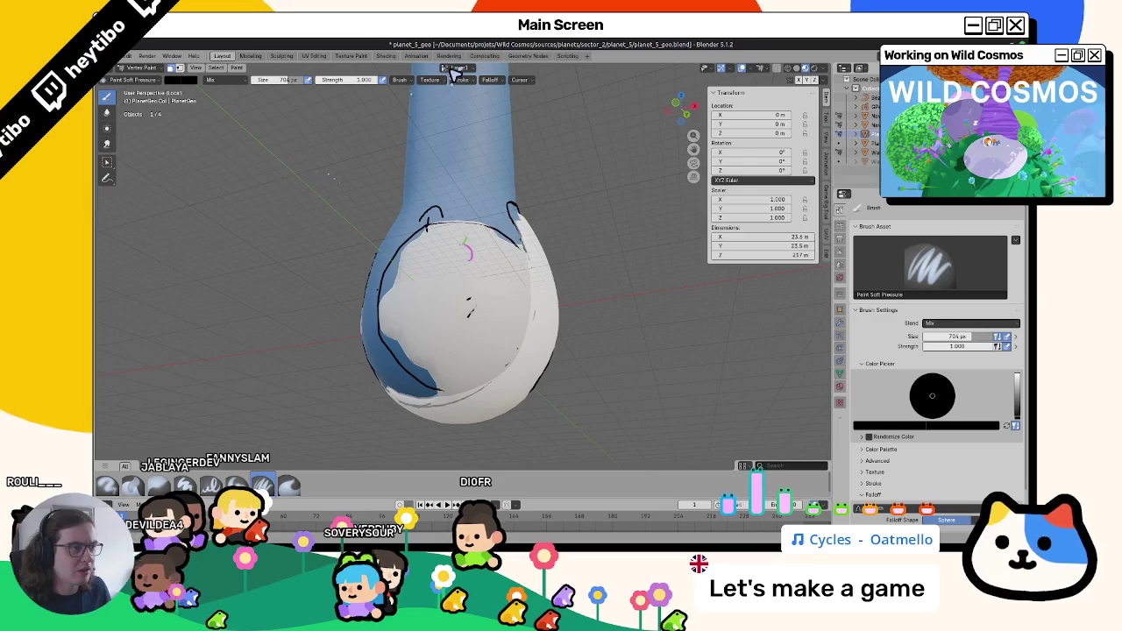
click(456, 70)
click(449, 91)
click(182, 80)
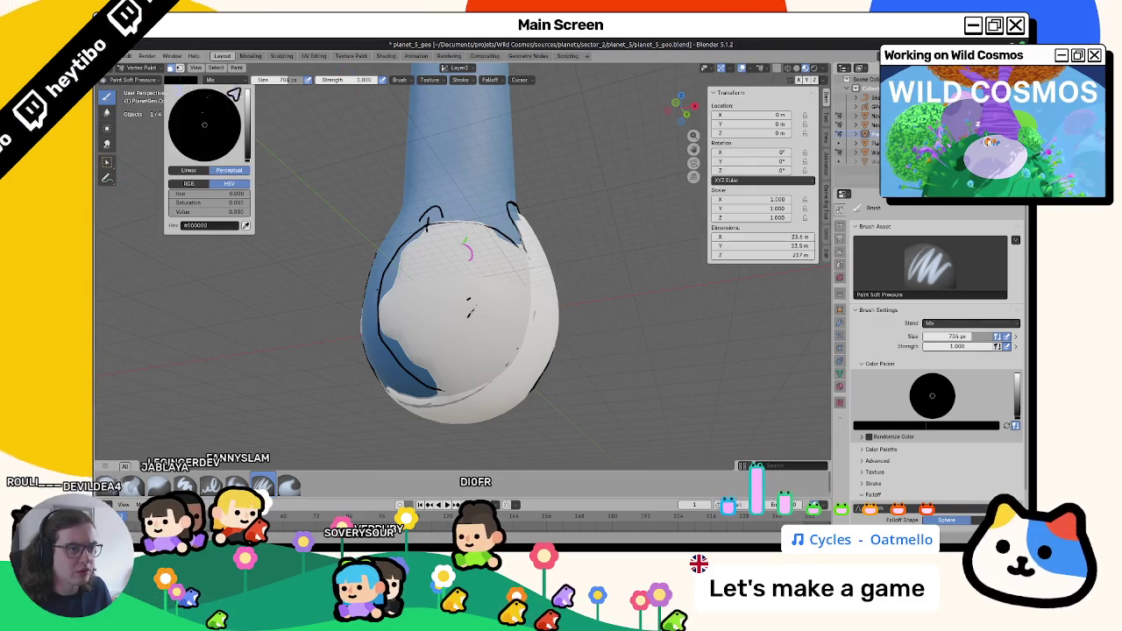
drag(246, 136, 246, 83)
key(shift+k)
mouse_move(433, 226)
middle_down()
mouse_move(286, 248)
mouse_move(451, 233)
mouse_move(452, 275)
mouse_move(388, 283)
mouse_move(293, 237)
mouse_move(374, 273)
mouse_move(366, 243)
mouse_move(389, 311)
mouse_move(351, 271)
mouse_move(261, 235)
mouse_move(303, 303)
mouse_move(346, 266)
mouse_move(371, 265)
middle_up()
key(ctrl+Tab)
key(ctrl+Tab)
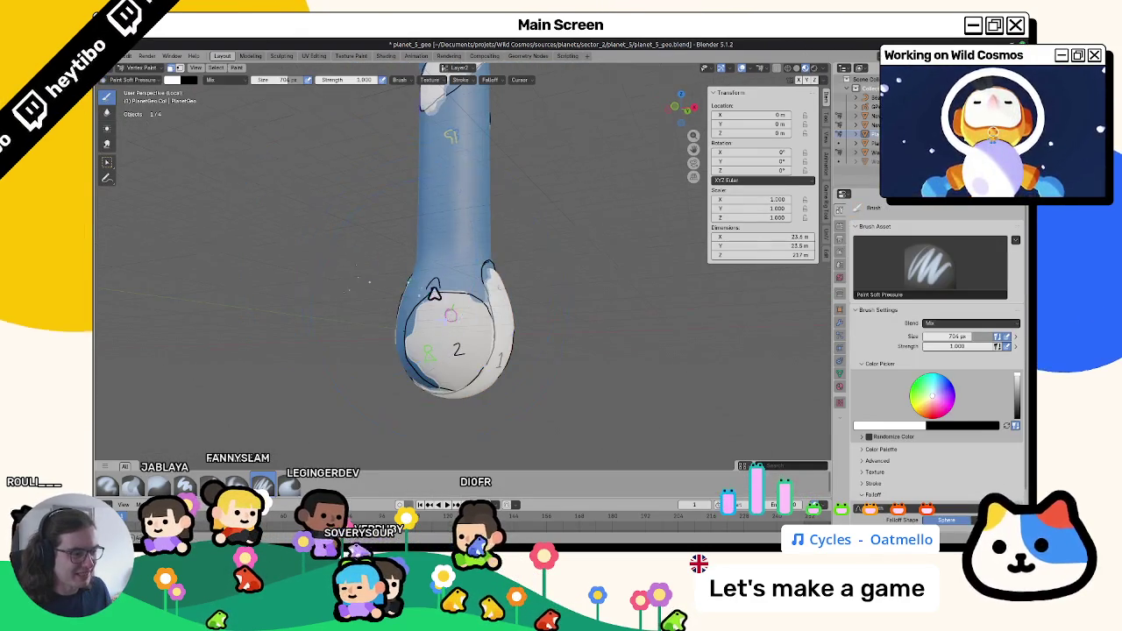
Isolate the faces around the sphere's region marked 2 and fill them white in Vertex Paint.
middle_drag(434, 296, 444, 292)
key(Tab)
click(421, 295)
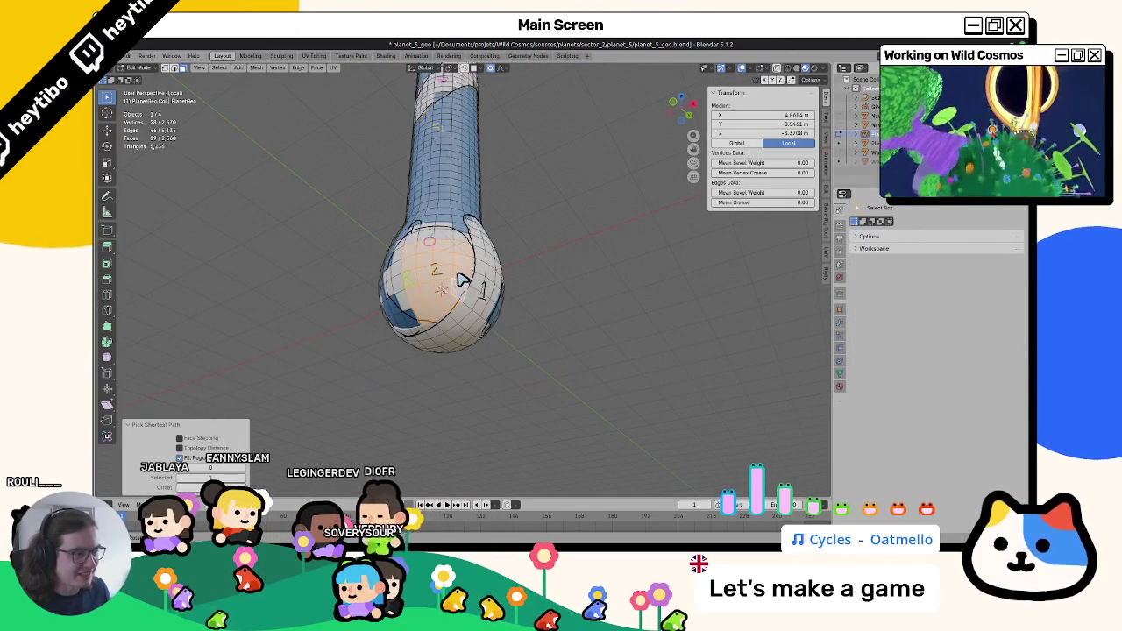
middle_drag(459, 290, 450, 295)
key(Tab)
mouse_move(449, 227)
middle_down()
mouse_move(392, 298)
mouse_move(413, 261)
middle_up()
key(Tab)
key(Tab)
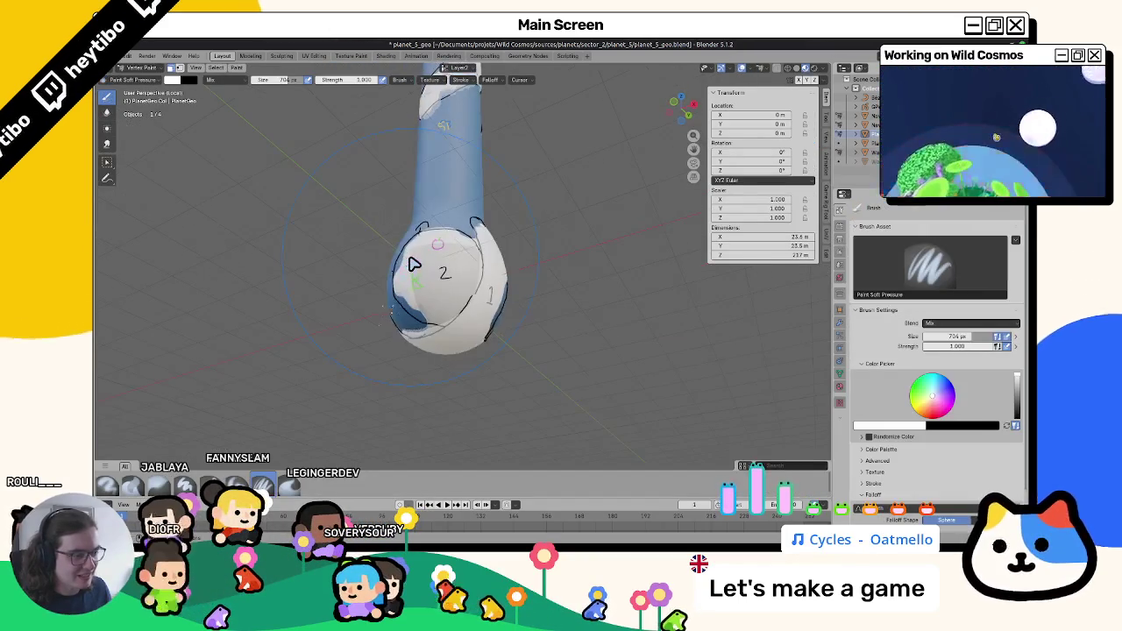
key(Tab)
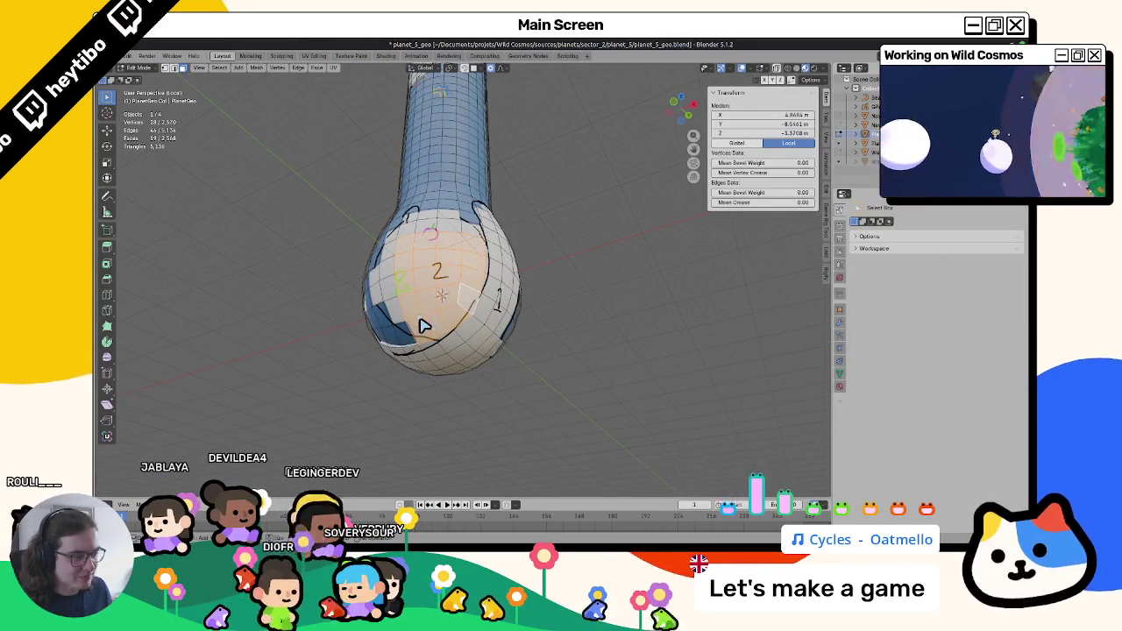
ctrl+drag(426, 321, 463, 308)
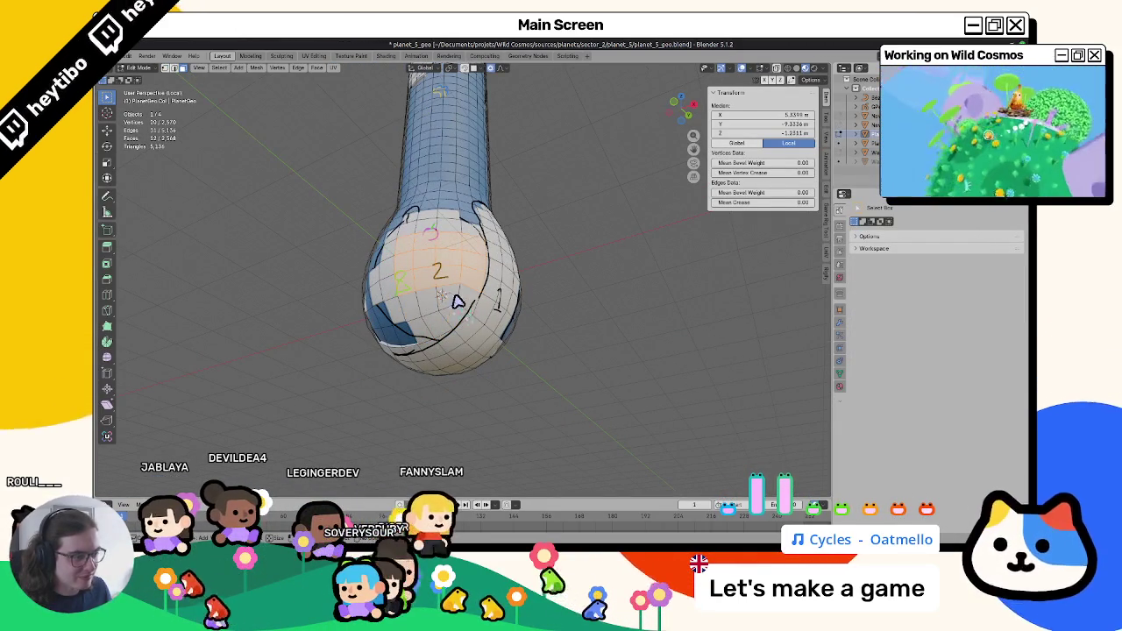
key(Tab)
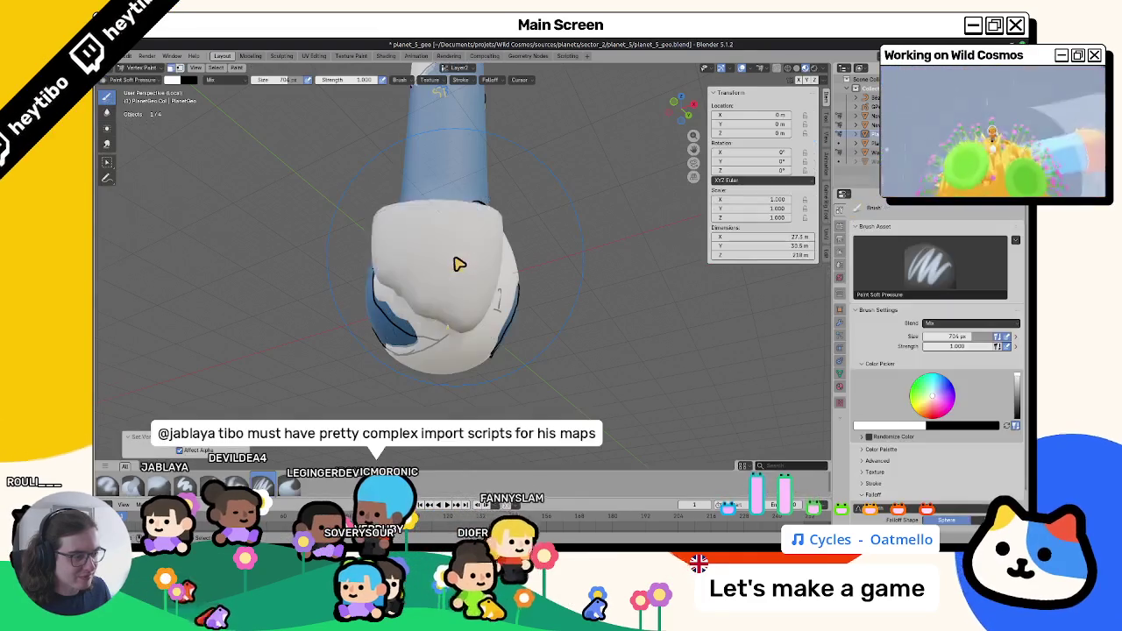
key(ctrl+Tab)
middle_drag(383, 295, 371, 310)
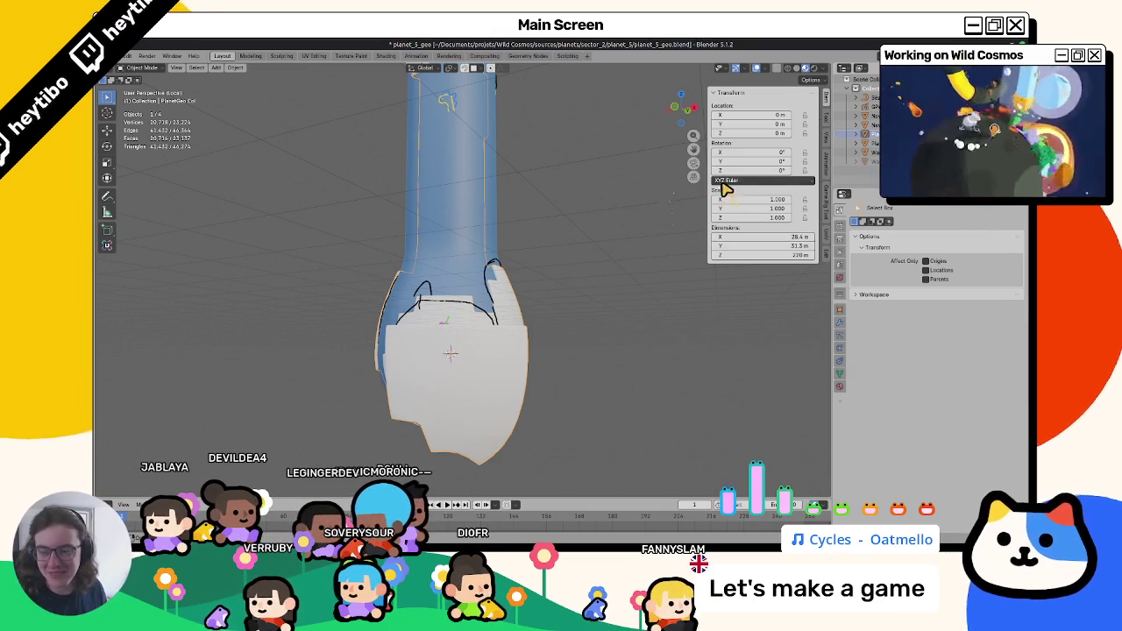
Select the vertex beside the white patch and join it with J to close the gap.
mouse_move(501, 288)
middle_down()
mouse_move(491, 296)
mouse_move(502, 289)
middle_up()
key(Tab)
mouse_move(433, 246)
middle_down()
mouse_move(628, 319)
mouse_move(524, 400)
middle_up()
click(659, 331)
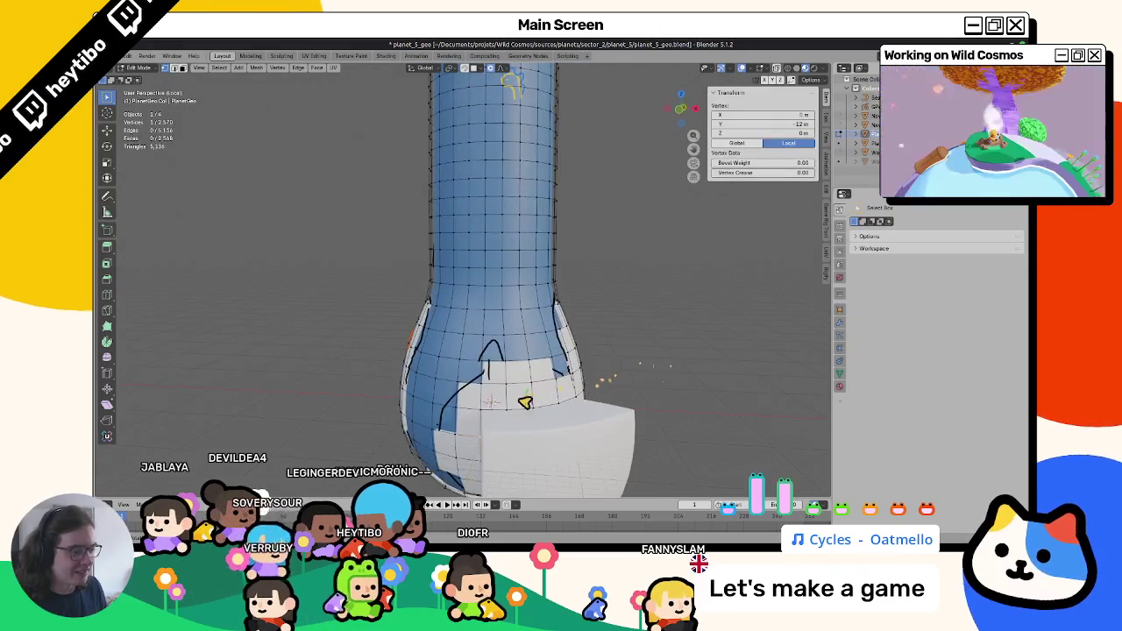
key(j)
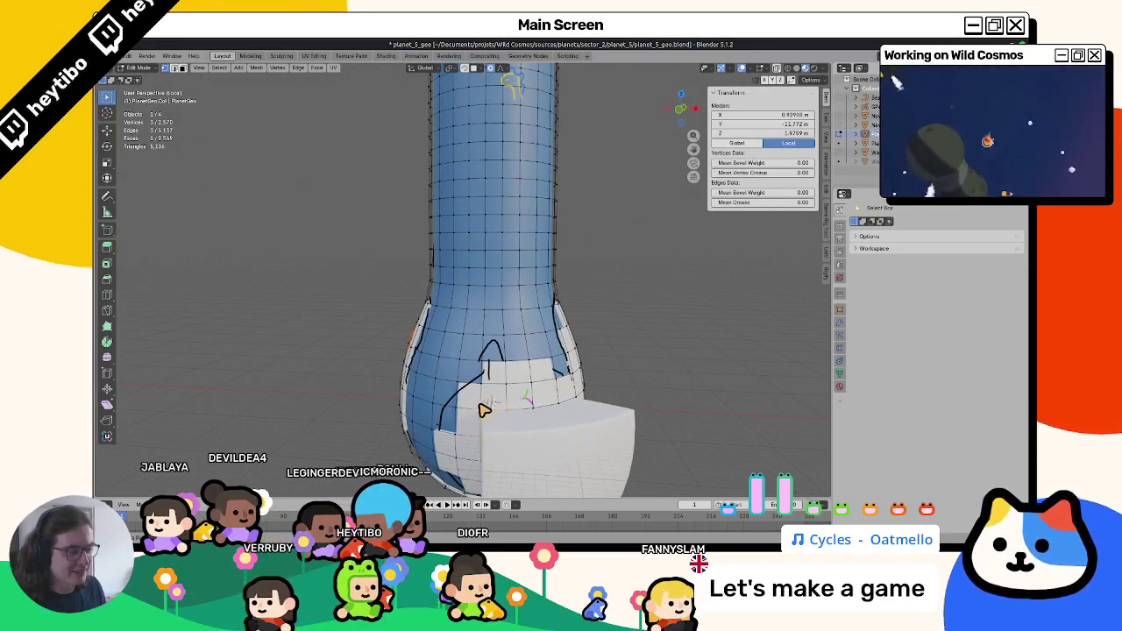
key(ctrl+Tab)
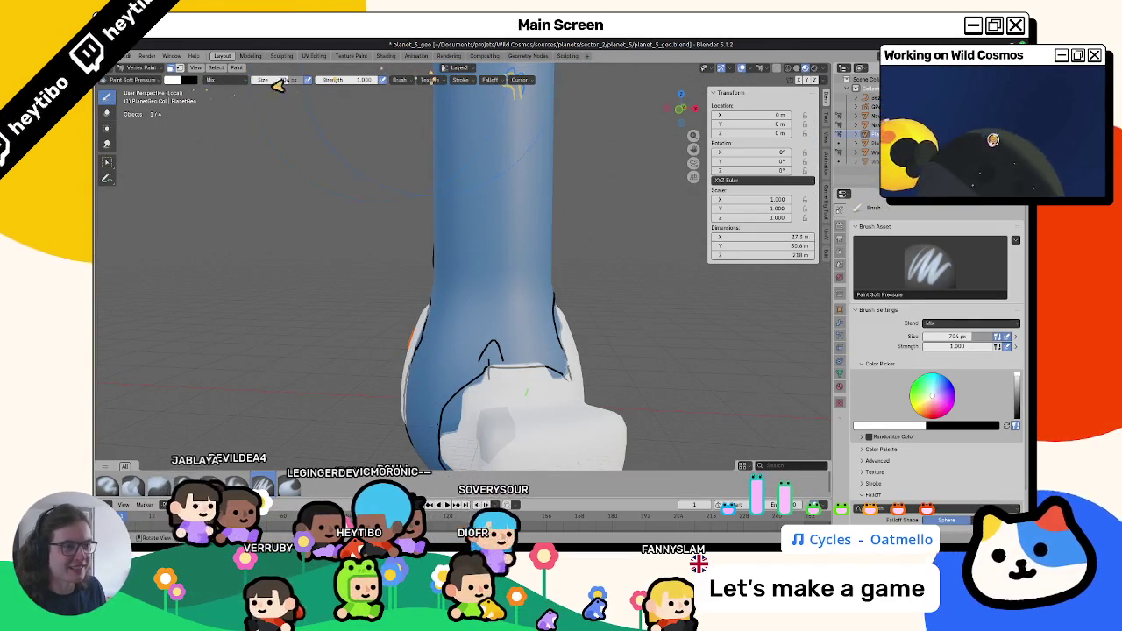
click(186, 80)
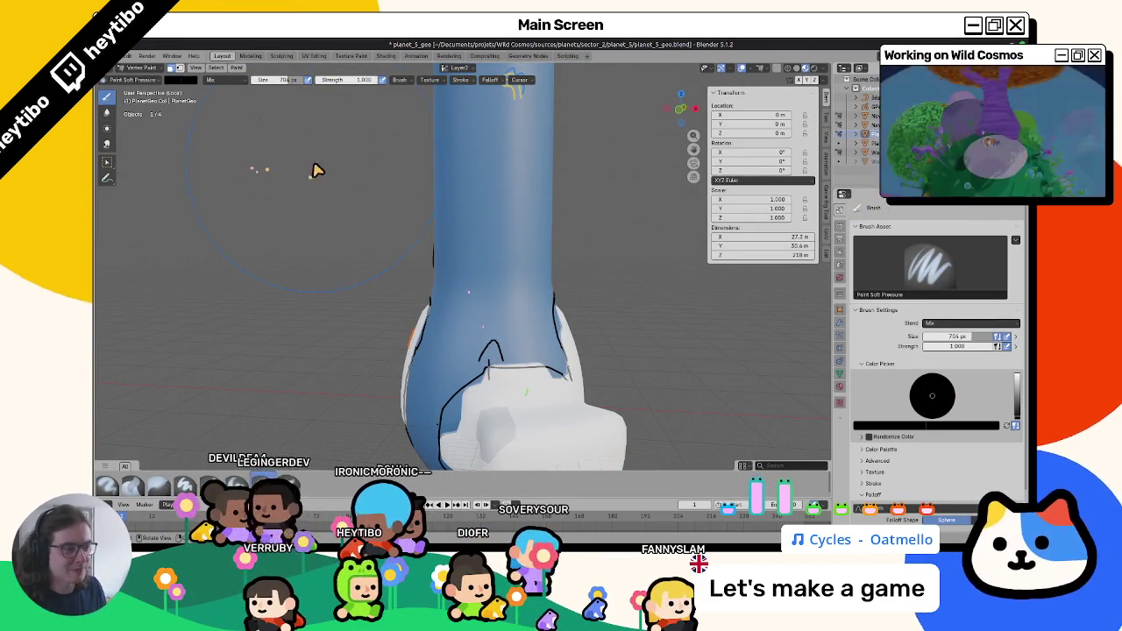
key(ctrl+Tab)
Orbit to bring the orange cloud sketch side into view and re-enter Edit Mode.
mouse_move(263, 251)
middle_down()
mouse_move(355, 242)
mouse_move(296, 233)
mouse_move(351, 281)
mouse_move(413, 243)
mouse_move(381, 268)
mouse_move(421, 258)
mouse_move(457, 267)
mouse_move(561, 342)
mouse_move(632, 359)
middle_up()
scroll(632, 359, up, 2)
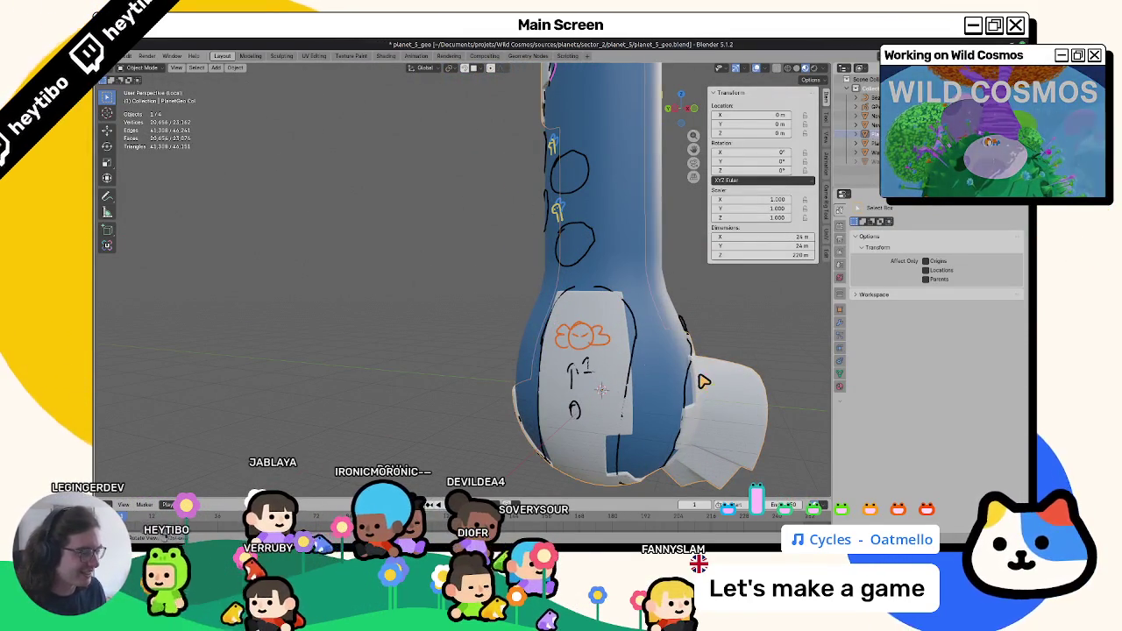
key(Tab)
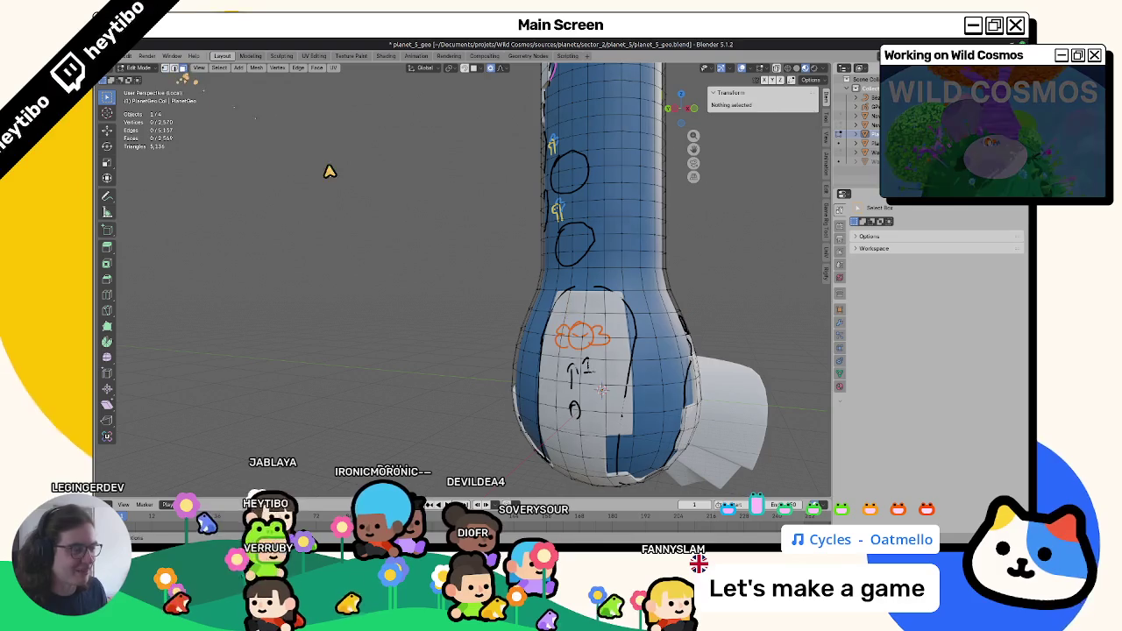
Fill the faces around the orange cloud sketch with white on the Layer1 colour attribute.
ctrl+shift+click(624, 326)
key(ctrl+Tab)
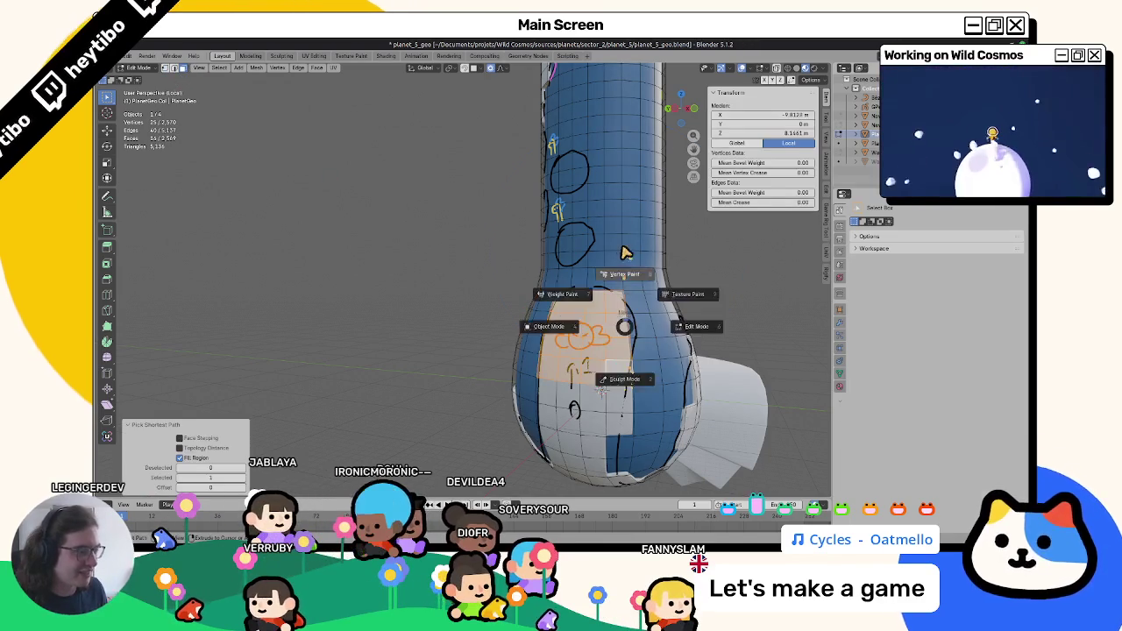
click(628, 254)
click(453, 70)
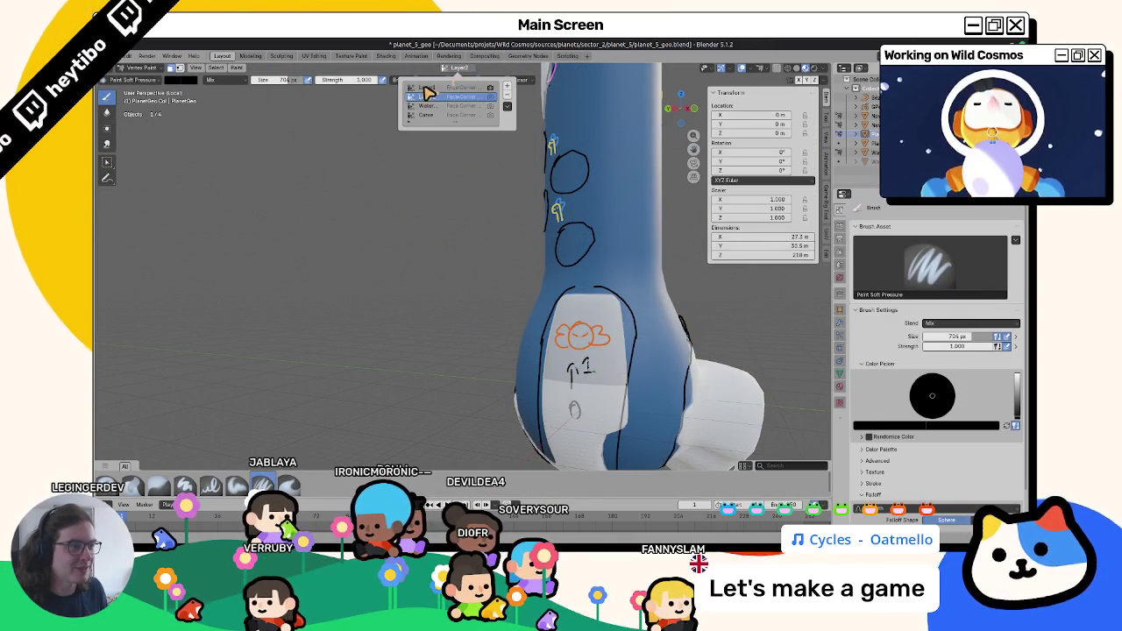
click(425, 88)
click(174, 80)
click(247, 97)
key(shift+k)
middle_drag(453, 269, 403, 212)
Toggle the white fill off and on with undo and redo to compare the result.
key(ctrl+z)
key(ctrl+shift+z)
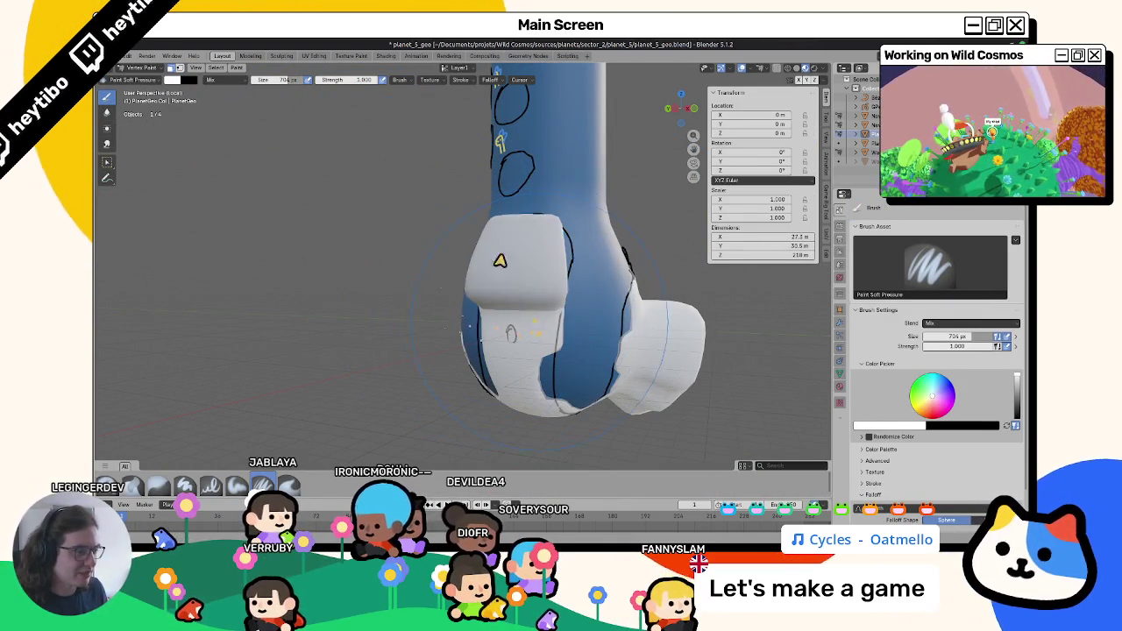
key(ctrl+z)
key(Tab)
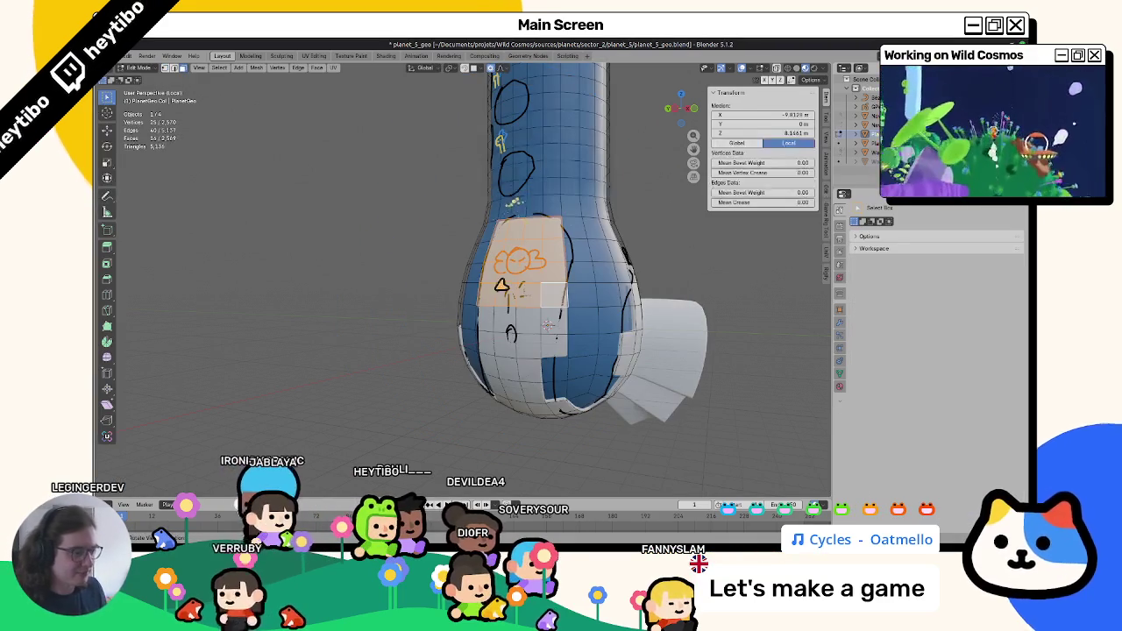
key(ctrl+Tab)
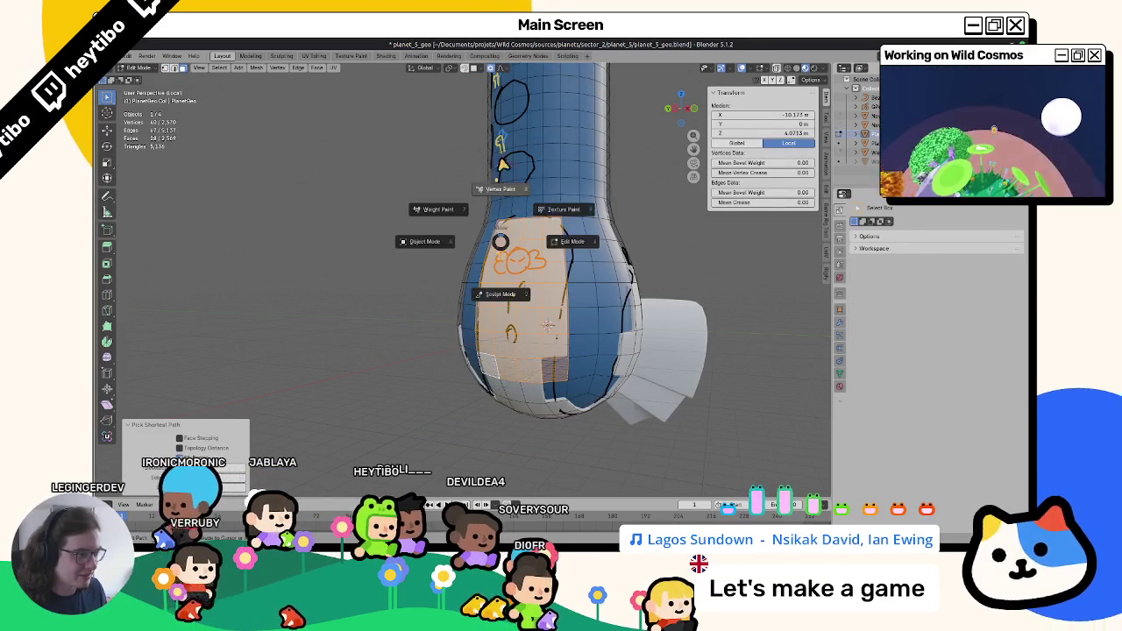
click(500, 205)
key(ctrl+shift+z)
key(ctrl+z)
key(ctrl+shift+z)
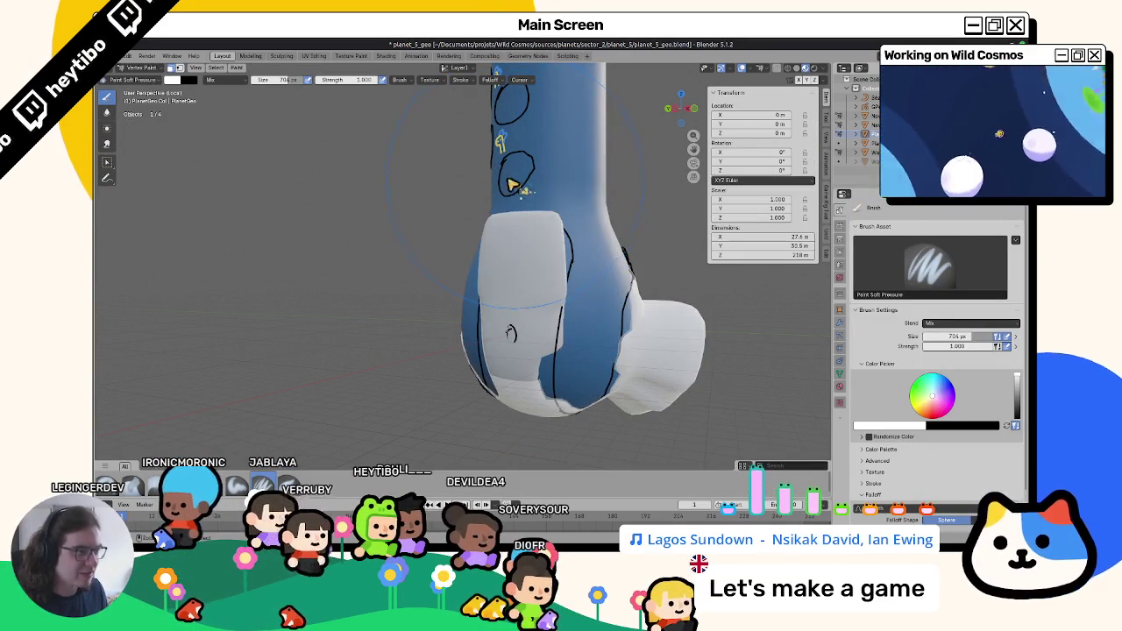
key(ctrl+z)
Set the brush falloff curve preset to Sharper.
scroll(884, 333, down, 2)
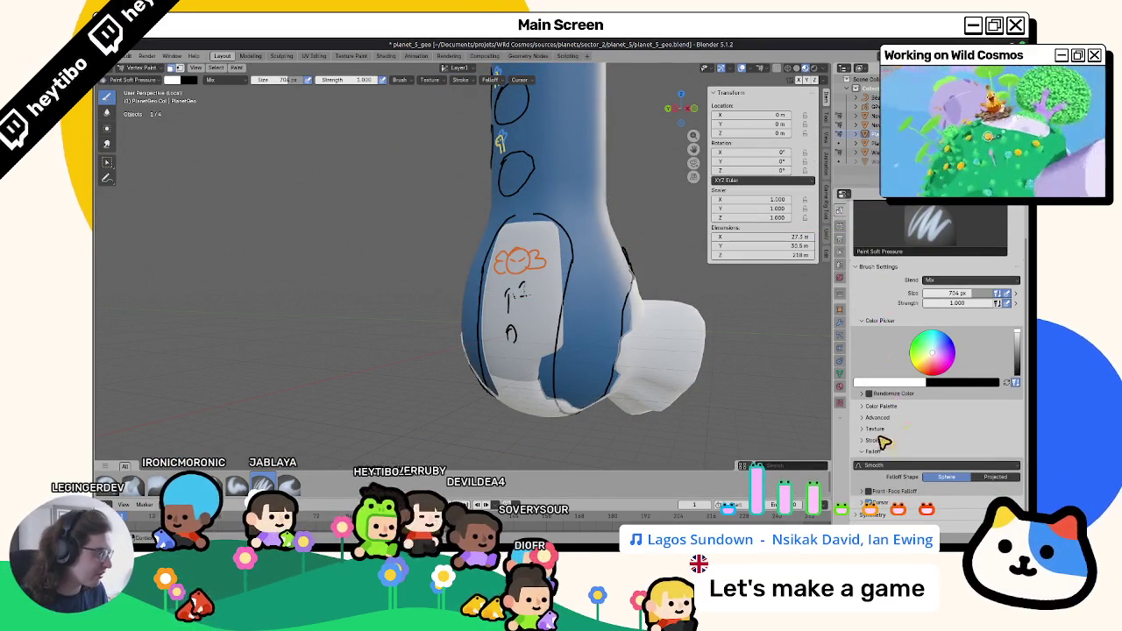
click(886, 465)
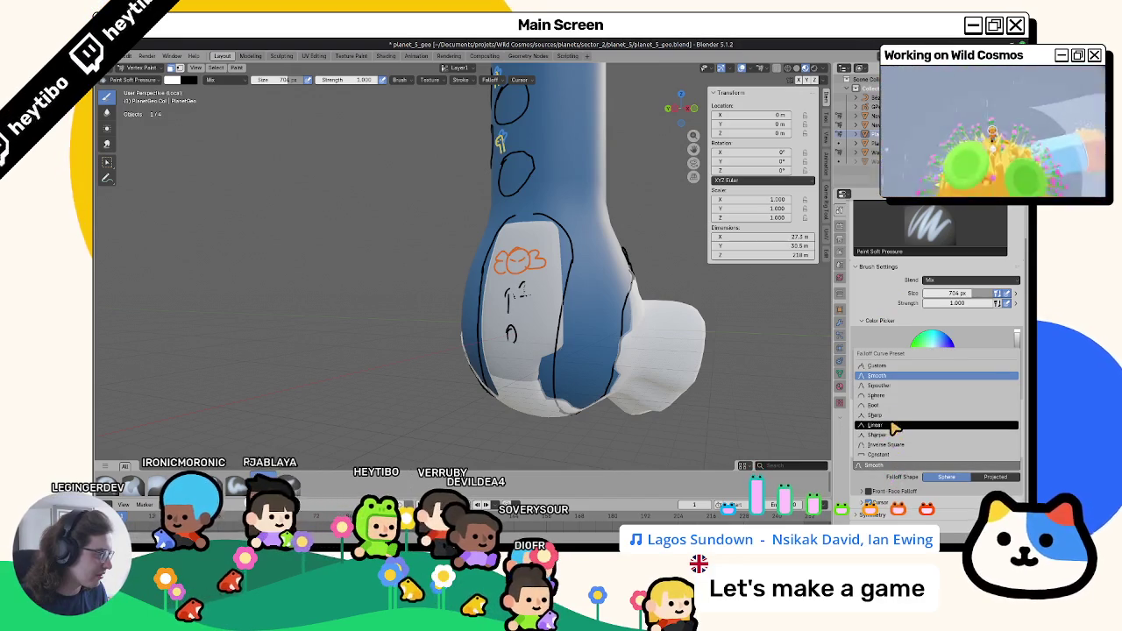
click(878, 435)
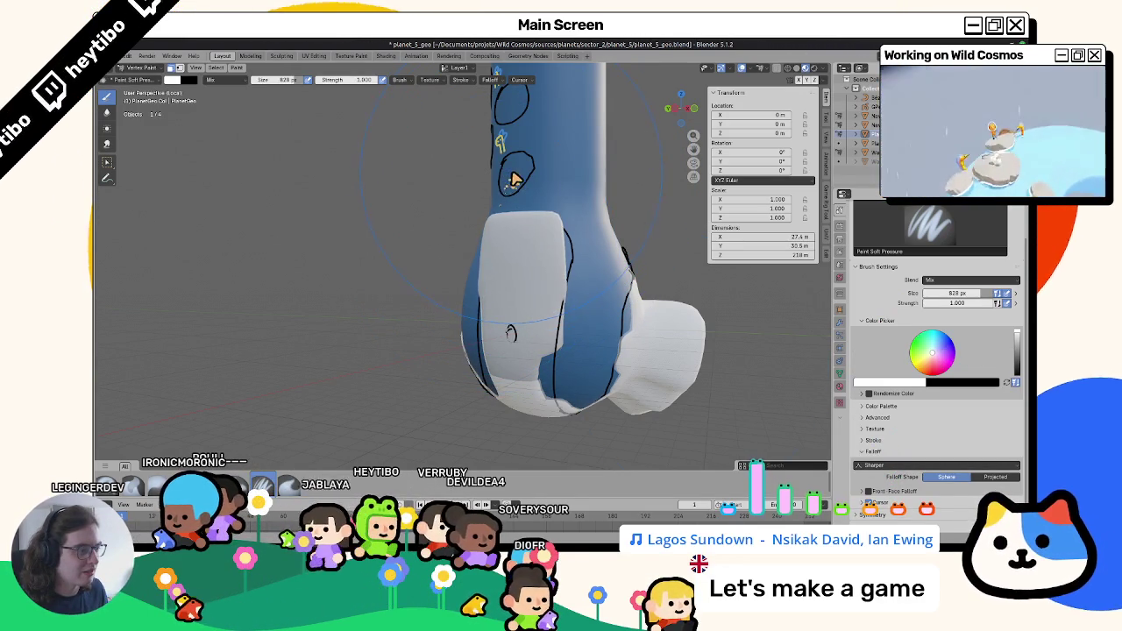
Orbit around the column in Object Mode, briefly hiding and unhiding the white panels.
mouse_move(530, 176)
middle_down()
mouse_move(508, 175)
mouse_move(541, 180)
mouse_move(520, 169)
middle_up()
key(ctrl+Tab)
mouse_move(529, 217)
middle_down()
mouse_move(313, 275)
mouse_move(582, 269)
mouse_move(465, 293)
mouse_move(450, 274)
mouse_move(402, 362)
mouse_move(514, 276)
mouse_move(531, 328)
mouse_move(567, 310)
mouse_move(571, 283)
mouse_move(417, 364)
middle_up()
scroll(450, 273, down, 3)
key(h)
key(alt+h)
Select the faces around the region marked 2 and return to Vertex Paint.
key(Tab)
click(463, 247)
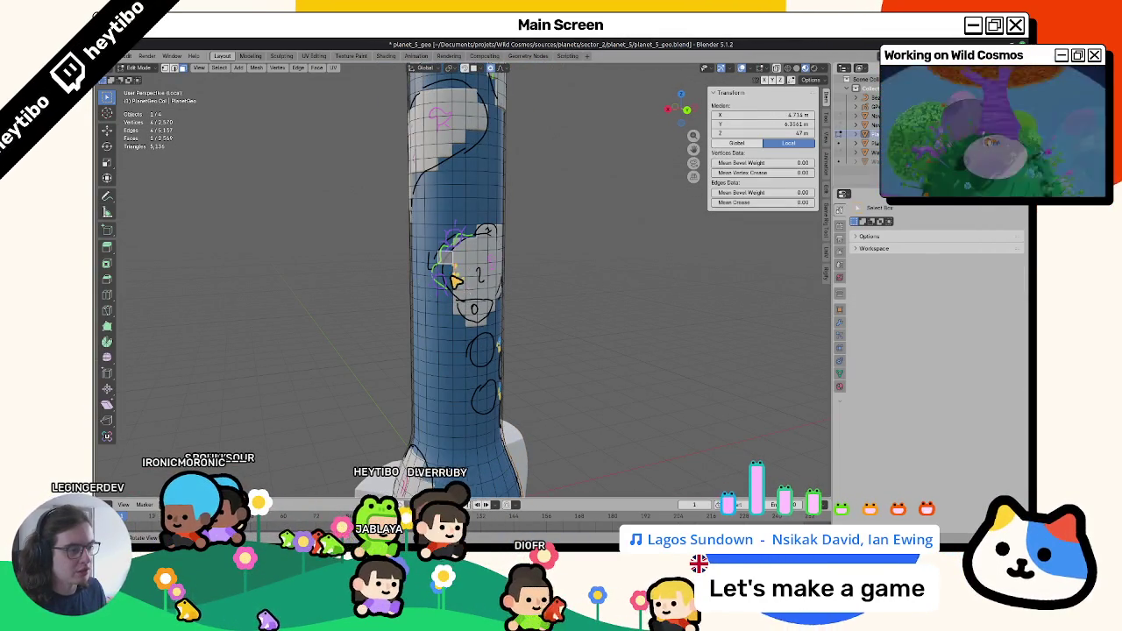
key(ctrl+Tab)
middle_drag(515, 251, 476, 242)
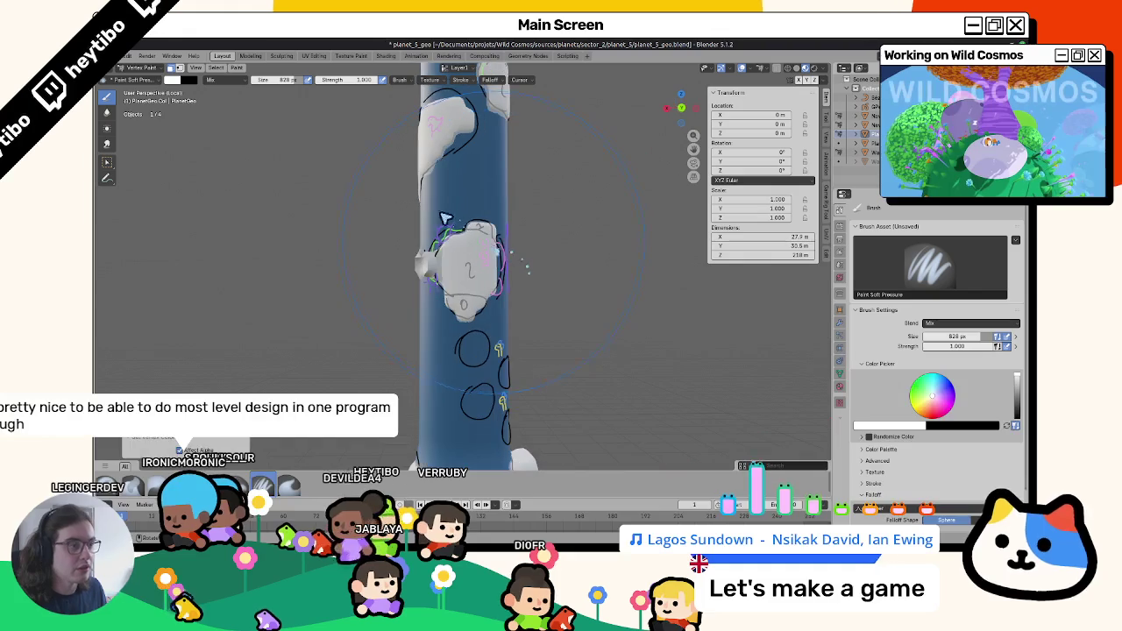